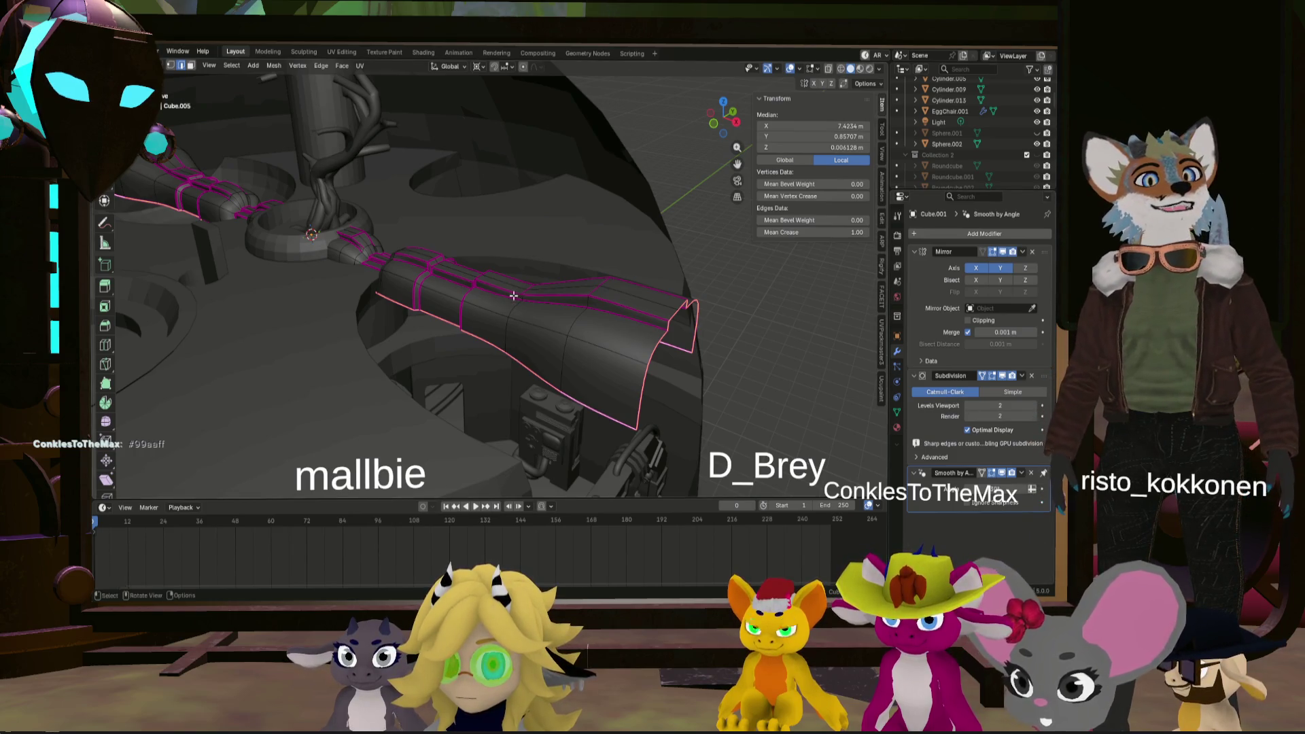
# - Tilt the arm's end piece about its end pivot in a side-on view
pyautogui.moveTo(612, 286); pyautogui.dragTo(665, 246, button='middle')
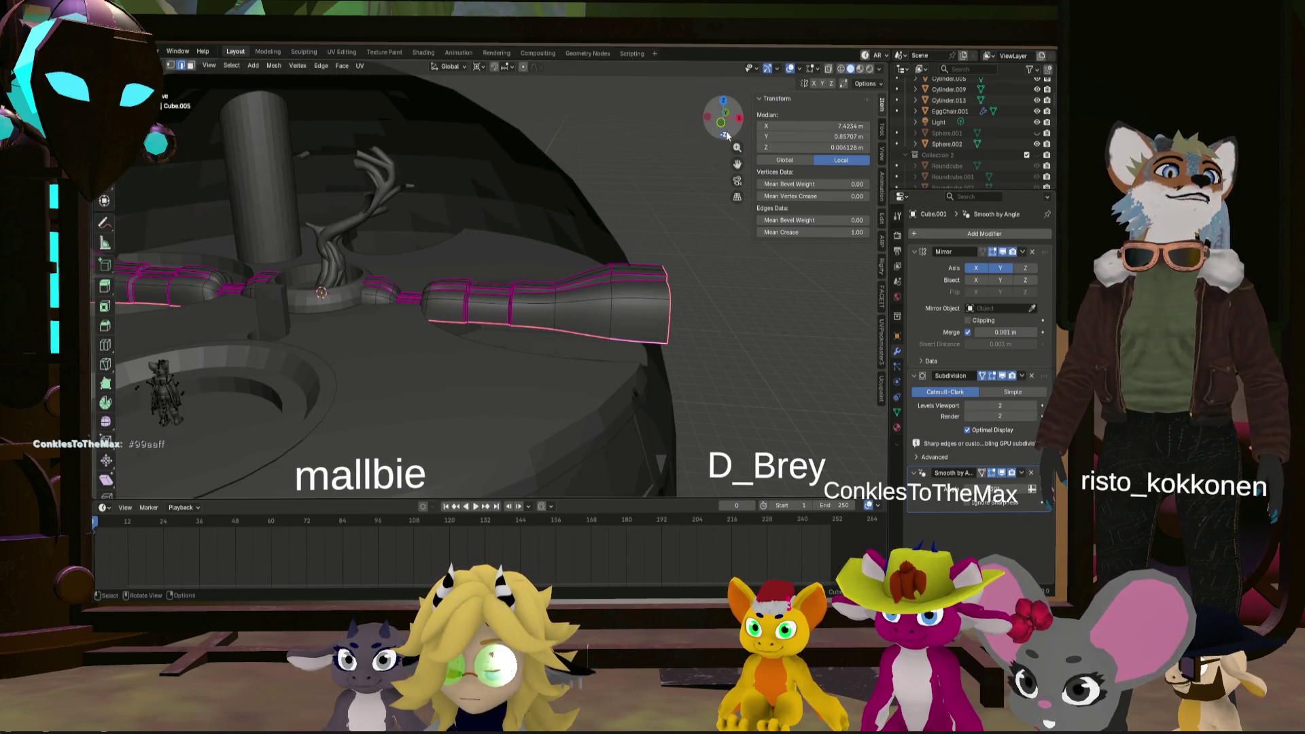
pyautogui.click(729, 132)
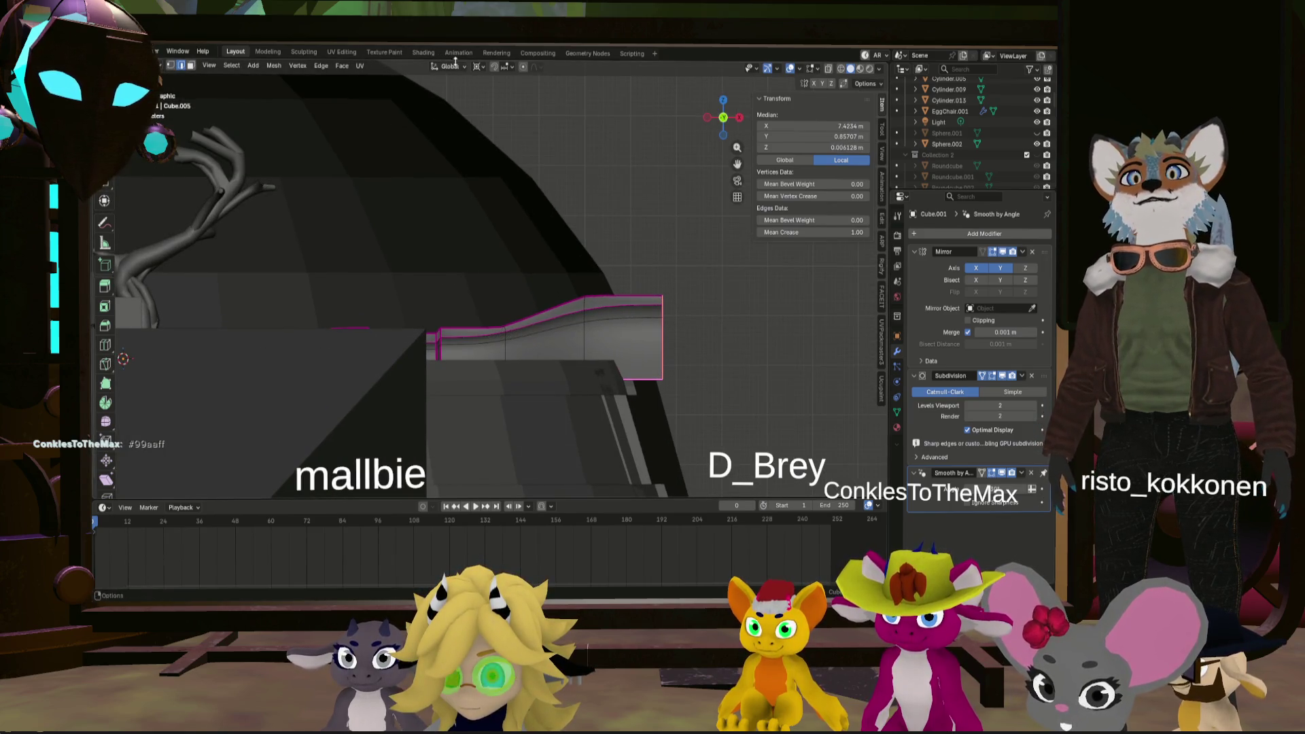
pyautogui.click(478, 66)
pyautogui.click(510, 139)
pyautogui.press('r')
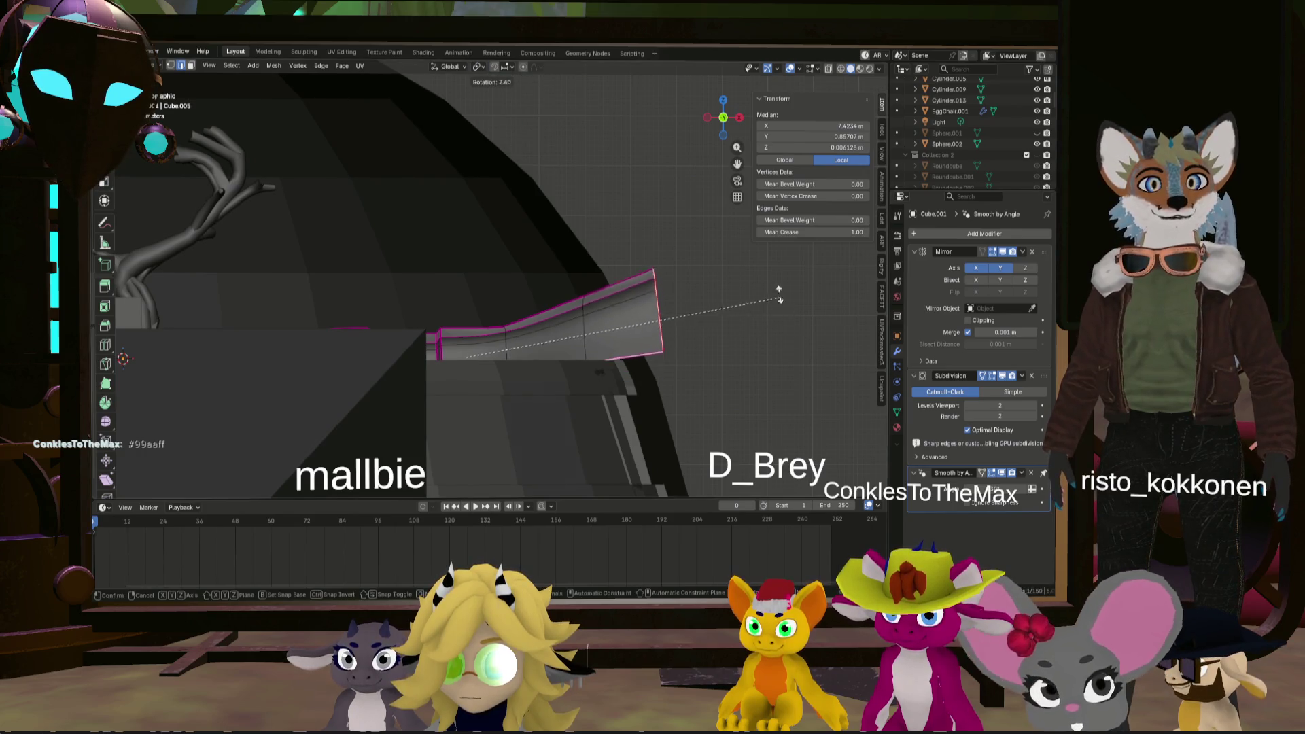
pyautogui.click(780, 294)
# - Try another tilt and an edge loop near the arm's end, discarding both
pyautogui.moveTo(779, 299)
pyautogui.mouseDown(button='middle')
pyautogui.moveTo(659, 292)
pyautogui.moveTo(697, 307)
pyautogui.mouseUp(button='middle')
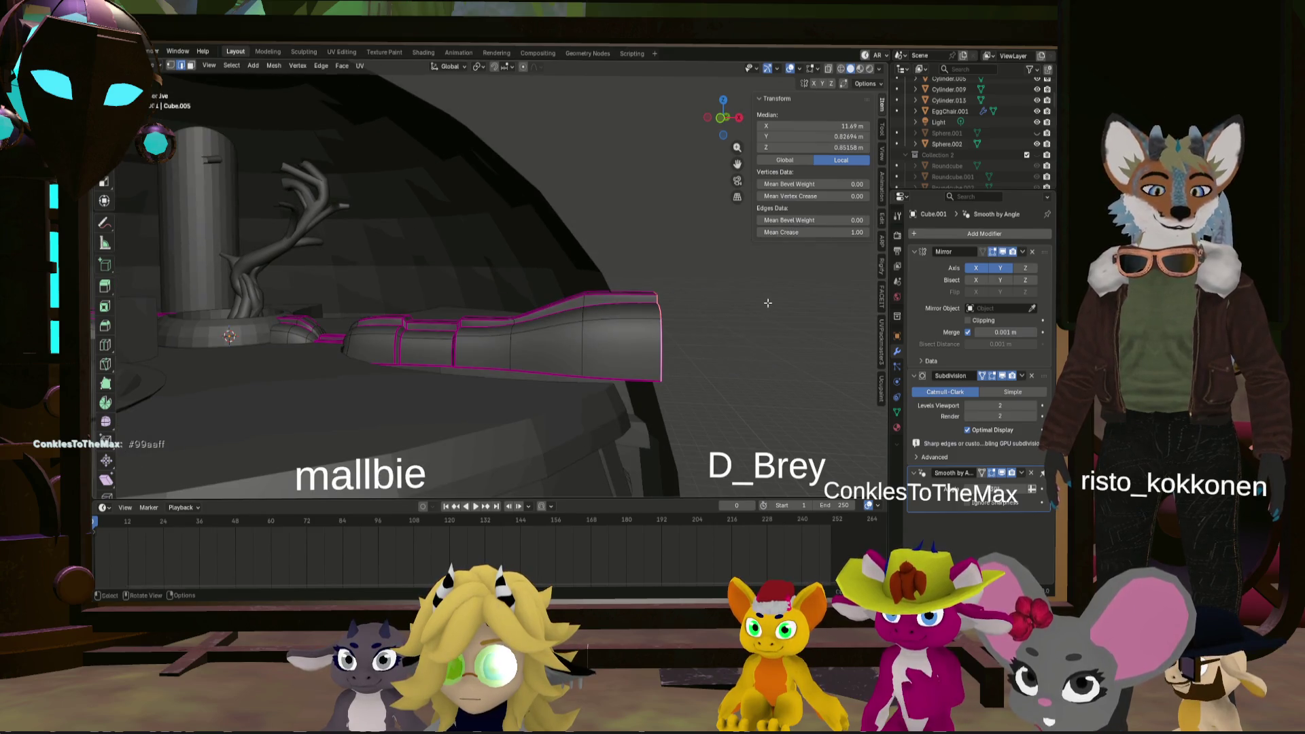
pyautogui.click(722, 120)
pyautogui.press('r')
pyautogui.press('Escape')
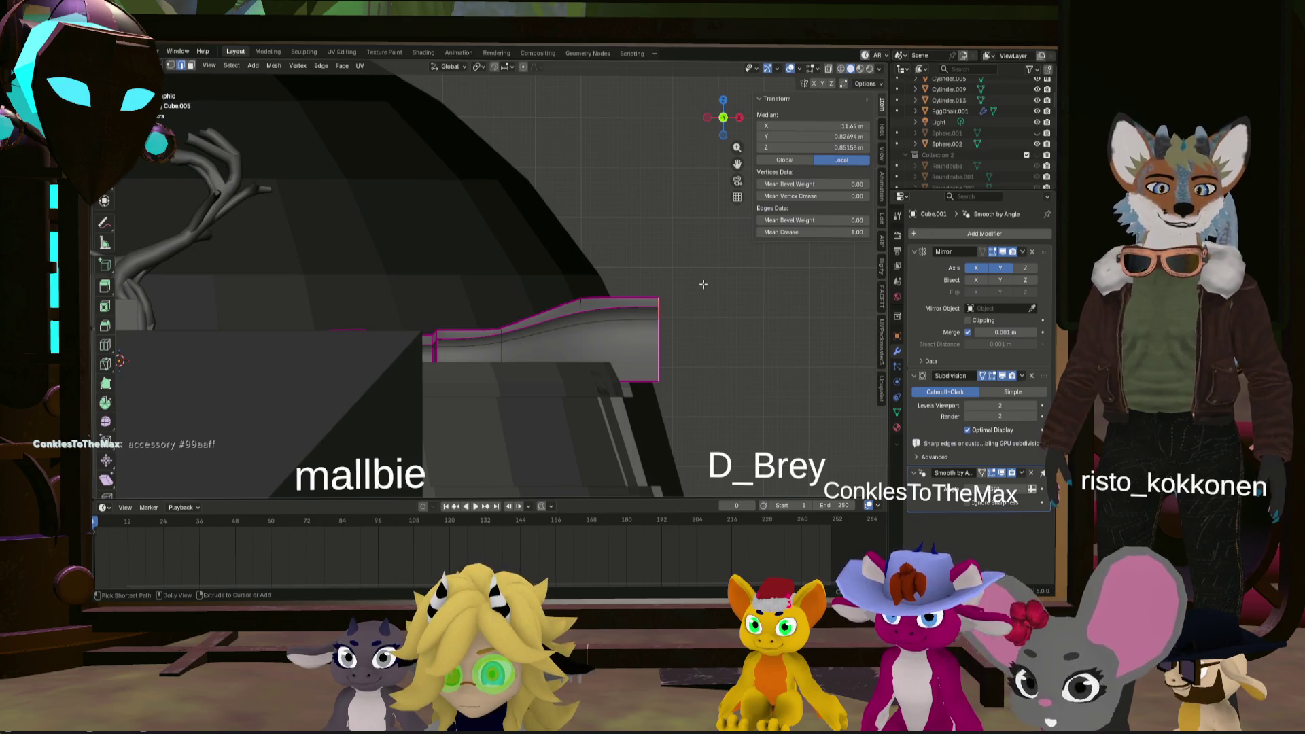
pyautogui.hotkey('ctrl', 'shift', 'r')
pyautogui.hotkey('ctrl', 'z')
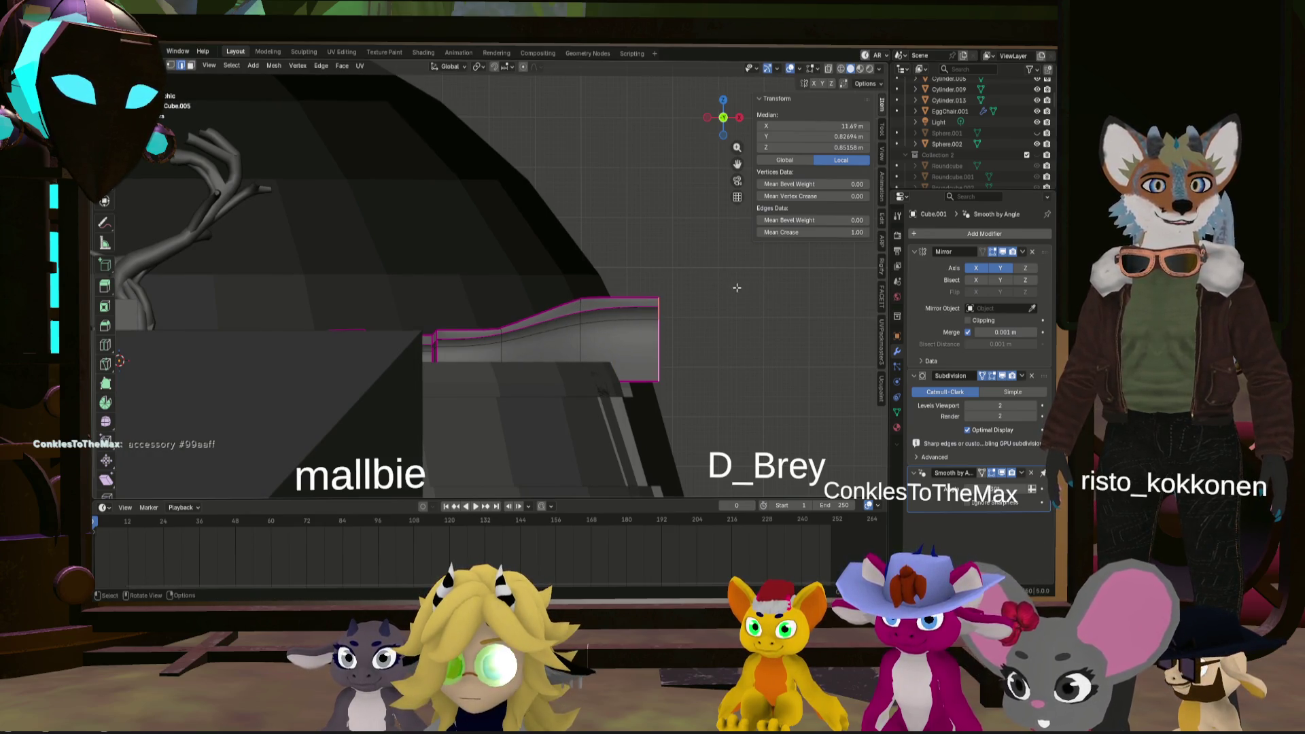
# - Reselect edges on the arm piece and view it in side orthographic
pyautogui.moveTo(692, 310)
pyautogui.mouseDown(button='middle')
pyautogui.moveTo(666, 331)
pyautogui.moveTo(687, 308)
pyautogui.moveTo(663, 326)
pyautogui.moveTo(658, 313)
pyautogui.mouseUp(button='middle')
pyautogui.hotkey('alt', 'a')
pyautogui.keyDown('alt'); pyautogui.click(652, 325); pyautogui.keyUp('alt')
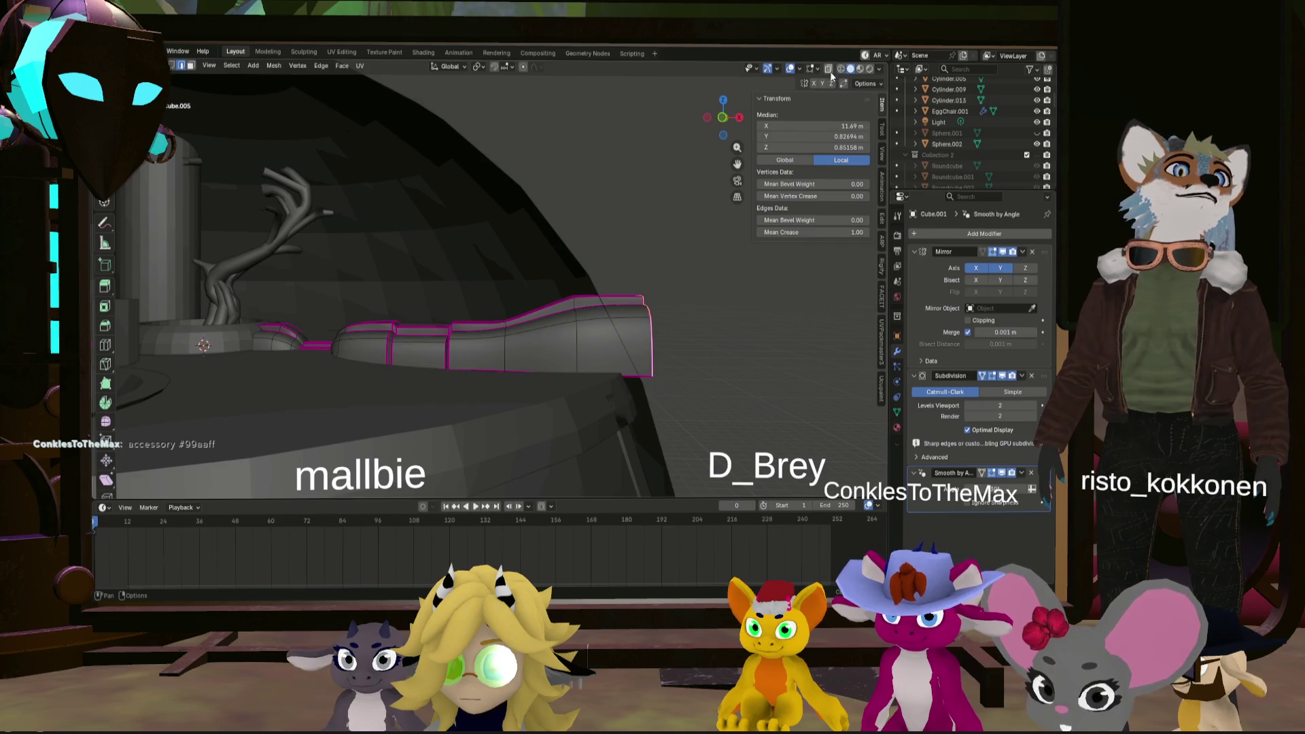
pyautogui.click(724, 117)
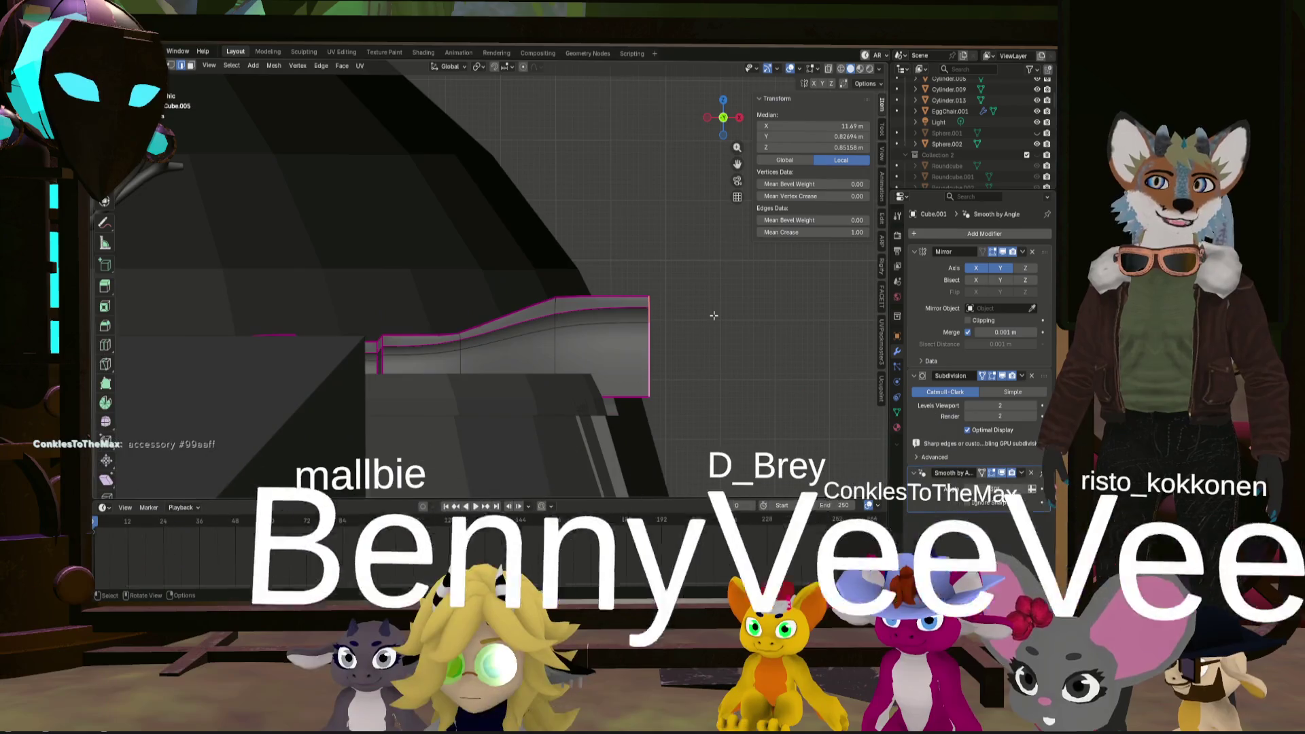
# - Abandon a trial loop cut and scale, then bring up the operator search
pyautogui.hotkey('ctrl', 'r')
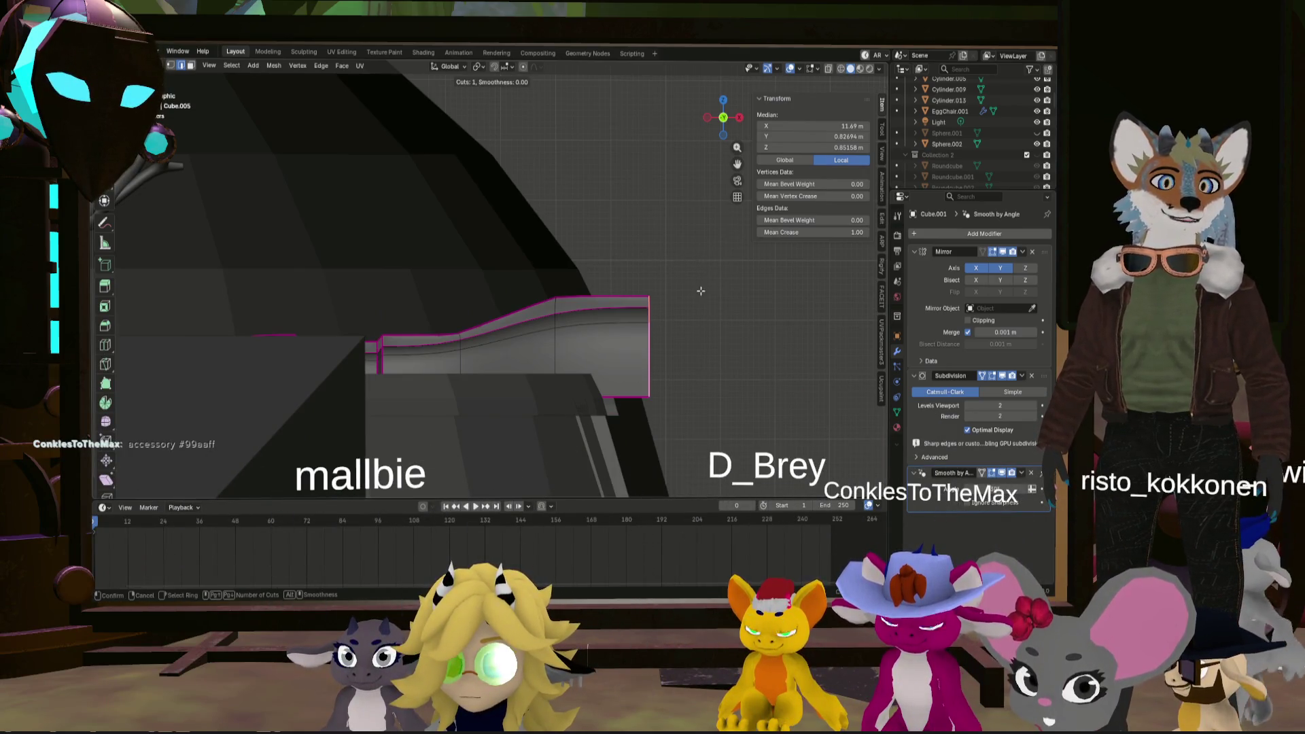
pyautogui.press('Escape')
pyautogui.press('s')
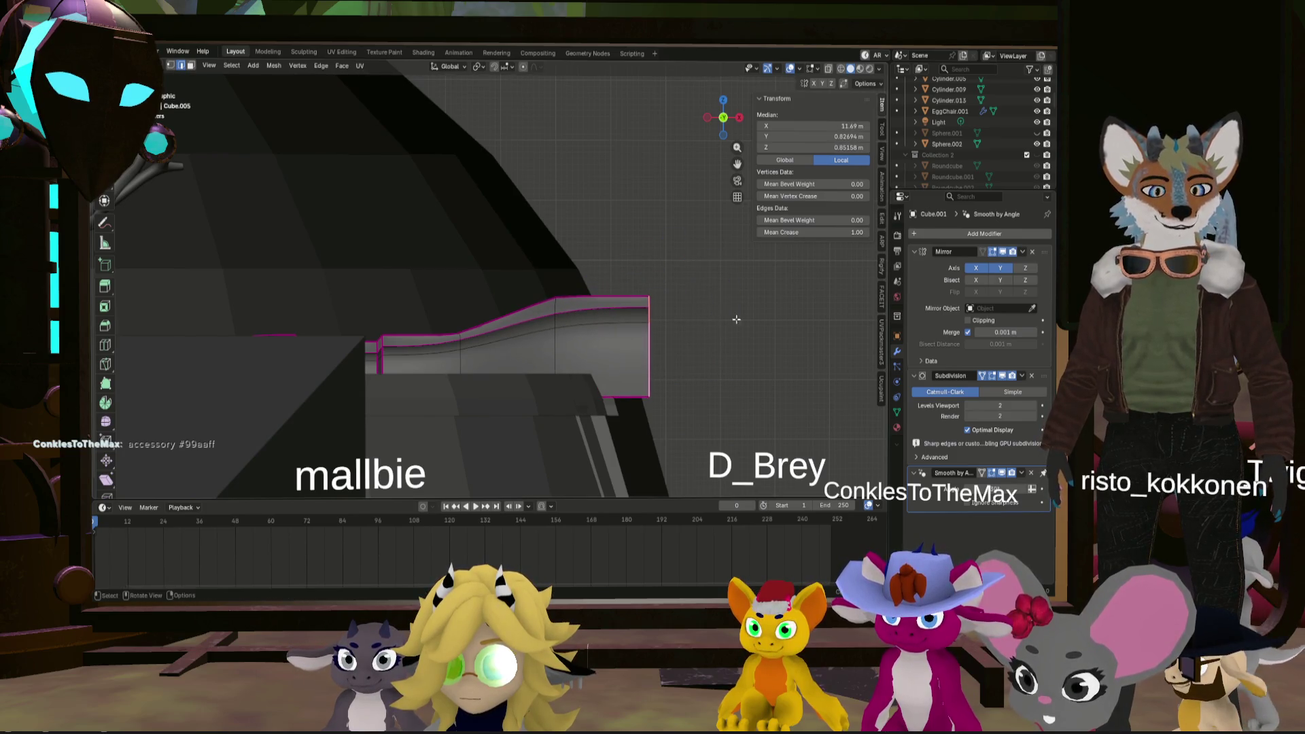
pyautogui.press('Escape')
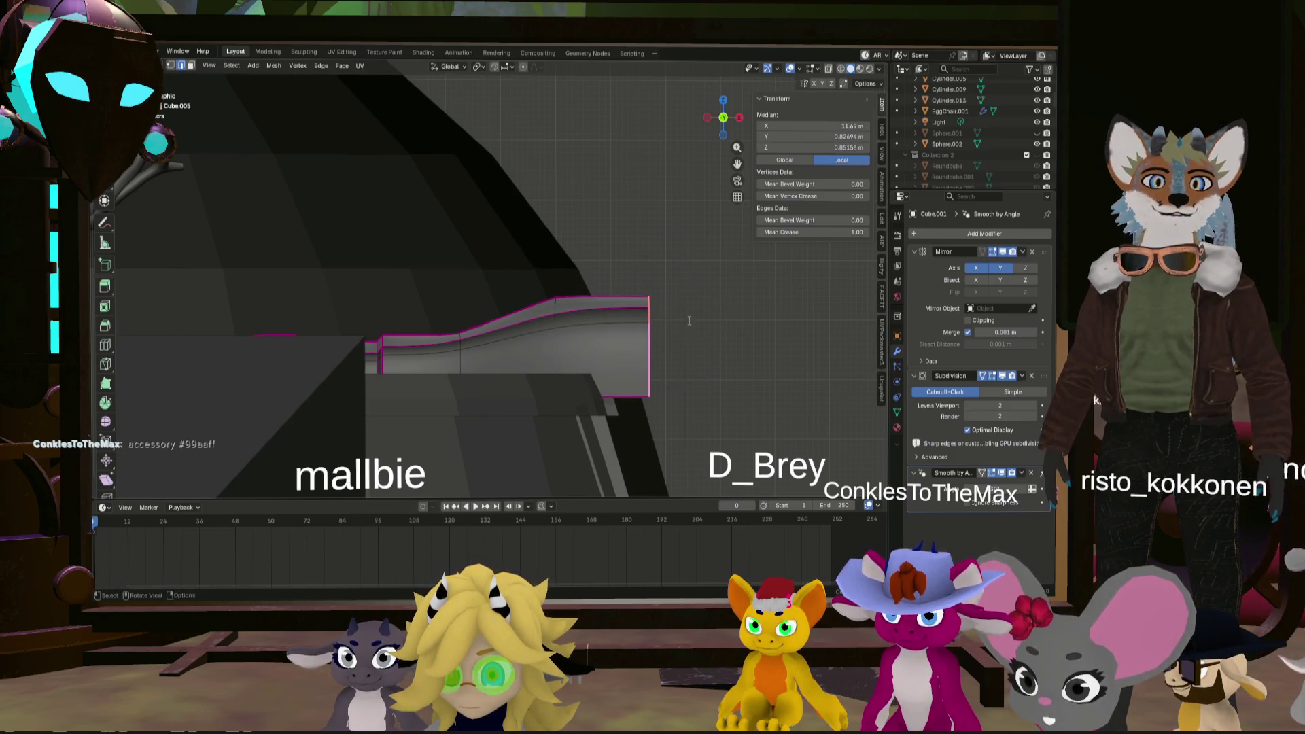
pyautogui.press('F3')
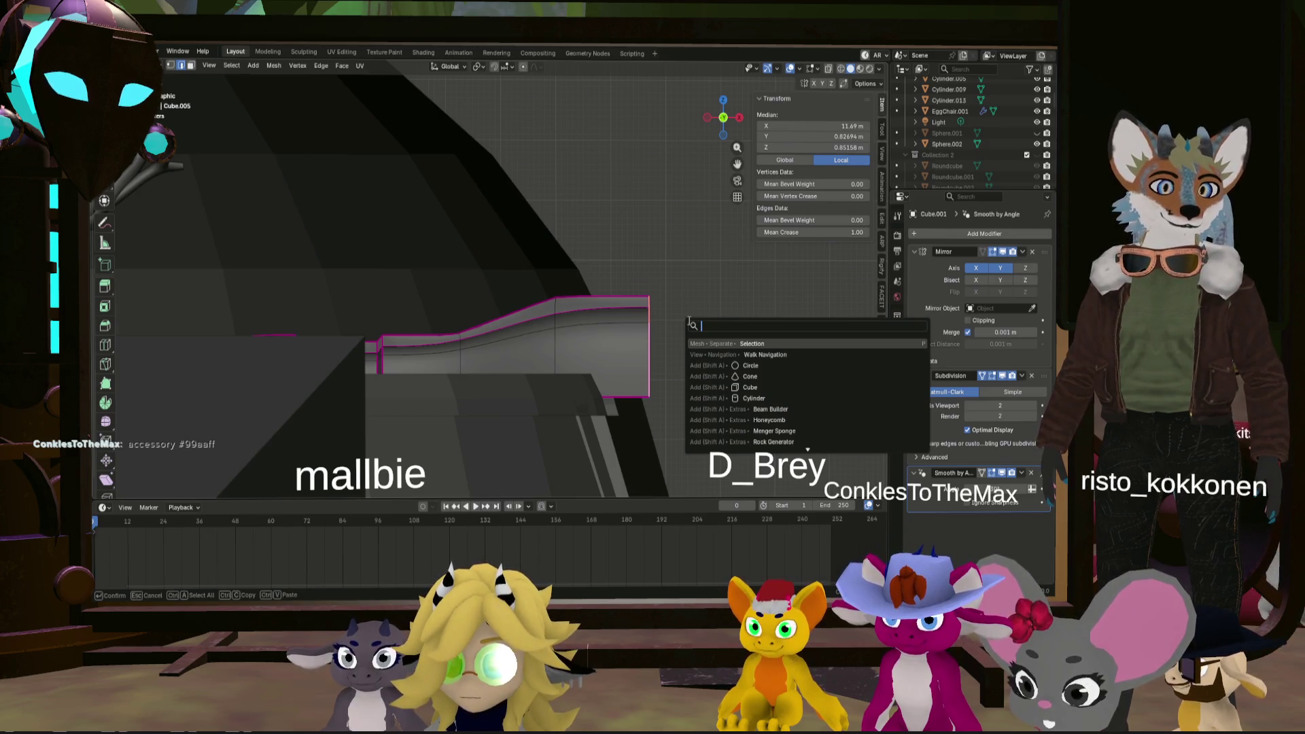
pyautogui.write('rota')
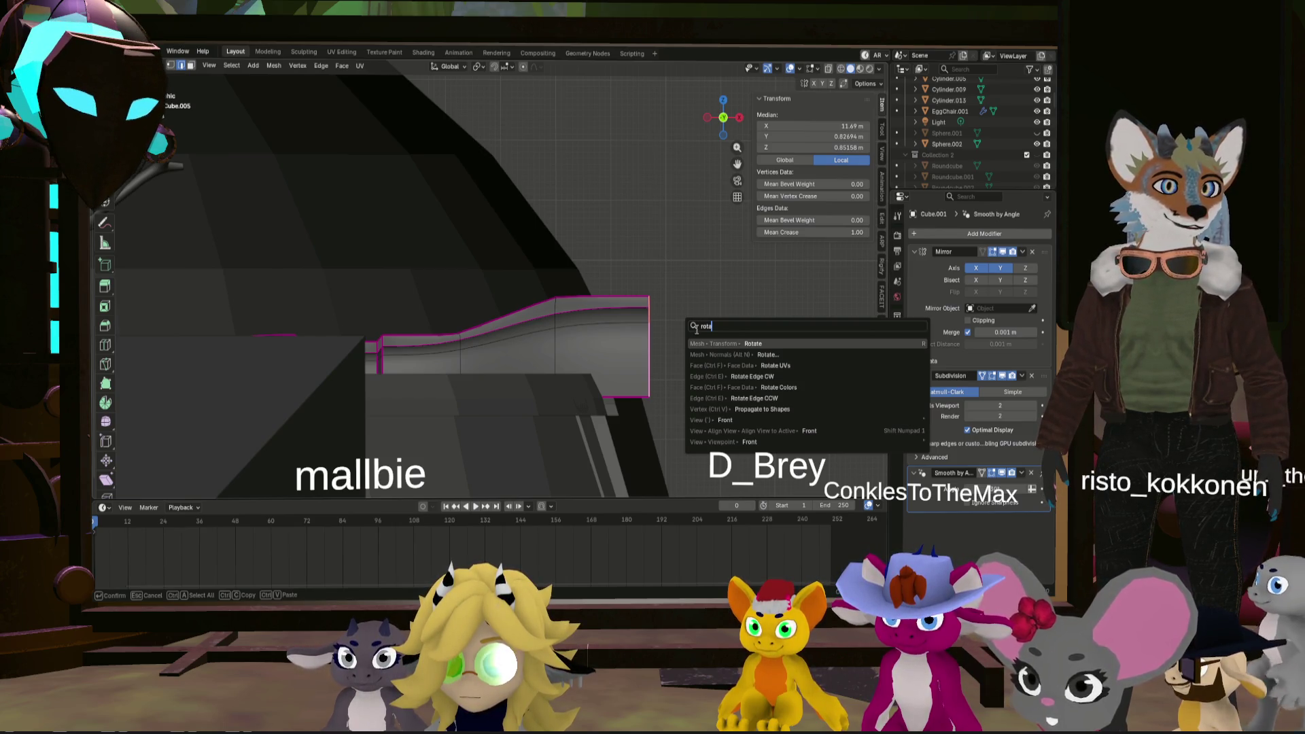
pyautogui.write('te')
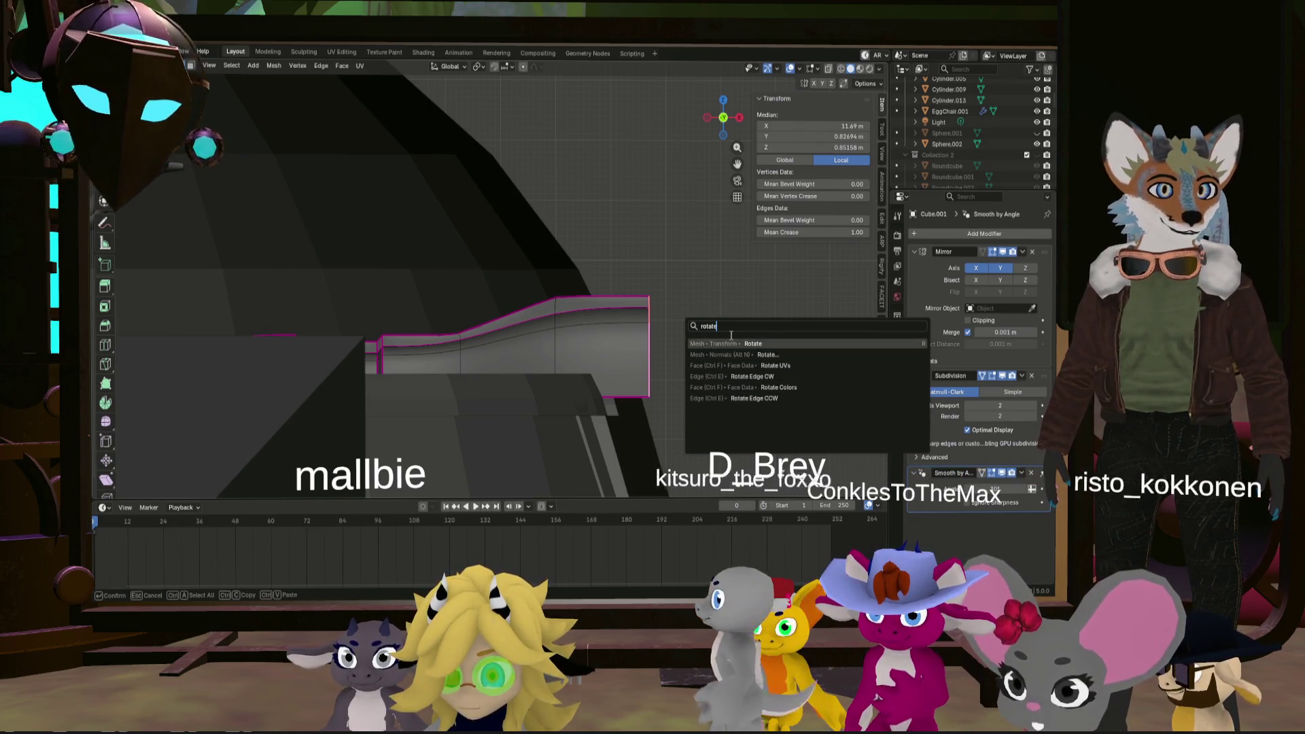
pyautogui.hotkey('ctrl', 'a')
pyautogui.write('m')
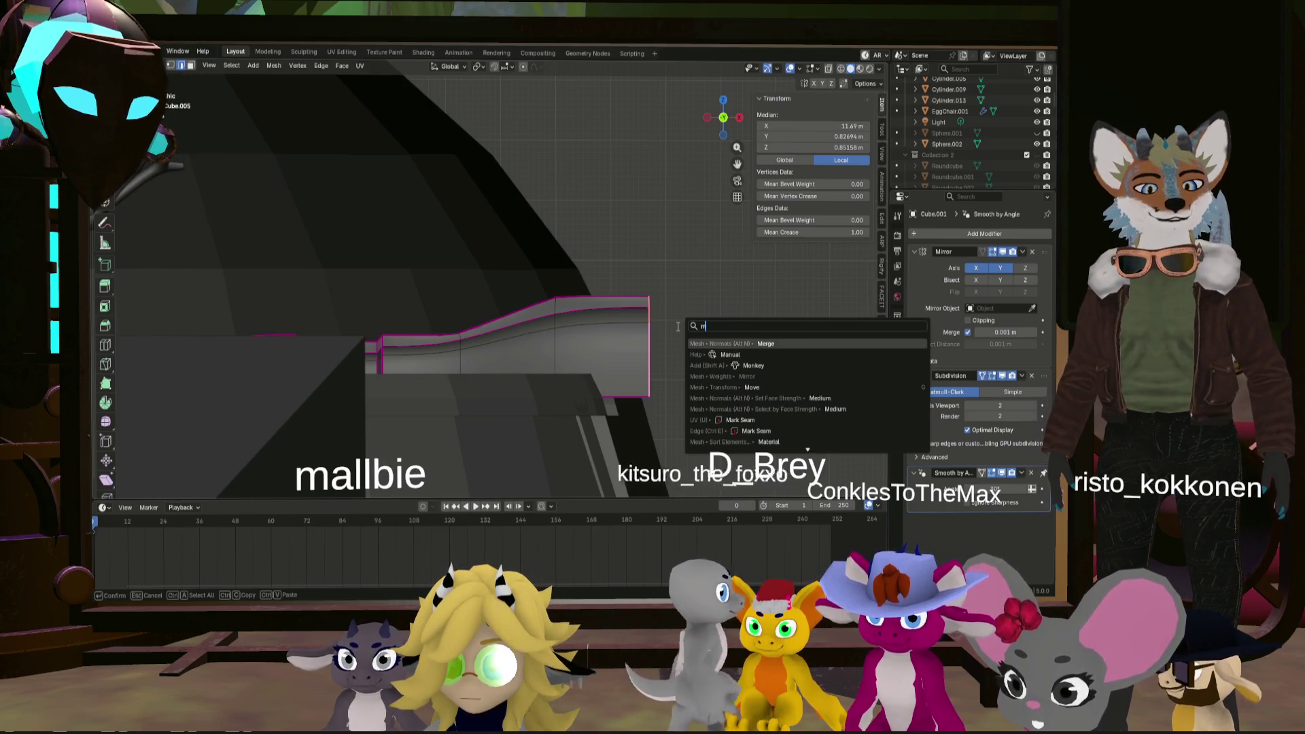
pyautogui.write('e')
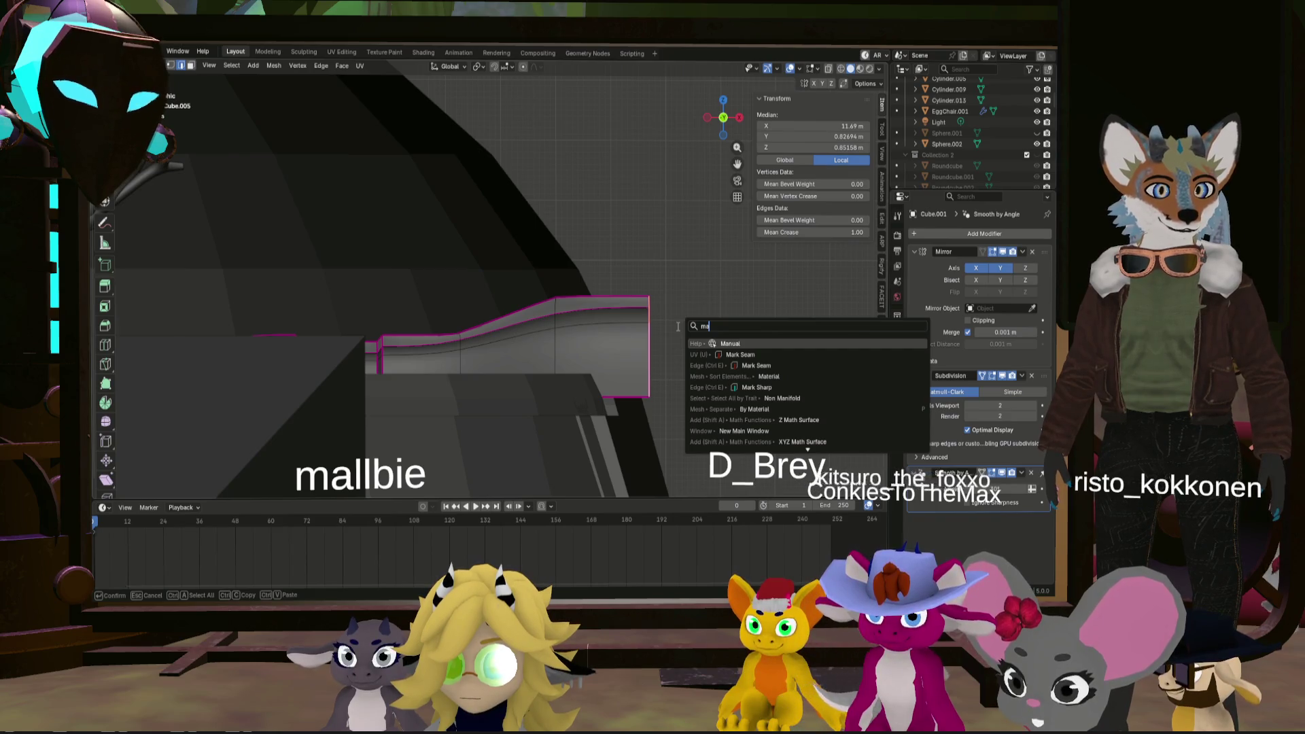
pyautogui.press('BackSpace')
pyautogui.press('BackSpace')
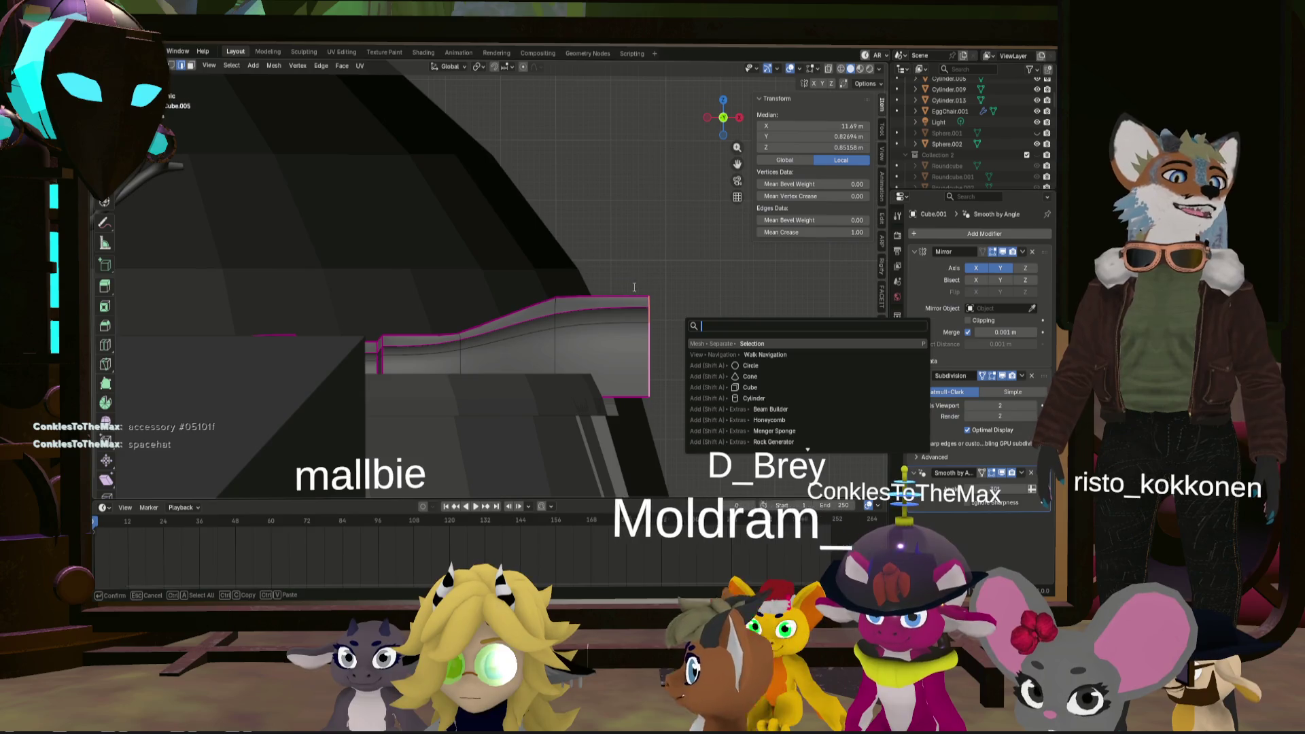
# - Run Shear from the operator search ('shea') to slant the arm's tip outward
pyautogui.press('Escape')
pyautogui.press('r')
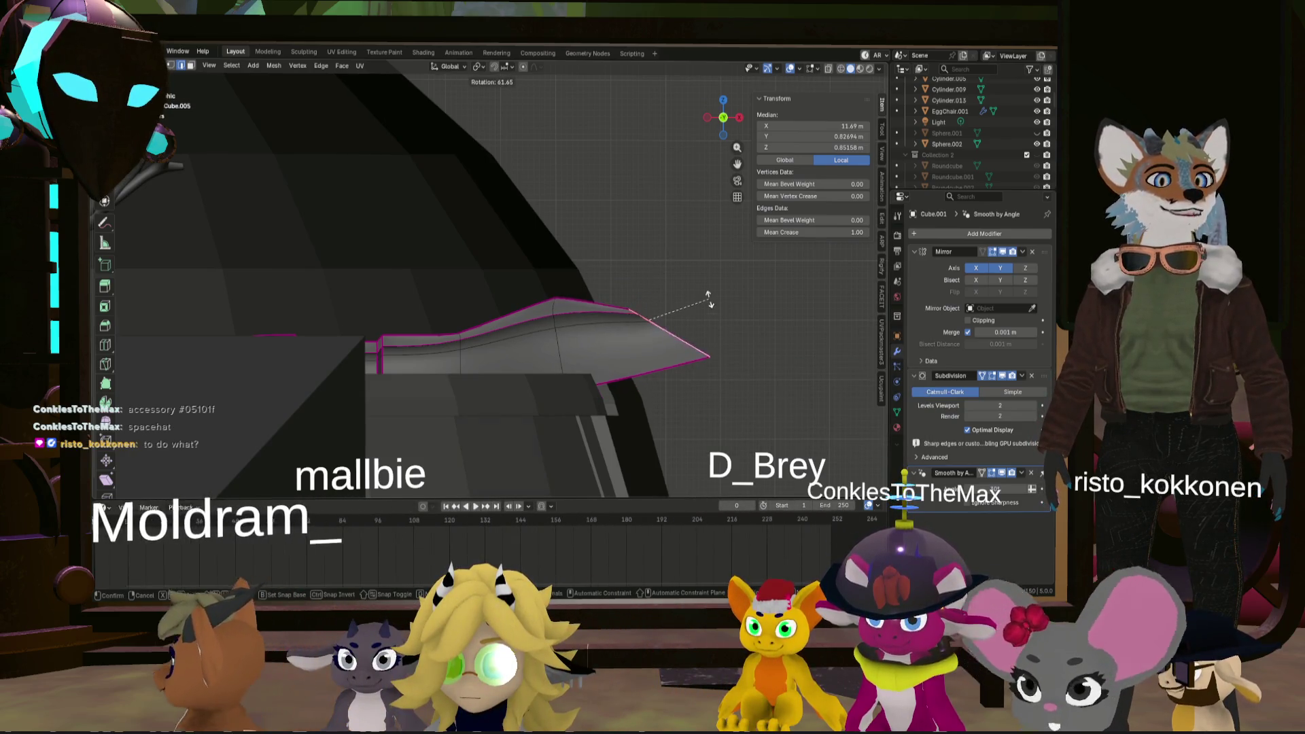
pyautogui.press('Escape')
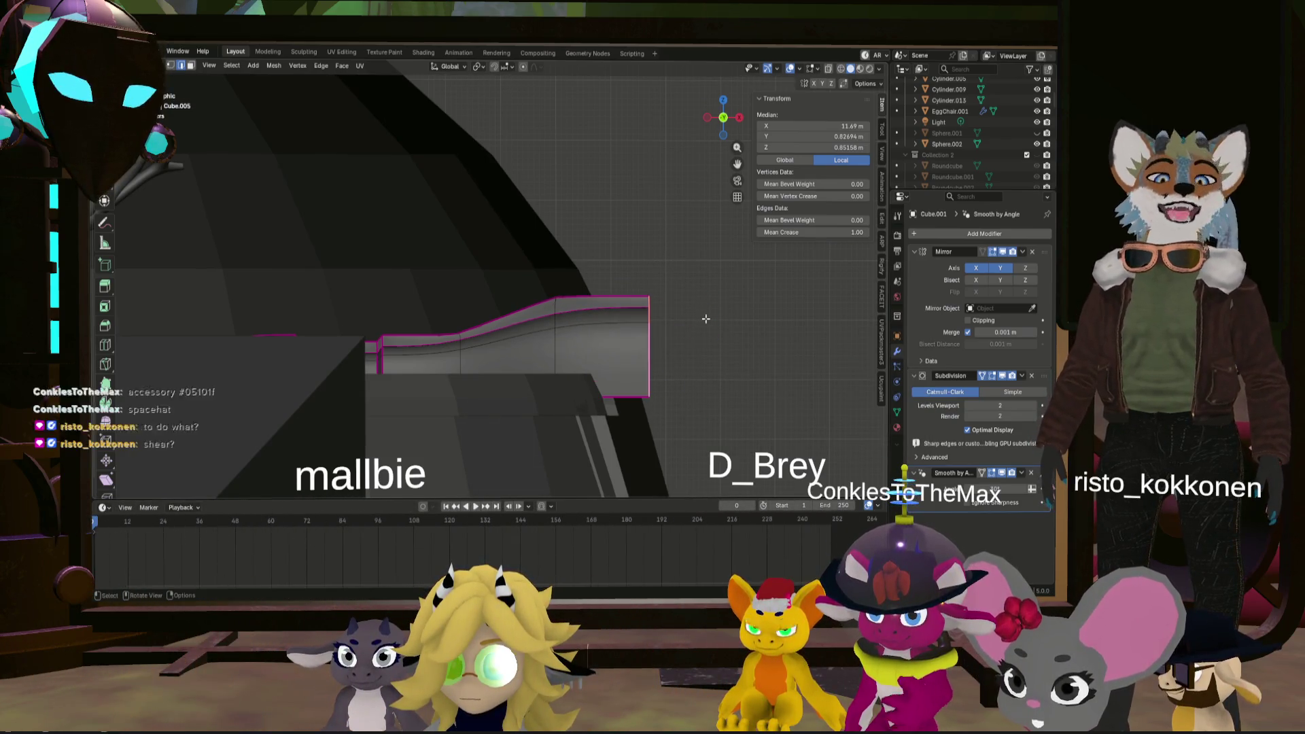
pyautogui.press('F3')
pyautogui.write('shea')
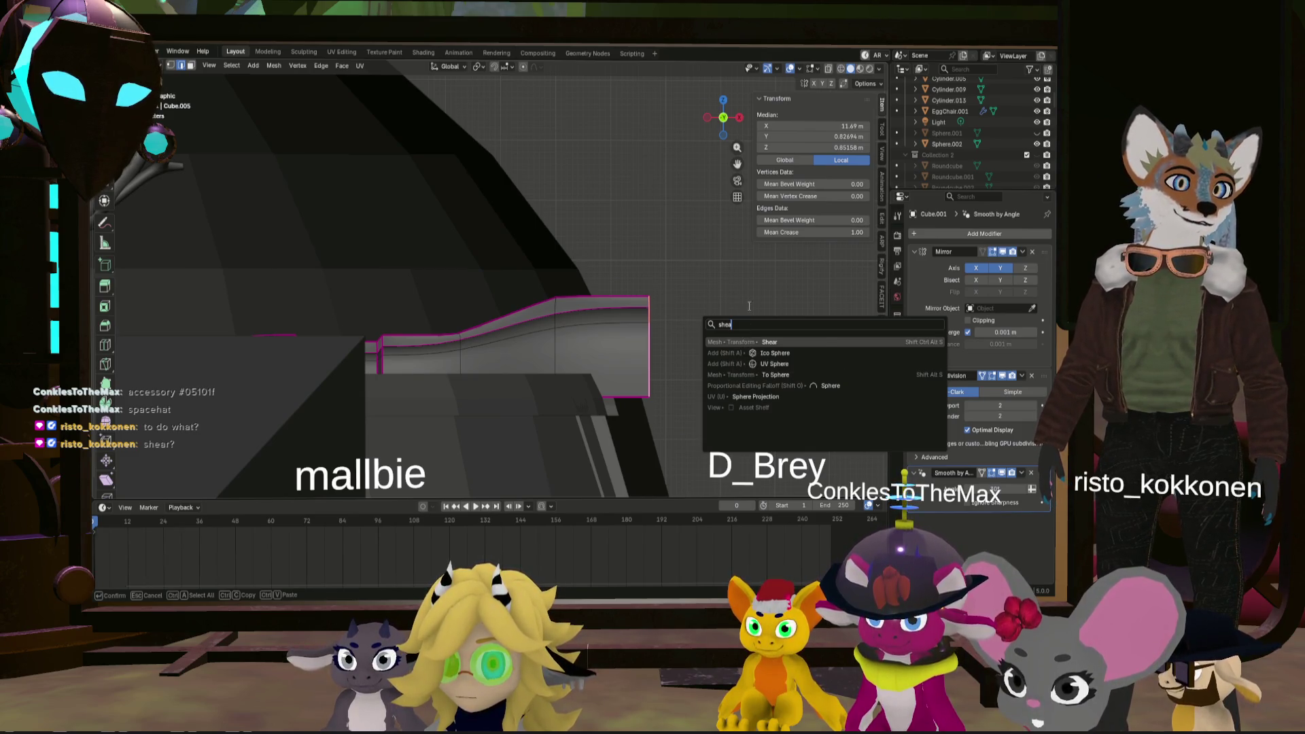
pyautogui.press('Return')
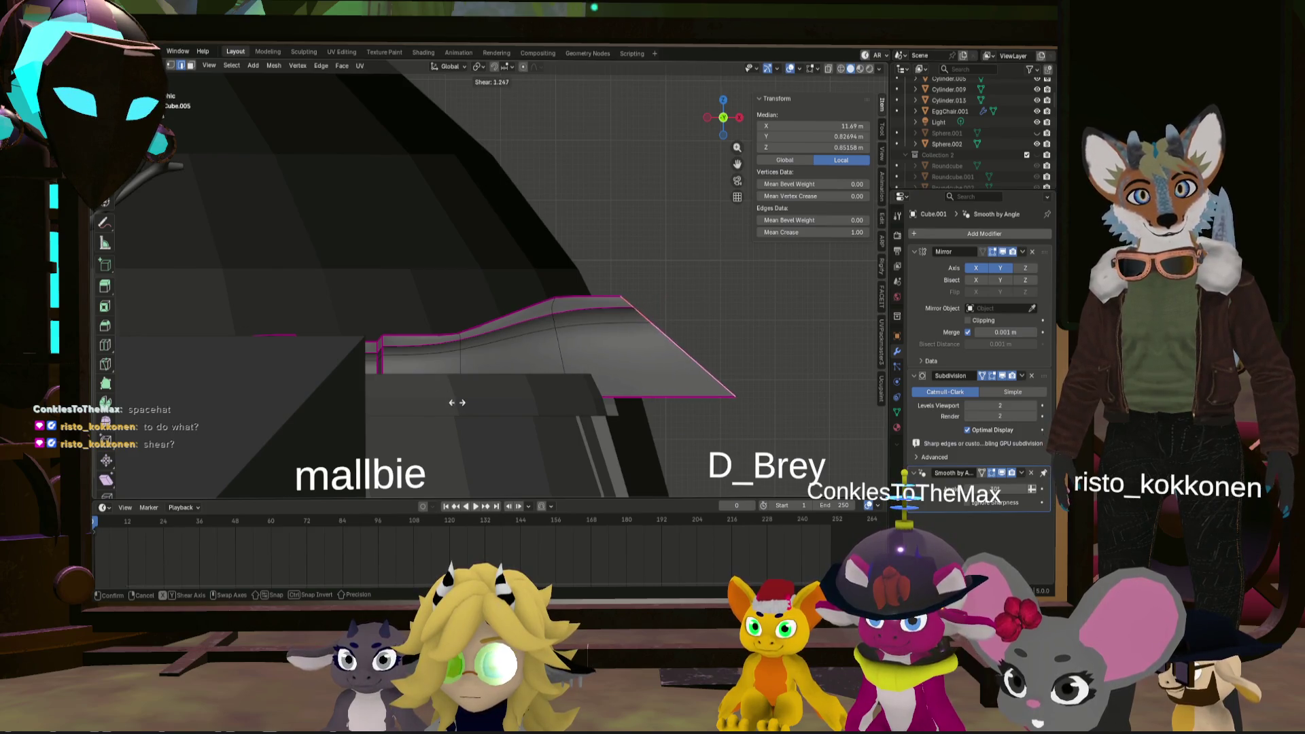
pyautogui.click(252, 316)
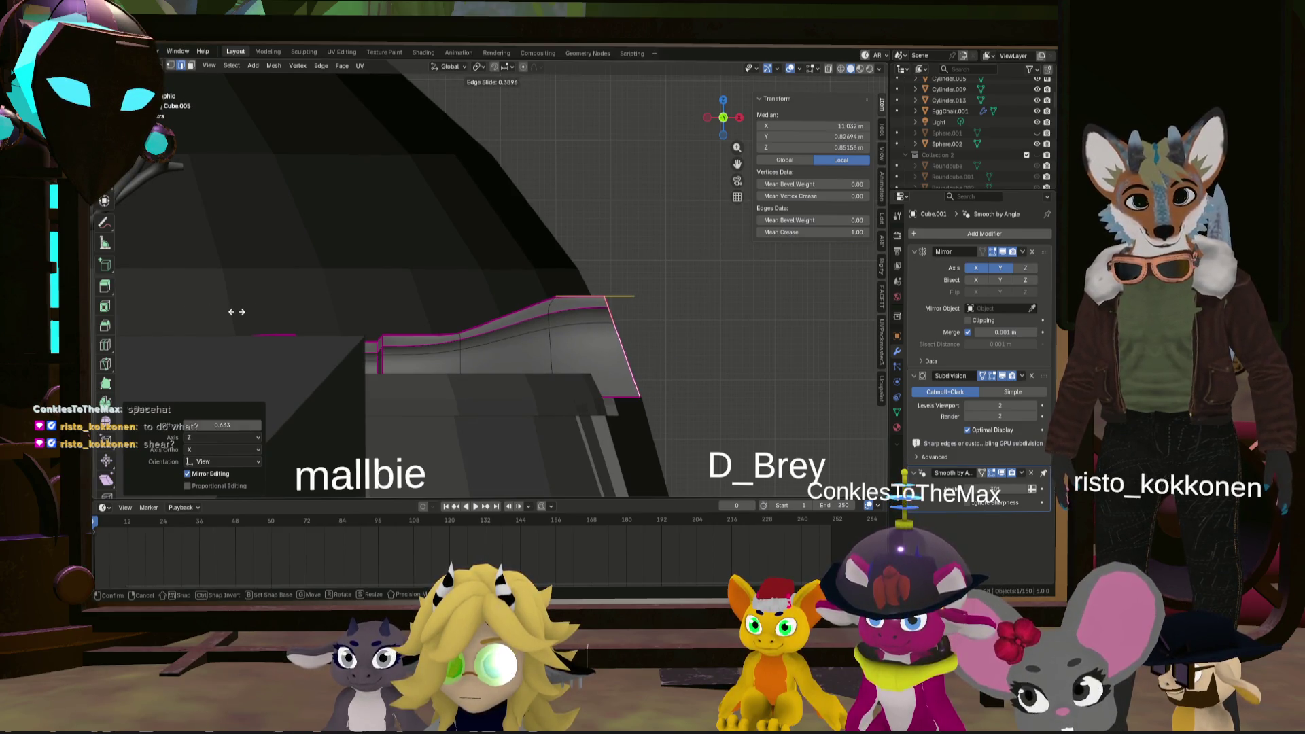
# - Edge-slide the tip loop by 0.390, shear it again and shift it −0.18 m along X
pyautogui.click(237, 312)
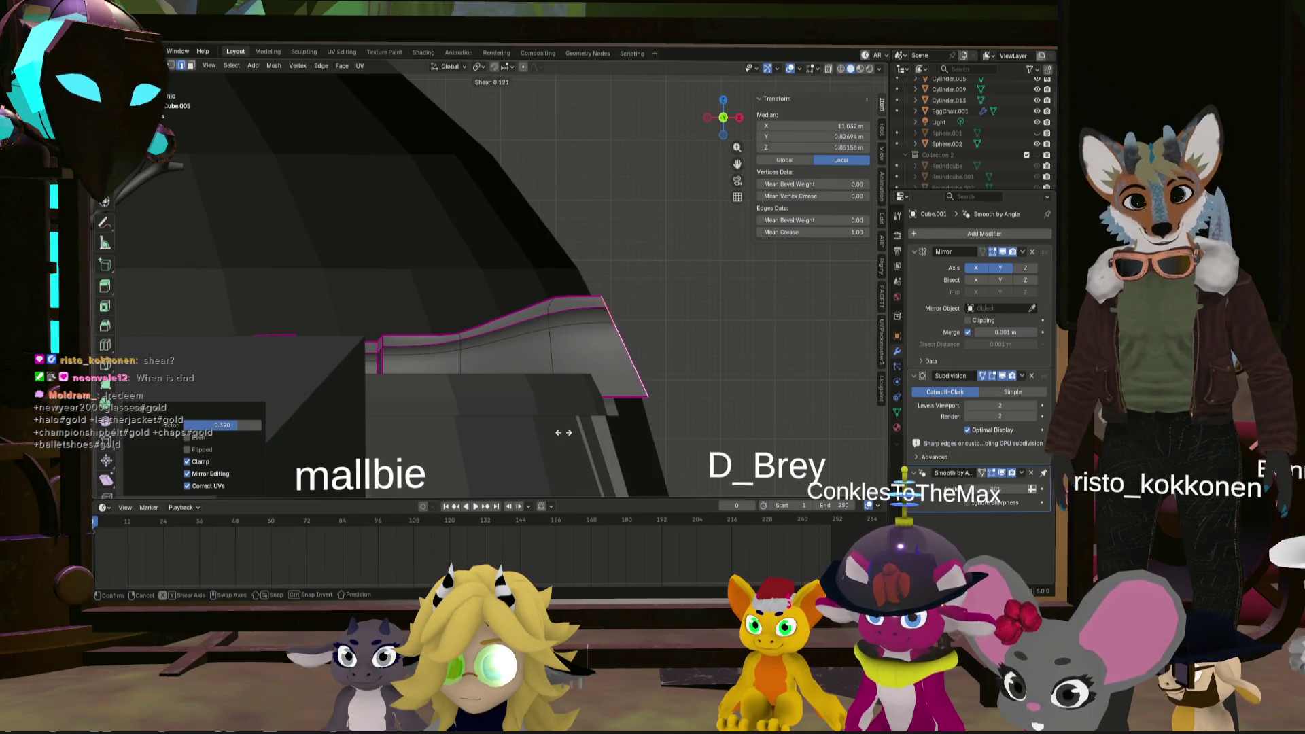
pyautogui.click(531, 432)
pyautogui.press('g')
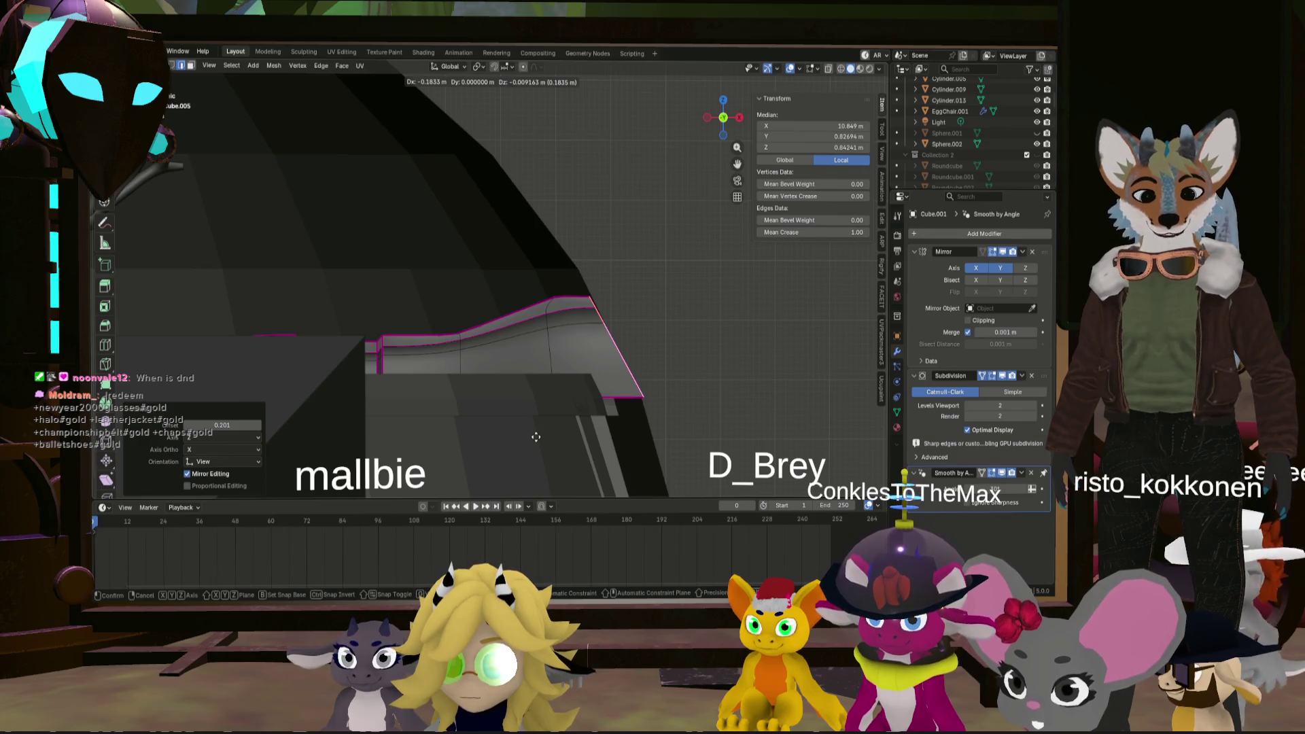
pyautogui.click(536, 437)
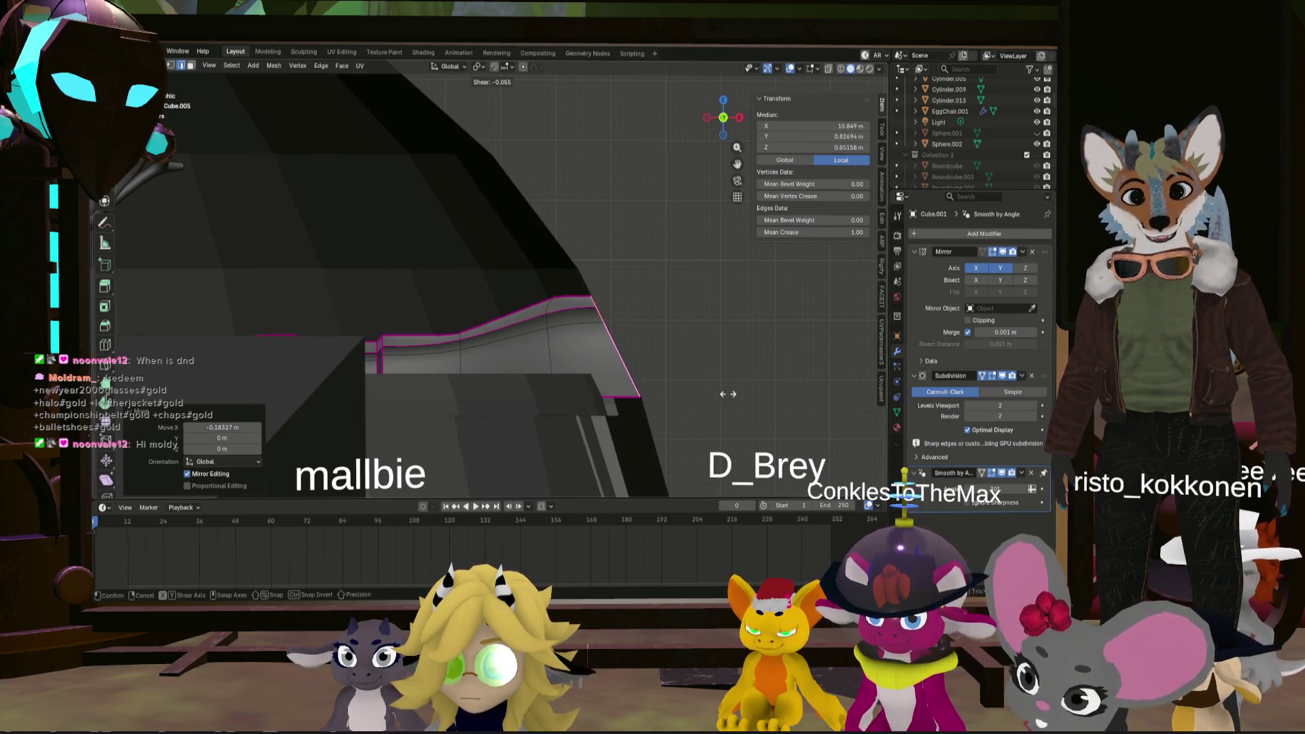
pyautogui.click(727, 393)
pyautogui.click(714, 376)
pyautogui.scroll(-5, 675, 368)
pyautogui.moveTo(676, 368); pyautogui.dragTo(588, 377, button='middle')
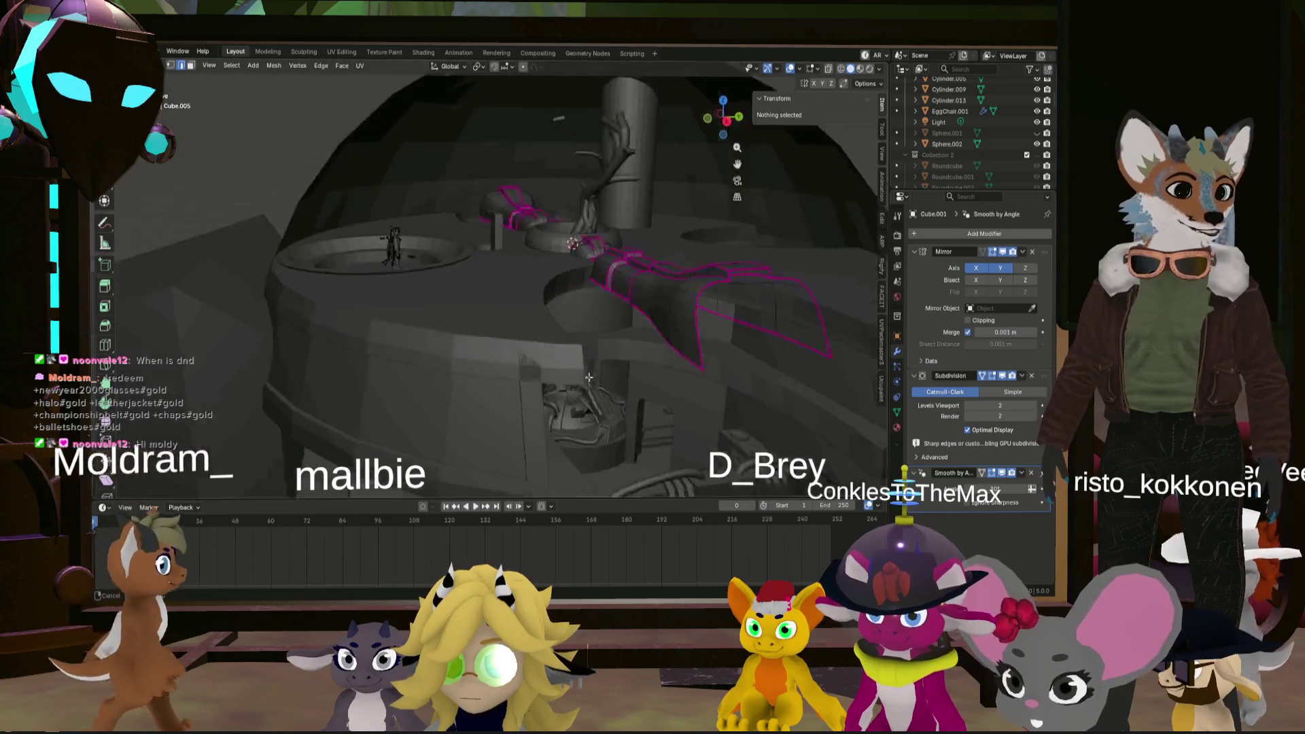
# - Zoom in on the arm's end and select its top face in face select mode for extrusion
pyautogui.scroll(5, 589, 377)
pyautogui.moveTo(505, 371)
pyautogui.mouseDown(button='middle')
pyautogui.moveTo(717, 359)
pyautogui.moveTo(631, 371)
pyautogui.mouseUp(button='middle')
pyautogui.scroll(-3, 668, 367)
pyautogui.scroll(4, 630, 372)
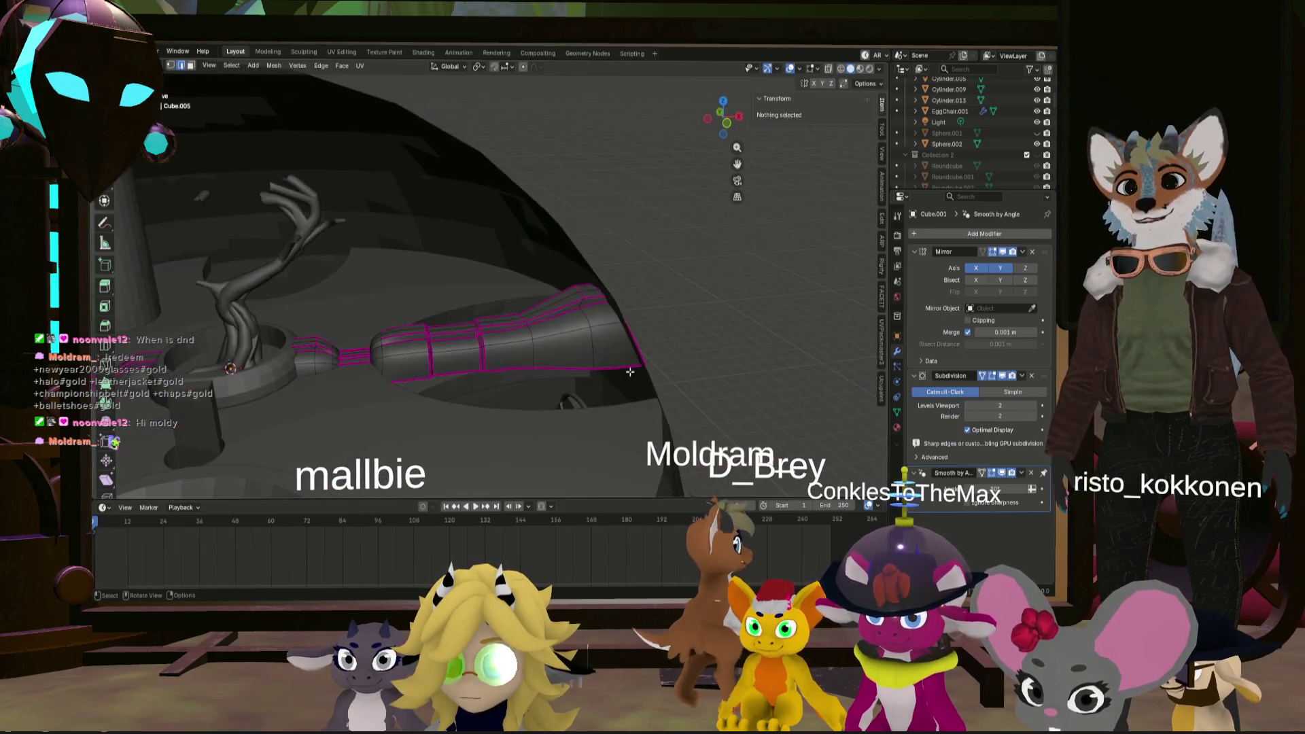
pyautogui.scroll(2, 630, 372)
pyautogui.scroll(2, 630, 372)
pyautogui.click(587, 281)
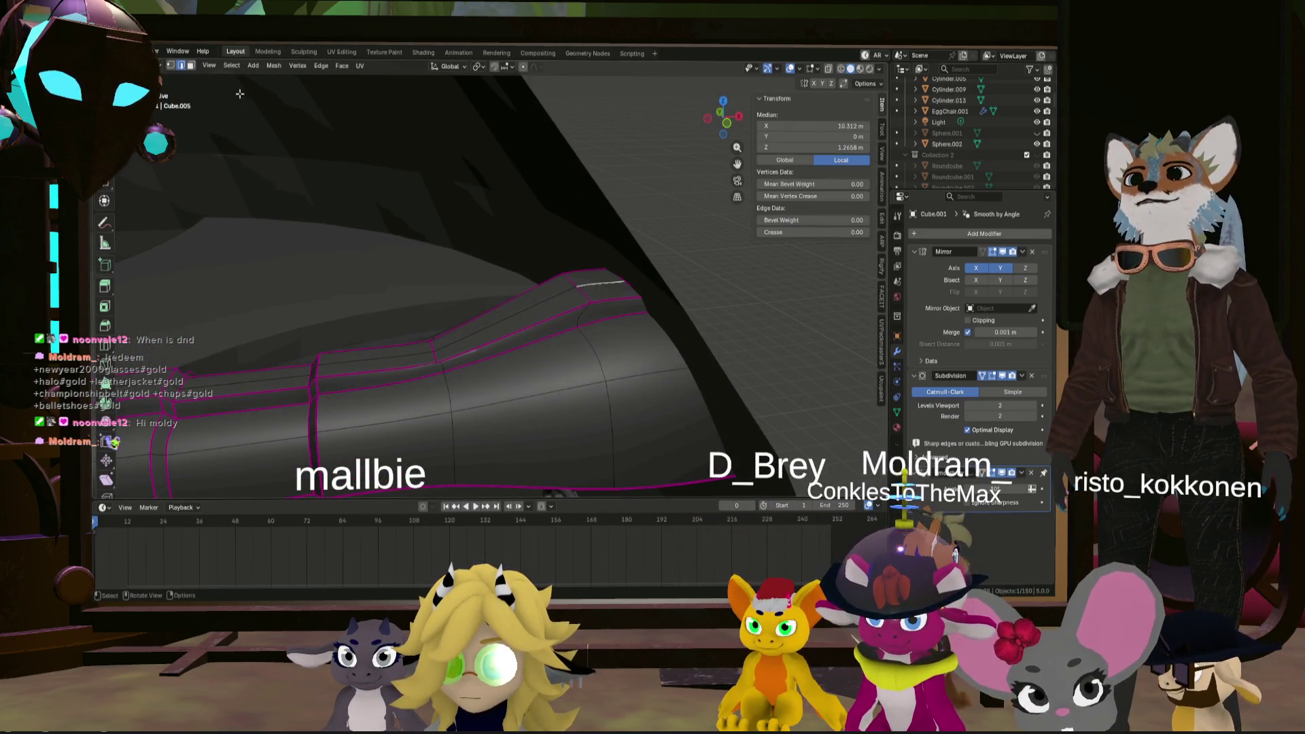
pyautogui.click(191, 65)
pyautogui.click(601, 284)
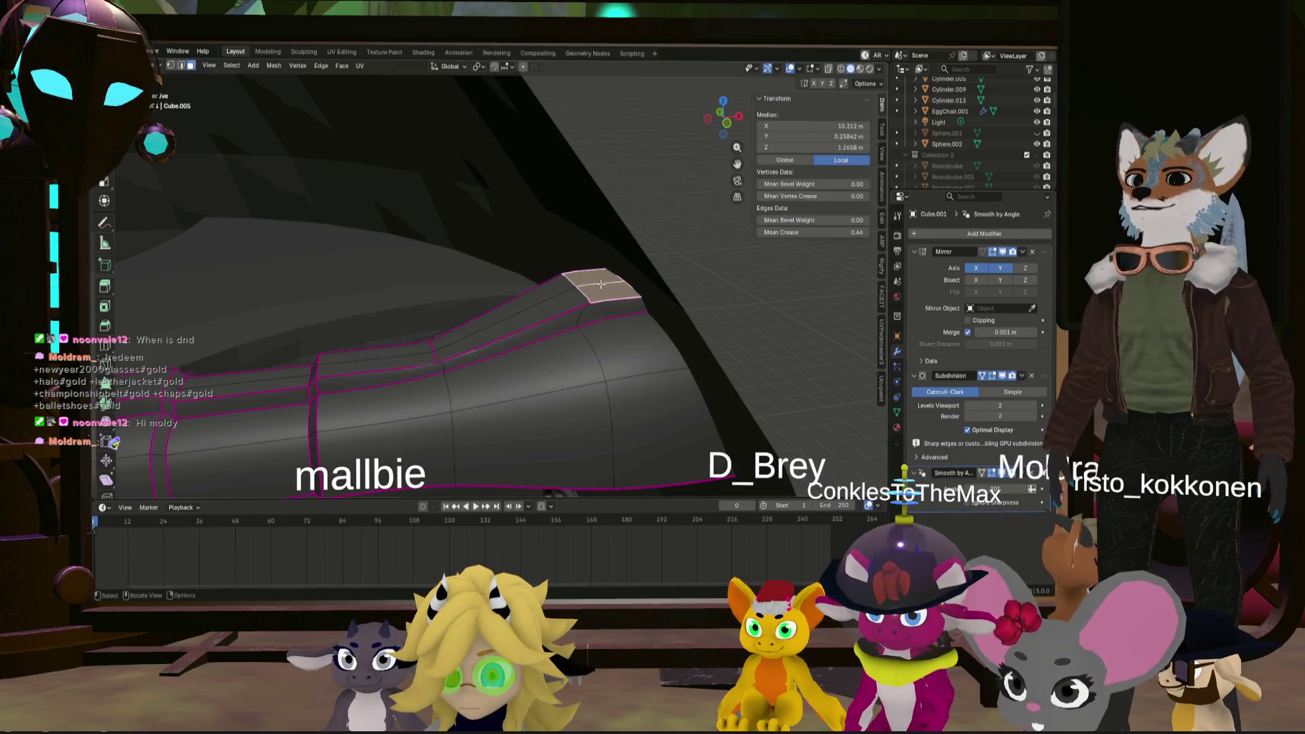
pyautogui.moveTo(596, 277); pyautogui.dragTo(589, 285, button='middle')
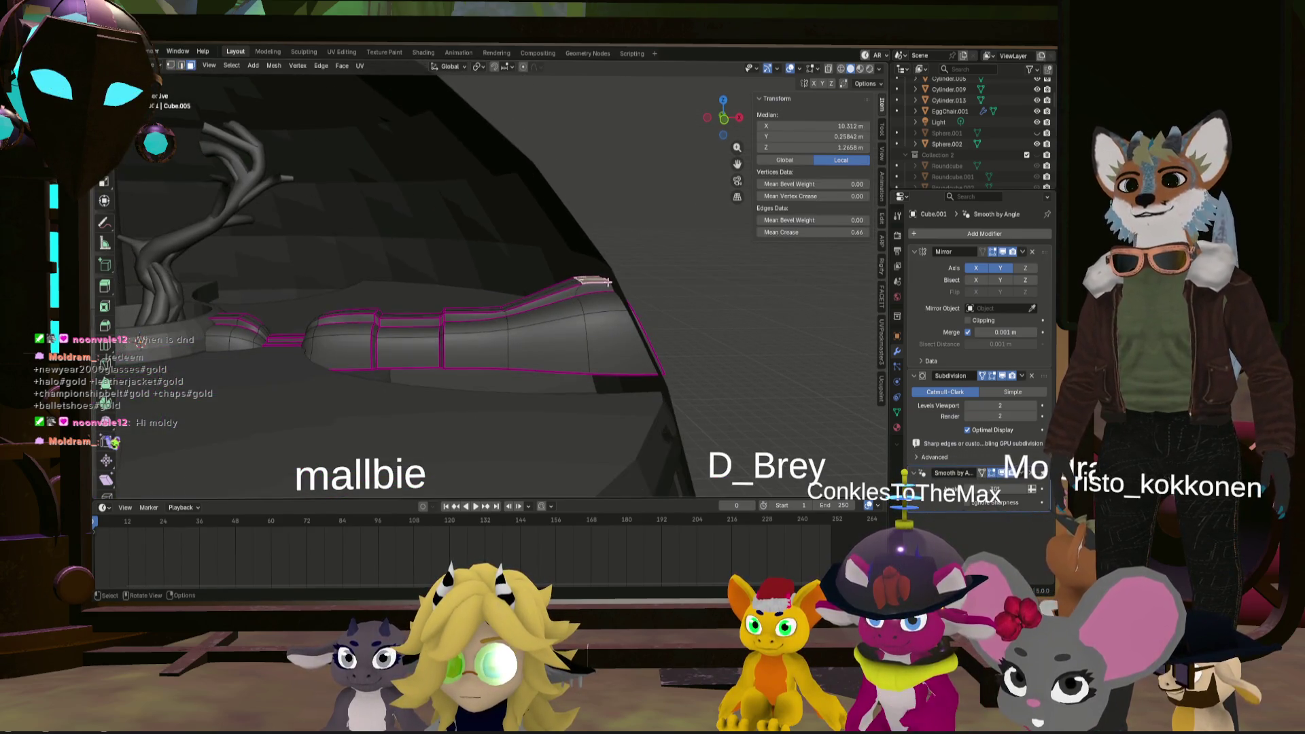
# - Extrude the end face upward, discarding an overly tall first attempt
pyautogui.press('e')
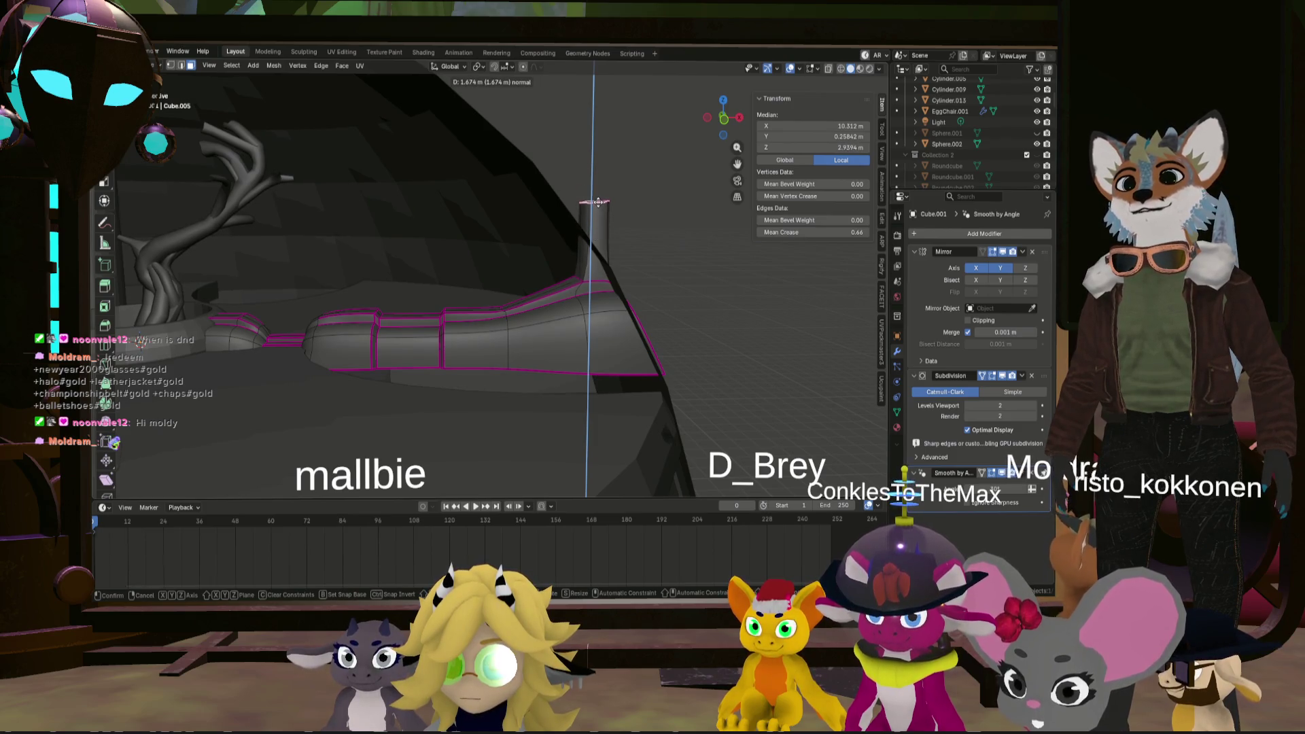
pyautogui.rightClick(597, 202)
pyautogui.hotkey('ctrl', 'z')
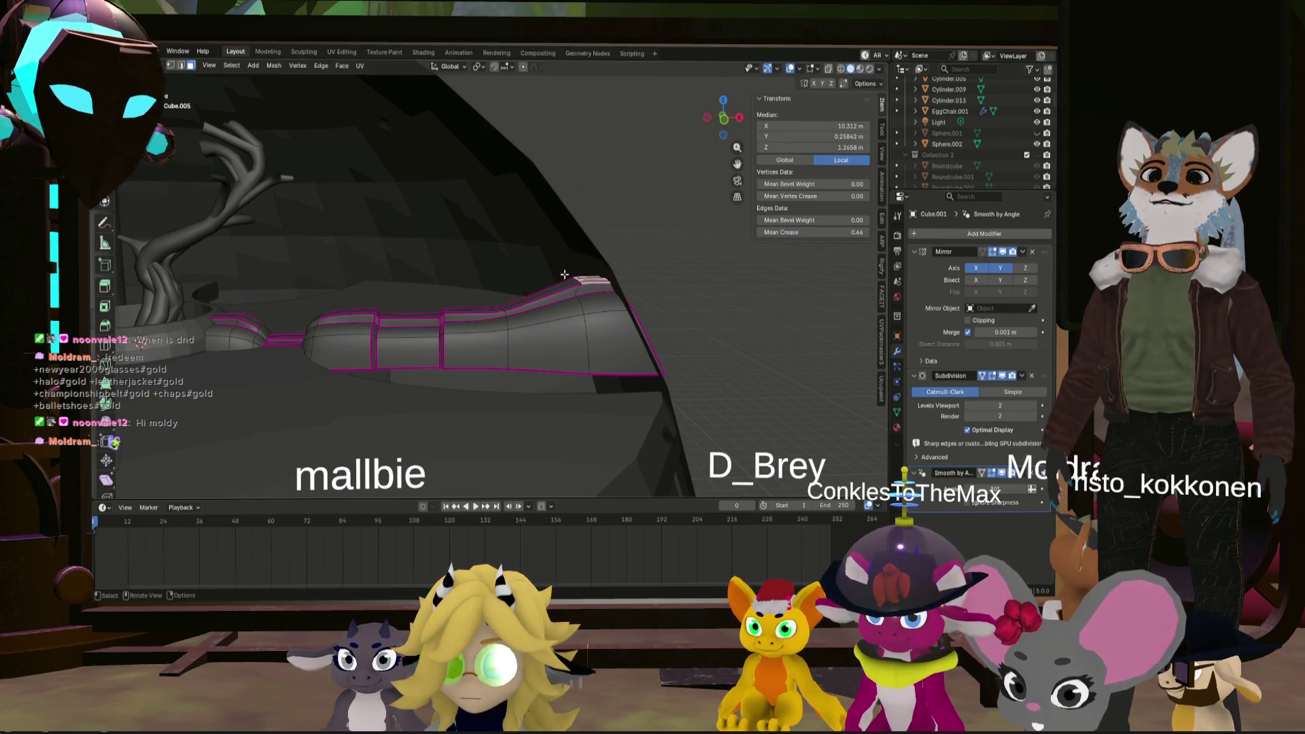
pyautogui.press('e')
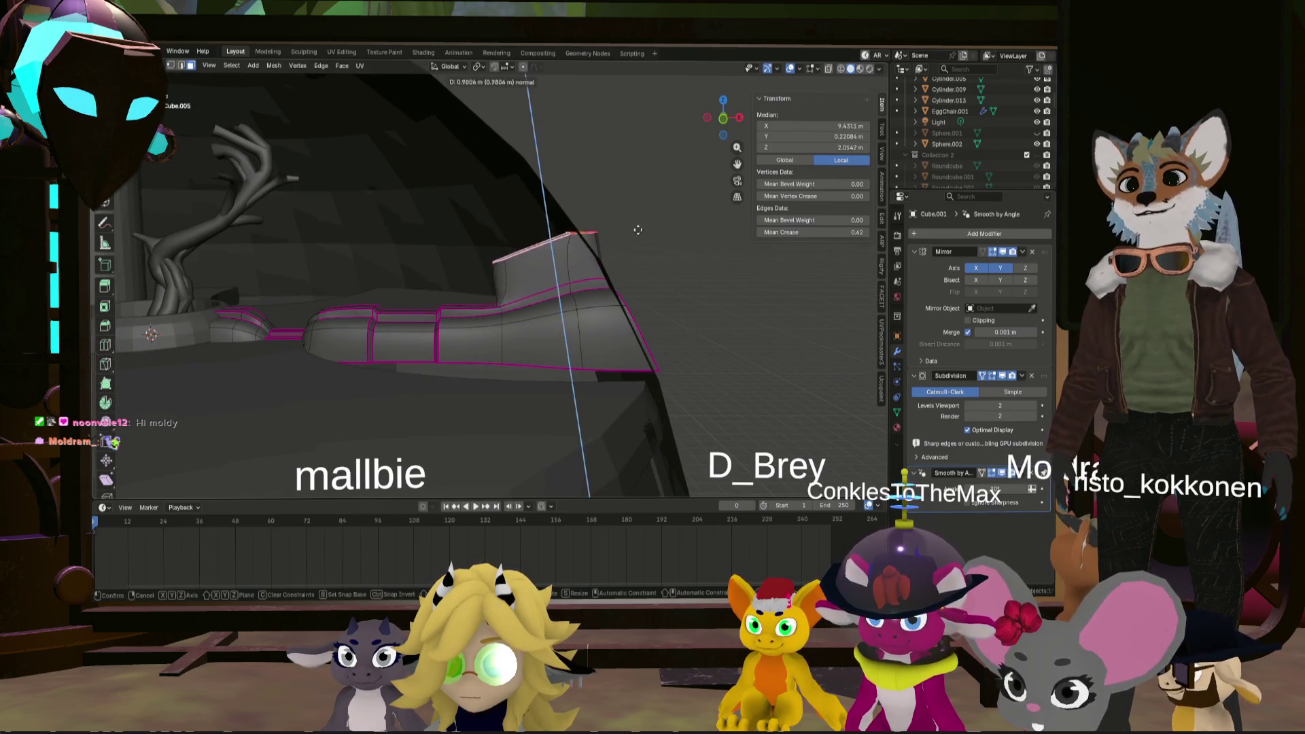
pyautogui.click(618, 169)
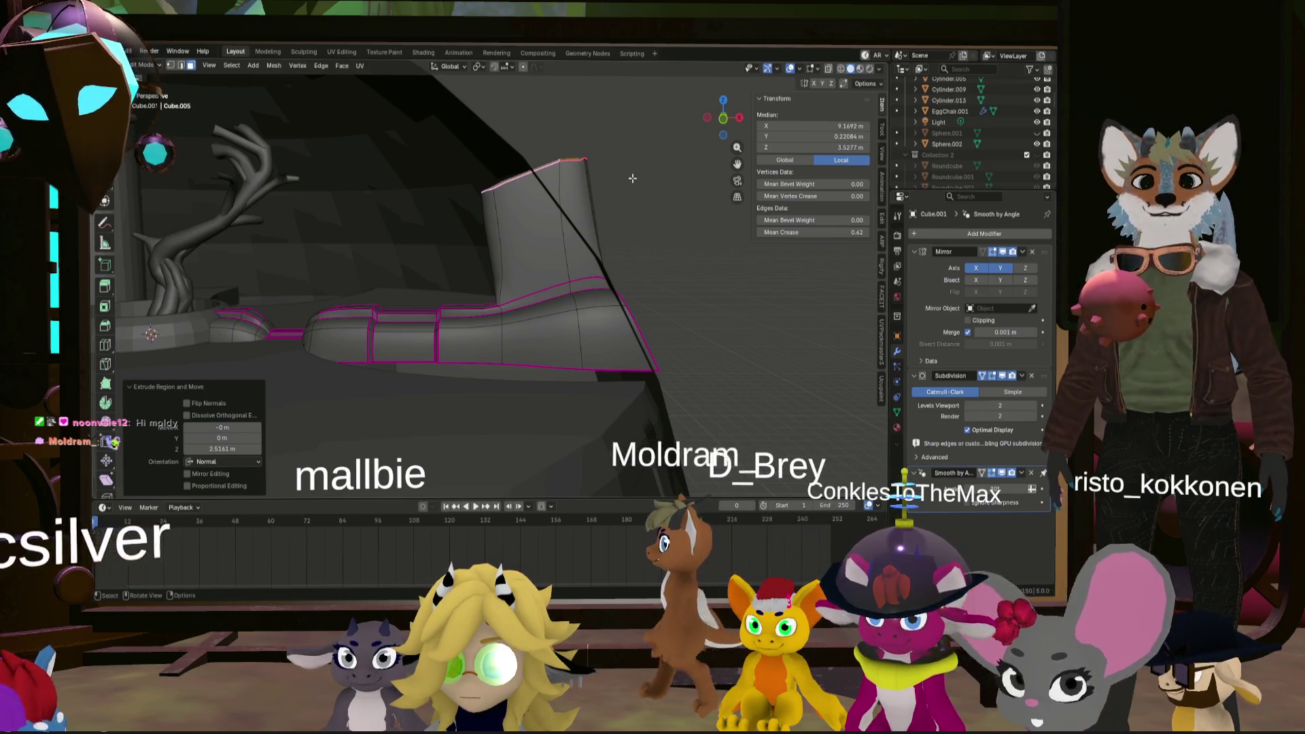
# - Start moving the extruded face along its normal from a perspective view
pyautogui.click(724, 121)
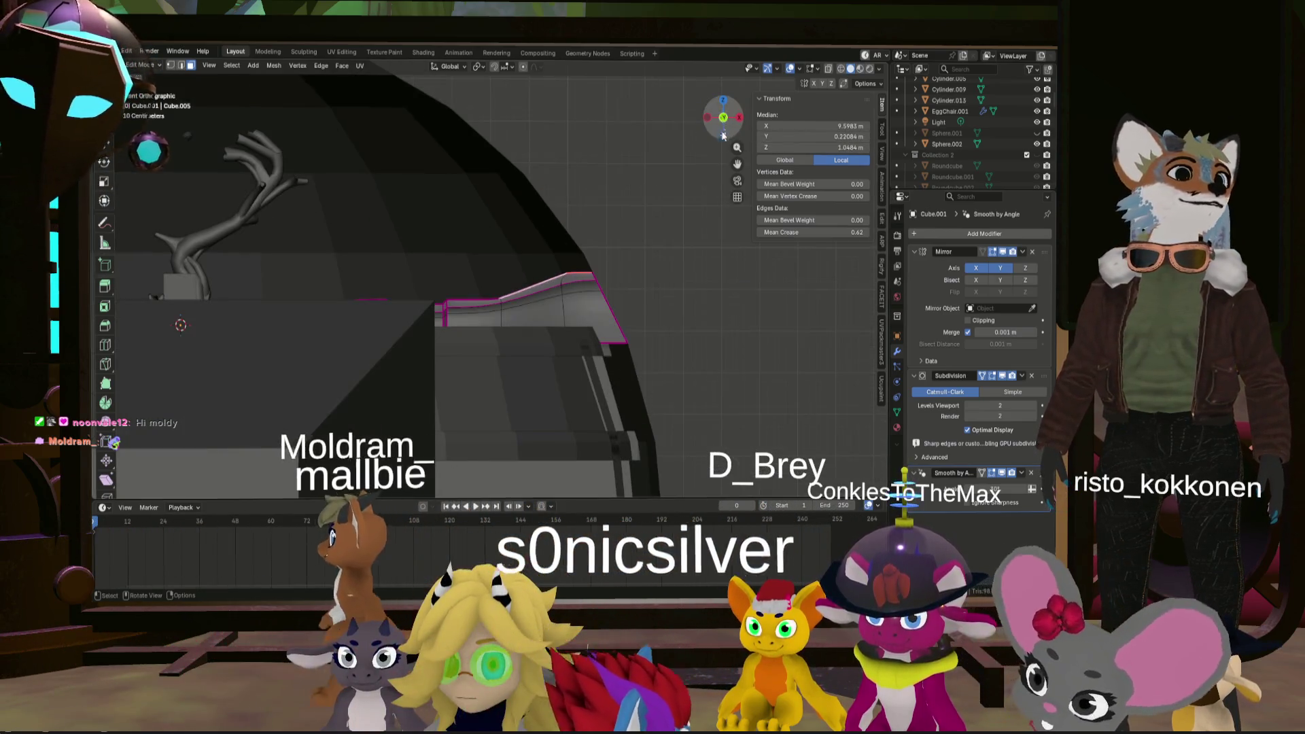
pyautogui.press('g')
pyautogui.press('Escape')
pyautogui.moveTo(634, 267)
pyautogui.mouseDown(button='middle')
pyautogui.moveTo(789, 164)
pyautogui.moveTo(693, 333)
pyautogui.mouseUp(button='middle')
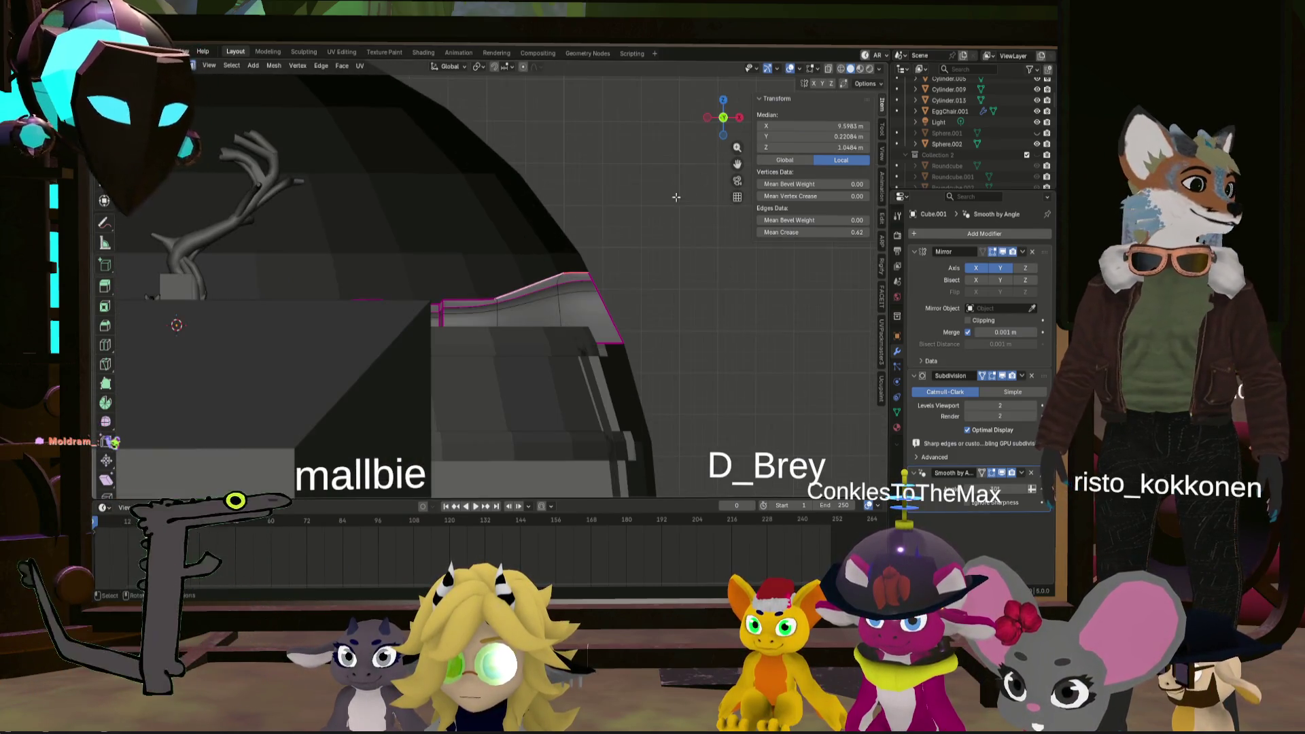
pyautogui.press('g')
pyautogui.press('z')
pyautogui.press('z')
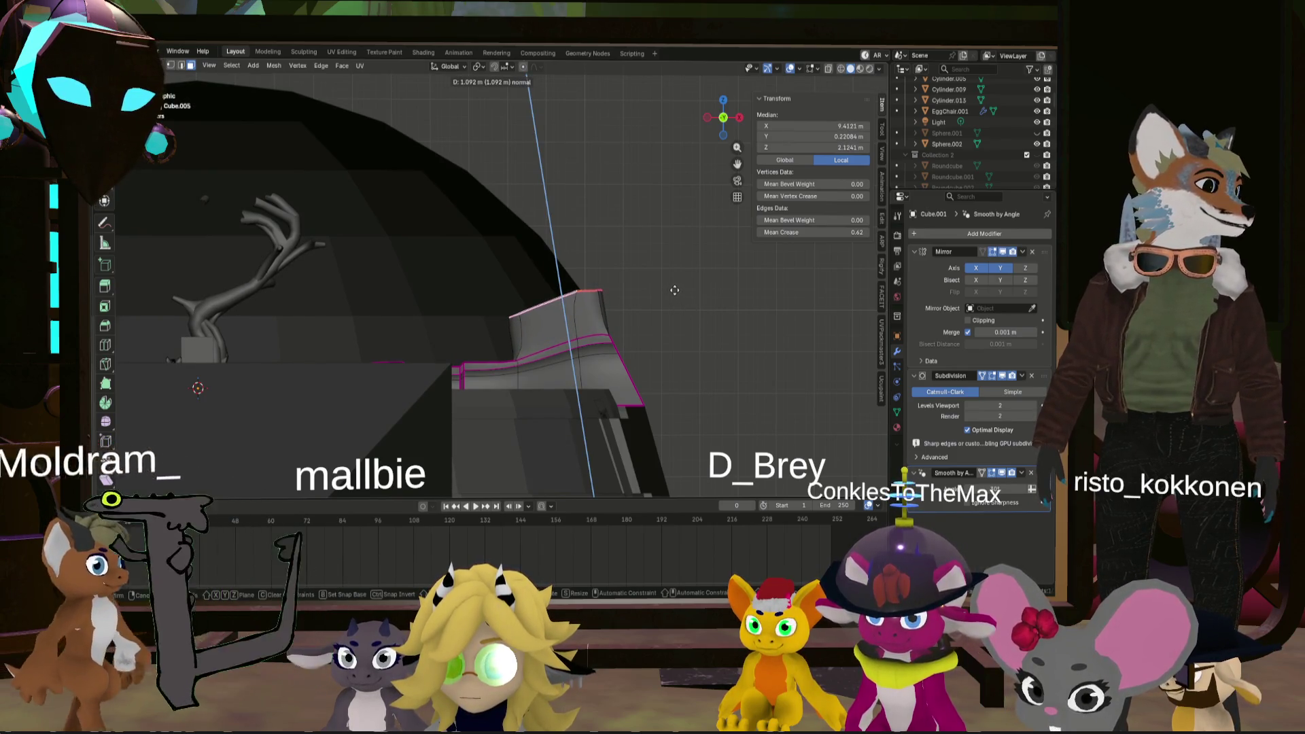
# - Confirm the raised section at about 1.09 m and shrink its top face to 0.546
pyautogui.click(674, 290)
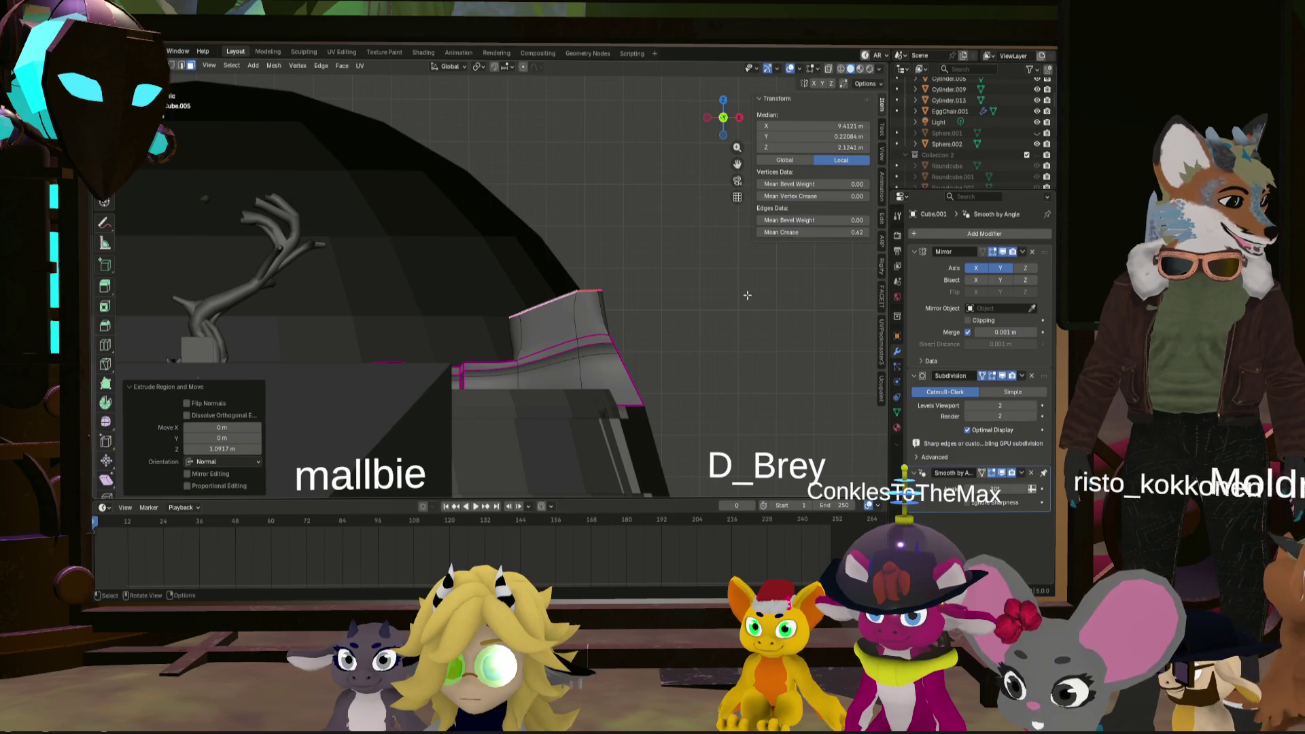
pyautogui.press('s')
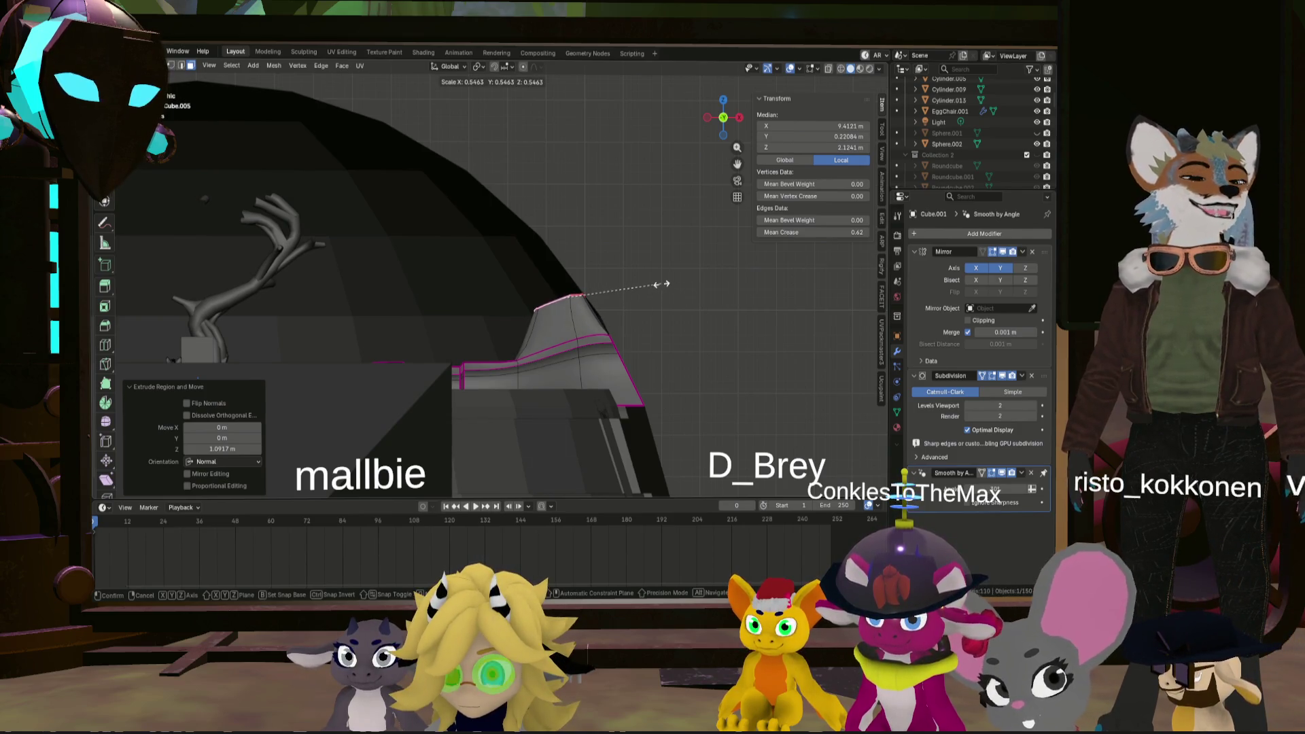
pyautogui.click(660, 284)
pyautogui.moveTo(661, 284); pyautogui.dragTo(672, 276, button='middle')
pyautogui.press('e')
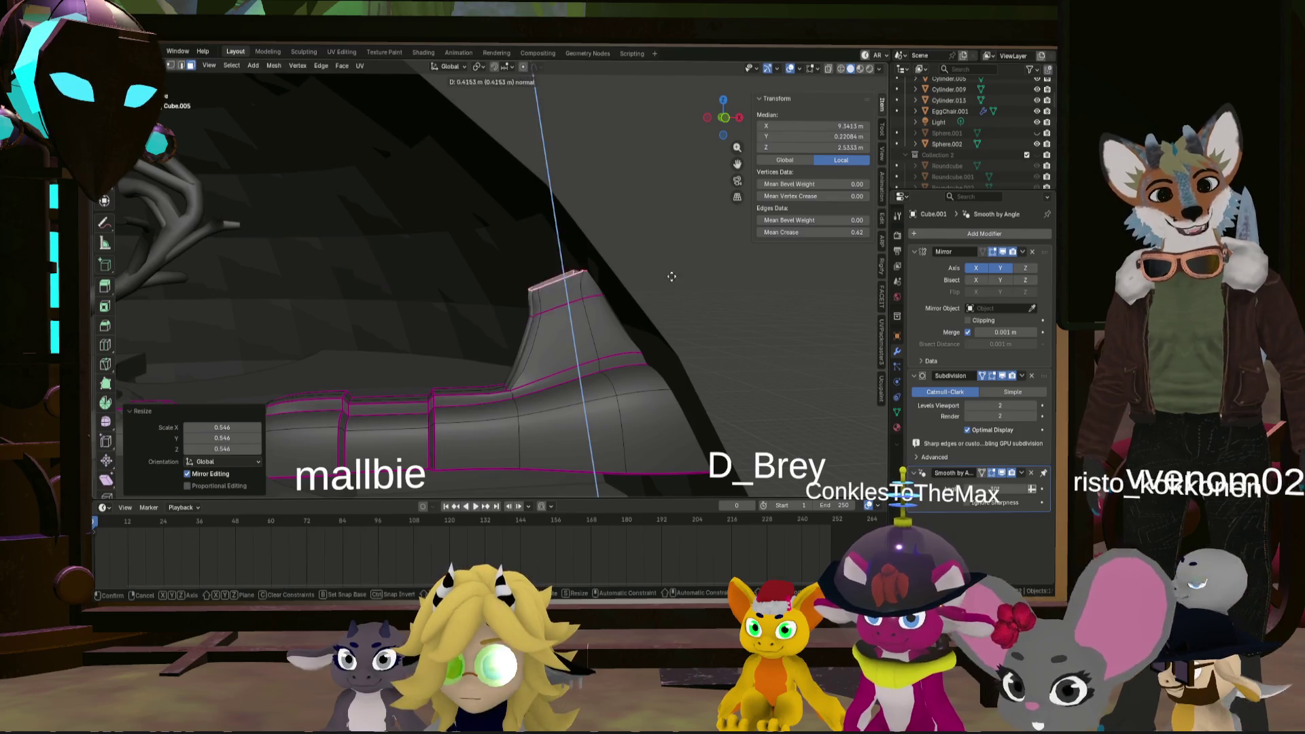
pyautogui.click(639, 227)
pyautogui.moveTo(639, 228); pyautogui.dragTo(625, 237, button='middle')
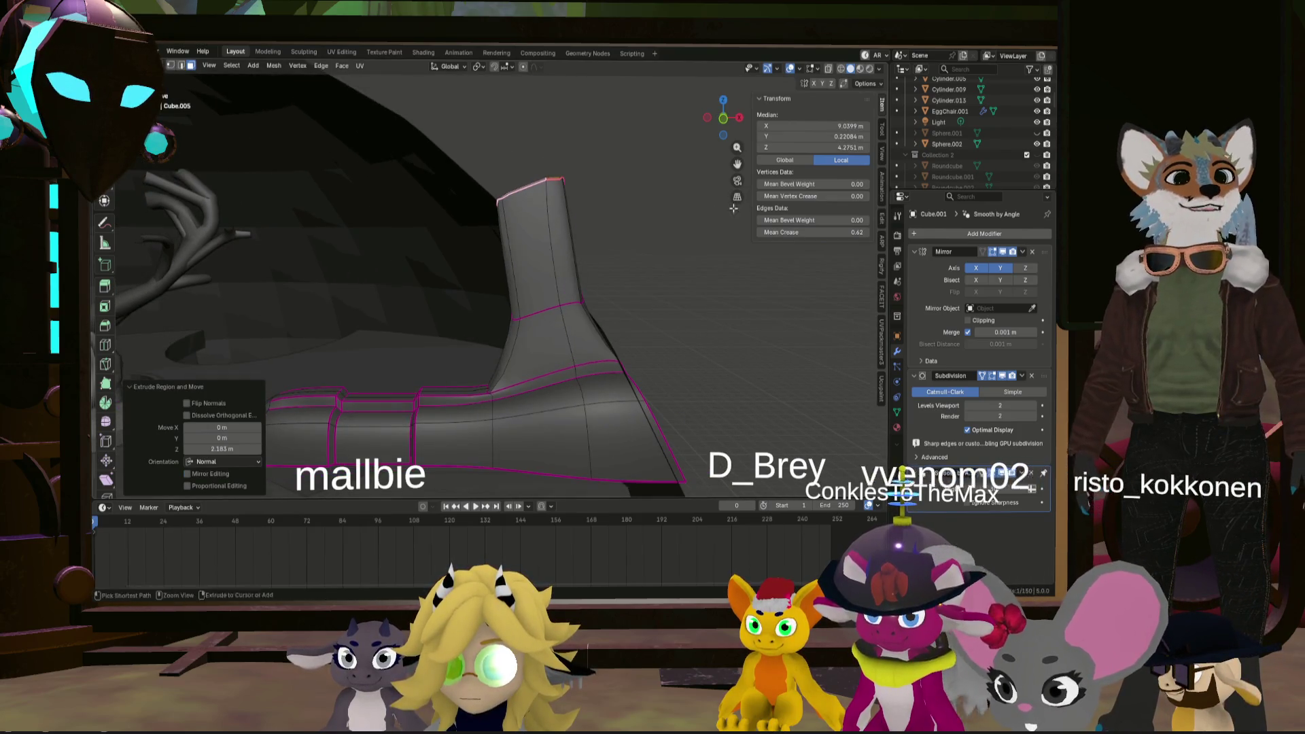
pyautogui.hotkey('ctrl', 'z')
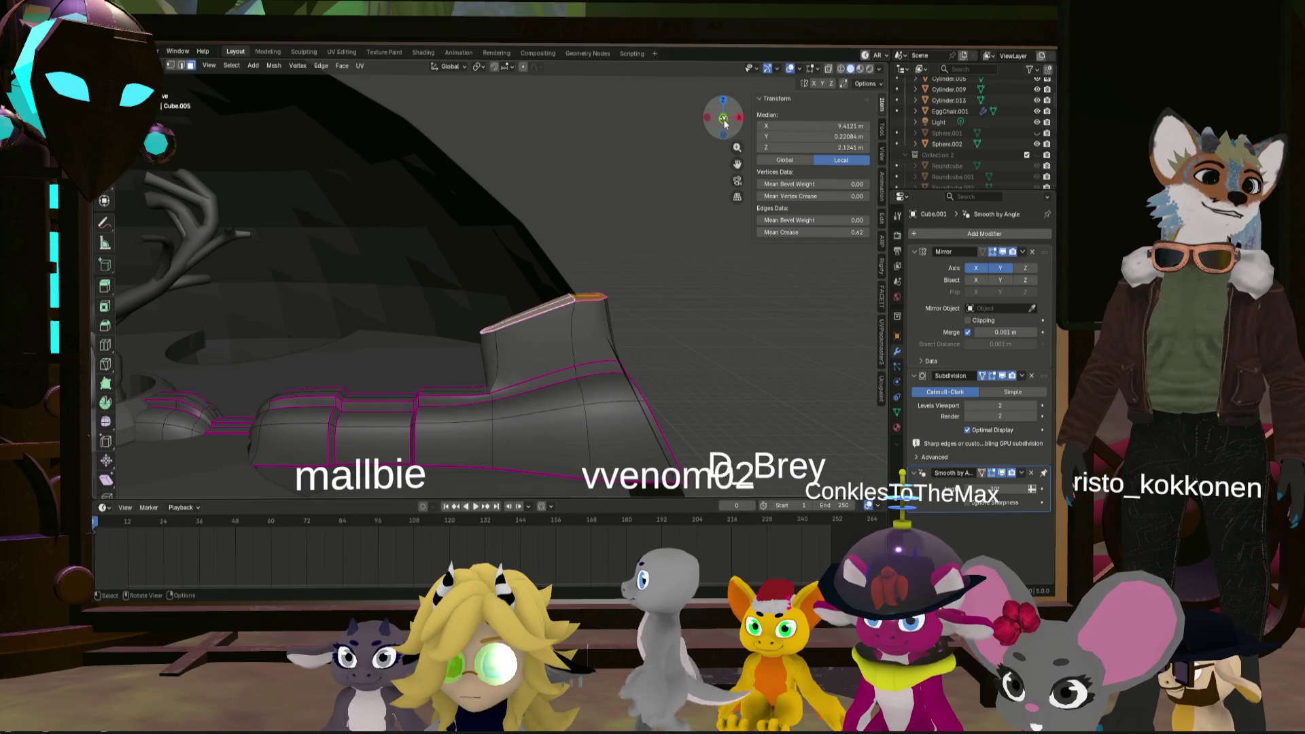
# - Try a 0.770 scale and another extrusion on the top face, undoing both
pyautogui.click(725, 121)
pyautogui.press('s')
pyautogui.click(647, 280)
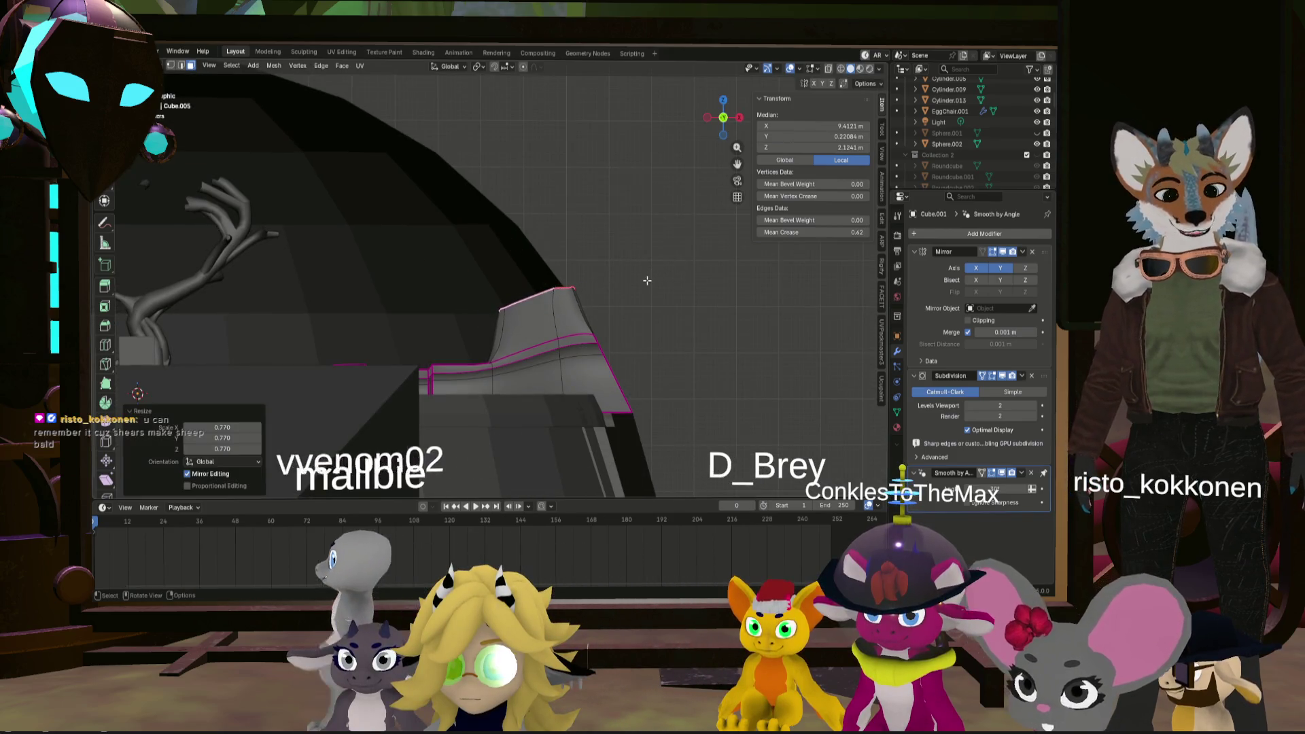
pyautogui.hotkey('ctrl', 'z')
pyautogui.hotkey('ctrl', 'z')
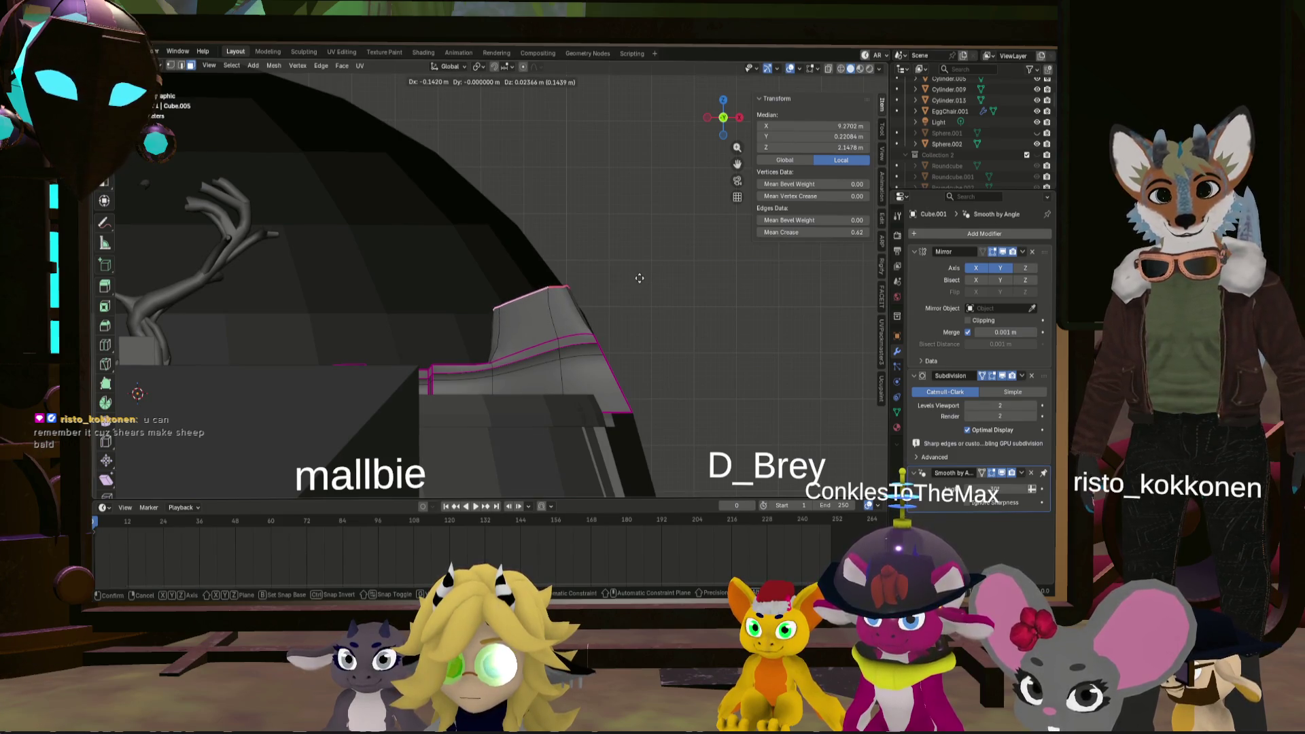
pyautogui.click(639, 278)
pyautogui.press('e')
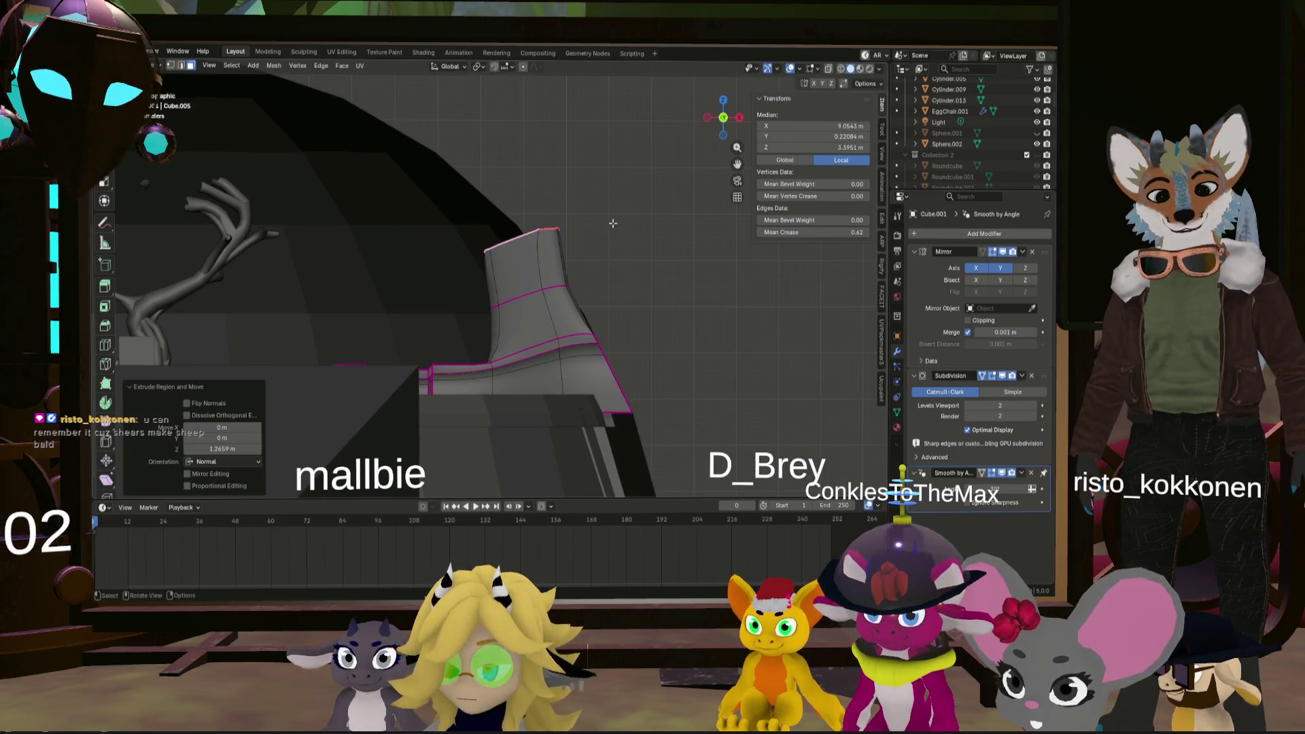
pyautogui.press('Escape')
pyautogui.hotkey('ctrl', 'z')
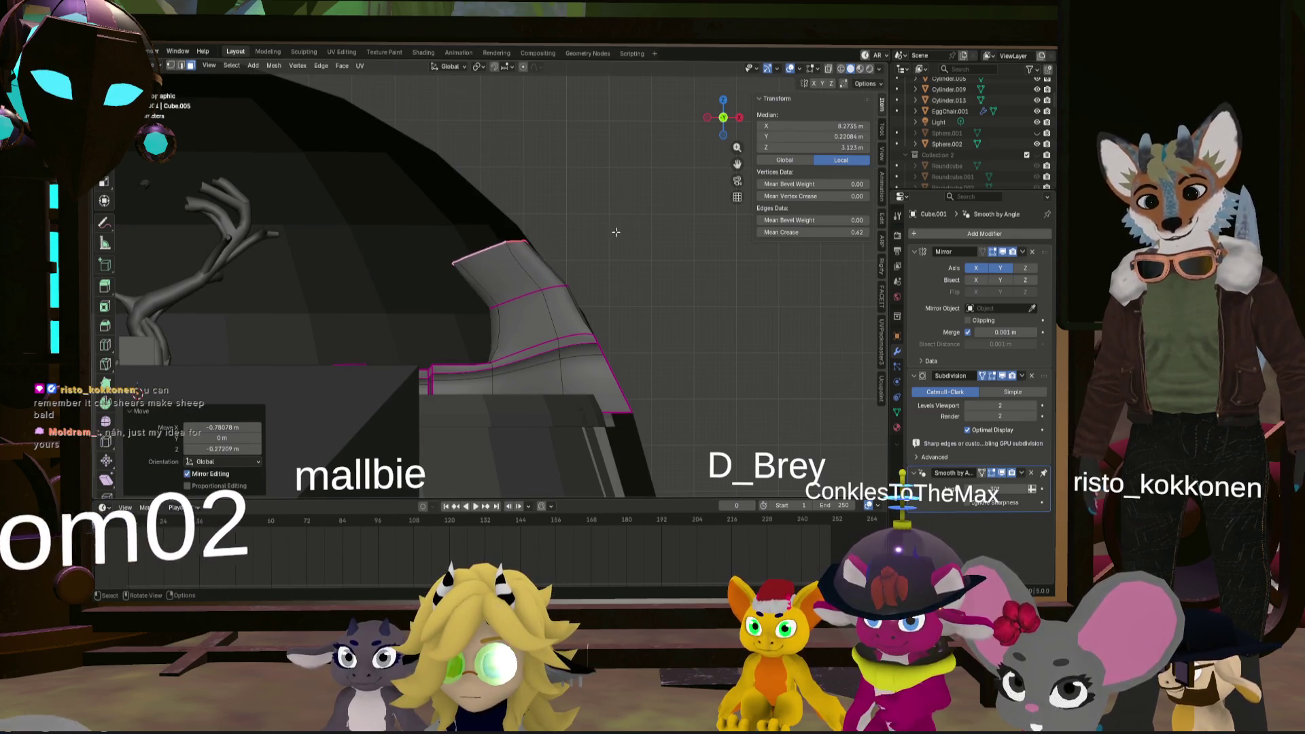
# - Shrink the top face to 0.652 and shift it 0.331 m along X and 0.130 m up
pyautogui.press('s')
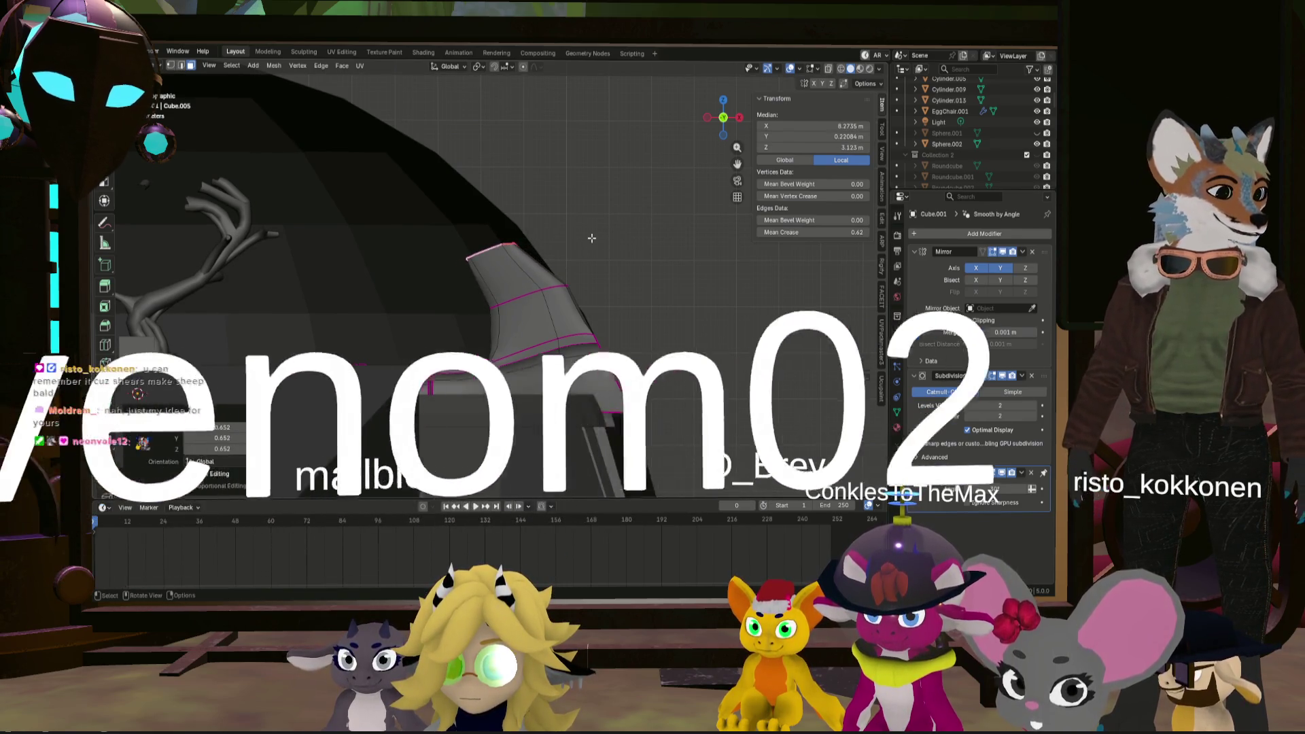
pyautogui.click(614, 235)
pyautogui.press('g')
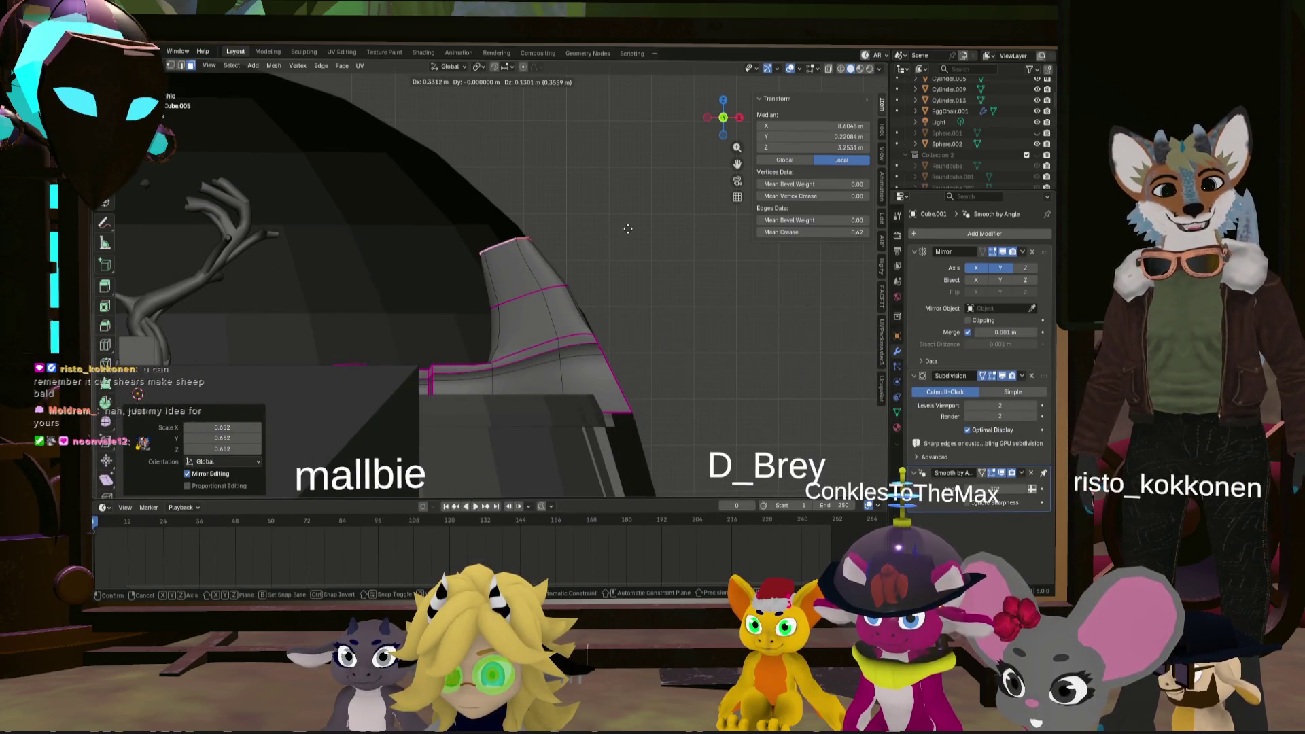
pyautogui.click(628, 229)
pyautogui.moveTo(628, 230); pyautogui.dragTo(650, 231, button='middle')
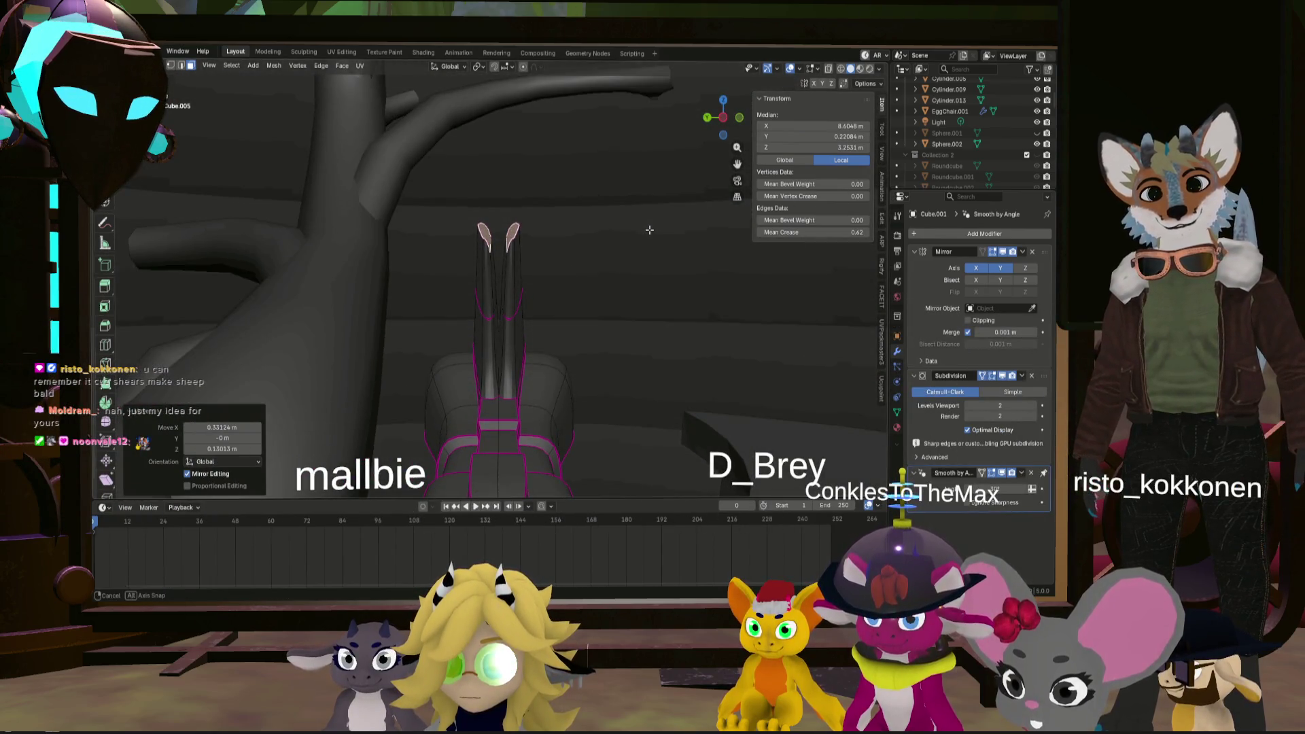
pyautogui.scroll(3, 552, 259)
pyautogui.moveTo(528, 247)
pyautogui.mouseDown(button='middle')
pyautogui.moveTo(531, 261)
pyautogui.moveTo(502, 288)
pyautogui.moveTo(537, 298)
pyautogui.moveTo(442, 265)
pyautogui.moveTo(494, 291)
pyautogui.moveTo(531, 291)
pyautogui.mouseUp(button='middle')
# - Extrude the face further along its normal into another raised section
pyautogui.press('g')
pyautogui.press('z')
pyautogui.press('z')
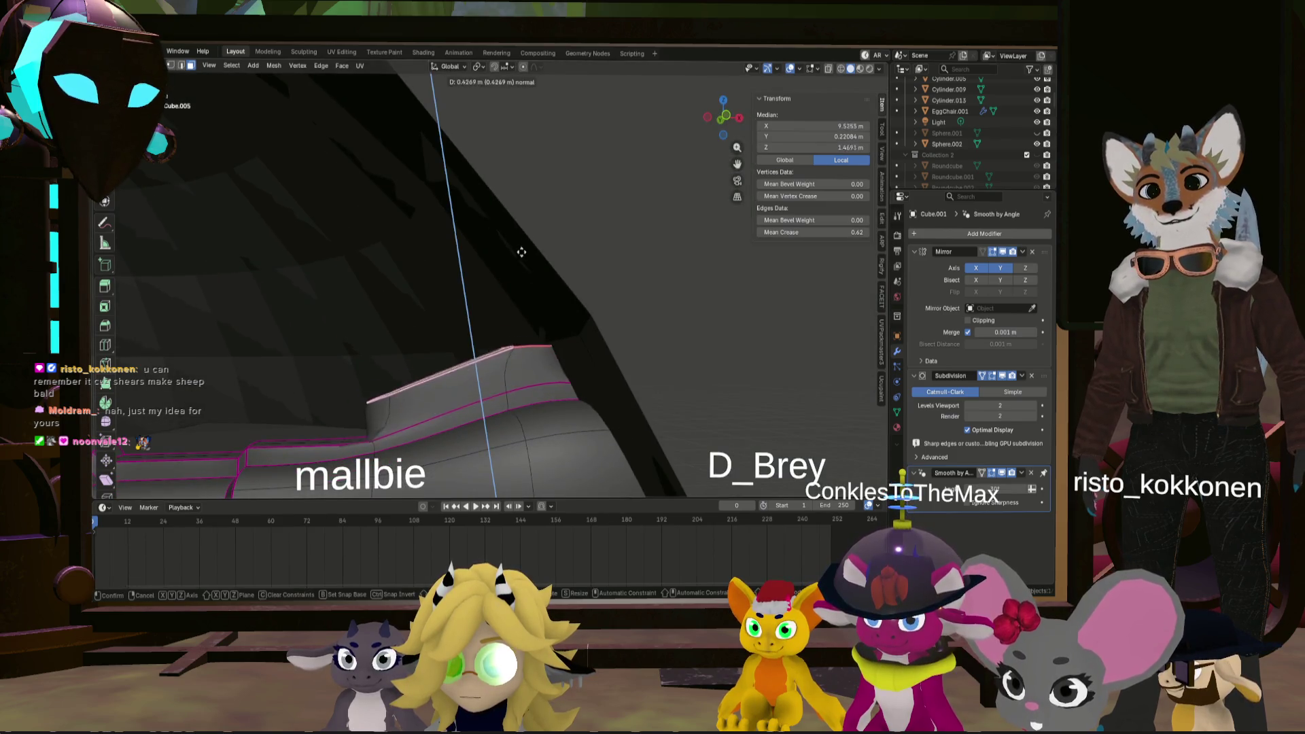
pyautogui.click(486, 174)
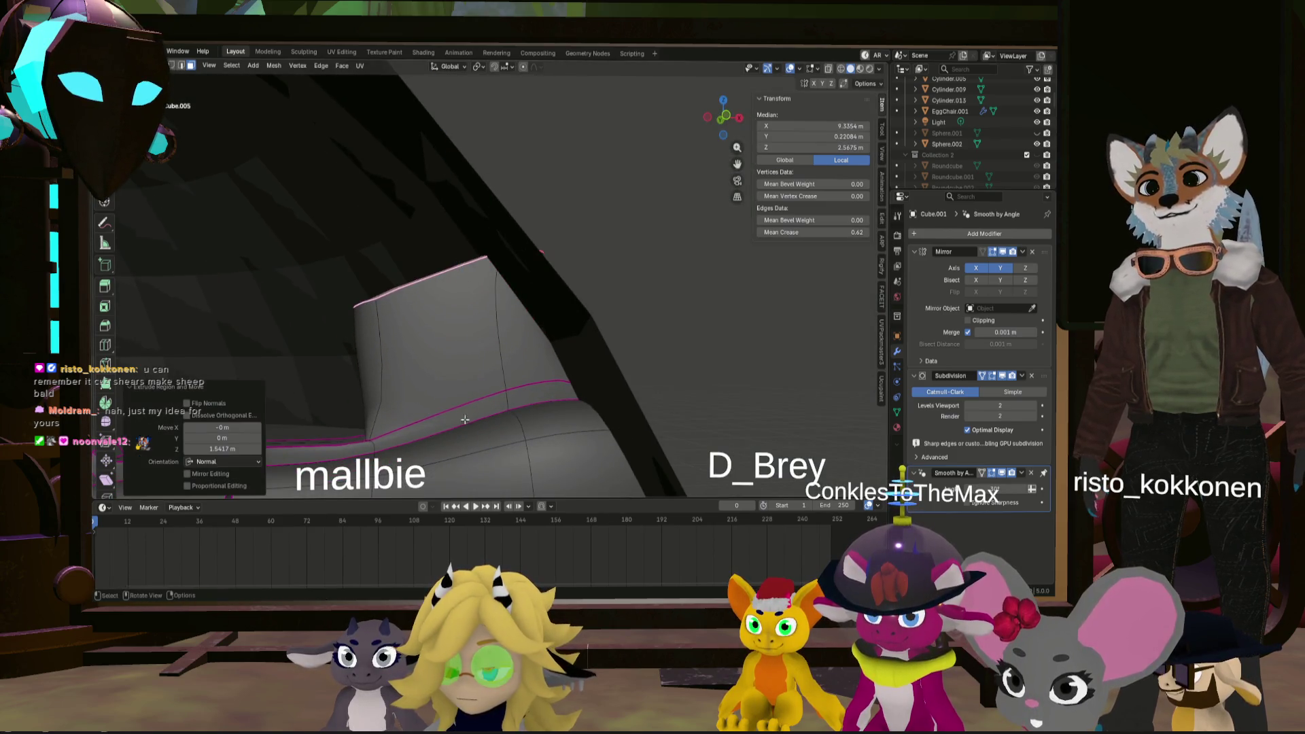
pyautogui.click(526, 379)
pyautogui.click(484, 384)
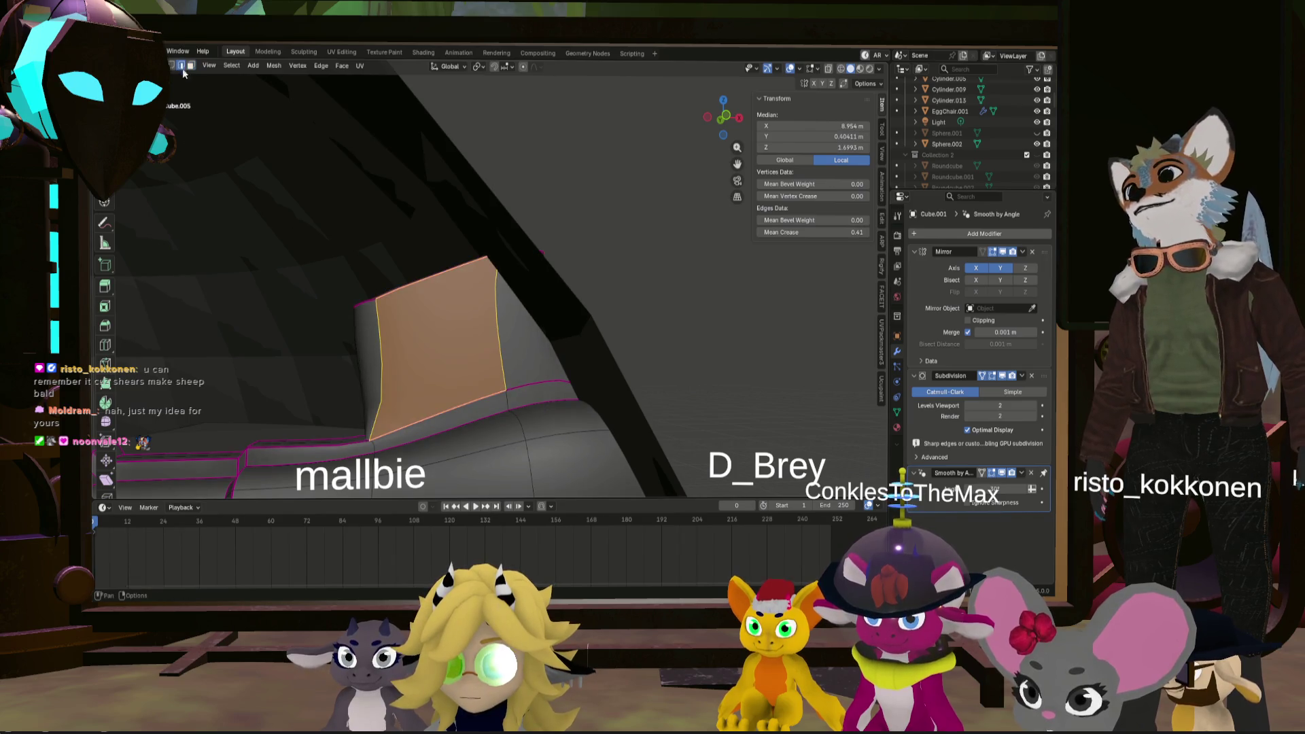
# - Select the seam edge loop where the section joins the arm and adjust its crease
pyautogui.keyDown('alt'); pyautogui.click(424, 417); pyautogui.keyUp('alt')
pyautogui.moveTo(378, 378); pyautogui.dragTo(373, 382, button='middle')
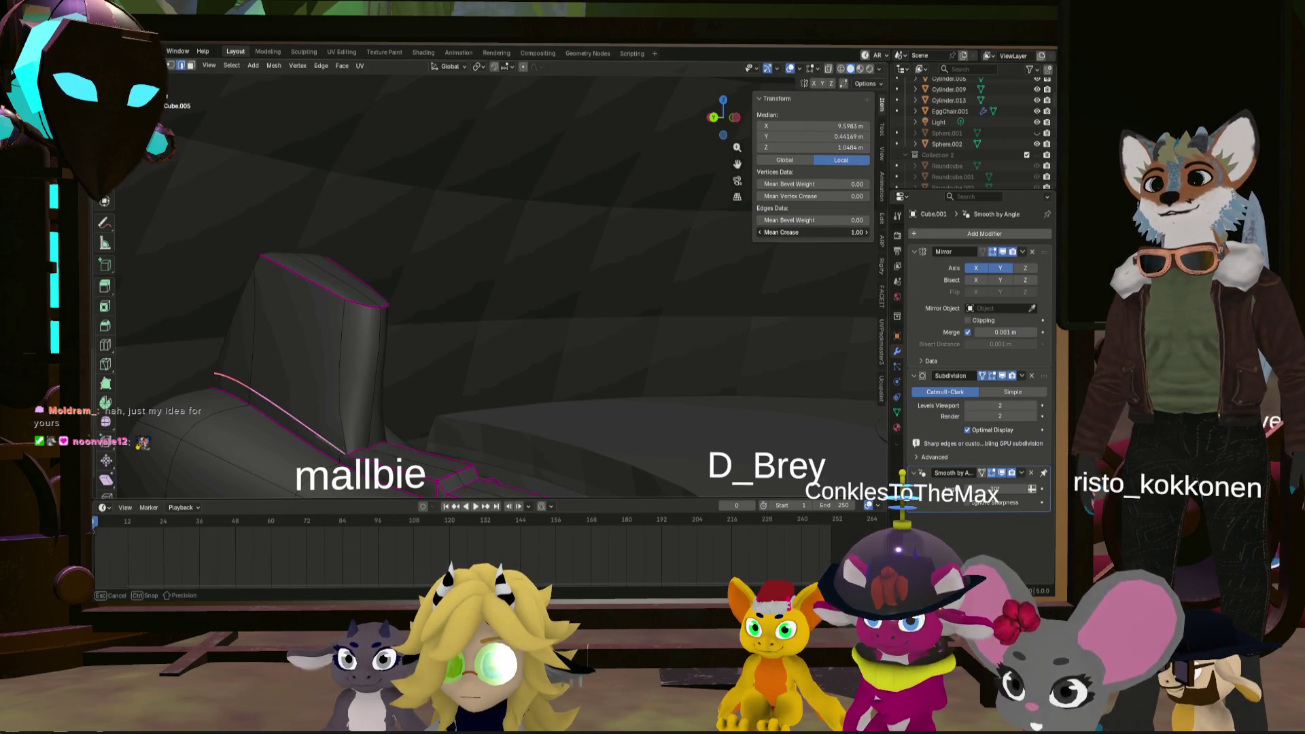
pyautogui.moveTo(619, 426)
pyautogui.mouseDown(button='middle')
pyautogui.moveTo(327, 358)
pyautogui.moveTo(333, 319)
pyautogui.mouseUp(button='middle')
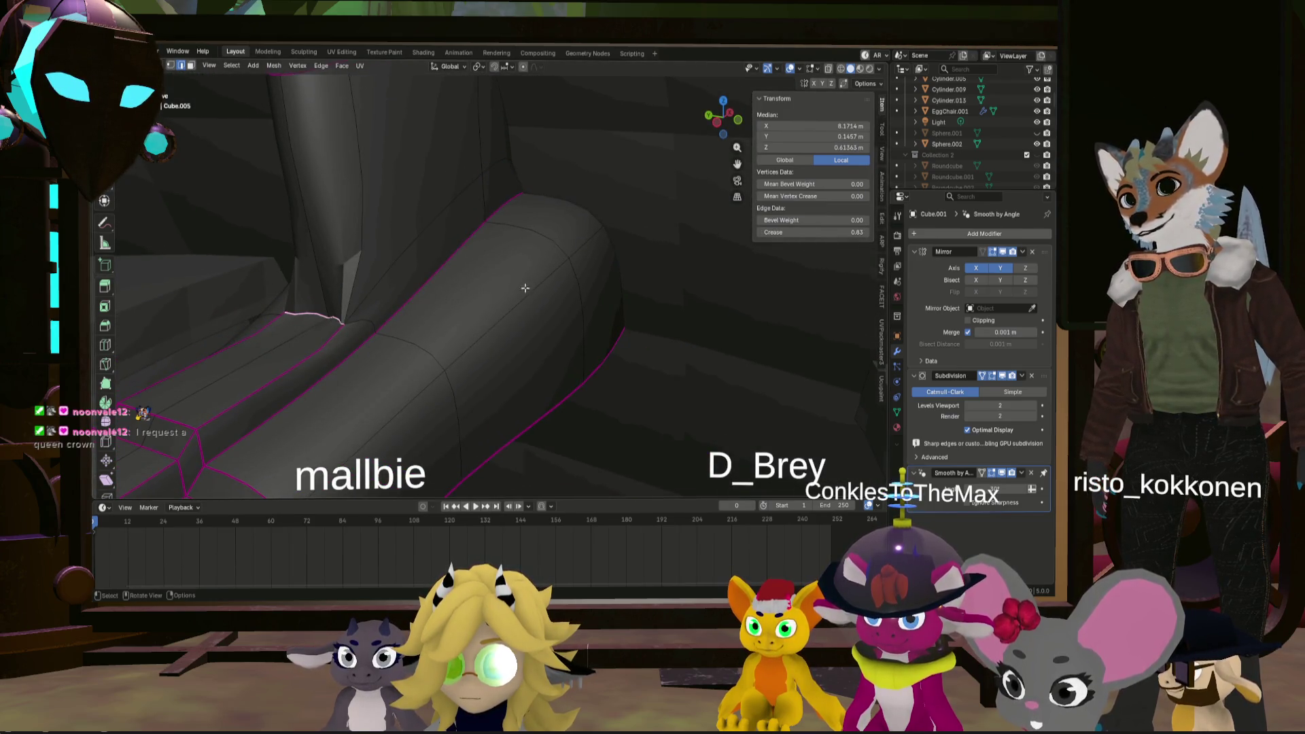
pyautogui.moveTo(830, 237)
pyautogui.mouseDown()
pyautogui.moveTo(775, 236)
pyautogui.moveTo(857, 232)
pyautogui.mouseUp()
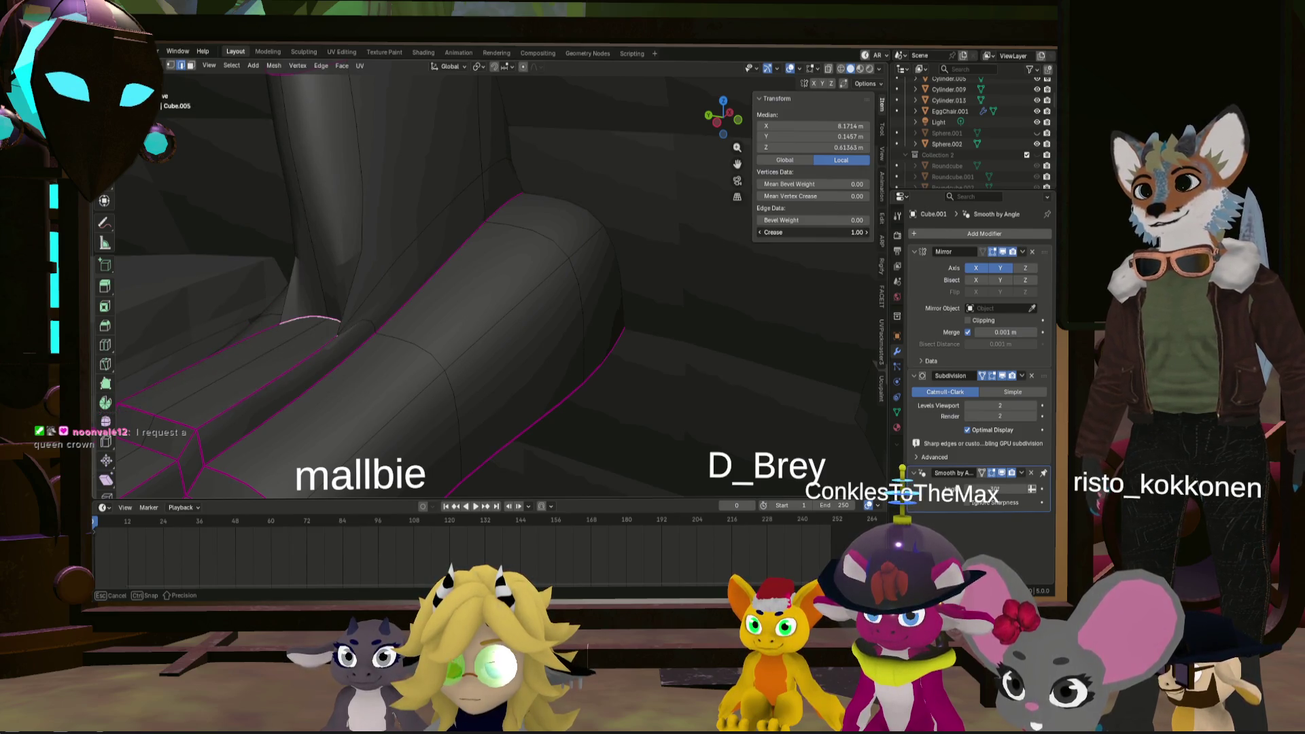
pyautogui.moveTo(449, 326)
pyautogui.mouseDown(button='middle')
pyautogui.moveTo(465, 333)
pyautogui.moveTo(354, 327)
pyautogui.moveTo(443, 315)
pyautogui.moveTo(388, 292)
pyautogui.moveTo(510, 297)
pyautogui.moveTo(452, 336)
pyautogui.moveTo(363, 265)
pyautogui.moveTo(414, 291)
pyautogui.moveTo(337, 291)
pyautogui.moveTo(524, 315)
pyautogui.mouseUp(button='middle')
pyautogui.keyDown('ctrl'); pyautogui.click(339, 295); pyautogui.keyUp('ctrl')
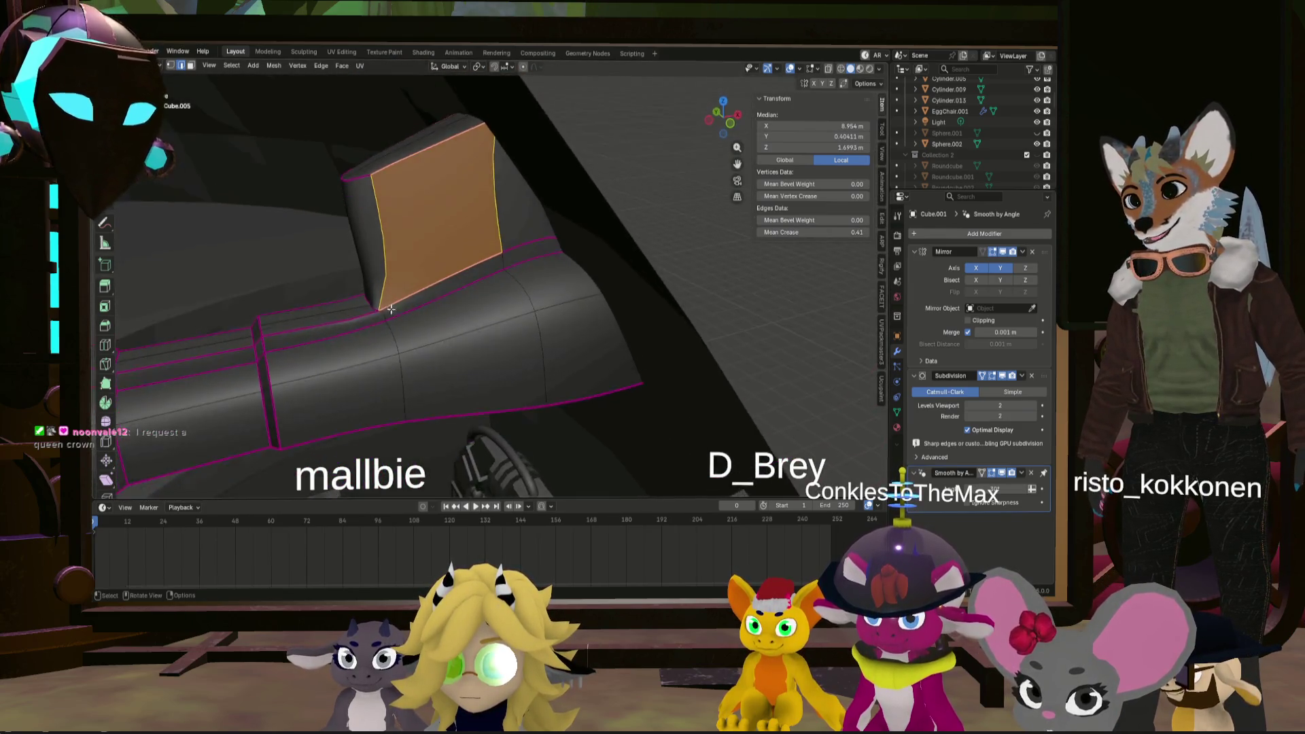
# - Select the tall block's top rim edge loop and set its mean crease to 0.83
pyautogui.moveTo(524, 315); pyautogui.dragTo(373, 267, button='middle')
pyautogui.moveTo(409, 194); pyautogui.dragTo(394, 168, button='middle')
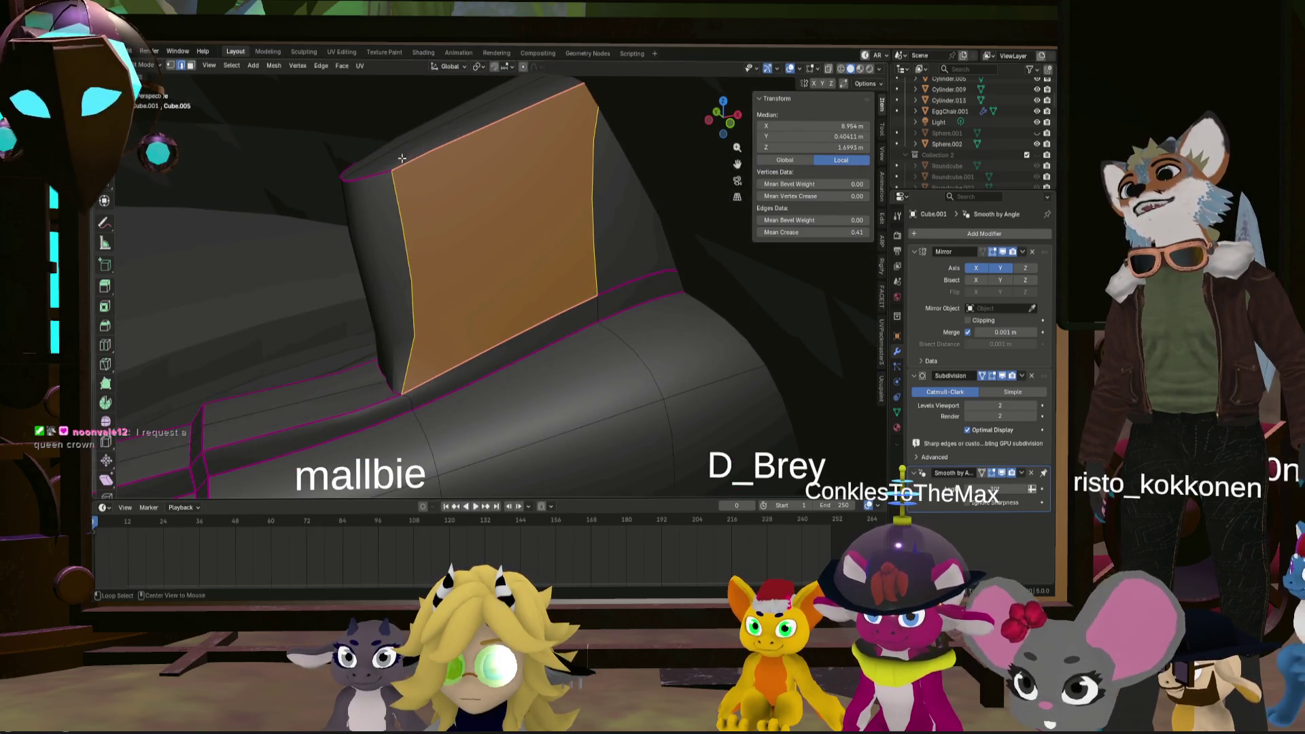
pyautogui.keyDown('alt'); pyautogui.click(402, 158); pyautogui.keyUp('alt')
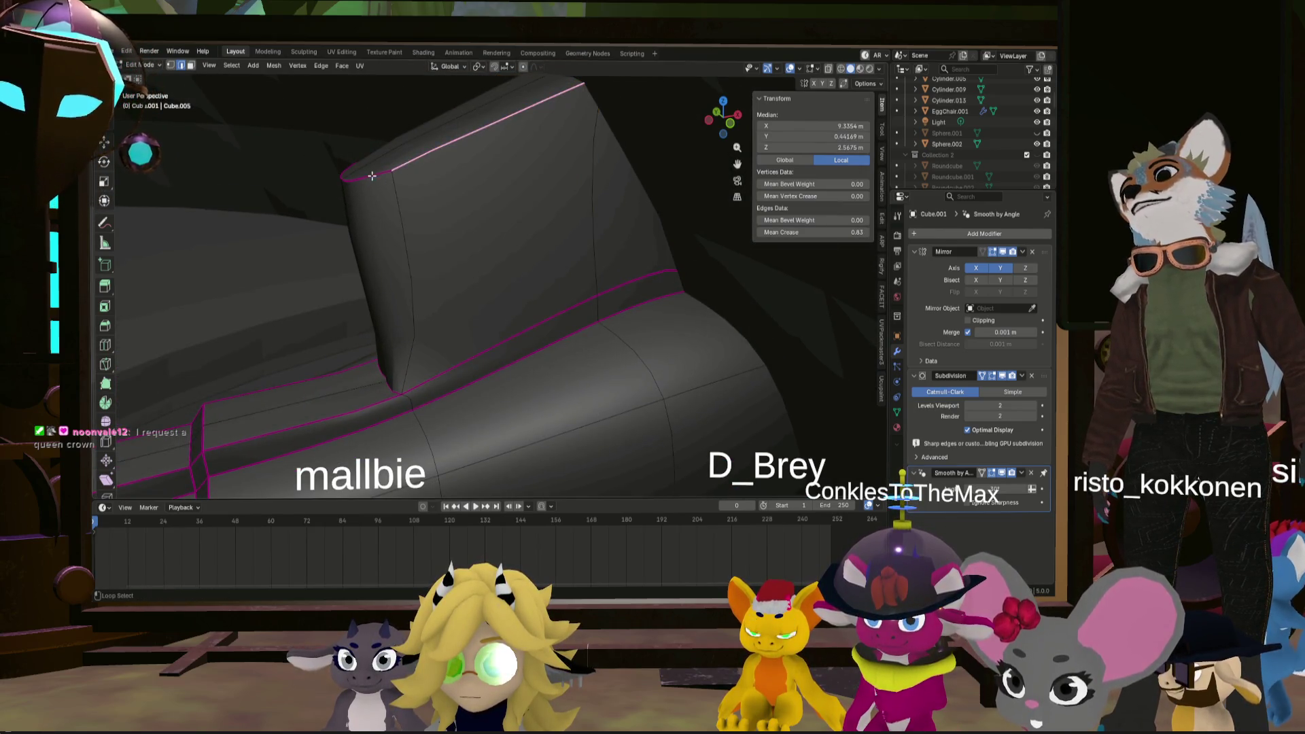
pyautogui.moveTo(500, 128); pyautogui.dragTo(456, 183, button='middle')
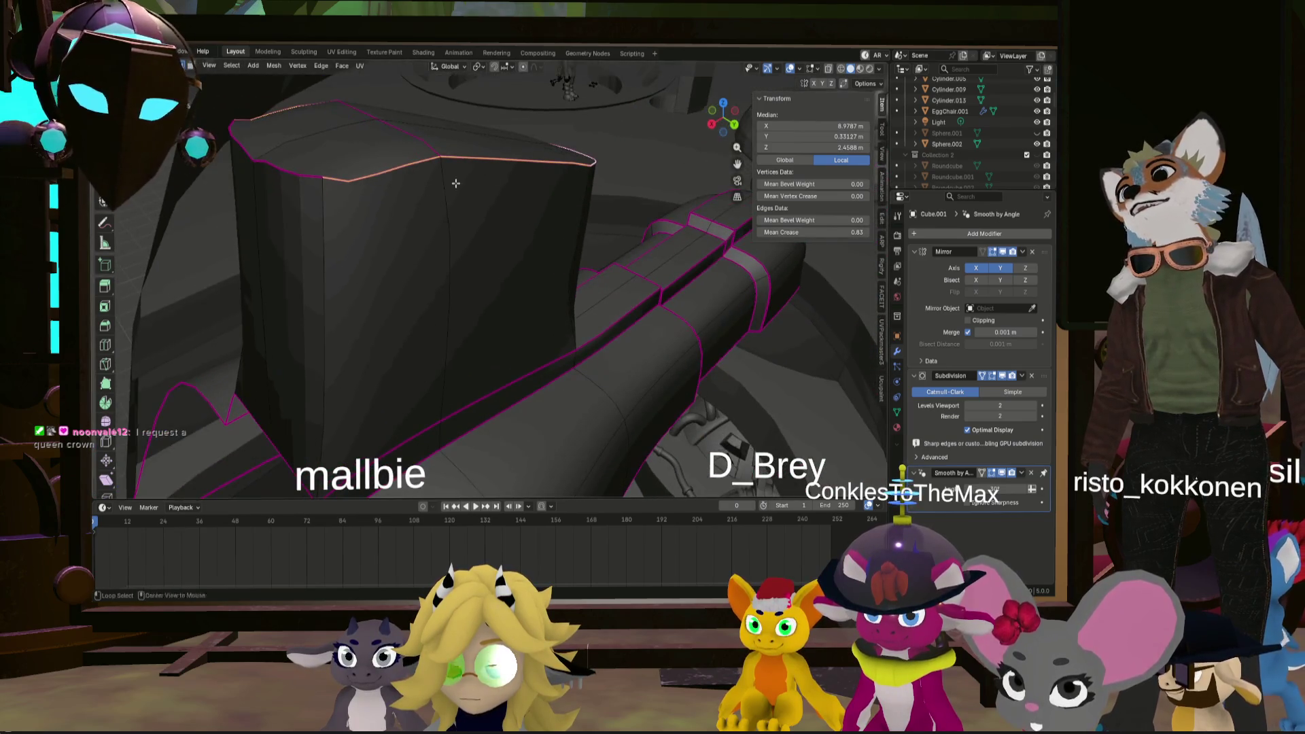
pyautogui.moveTo(489, 134)
pyautogui.mouseDown(button='middle')
pyautogui.moveTo(592, 208)
pyautogui.moveTo(679, 231)
pyautogui.mouseUp(button='middle')
pyautogui.moveTo(816, 232); pyautogui.dragTo(766, 258)
pyautogui.moveTo(766, 258)
pyautogui.mouseDown(button='middle')
pyautogui.moveTo(579, 267)
pyautogui.moveTo(598, 262)
pyautogui.mouseUp(button='middle')
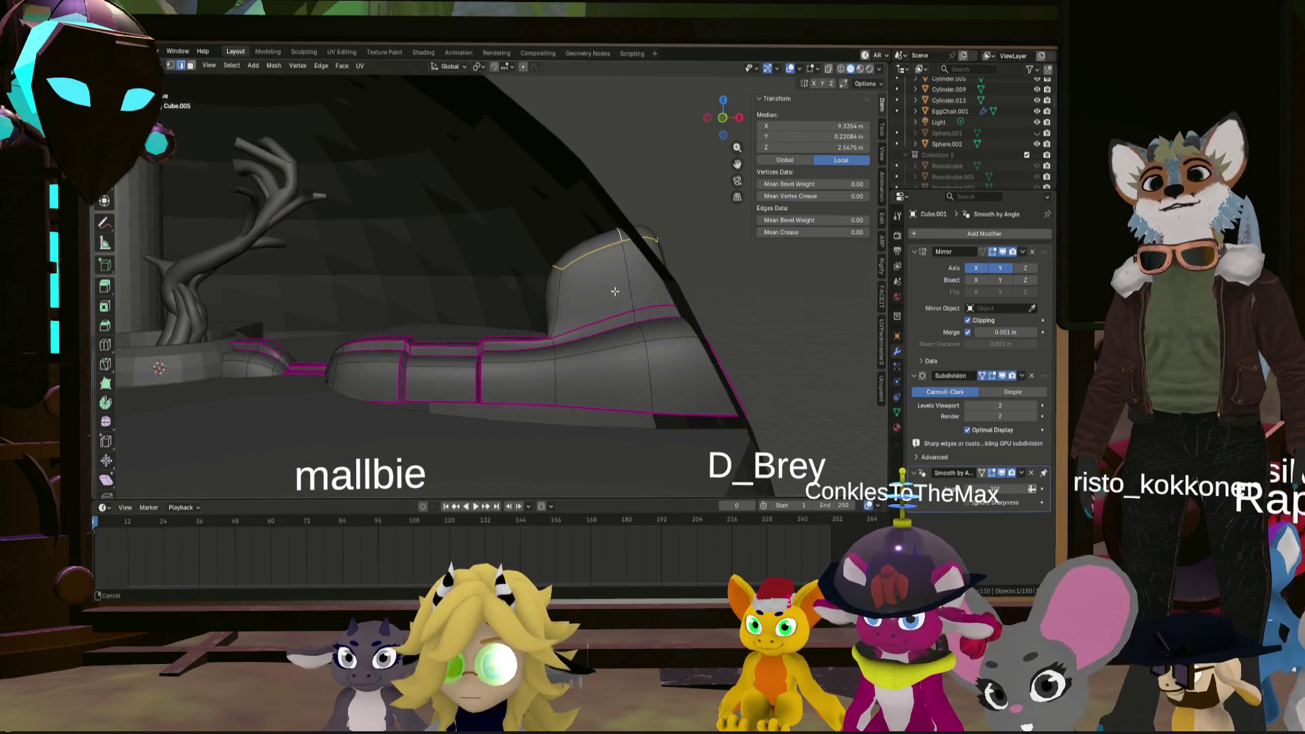
pyautogui.click(741, 118)
pyautogui.press('g')
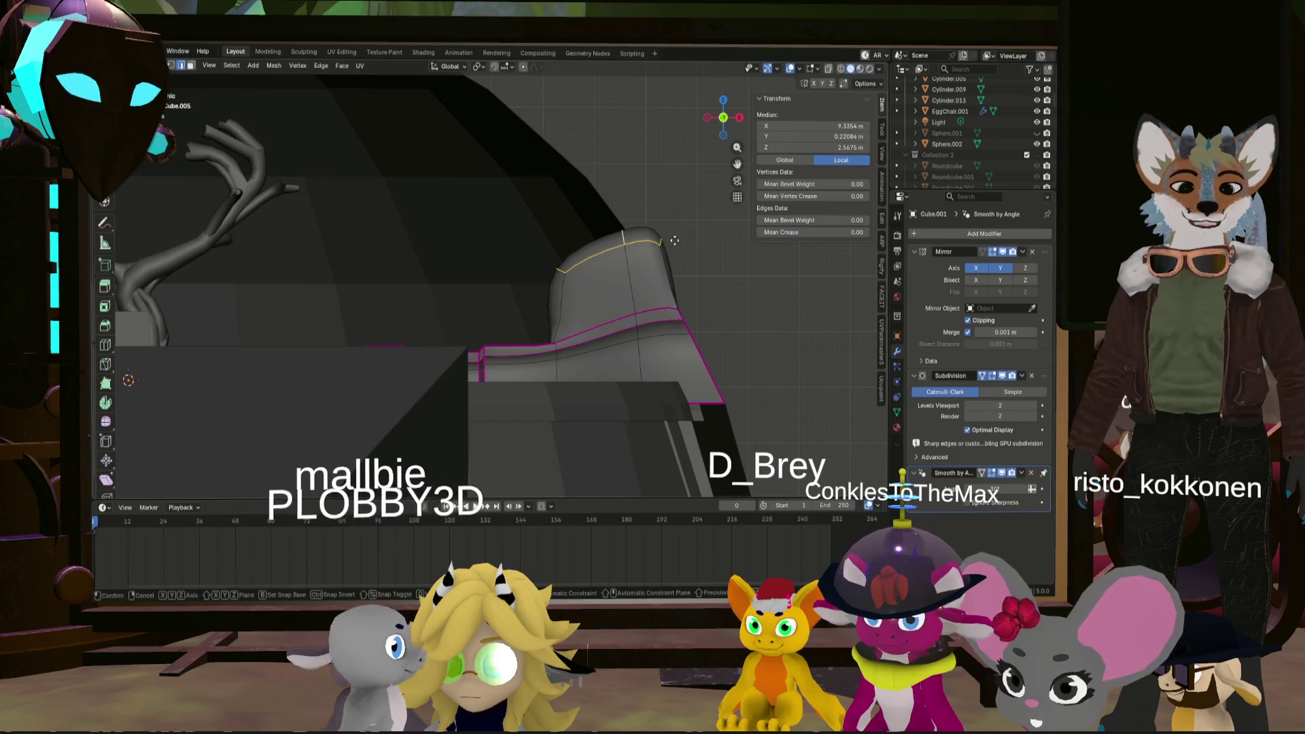
pyautogui.click(648, 248)
pyautogui.moveTo(648, 248); pyautogui.dragTo(681, 230, button='middle')
pyautogui.press('e')
pyautogui.press('Escape')
pyautogui.hotkey('ctrl', 'z')
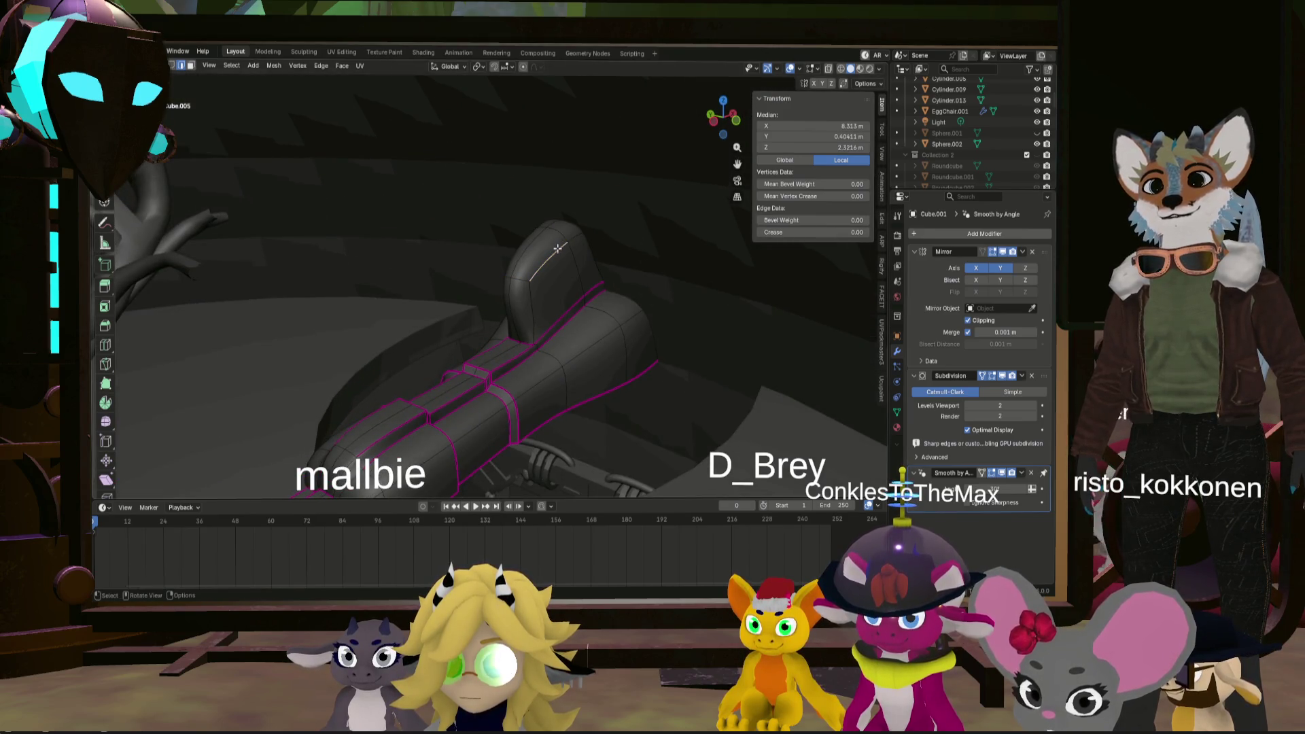
pyautogui.moveTo(509, 274); pyautogui.dragTo(535, 284, button='middle')
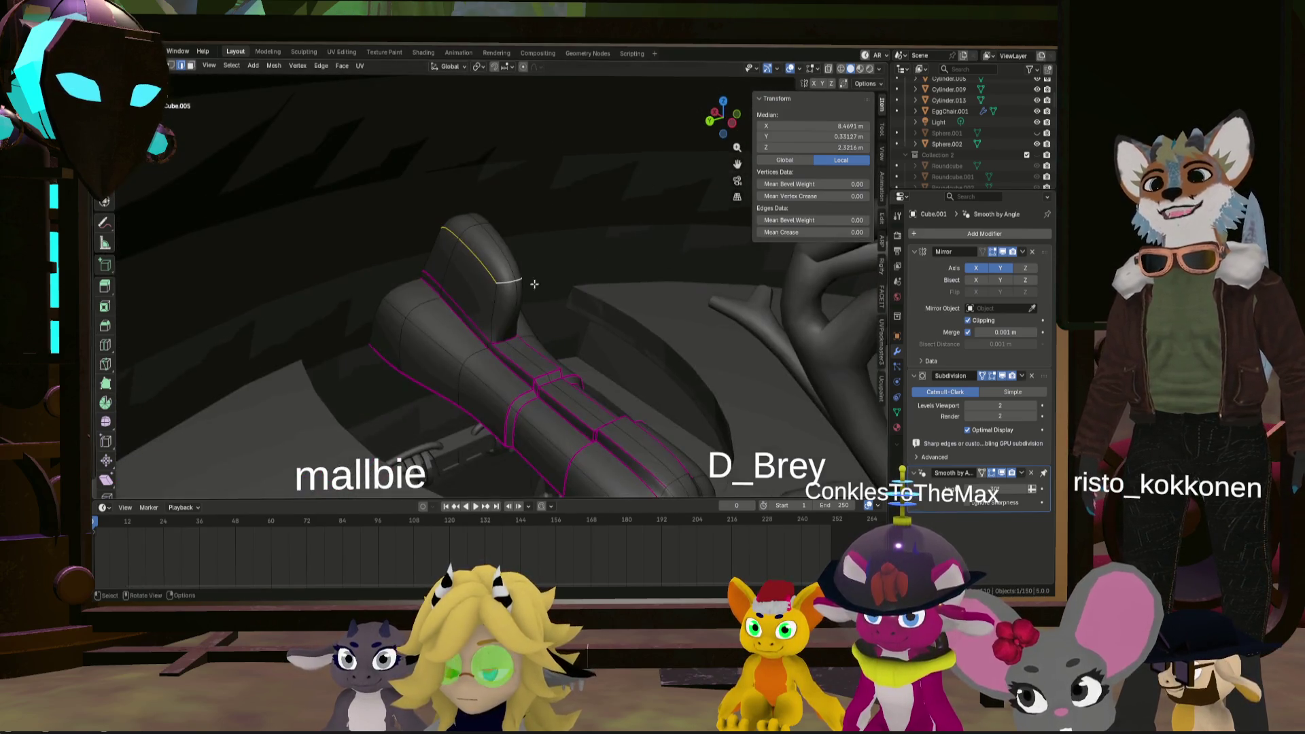
pyautogui.moveTo(579, 442); pyautogui.dragTo(765, 320, button='middle')
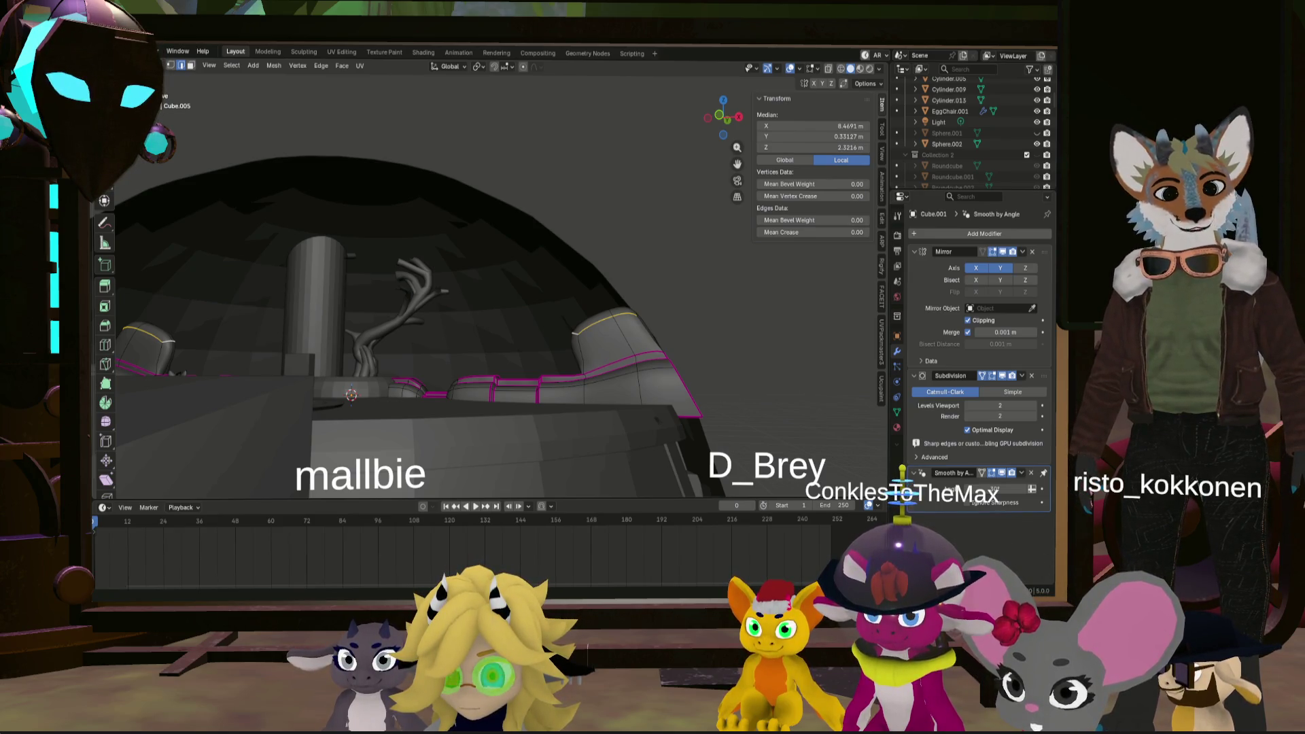
pyautogui.moveTo(555, 259); pyautogui.dragTo(560, 289, button='middle')
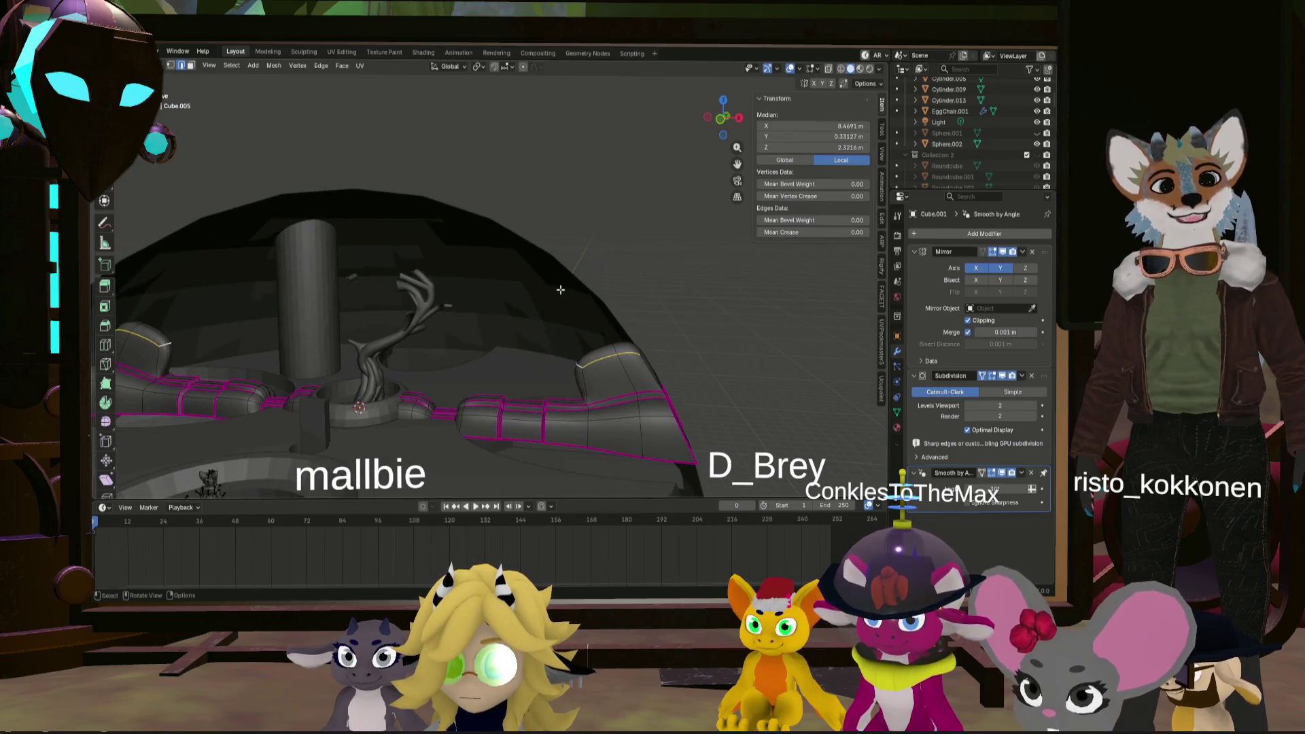
# - Extrude the arm's top edge about −1.45 m along X and 1.42 m up the dome wall
pyautogui.click(721, 121)
pyautogui.scroll(5, 612, 329)
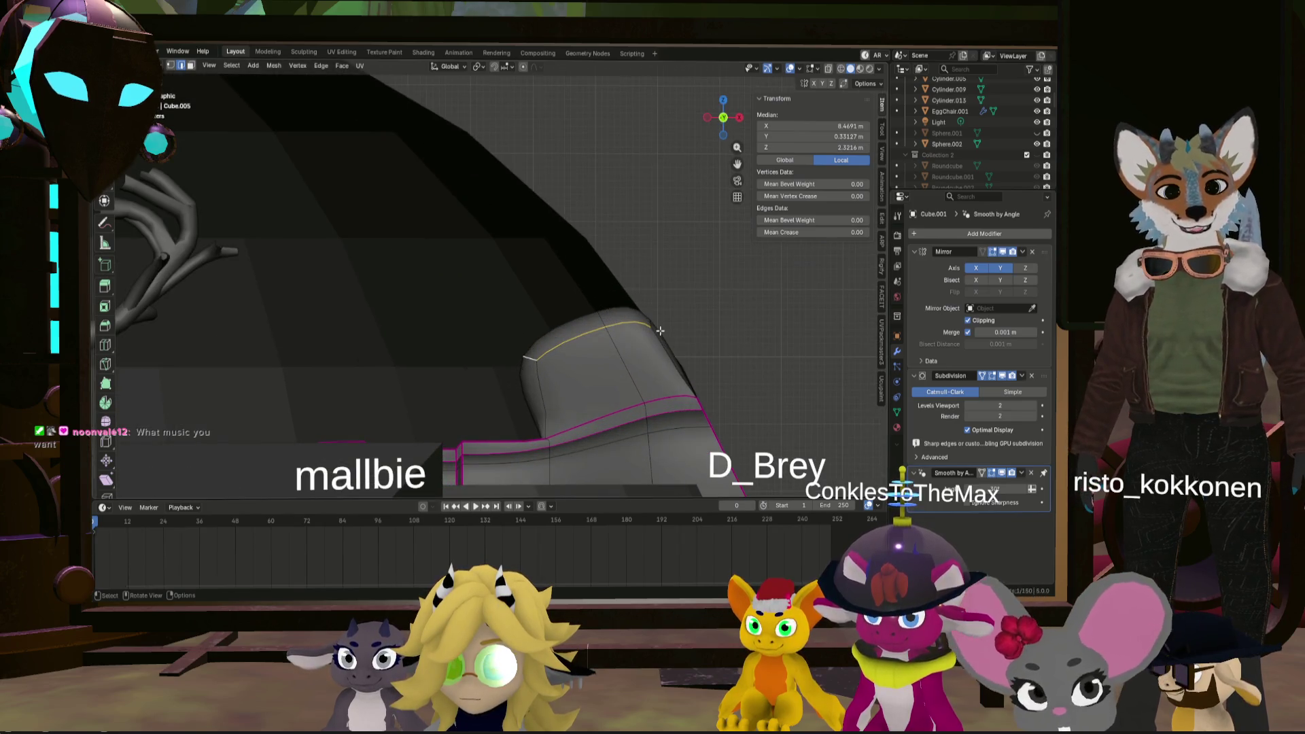
pyautogui.press('g')
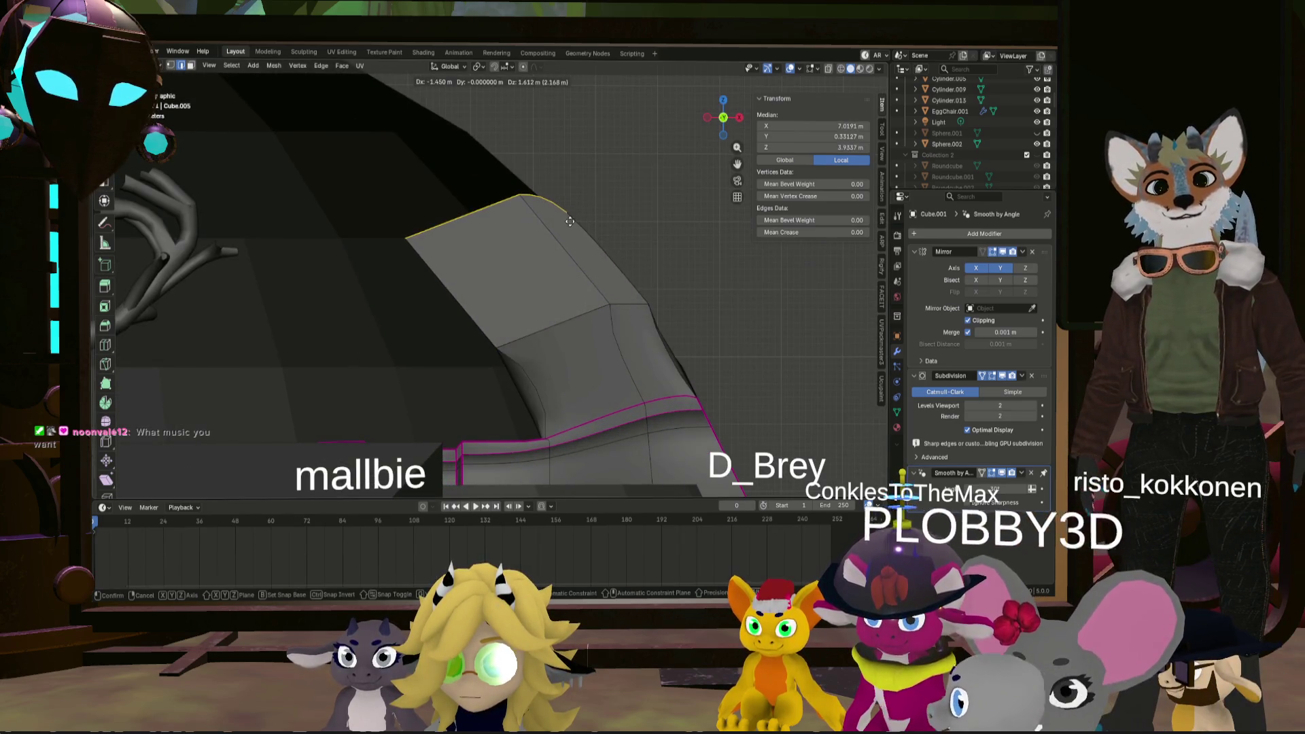
pyautogui.click(569, 221)
pyautogui.moveTo(570, 221); pyautogui.dragTo(553, 252, button='middle')
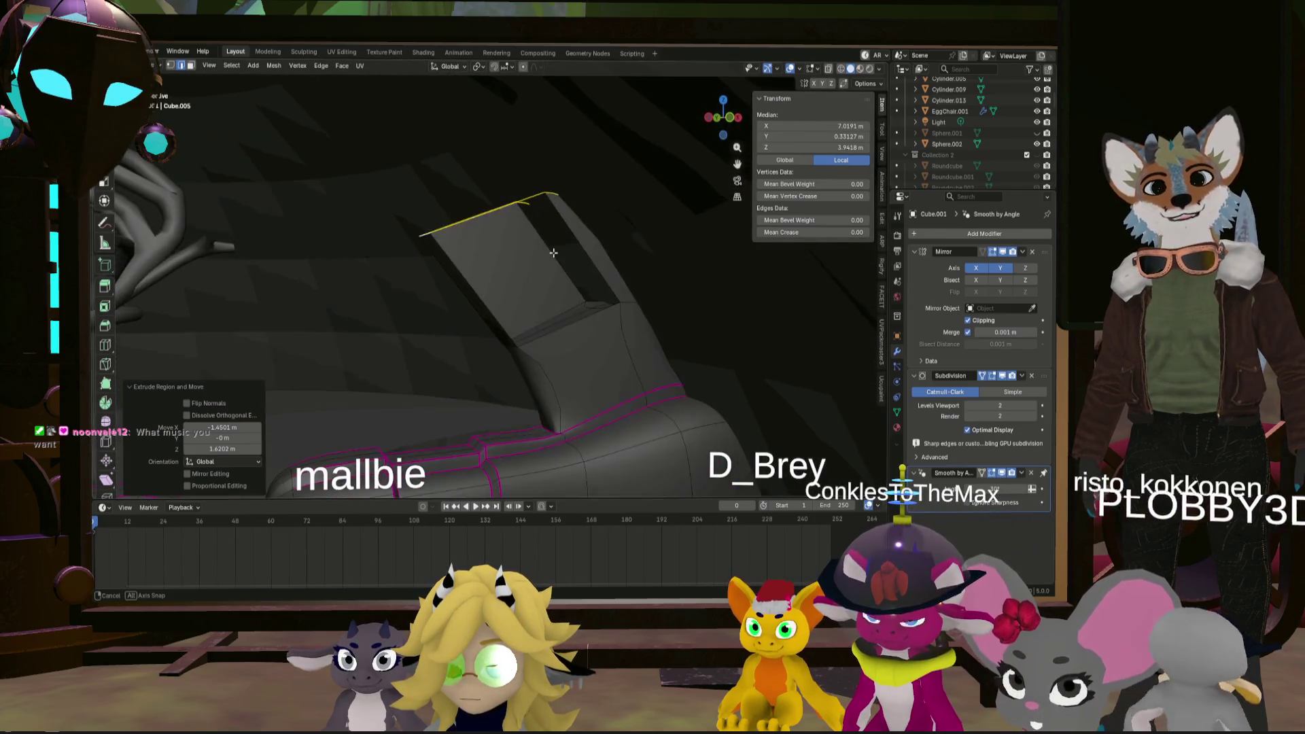
pyautogui.click(553, 252)
pyautogui.moveTo(554, 252)
pyautogui.mouseDown(button='middle')
pyautogui.moveTo(680, 314)
pyautogui.moveTo(625, 299)
pyautogui.moveTo(652, 291)
pyautogui.mouseUp(button='middle')
pyautogui.press('a')
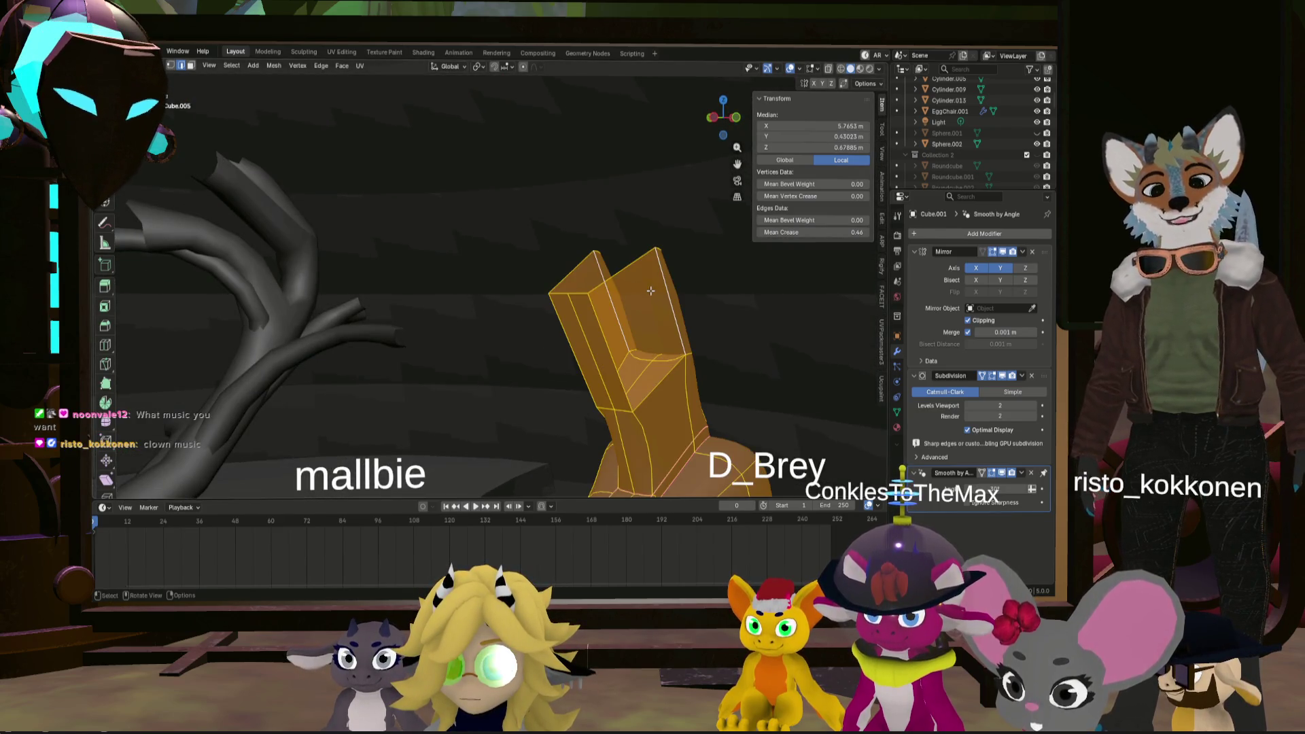
pyautogui.click(651, 291)
pyautogui.moveTo(650, 291)
pyautogui.mouseDown(button='middle')
pyautogui.moveTo(647, 321)
pyautogui.moveTo(626, 305)
pyautogui.mouseUp(button='middle')
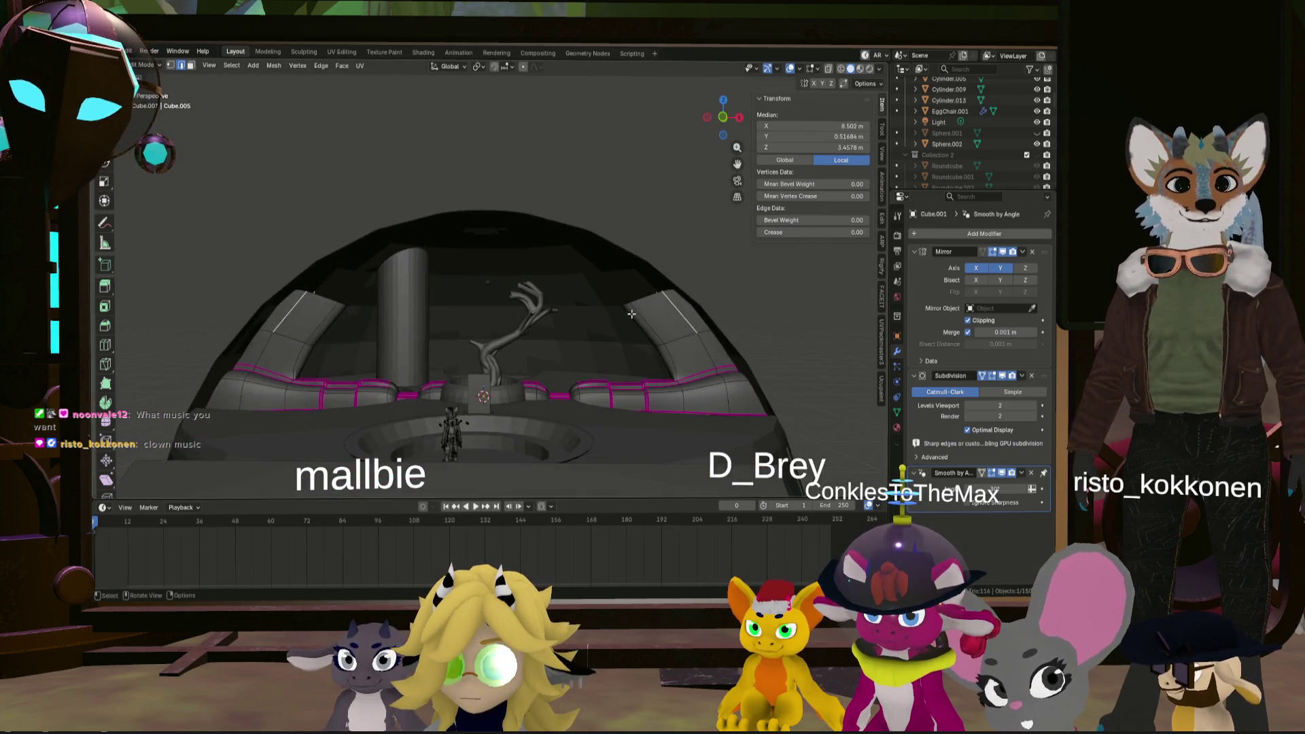
# - Scale the arm's top rim loop to 0.409 and move it up and inward into a horn tip
pyautogui.keyDown('alt'); pyautogui.click(628, 298); pyautogui.keyUp('alt')
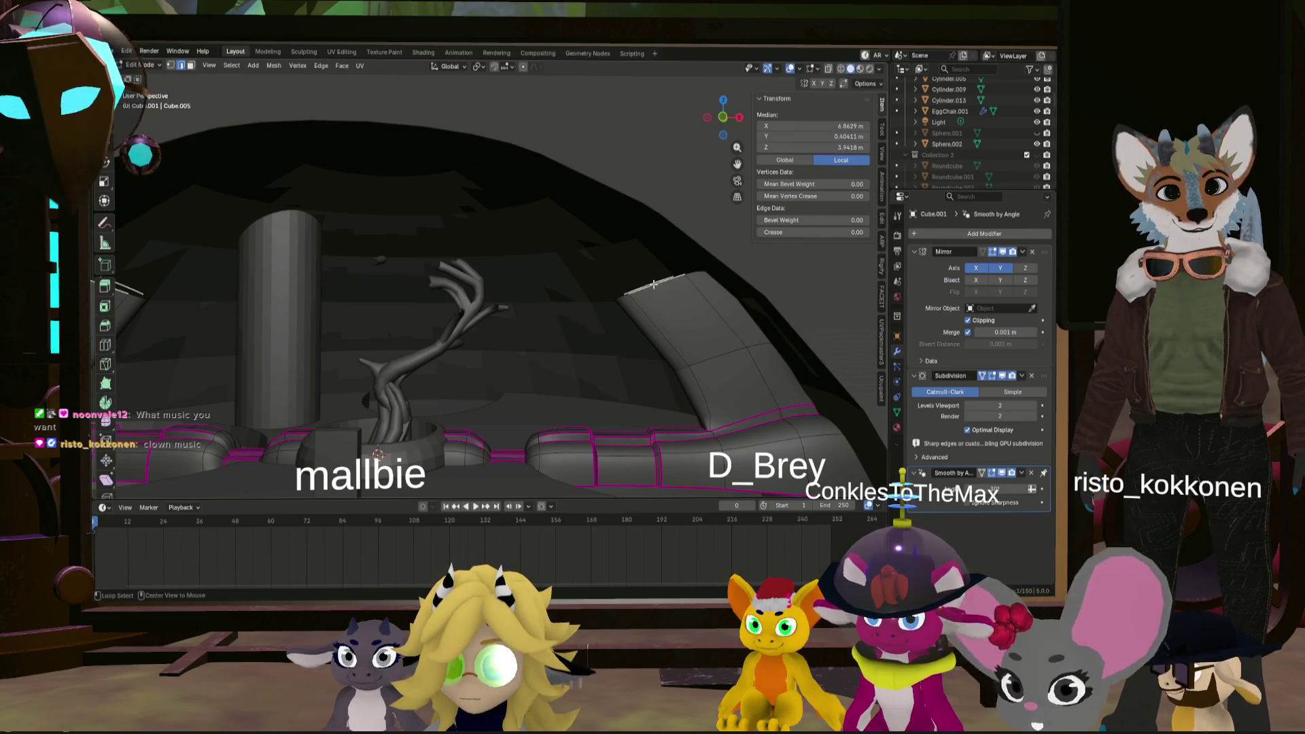
pyautogui.press('s')
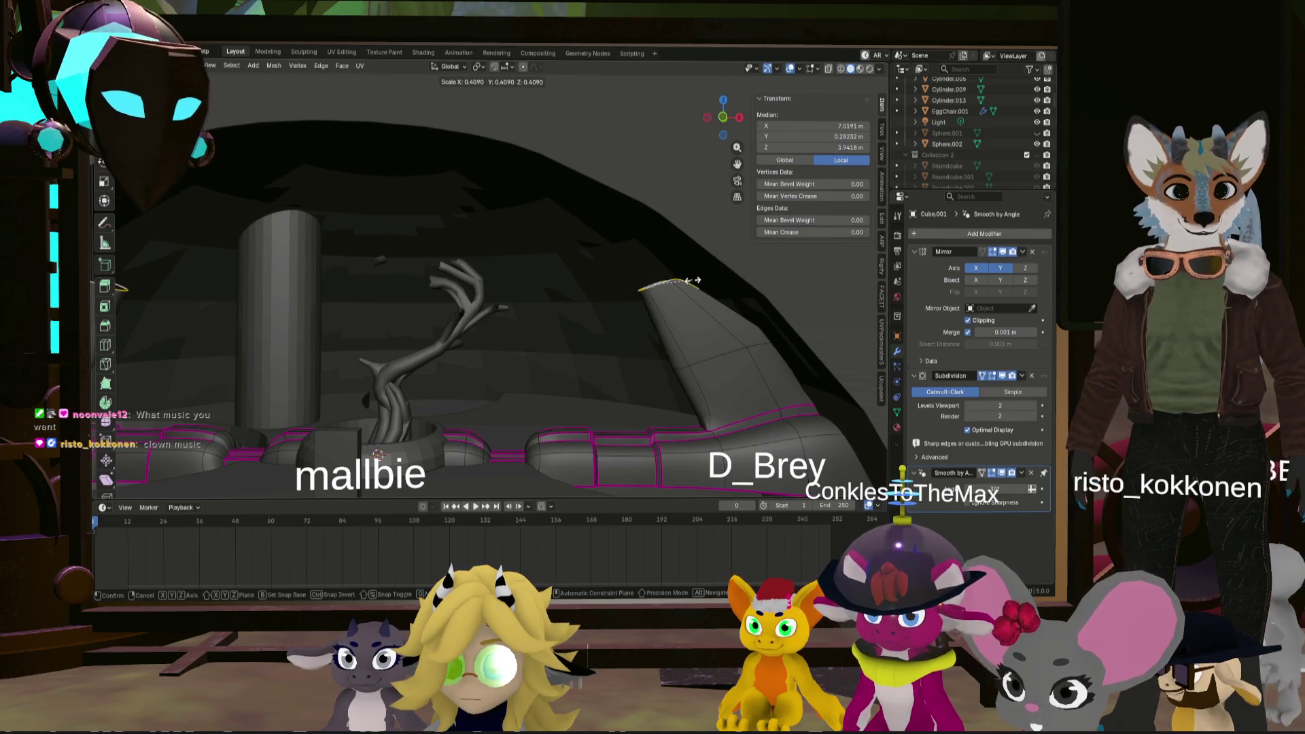
pyautogui.click(694, 280)
pyautogui.press('g')
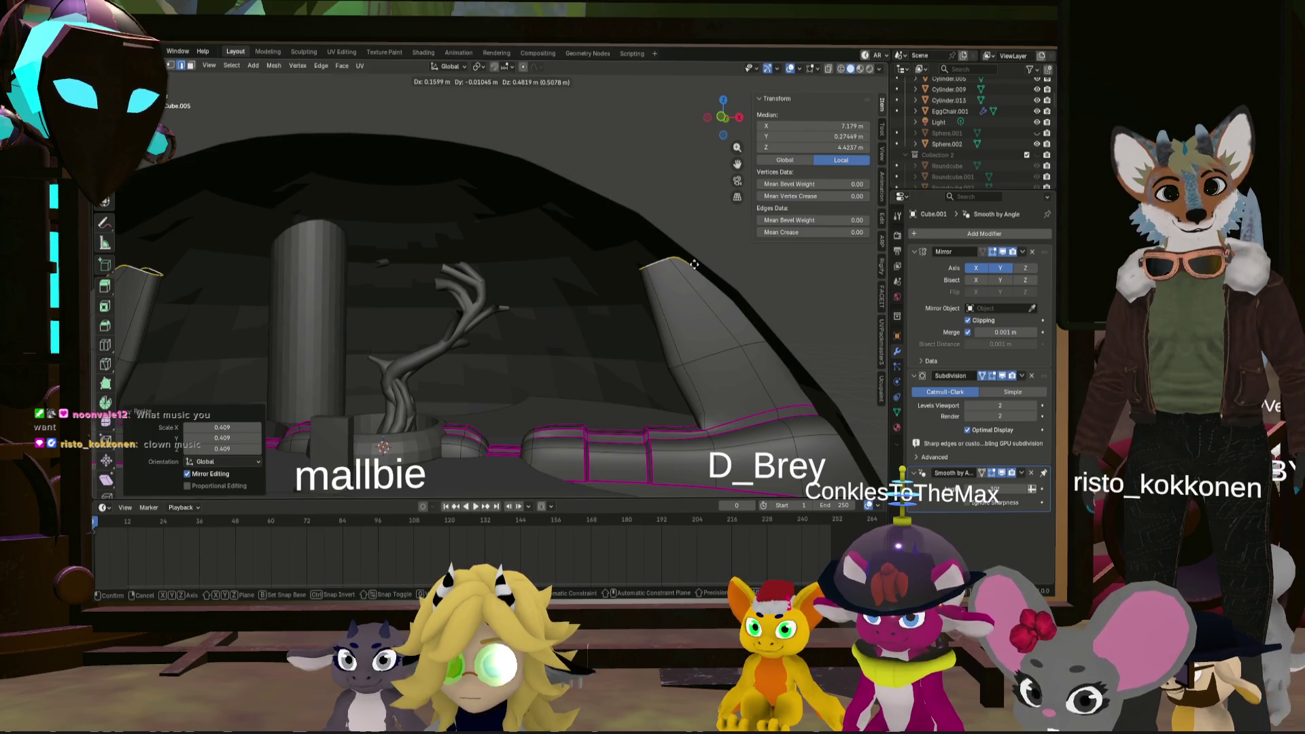
pyautogui.click(693, 265)
pyautogui.moveTo(693, 265); pyautogui.dragTo(634, 294, button='middle')
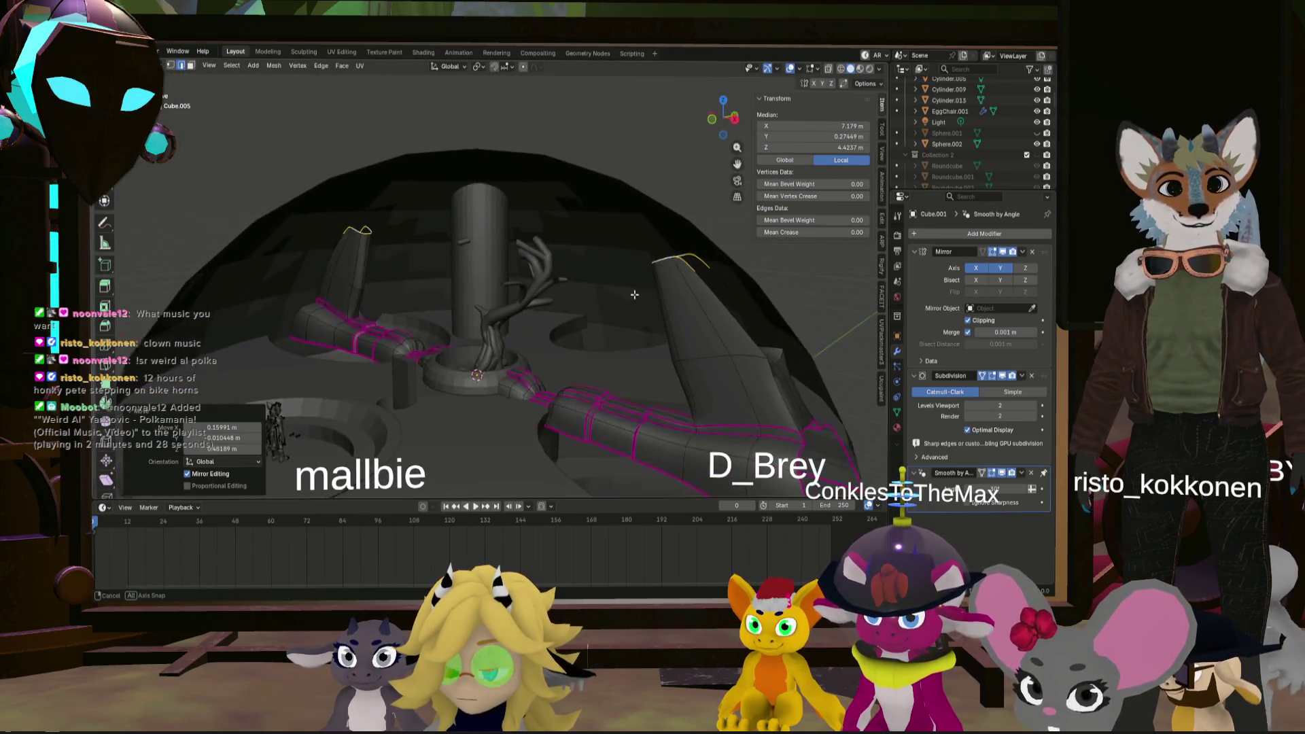
pyautogui.moveTo(634, 295); pyautogui.dragTo(694, 265, button='middle')
pyautogui.press('g')
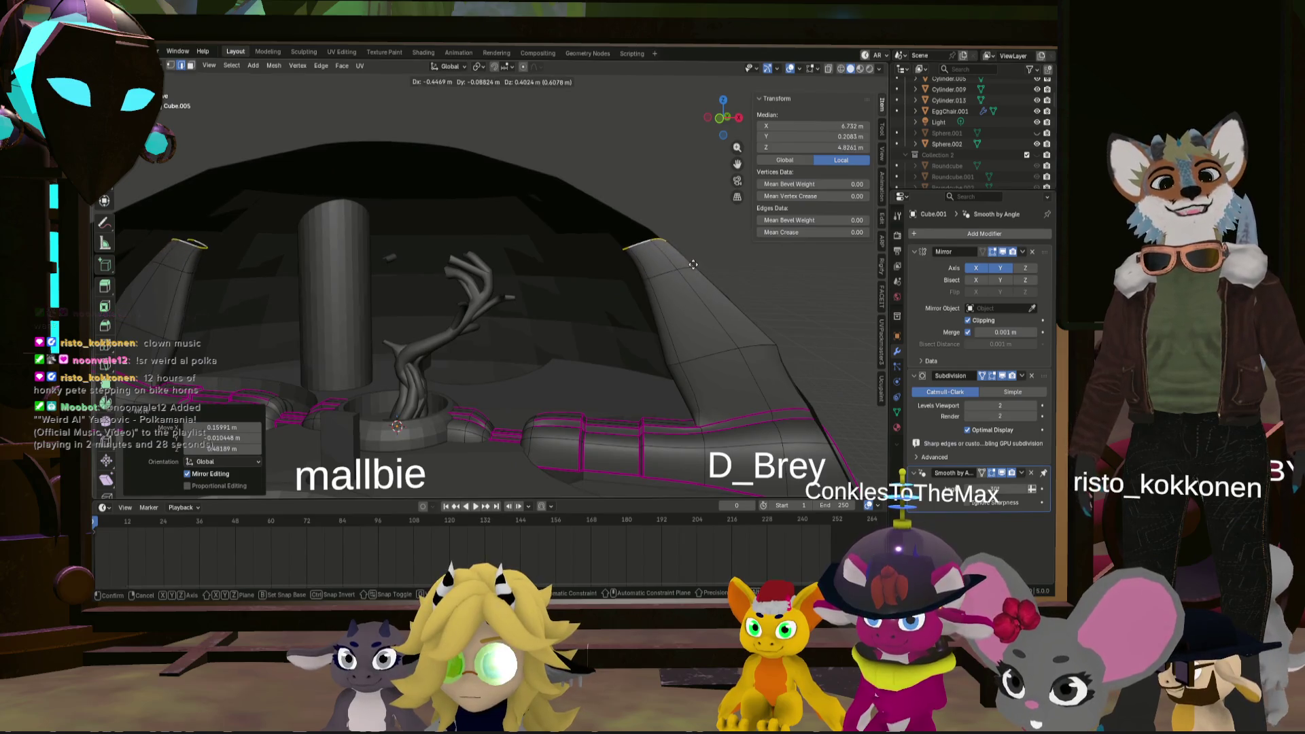
pyautogui.click(660, 242)
pyautogui.moveTo(660, 241)
pyautogui.mouseDown(button='middle')
pyautogui.moveTo(640, 308)
pyautogui.moveTo(562, 295)
pyautogui.moveTo(749, 345)
pyautogui.mouseUp(button='middle')
# - Shrink an edge loop partway up the horn to 0.666 and move it into place
pyautogui.scroll(3, 749, 345)
pyautogui.keyDown('alt'); pyautogui.click(749, 344); pyautogui.keyUp('alt')
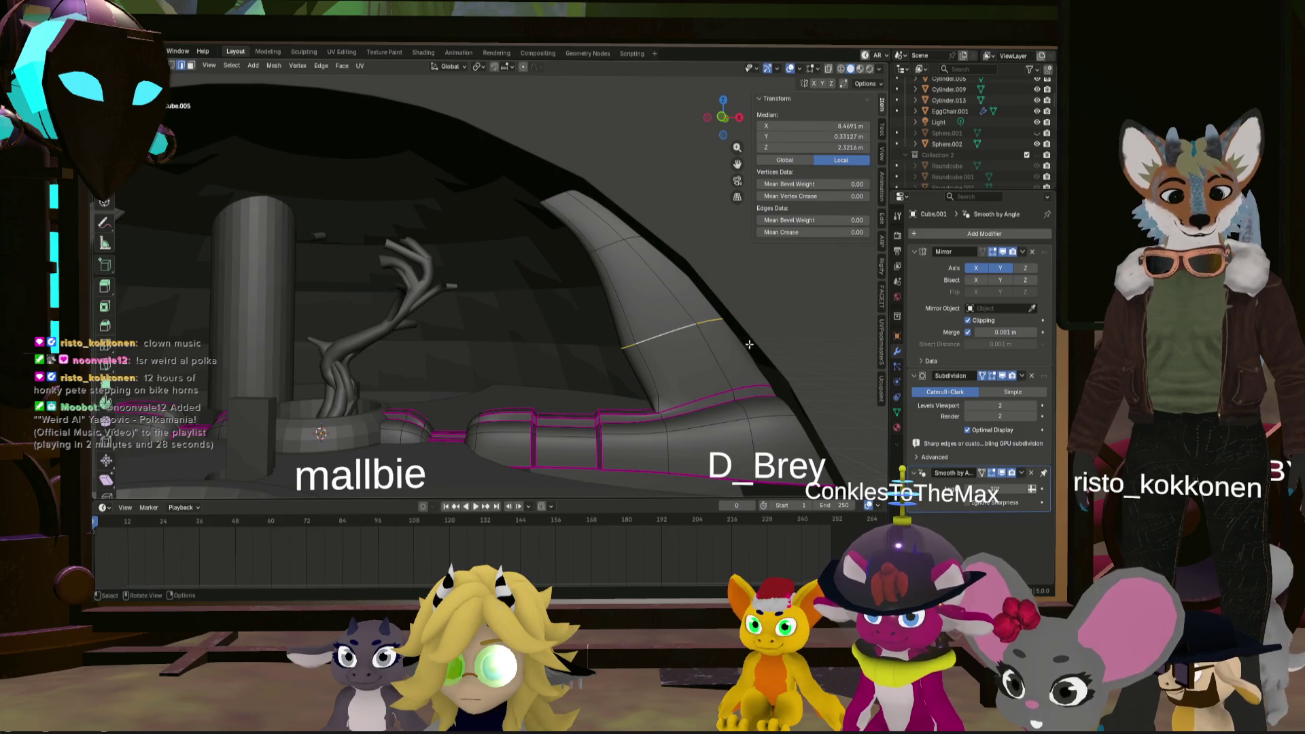
pyautogui.click(732, 337)
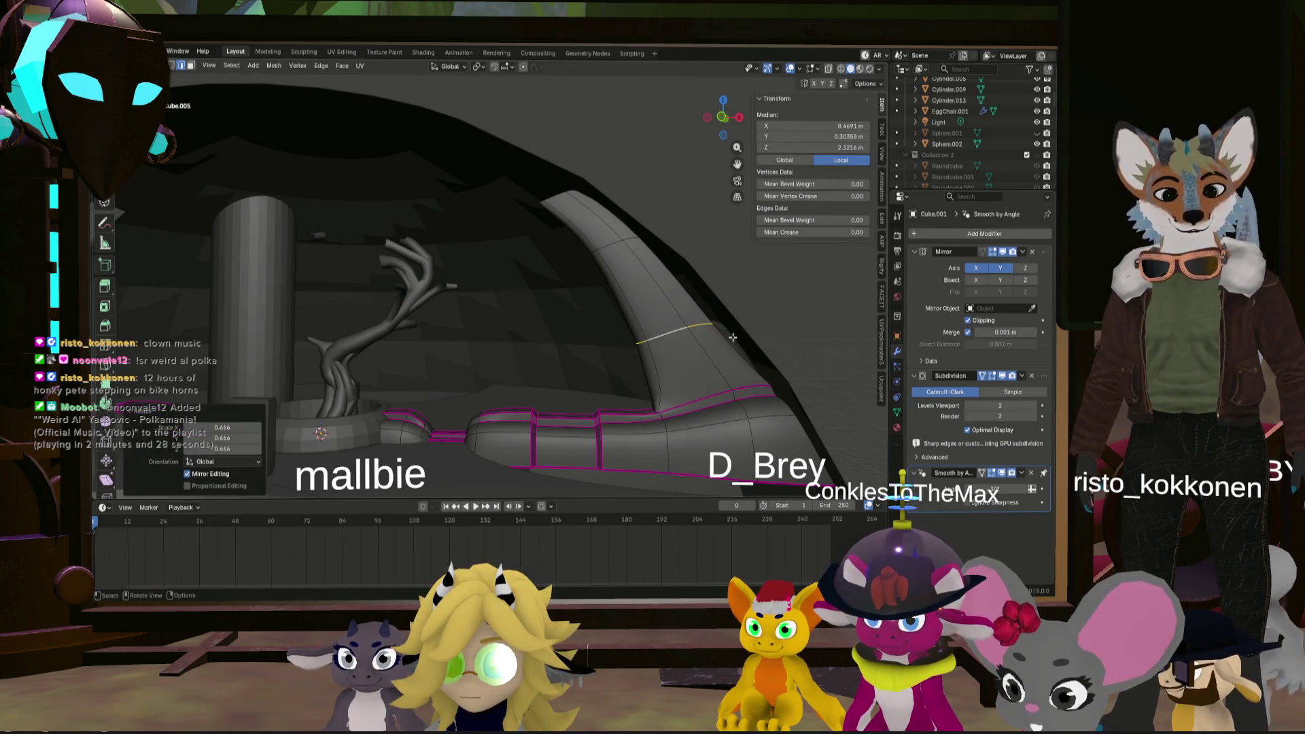
pyautogui.press('g')
pyautogui.click(770, 268)
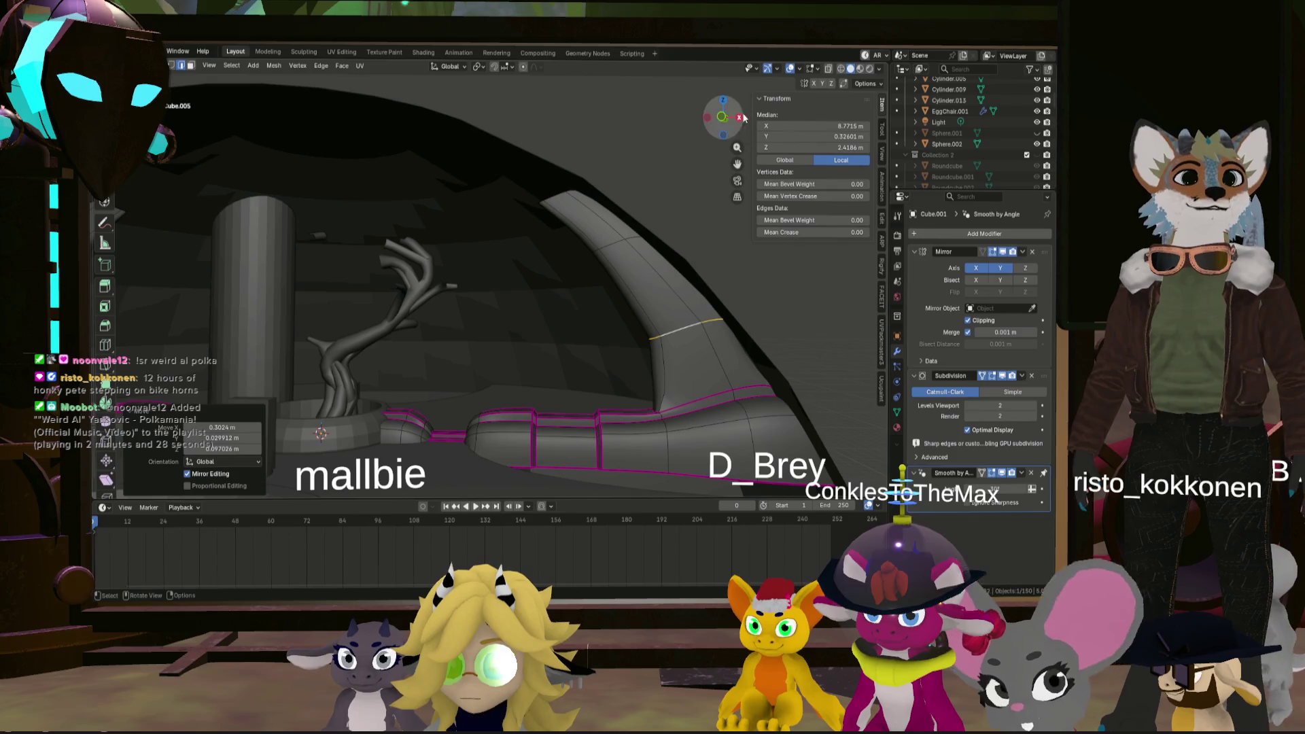
# - Extrude the edge loop at the horn tip further out
pyautogui.click(720, 121)
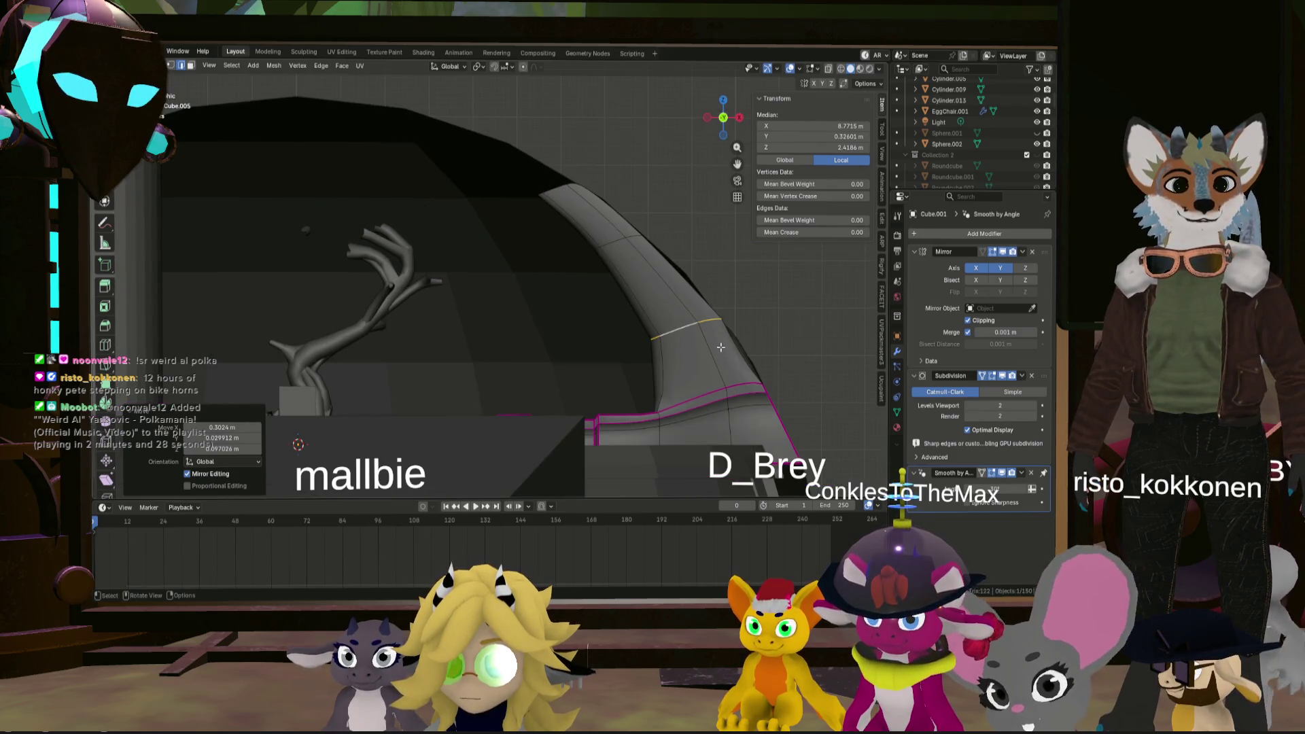
pyautogui.scroll(-3, 612, 255)
pyautogui.scroll(-2, 585, 262)
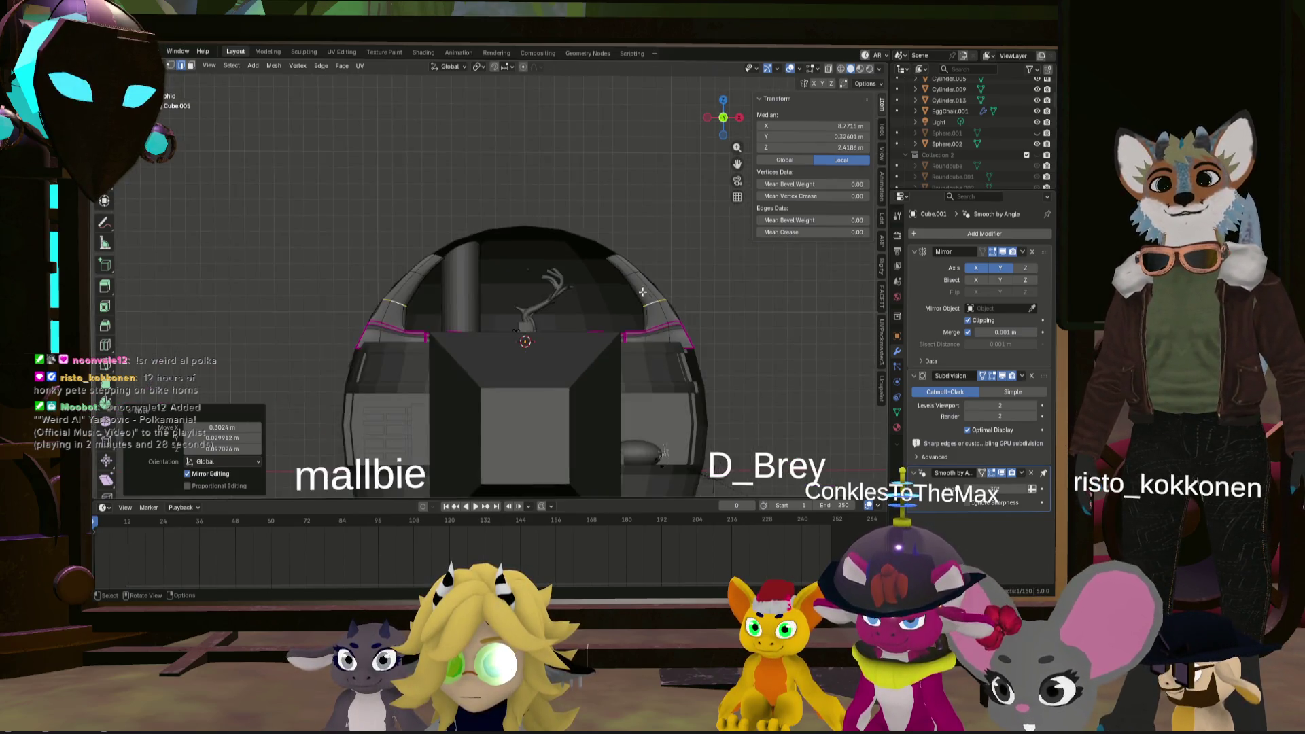
pyautogui.scroll(-1, 566, 269)
pyautogui.scroll(3, 567, 269)
pyautogui.moveTo(567, 269); pyautogui.dragTo(652, 241, button='middle')
pyautogui.keyDown('alt'); pyautogui.click(670, 232); pyautogui.keyUp('alt')
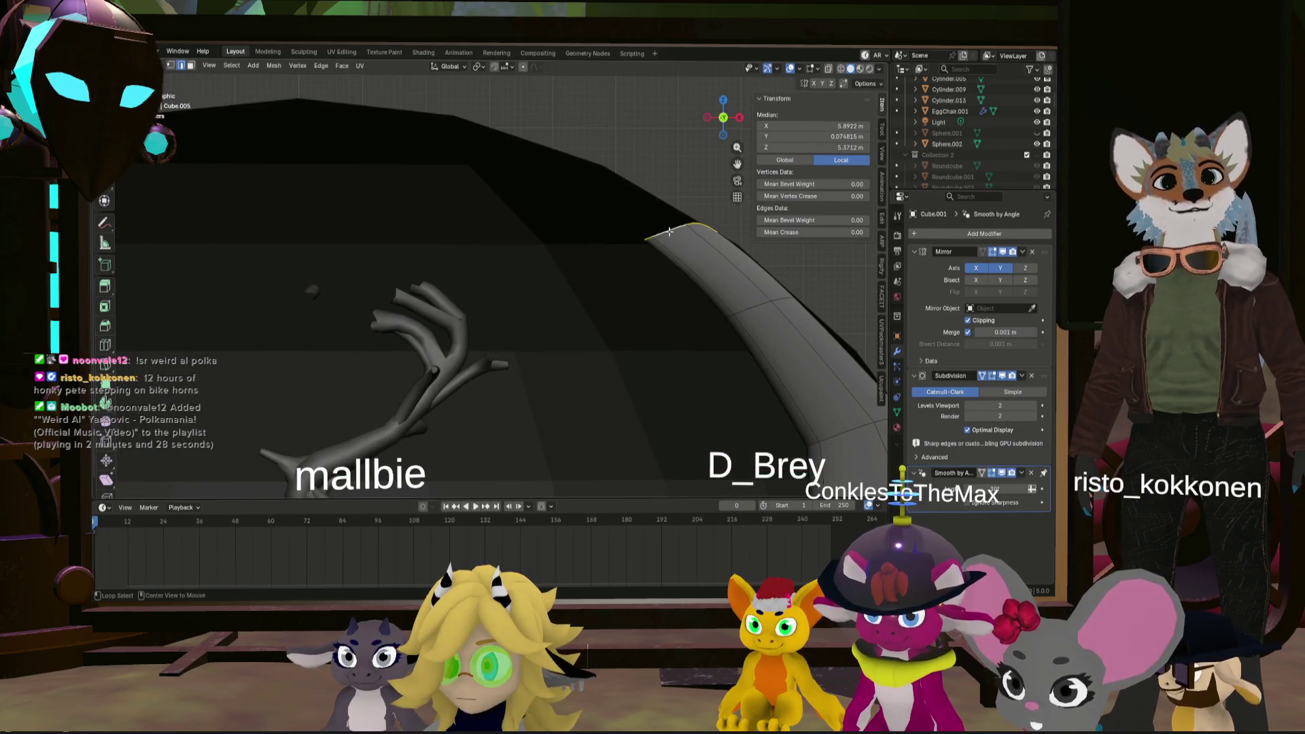
pyautogui.press('g')
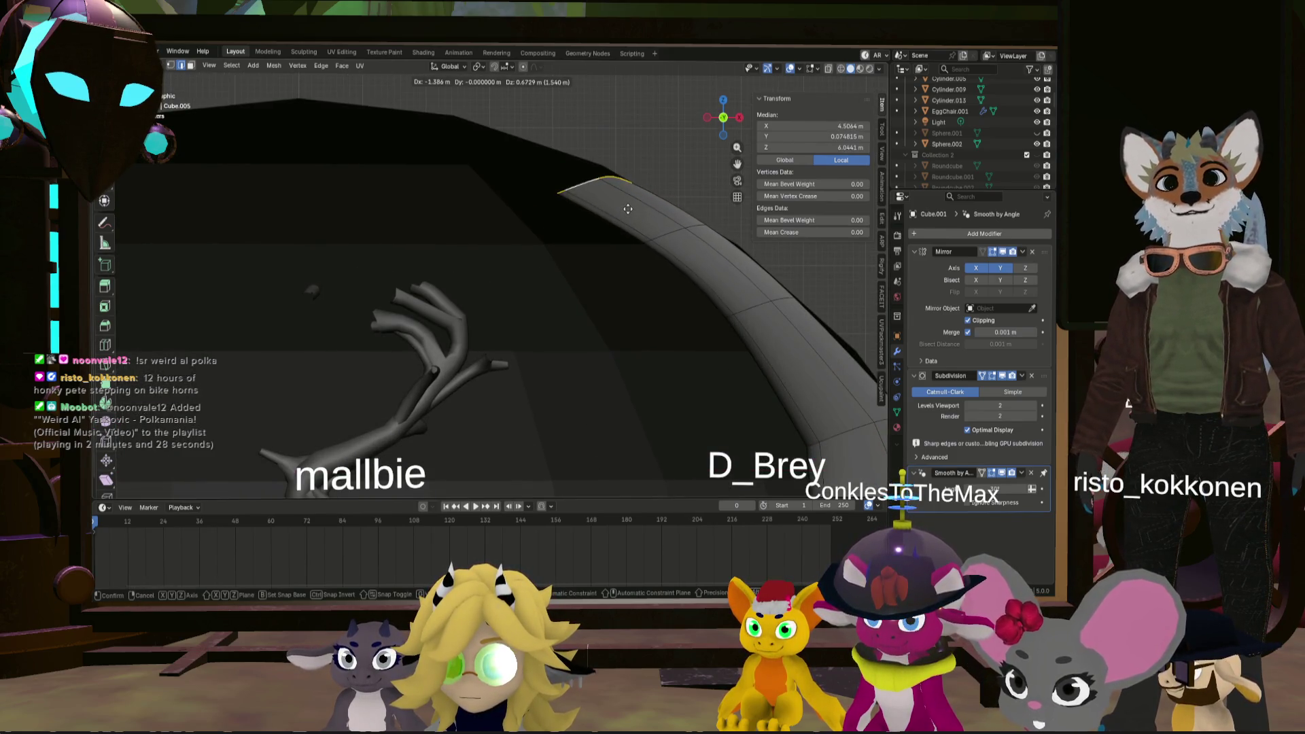
pyautogui.click(628, 208)
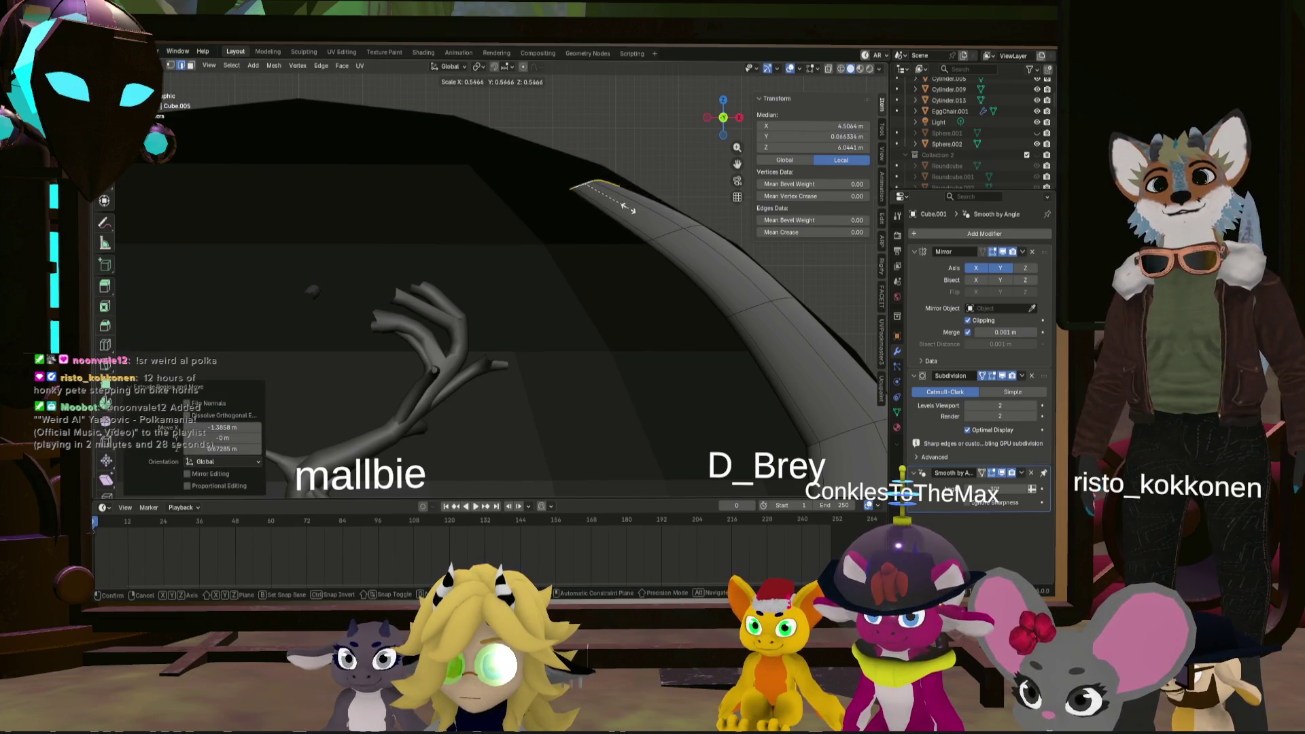
# - Narrow the new tip to 0.204 and shift it about 0.30 m along X and 0.15 m up
pyautogui.click(590, 197)
pyautogui.press('g')
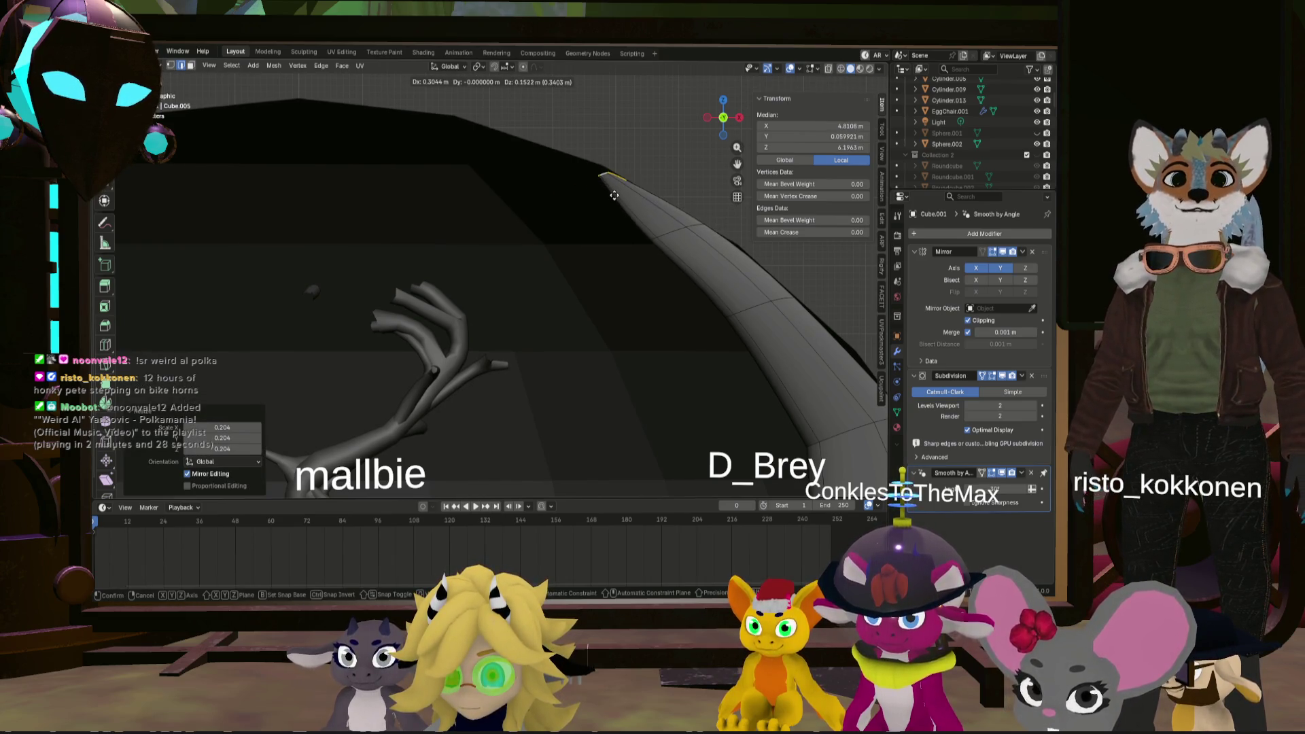
pyautogui.click(614, 195)
pyautogui.moveTo(614, 196)
pyautogui.mouseDown(button='middle')
pyautogui.moveTo(601, 223)
pyautogui.moveTo(595, 209)
pyautogui.moveTo(631, 207)
pyautogui.mouseUp(button='middle')
pyautogui.press('g')
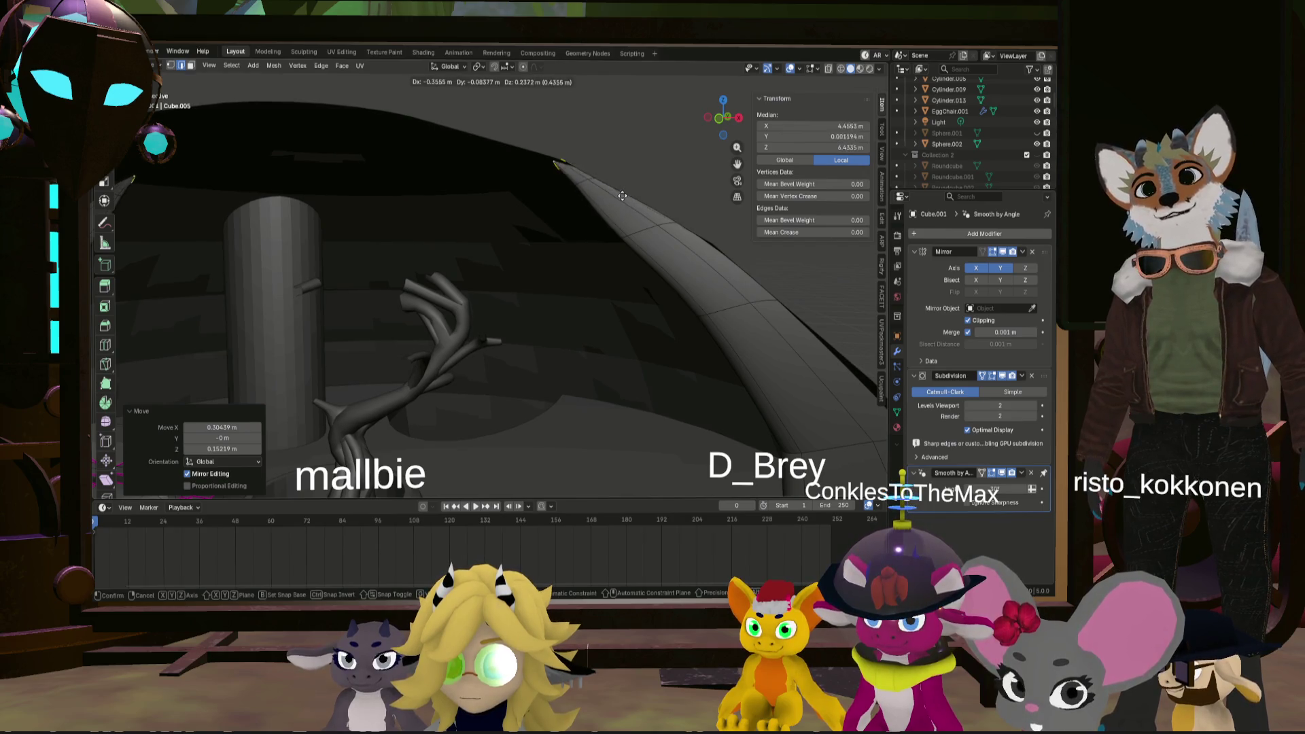
pyautogui.click(622, 195)
# - Select edges on top of the arm from a near-front view
pyautogui.scroll(-4, 622, 197)
pyautogui.moveTo(622, 198)
pyautogui.mouseDown(button='middle')
pyautogui.moveTo(630, 259)
pyautogui.moveTo(446, 282)
pyautogui.moveTo(531, 359)
pyautogui.moveTo(548, 285)
pyautogui.mouseUp(button='middle')
pyautogui.click(656, 294)
pyautogui.click(548, 285)
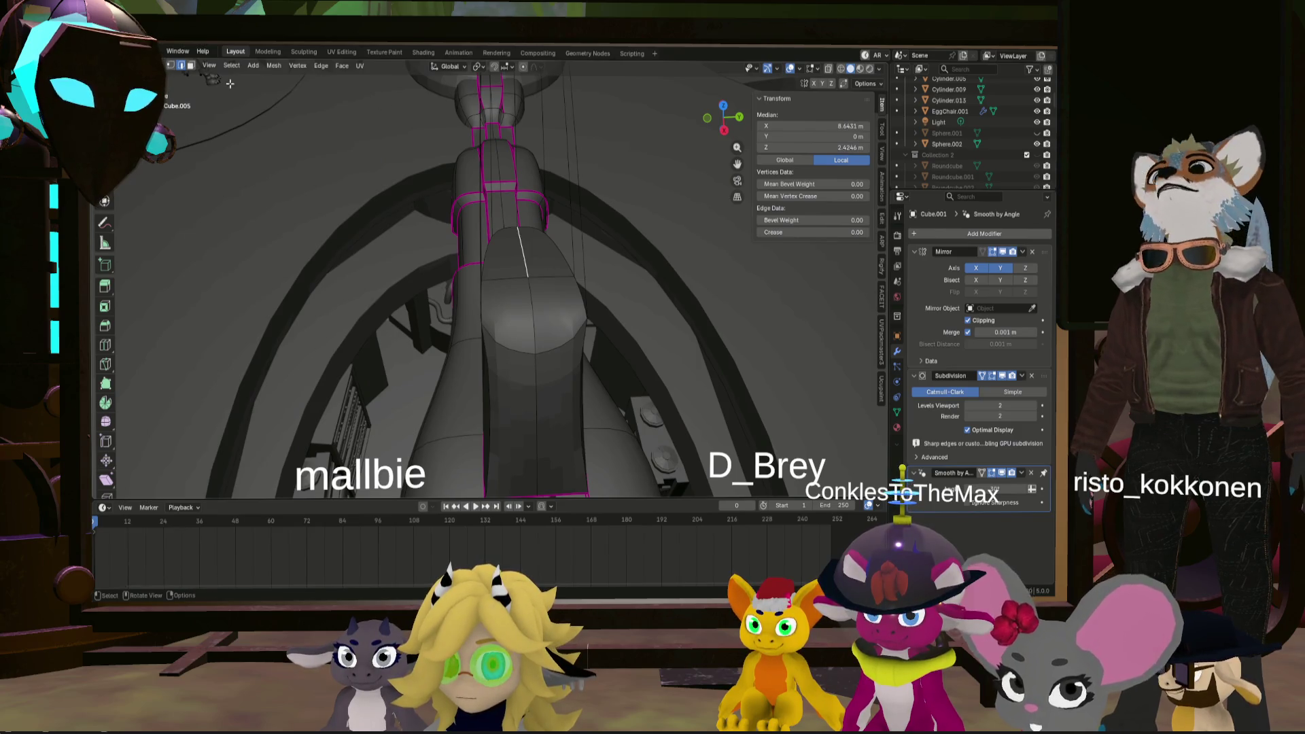
# - Delete the two faces on top of the arm using face select mode
pyautogui.click(191, 65)
pyautogui.click(533, 317)
pyautogui.keyDown('shift'); pyautogui.click(513, 260); pyautogui.keyUp('shift')
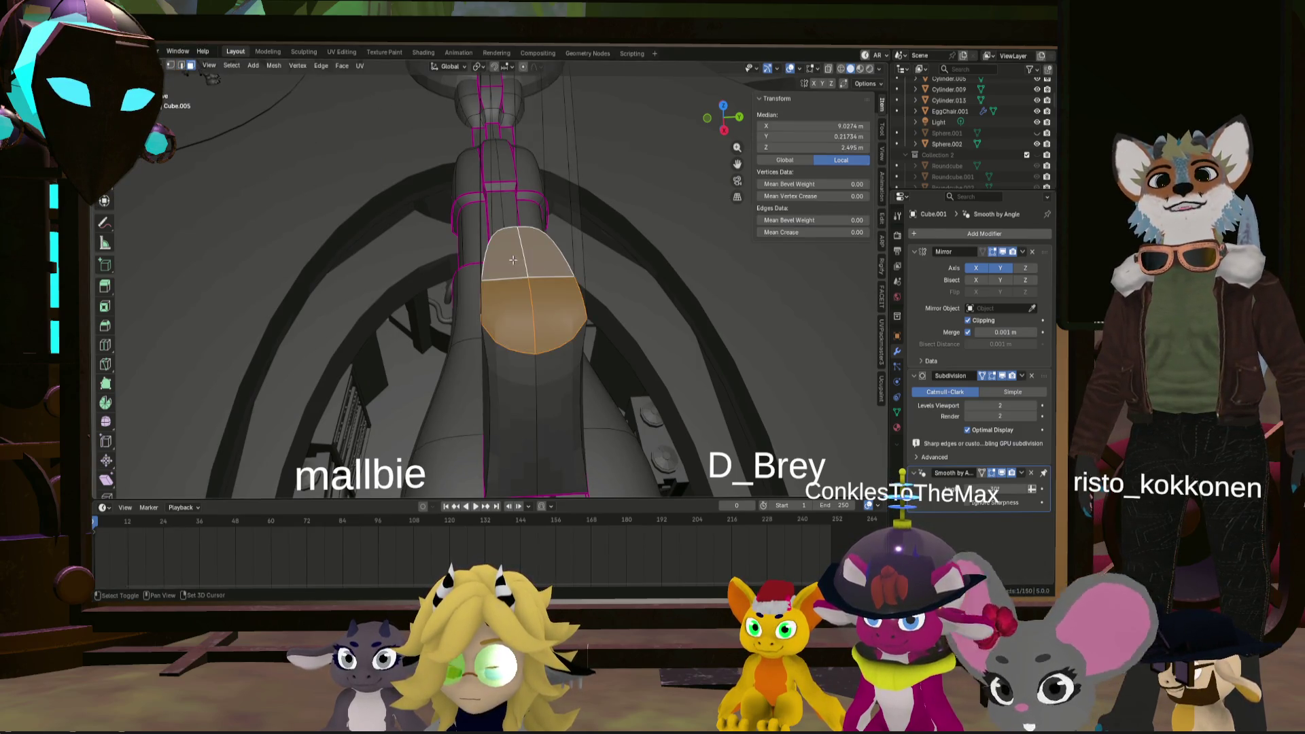
pyautogui.press('x')
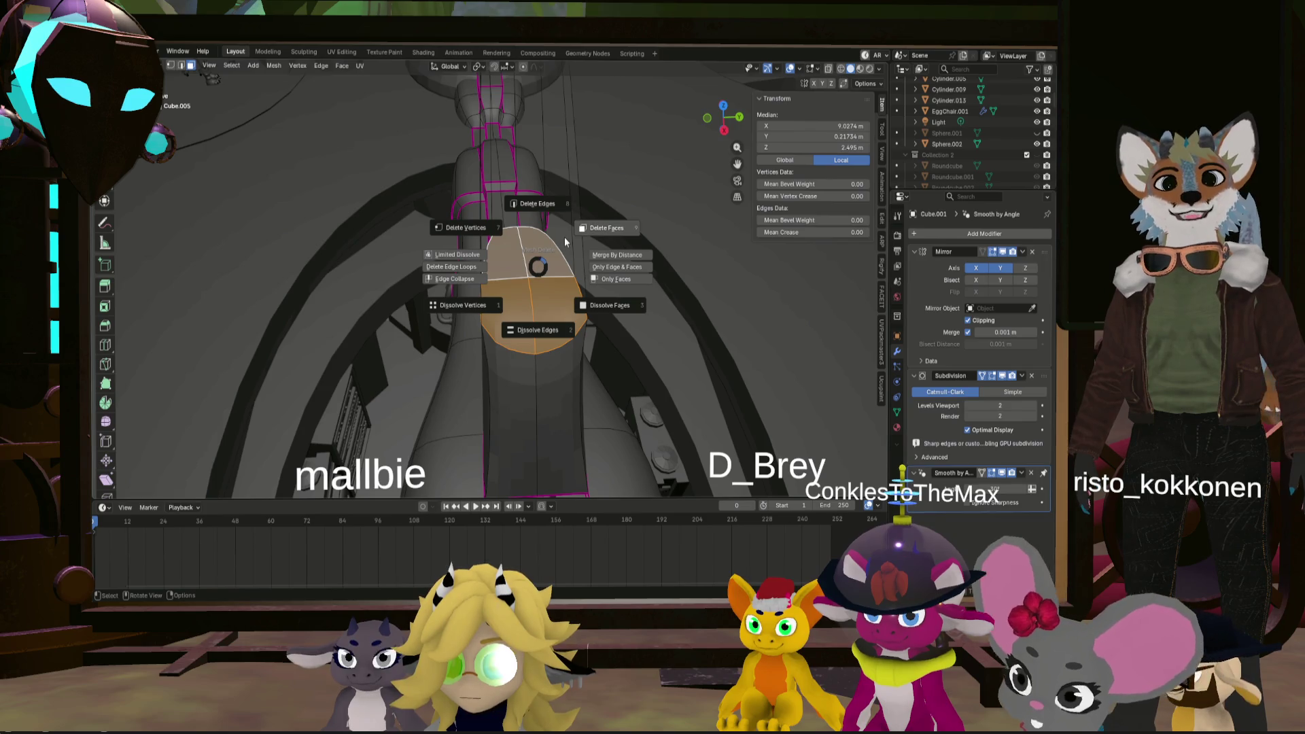
pyautogui.click(564, 241)
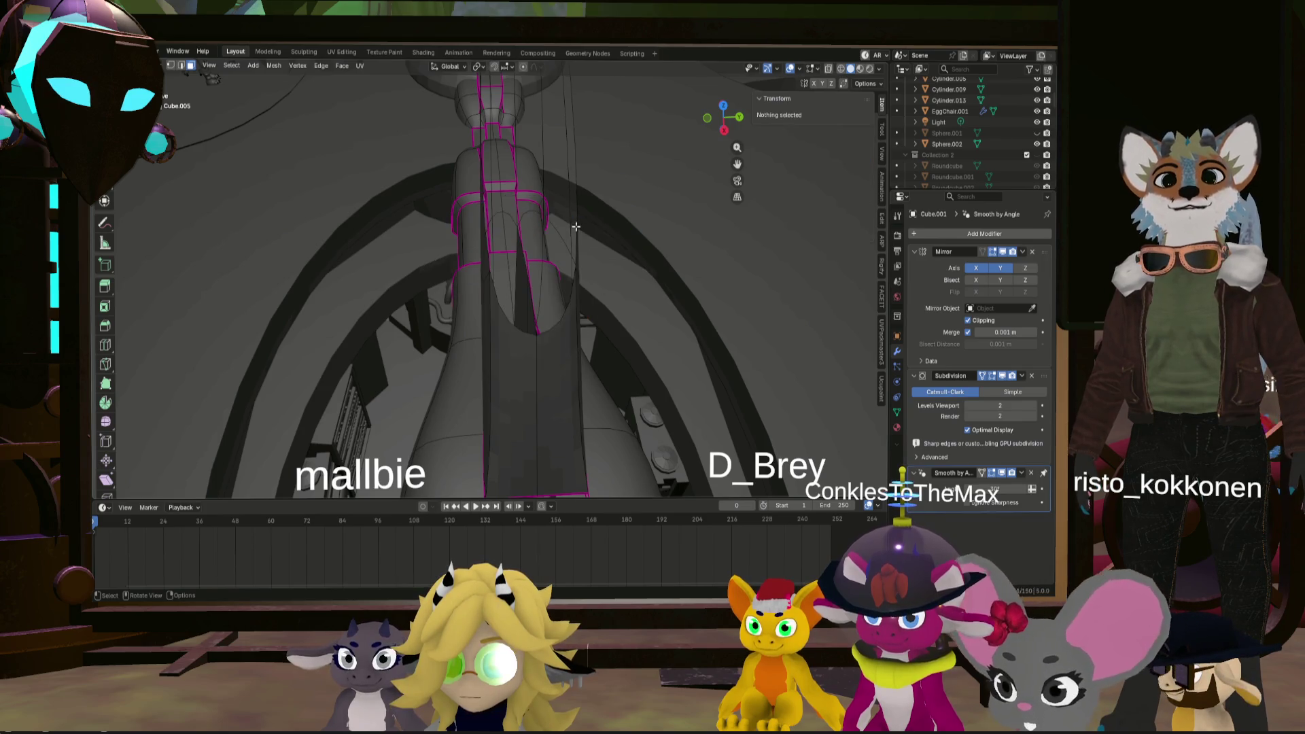
pyautogui.moveTo(564, 241)
pyautogui.mouseDown(button='middle')
pyautogui.moveTo(508, 277)
pyautogui.moveTo(595, 308)
pyautogui.mouseUp(button='middle')
# - Delete the remaining faces around the new hole at the horn
pyautogui.keyDown('alt'); pyautogui.click(507, 277); pyautogui.keyUp('alt')
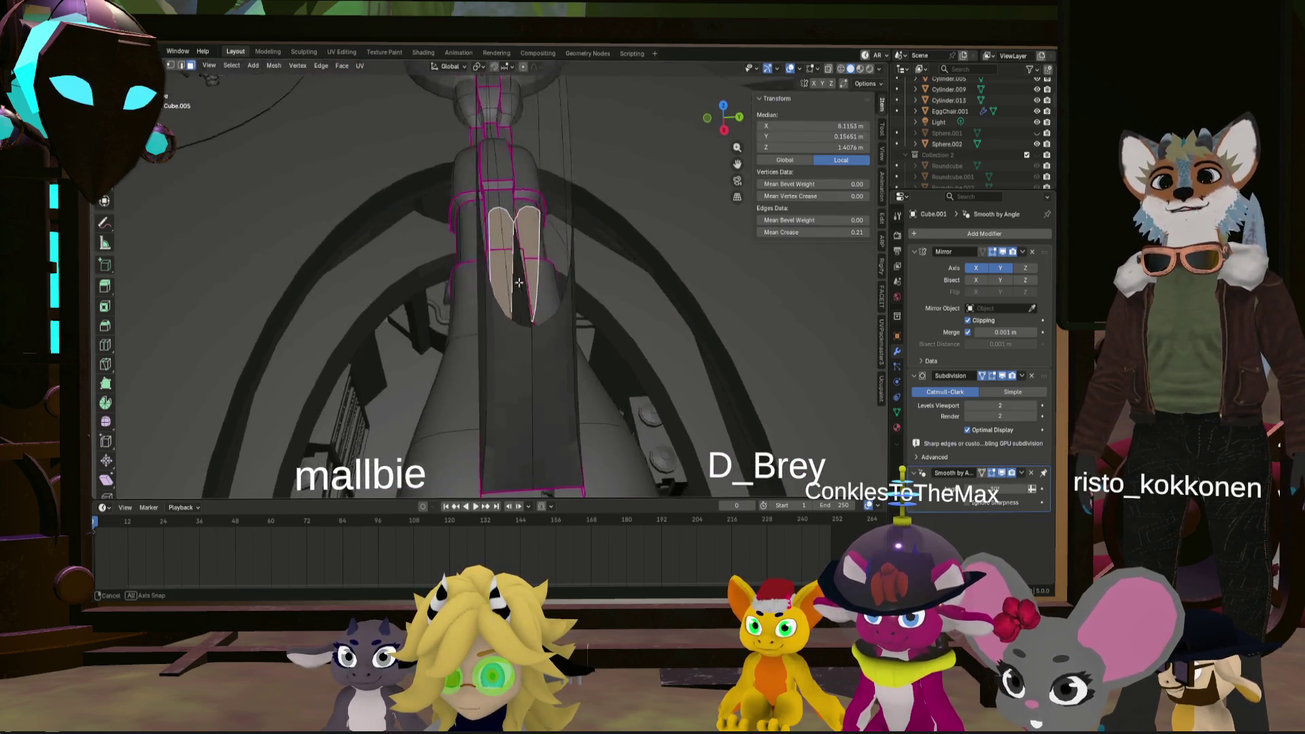
pyautogui.press('x')
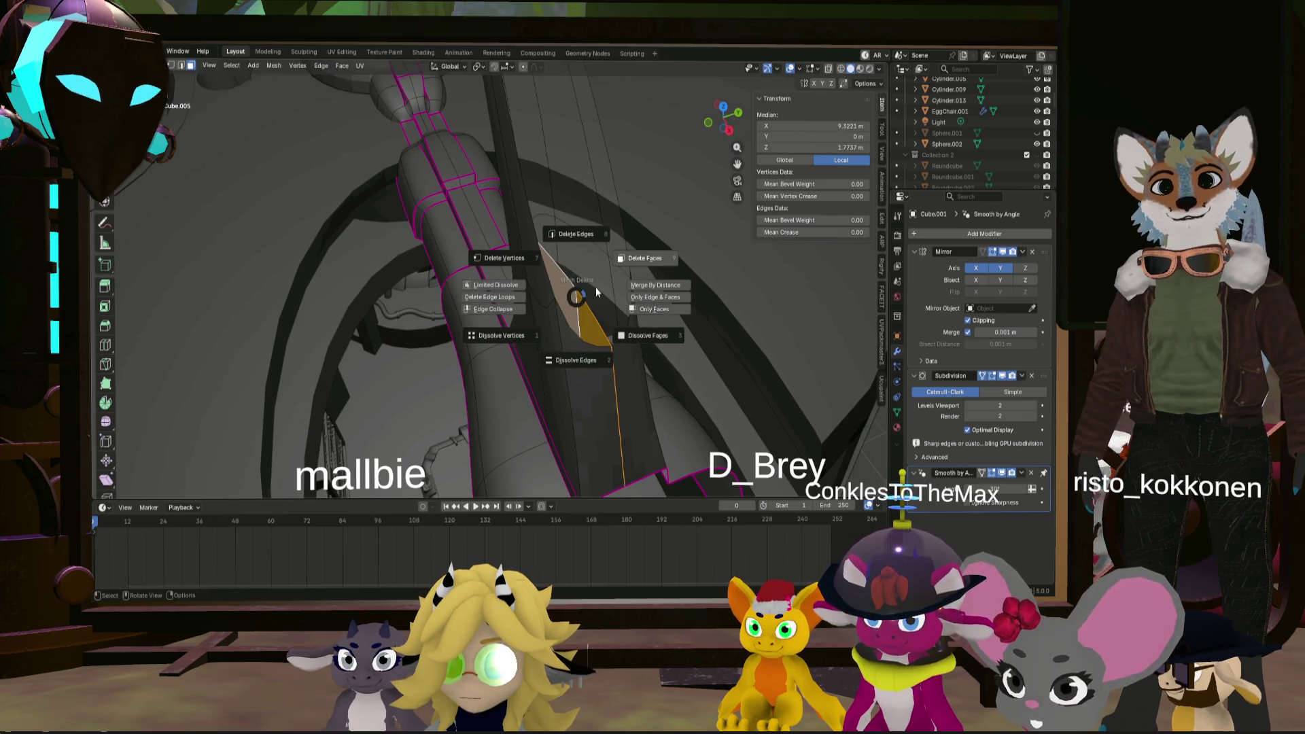
pyautogui.click(596, 248)
pyautogui.moveTo(595, 248)
pyautogui.mouseDown(button='middle')
pyautogui.moveTo(618, 279)
pyautogui.moveTo(728, 219)
pyautogui.moveTo(545, 237)
pyautogui.mouseUp(button='middle')
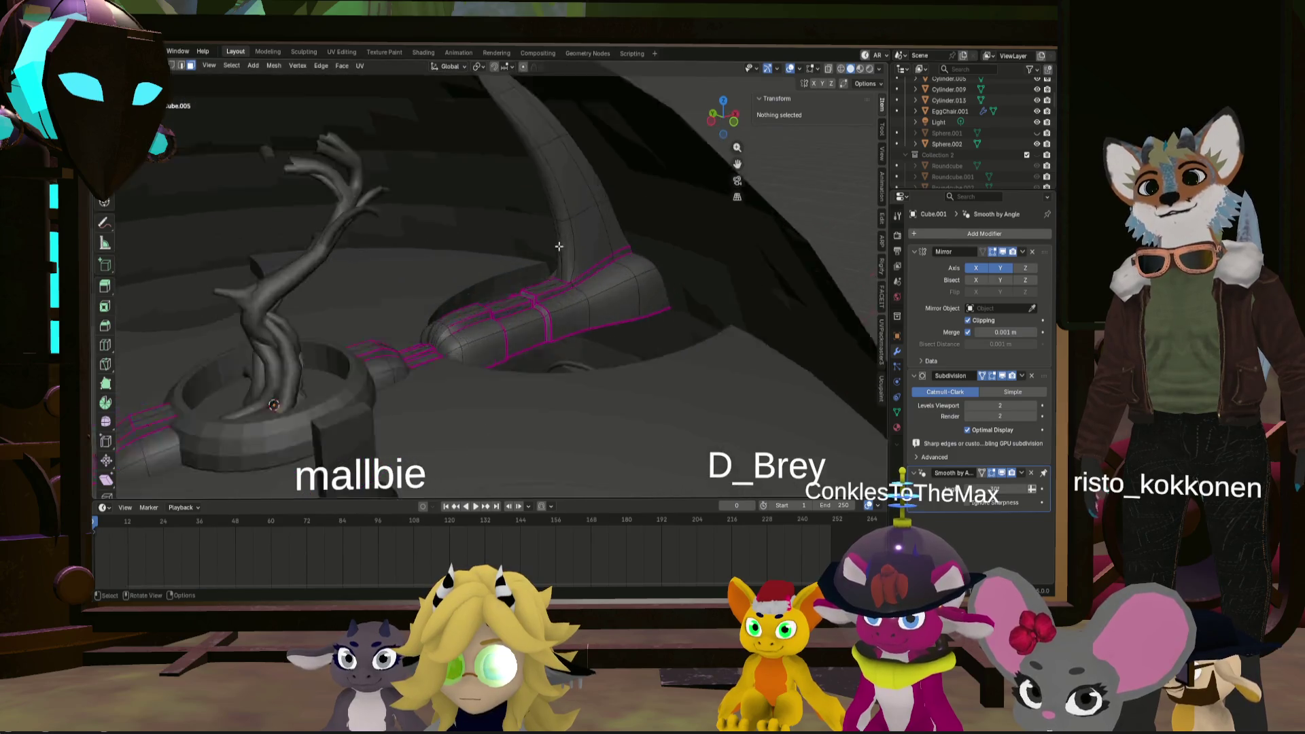
# - Zoom and orbit until the horn arm under the dome roof fills the view
pyautogui.scroll(10, 545, 237)
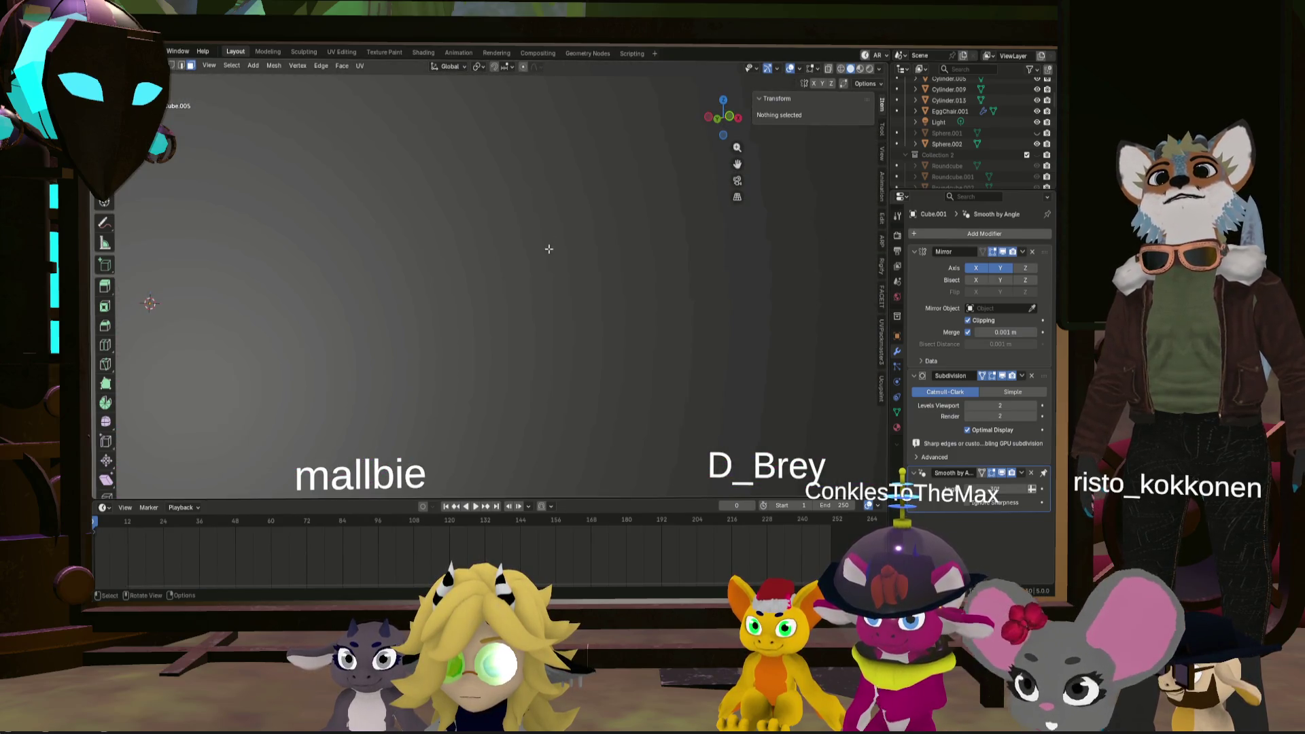
pyautogui.scroll(-8, 548, 248)
pyautogui.moveTo(548, 249)
pyautogui.mouseDown(button='middle')
pyautogui.moveTo(596, 290)
pyautogui.moveTo(616, 277)
pyautogui.moveTo(572, 170)
pyautogui.moveTo(635, 265)
pyautogui.mouseUp(button='middle')
pyautogui.scroll(5, 595, 291)
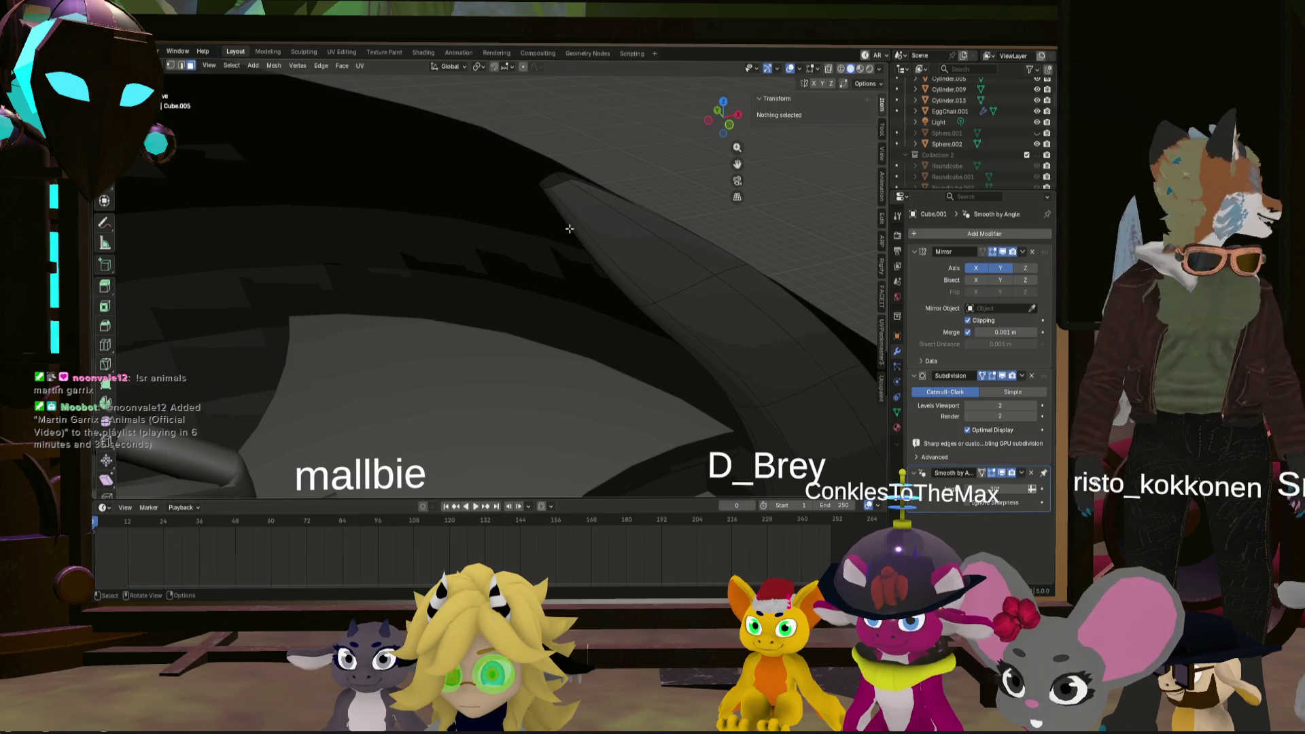
pyautogui.moveTo(570, 229); pyautogui.dragTo(667, 313, button='middle')
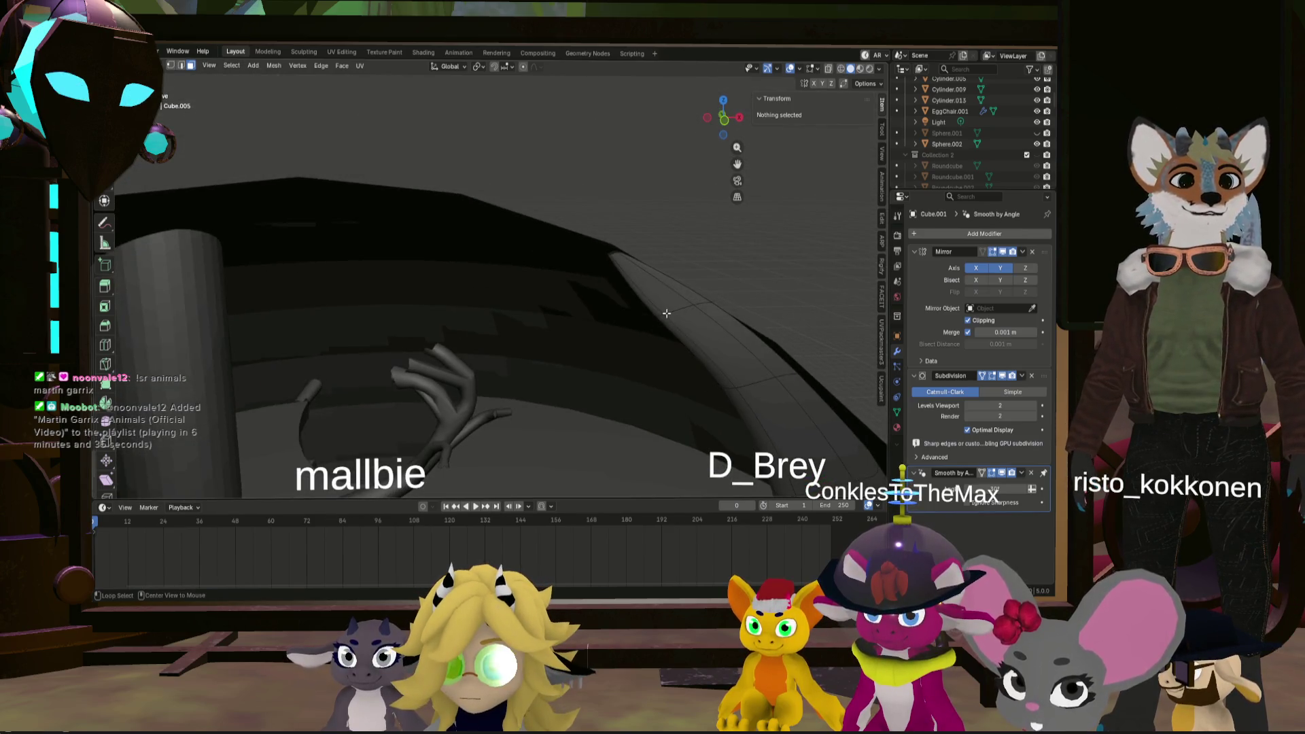
# - Shrink an edge loop across the horns to 0.687 scale
pyautogui.keyDown('alt'); pyautogui.click(701, 312); pyautogui.keyUp('alt')
pyautogui.press('2')
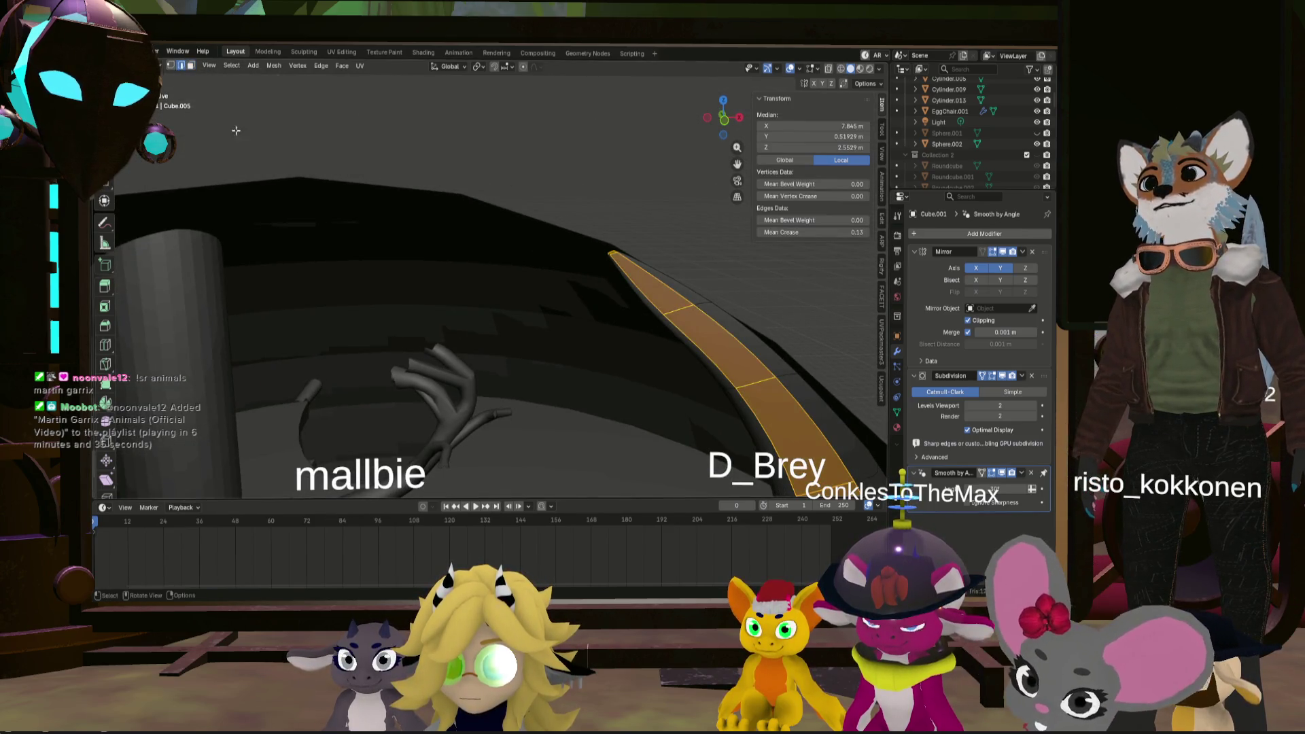
pyautogui.keyDown('alt'); pyautogui.click(688, 266); pyautogui.keyUp('alt')
pyautogui.moveTo(675, 306); pyautogui.dragTo(747, 143, button='middle')
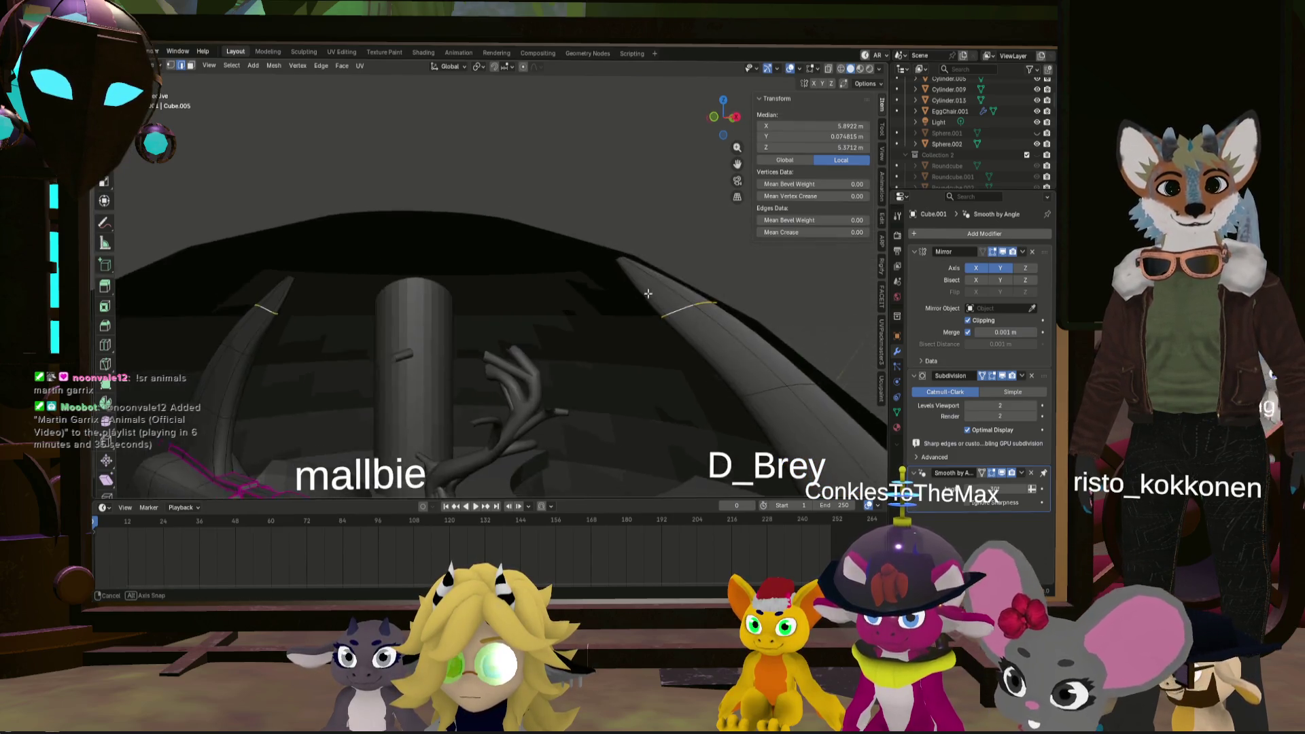
pyautogui.keyDown('shift'); pyautogui.moveTo(763, 206); pyautogui.dragTo(760, 332, button='middle'); pyautogui.keyUp('shift')
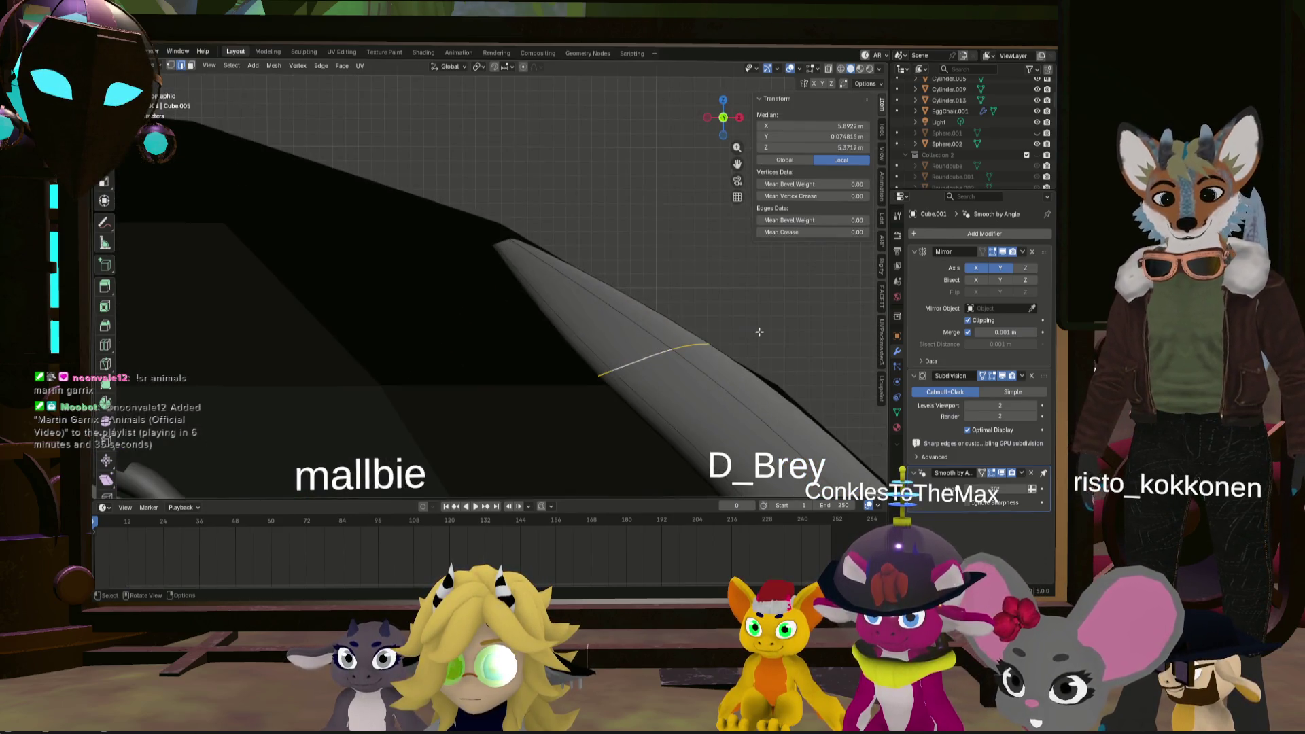
pyautogui.click(719, 326)
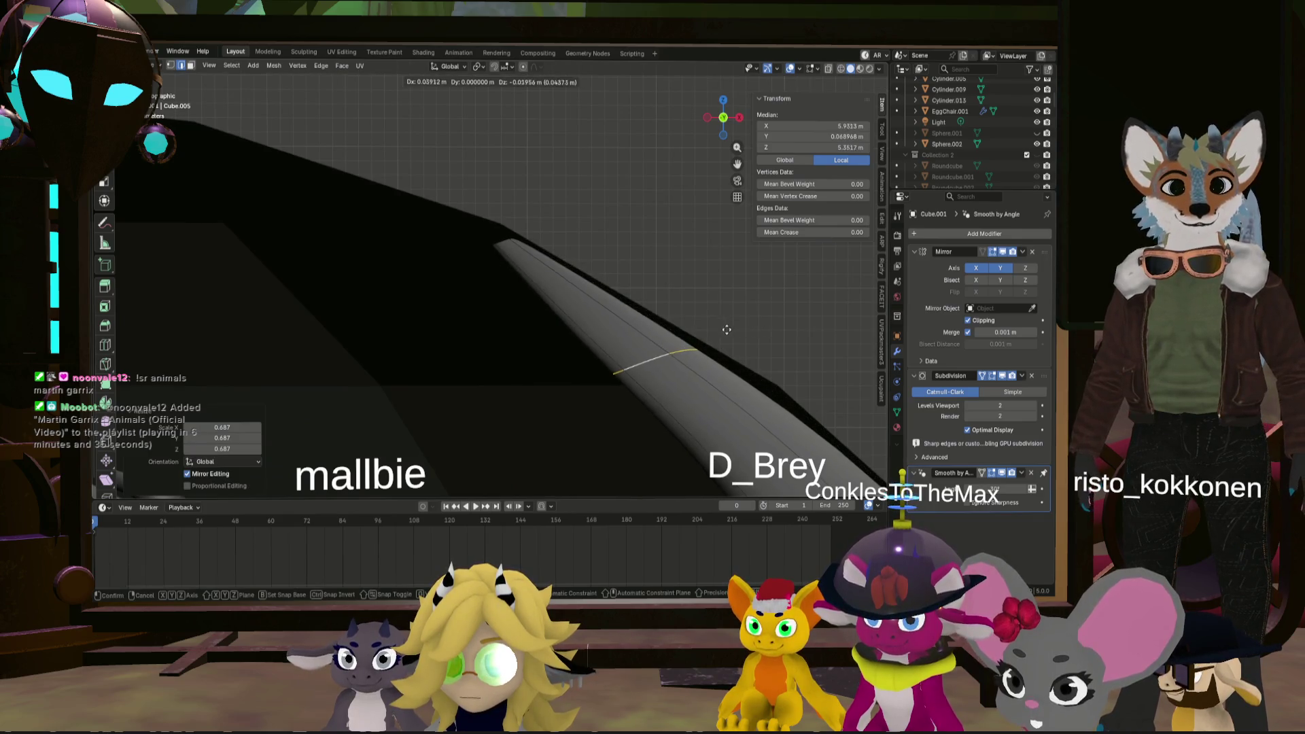
pyautogui.moveTo(759, 330)
pyautogui.mouseDown(button='middle')
pyautogui.moveTo(696, 316)
pyautogui.moveTo(780, 314)
pyautogui.moveTo(660, 264)
pyautogui.mouseUp(button='middle')
# - Squash another horn loop along Y to 0.105, flattening that section
pyautogui.keyDown('alt'); pyautogui.click(661, 264); pyautogui.keyUp('alt')
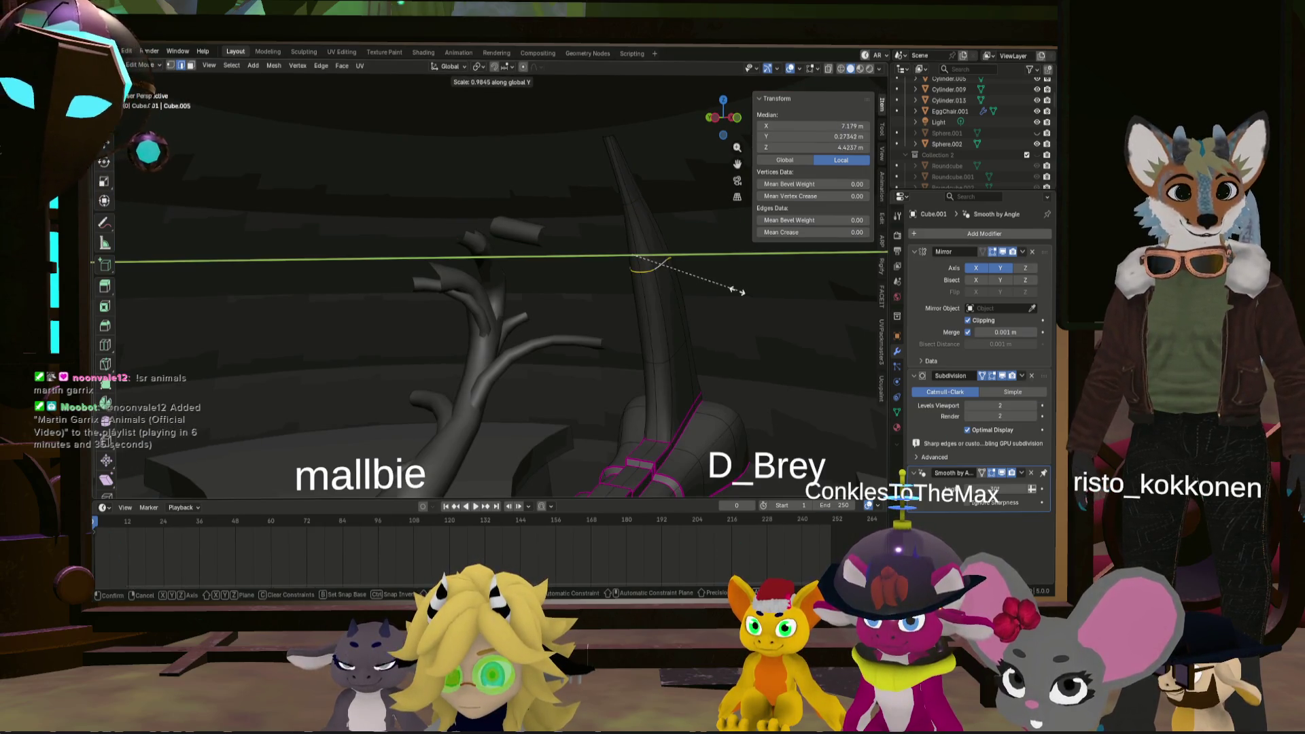
pyautogui.click(550, 250)
pyautogui.moveTo(551, 249)
pyautogui.mouseDown(button='middle')
pyautogui.moveTo(816, 285)
pyautogui.moveTo(730, 279)
pyautogui.mouseUp(button='middle')
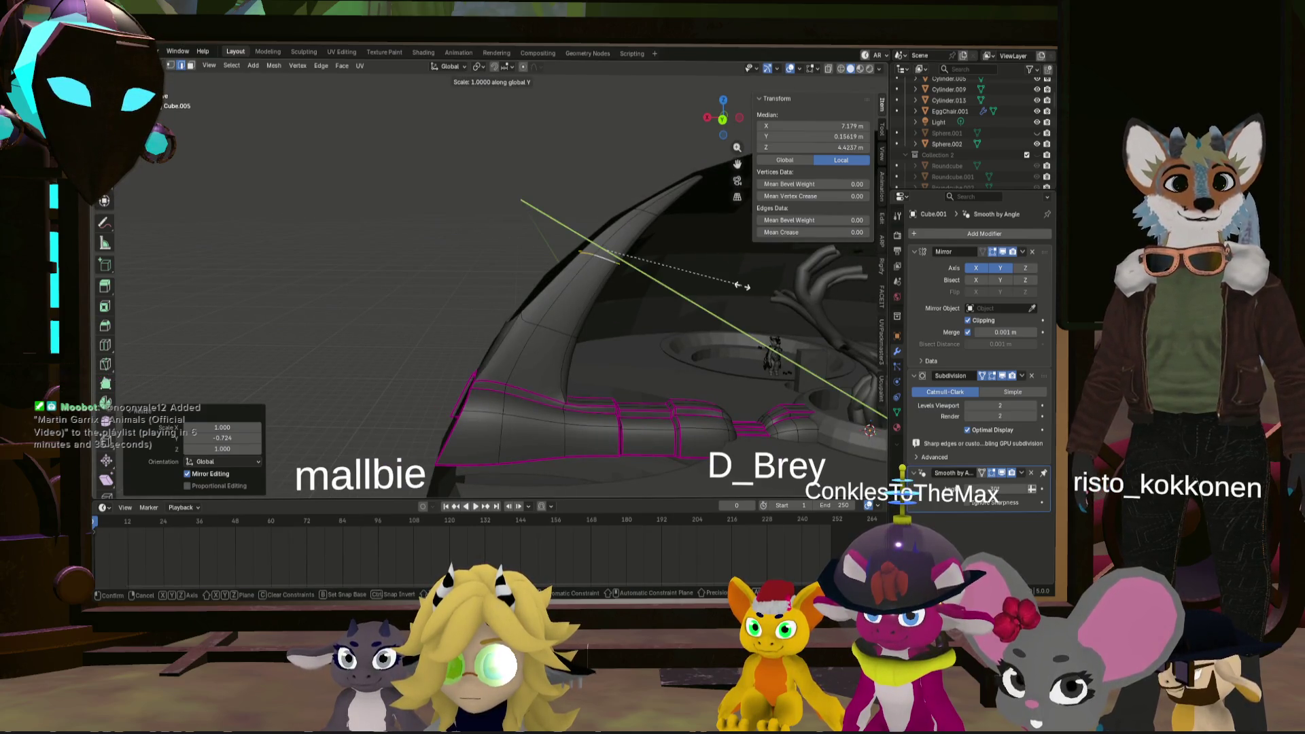
pyautogui.scroll(-5, 642, 269)
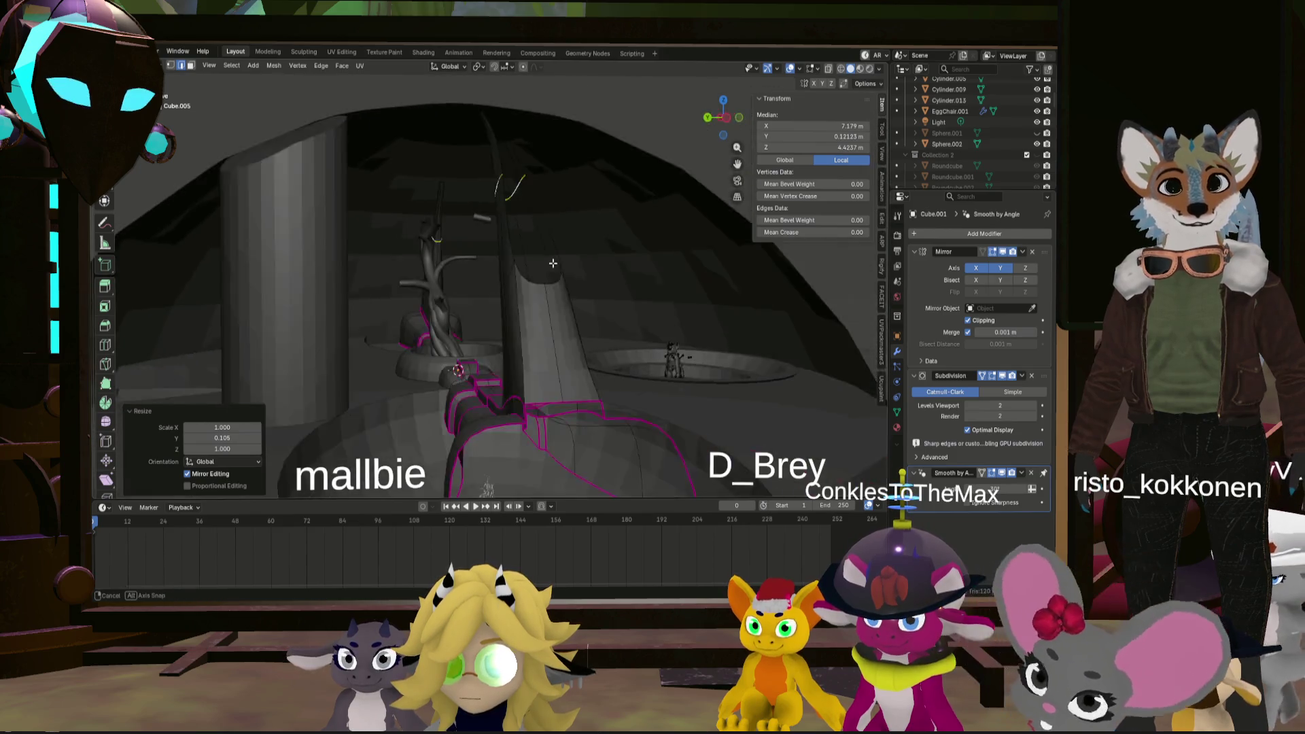
# - Clear the selection and pick a lengthwise edge loop along the horn
pyautogui.moveTo(642, 270)
pyautogui.mouseDown(button='middle')
pyautogui.moveTo(503, 265)
pyautogui.moveTo(539, 281)
pyautogui.moveTo(624, 256)
pyautogui.moveTo(611, 322)
pyautogui.moveTo(645, 352)
pyautogui.mouseUp(button='middle')
pyautogui.hotkey('alt', 'a')
pyautogui.scroll(-4, 524, 274)
pyautogui.scroll(3, 539, 281)
pyautogui.scroll(4, 624, 255)
pyautogui.keyDown('alt'); pyautogui.click(644, 352); pyautogui.keyUp('alt')
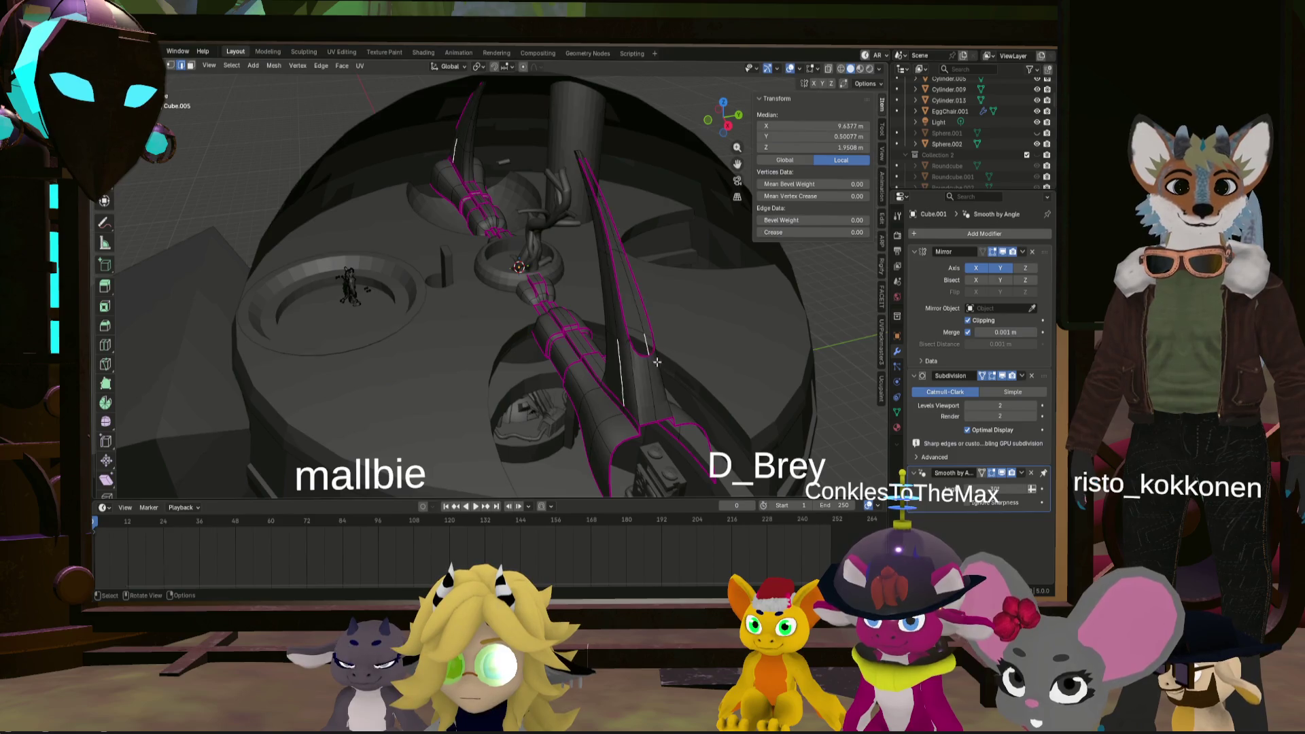
pyautogui.scroll(3, 657, 362)
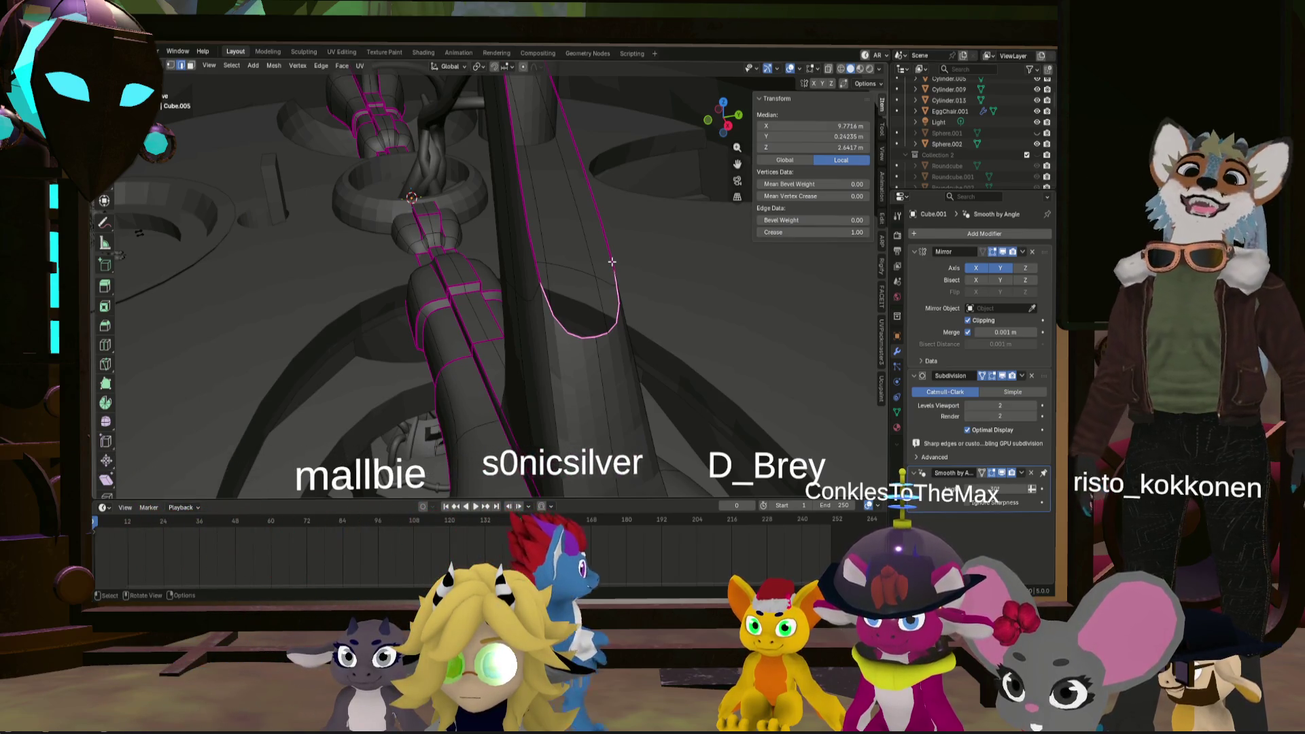
pyautogui.keyDown('alt'); pyautogui.click(611, 262); pyautogui.keyUp('alt')
pyautogui.moveTo(612, 262)
pyautogui.mouseDown(button='middle')
pyautogui.moveTo(520, 197)
pyautogui.moveTo(636, 253)
pyautogui.mouseUp(button='middle')
# - Build a selection of two parallel lengthwise edges along the horn
pyautogui.hotkey('ctrl', 'z')
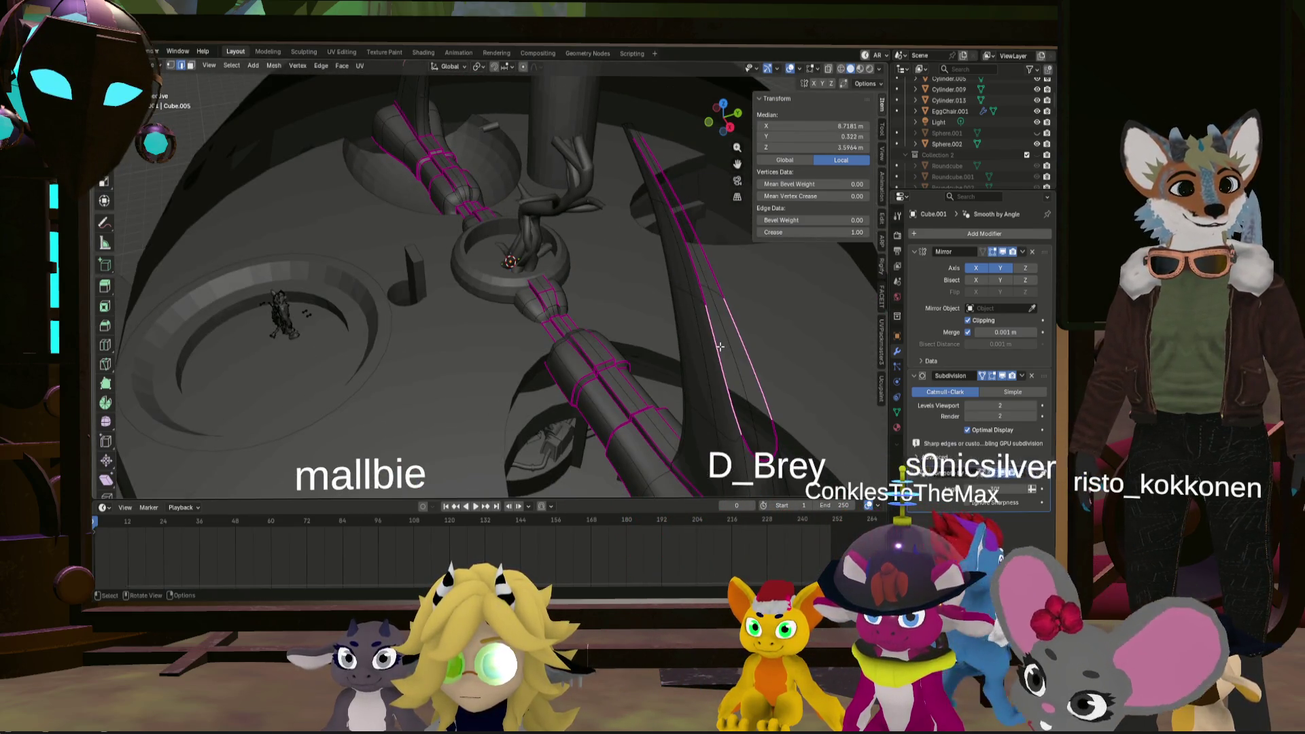
pyautogui.keyDown('alt'); pyautogui.click(701, 257); pyautogui.keyUp('alt')
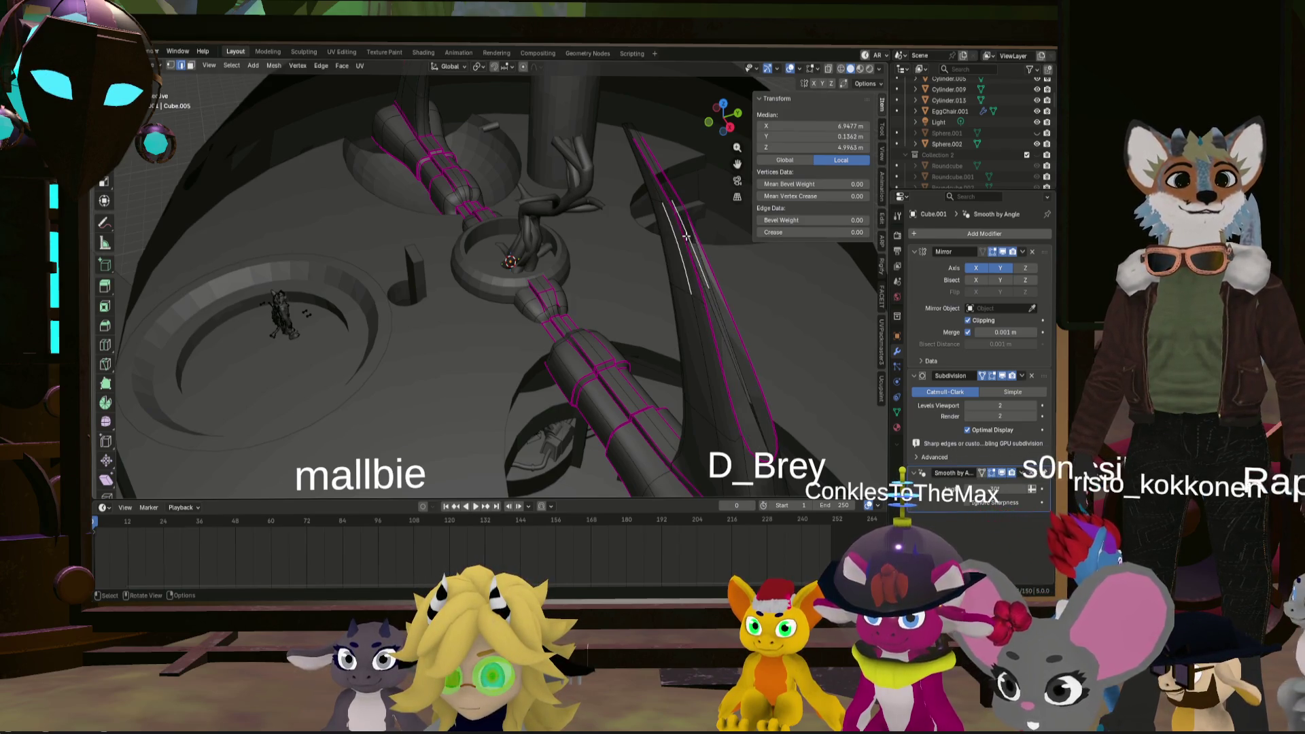
pyautogui.moveTo(687, 235); pyautogui.dragTo(635, 277, button='middle')
pyautogui.keyDown('ctrl'); pyautogui.click(634, 276); pyautogui.keyUp('ctrl')
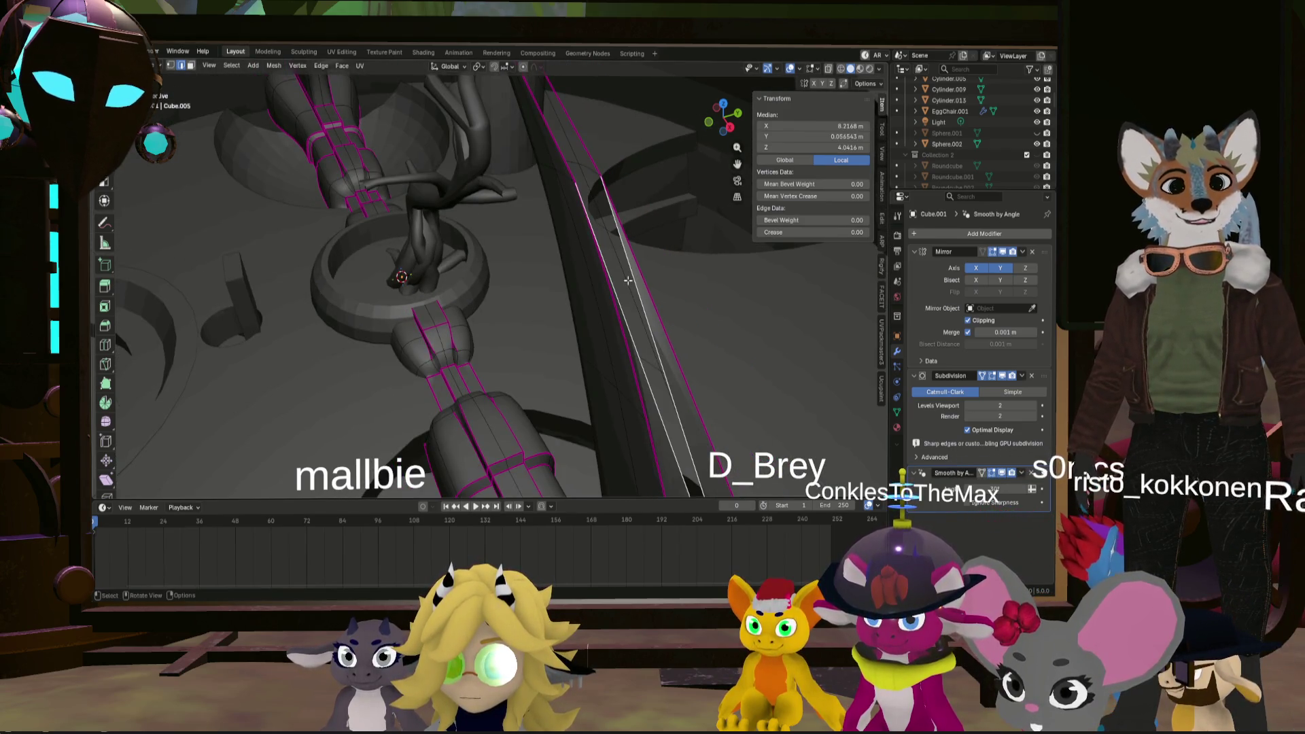
pyautogui.scroll(-2, 629, 280)
pyautogui.keyDown('ctrl'); pyautogui.keyDown('alt'); pyautogui.click(637, 331); pyautogui.keyUp('alt'); pyautogui.keyUp('ctrl')
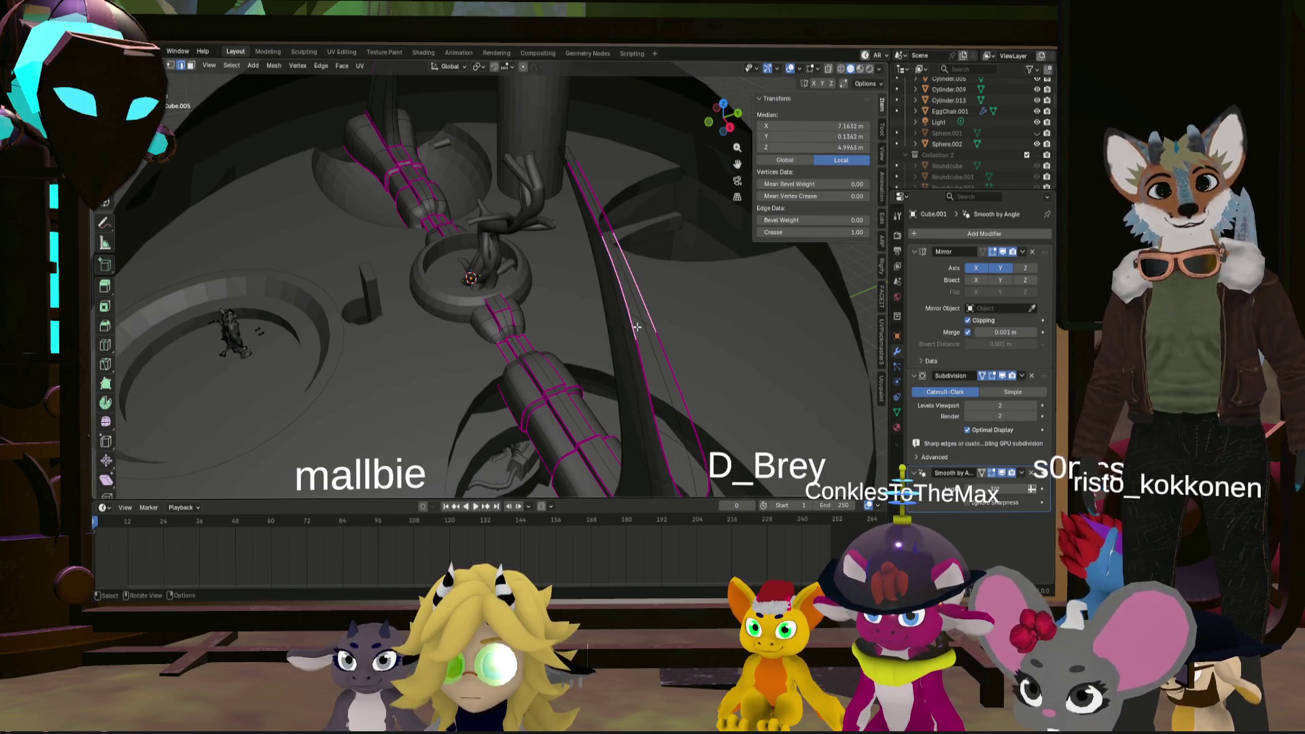
pyautogui.moveTo(580, 188); pyautogui.dragTo(577, 189, button='middle')
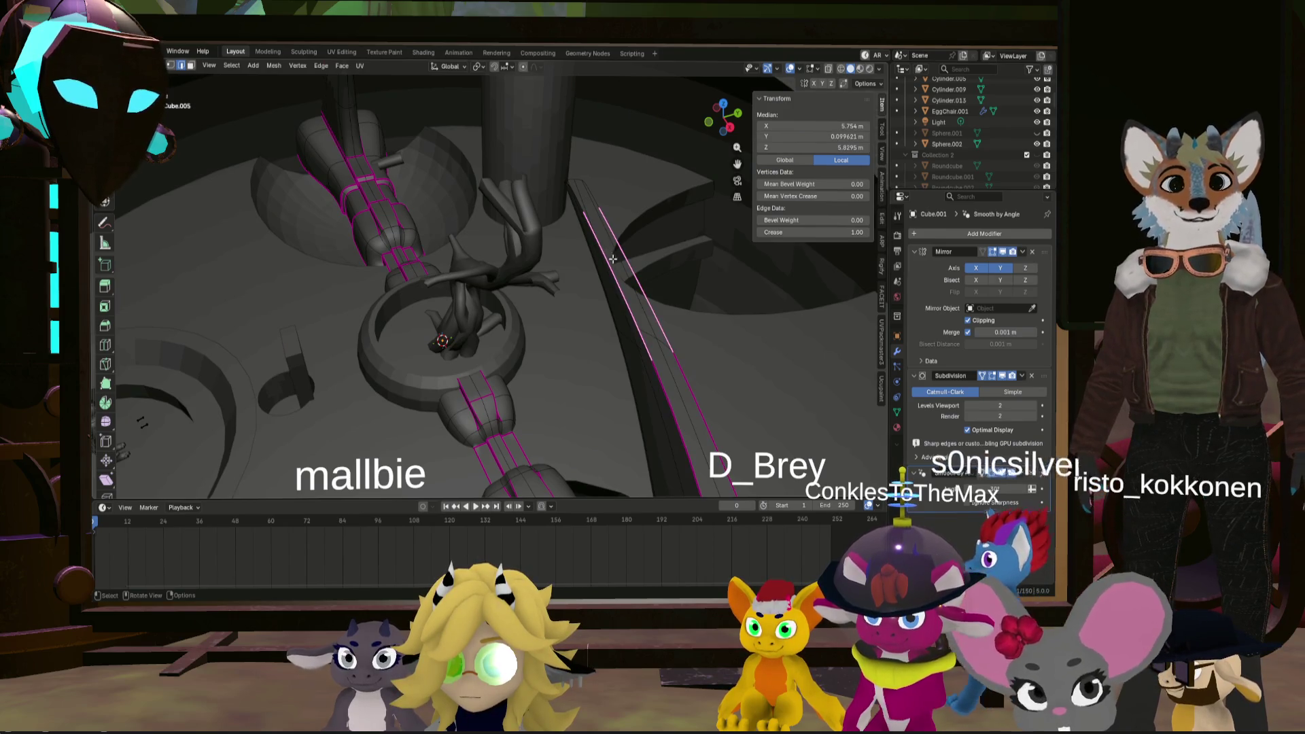
pyautogui.moveTo(612, 259); pyautogui.dragTo(590, 222, button='middle')
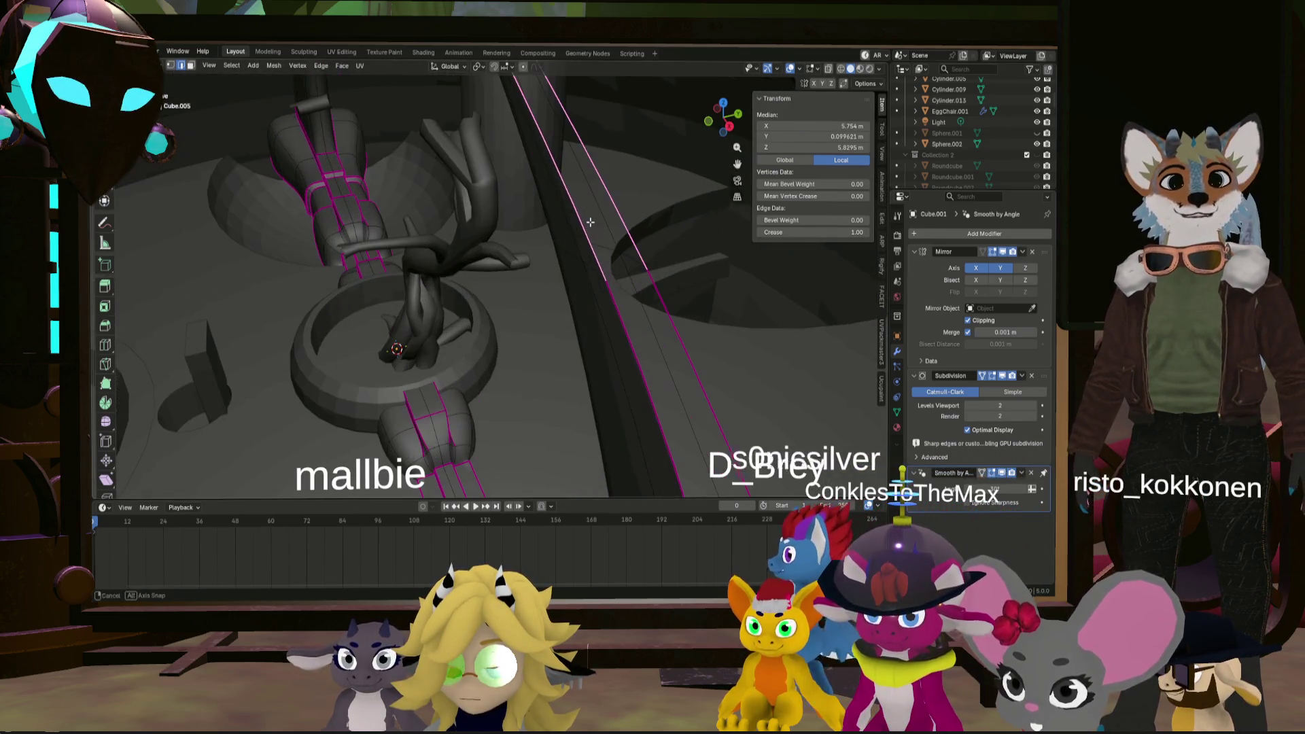
pyautogui.moveTo(618, 231)
pyautogui.mouseDown(button='middle')
pyautogui.moveTo(544, 238)
pyautogui.moveTo(537, 218)
pyautogui.mouseUp(button='middle')
pyautogui.keyDown('alt'); pyautogui.click(541, 238); pyautogui.keyUp('alt')
# - Try extruding the selected horn edges, then undo the attempt
pyautogui.keyDown('alt'); pyautogui.click(533, 214); pyautogui.keyUp('alt')
pyautogui.press('g')
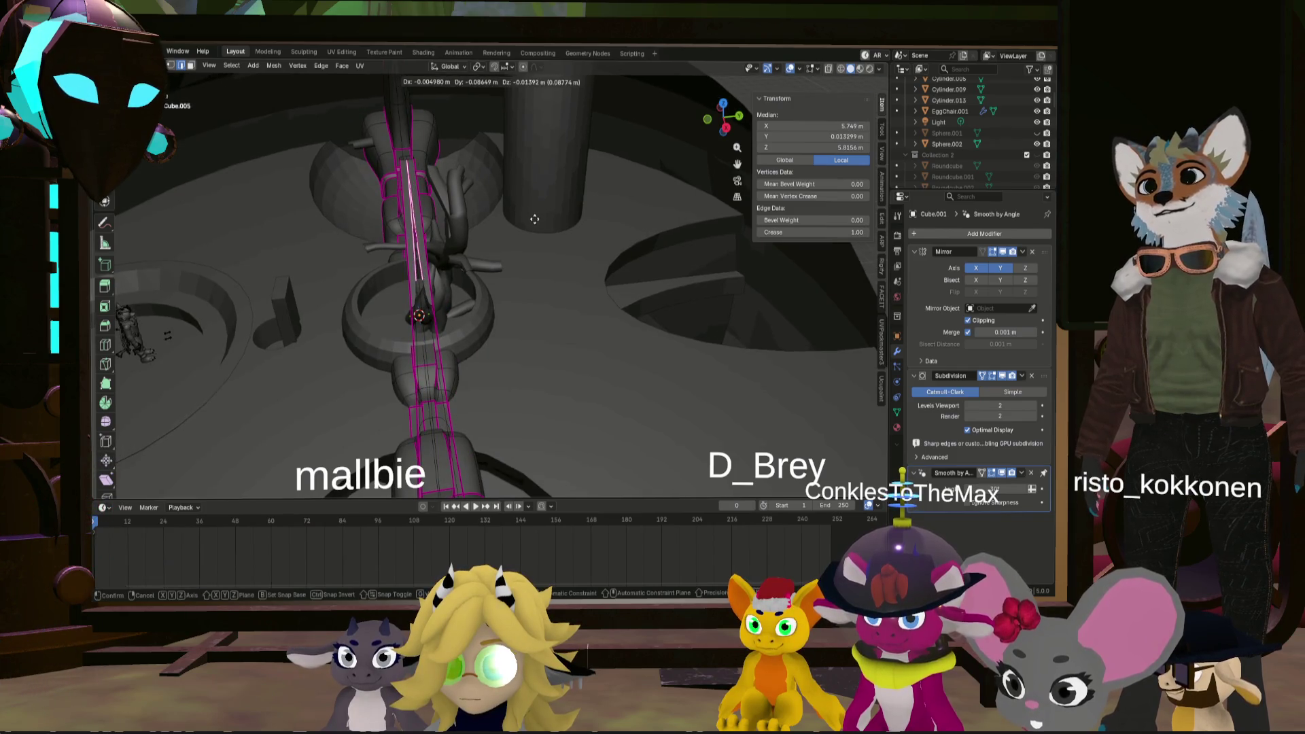
pyautogui.click(522, 220)
pyautogui.hotkey('ctrl', 'z')
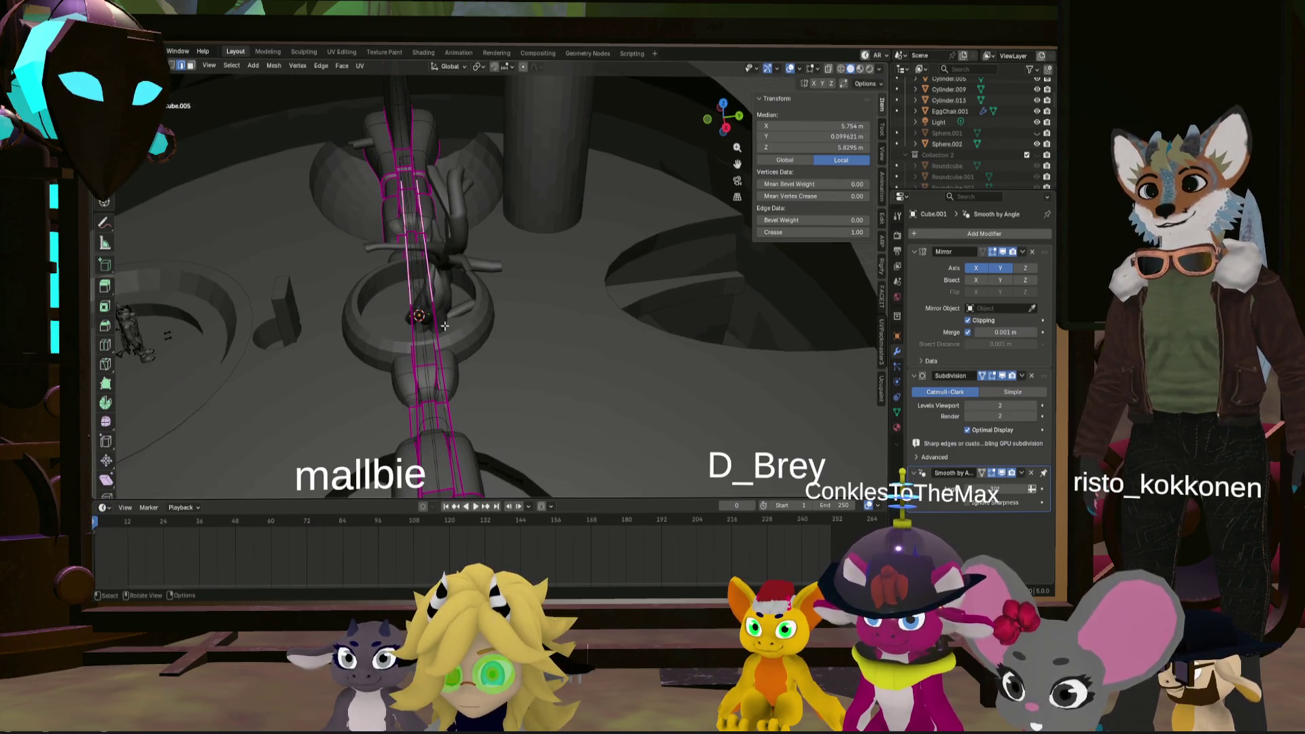
# - Add the shortest edge path and extrude it 0.665 m along negative Y
pyautogui.moveTo(448, 294); pyautogui.dragTo(443, 313, button='middle')
pyautogui.moveTo(448, 416)
pyautogui.mouseDown(button='middle')
pyautogui.moveTo(466, 258)
pyautogui.moveTo(485, 376)
pyautogui.moveTo(534, 347)
pyautogui.mouseUp(button='middle')
pyautogui.keyDown('ctrl'); pyautogui.click(456, 272); pyautogui.keyUp('ctrl')
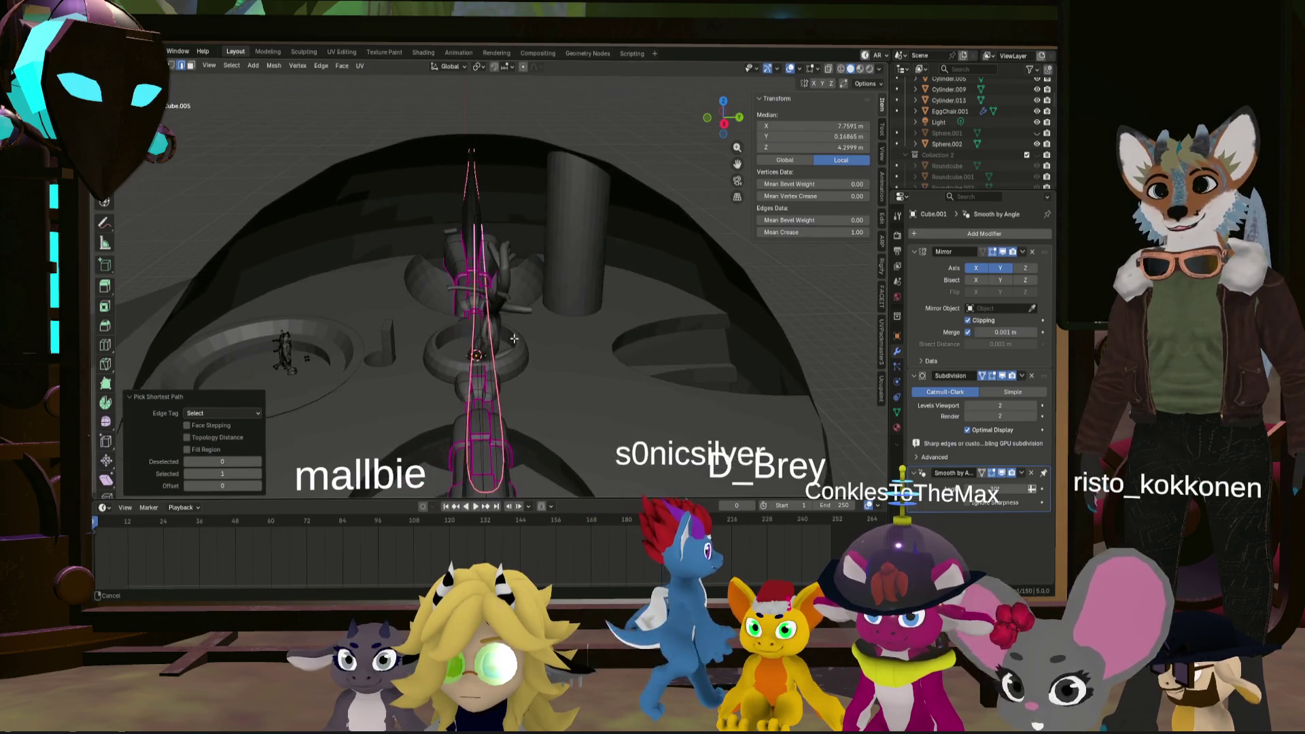
pyautogui.press('g')
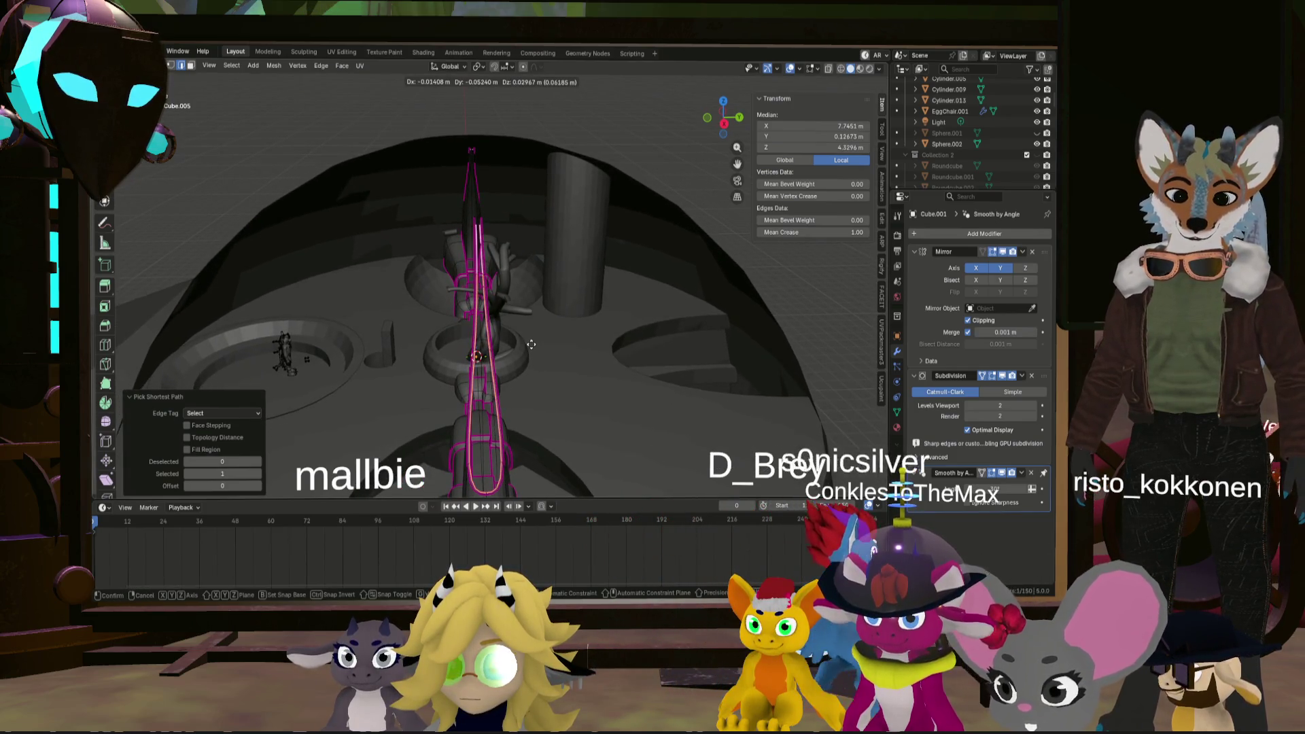
pyautogui.click(528, 345)
pyautogui.moveTo(528, 344)
pyautogui.mouseDown(button='middle')
pyautogui.moveTo(502, 353)
pyautogui.moveTo(637, 232)
pyautogui.moveTo(612, 272)
pyautogui.moveTo(756, 286)
pyautogui.mouseUp(button='middle')
pyautogui.scroll(3, 502, 353)
# - Deselect everything and orbit out to see the whole dome
pyautogui.click(637, 231)
pyautogui.scroll(4, 603, 287)
pyautogui.keyDown('alt'); pyautogui.click(611, 284); pyautogui.keyUp('alt')
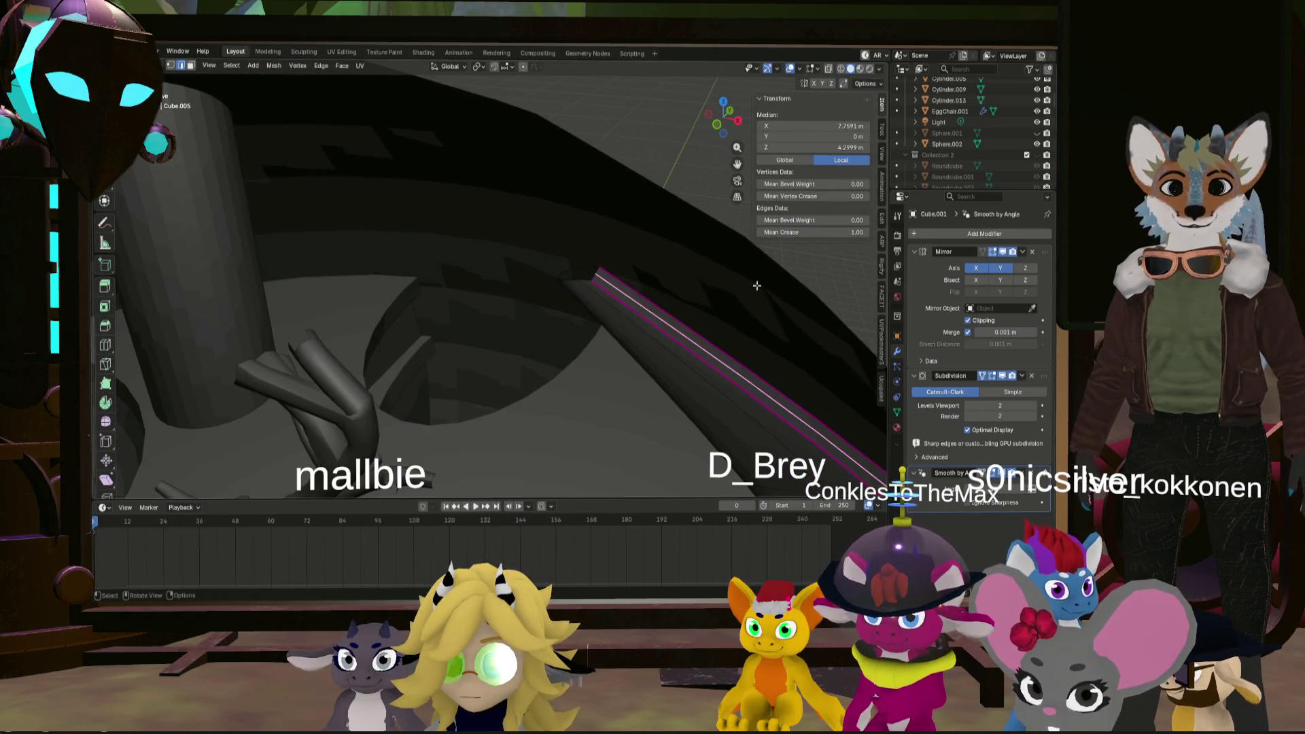
pyautogui.hotkey('alt', 'a')
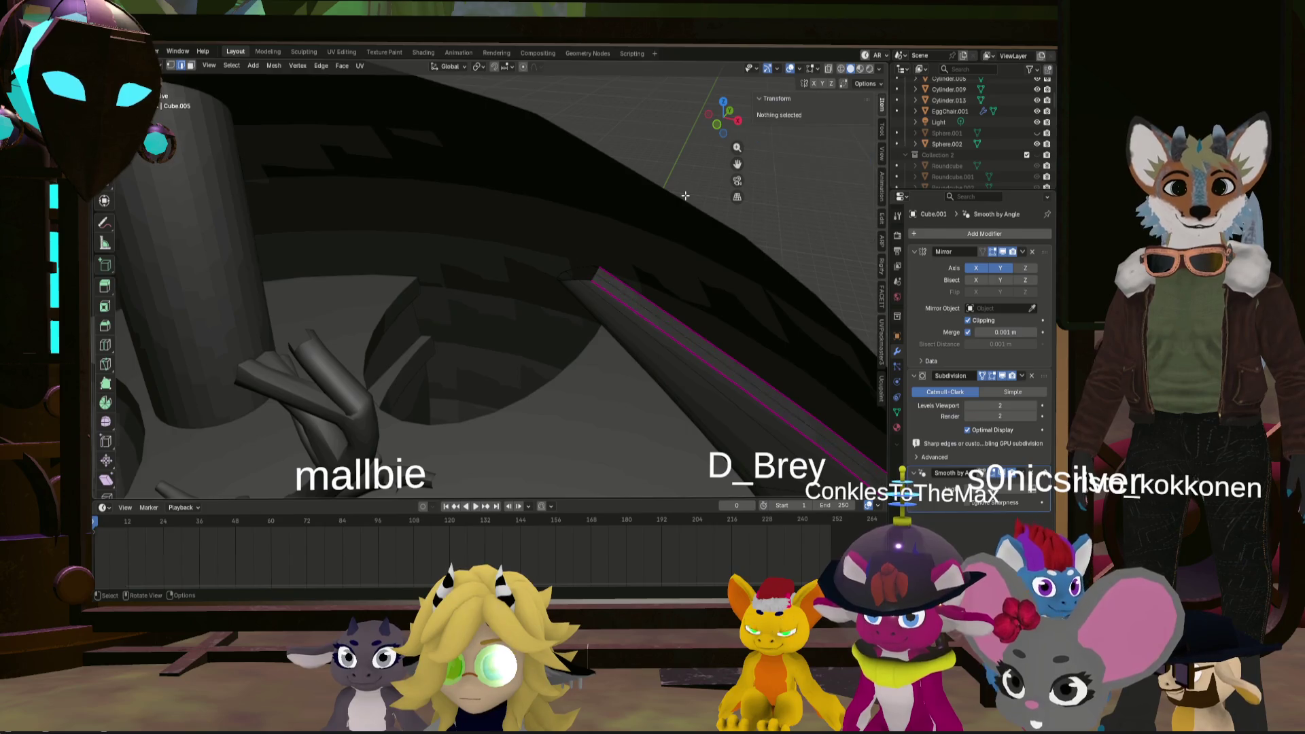
pyautogui.scroll(-6, 748, 245)
pyautogui.moveTo(748, 245)
pyautogui.mouseDown(button='middle')
pyautogui.moveTo(772, 275)
pyautogui.moveTo(729, 287)
pyautogui.mouseUp(button='middle')
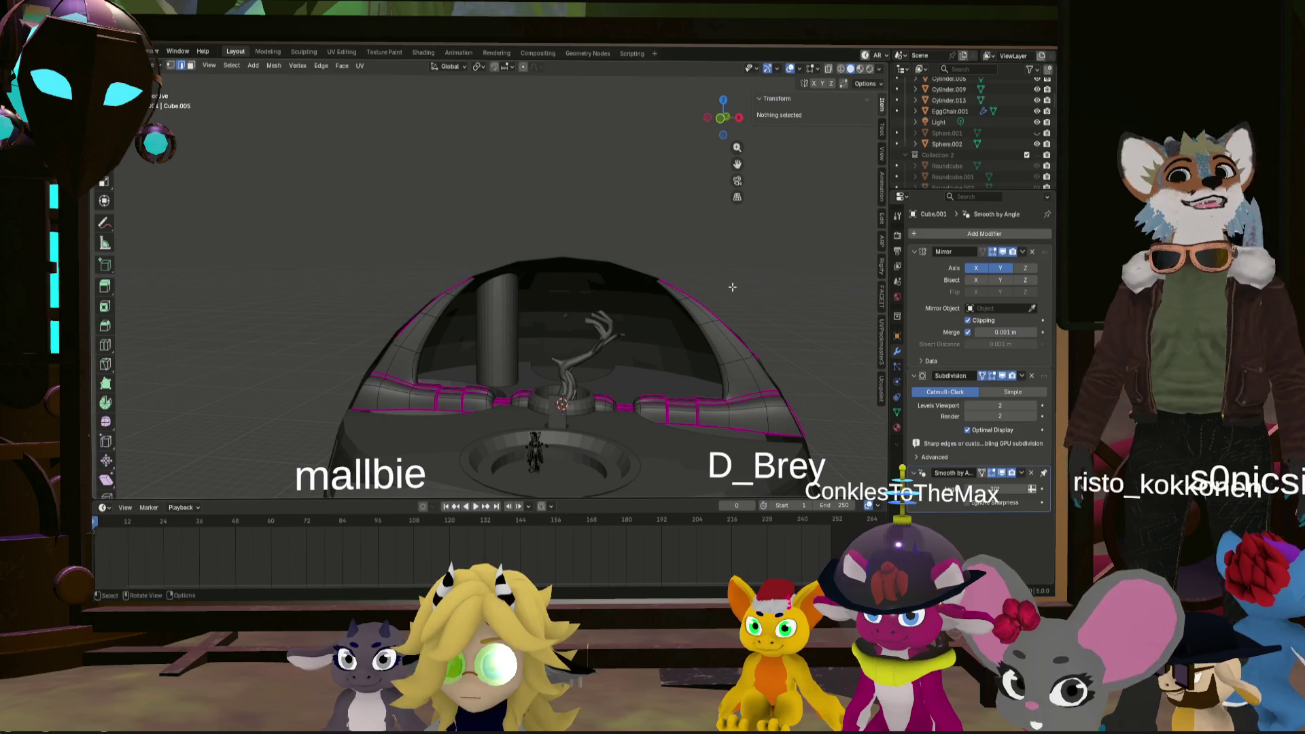
# - Zoom in on the dome roof's front rim and select an edge there
pyautogui.moveTo(703, 292); pyautogui.dragTo(729, 297, button='middle')
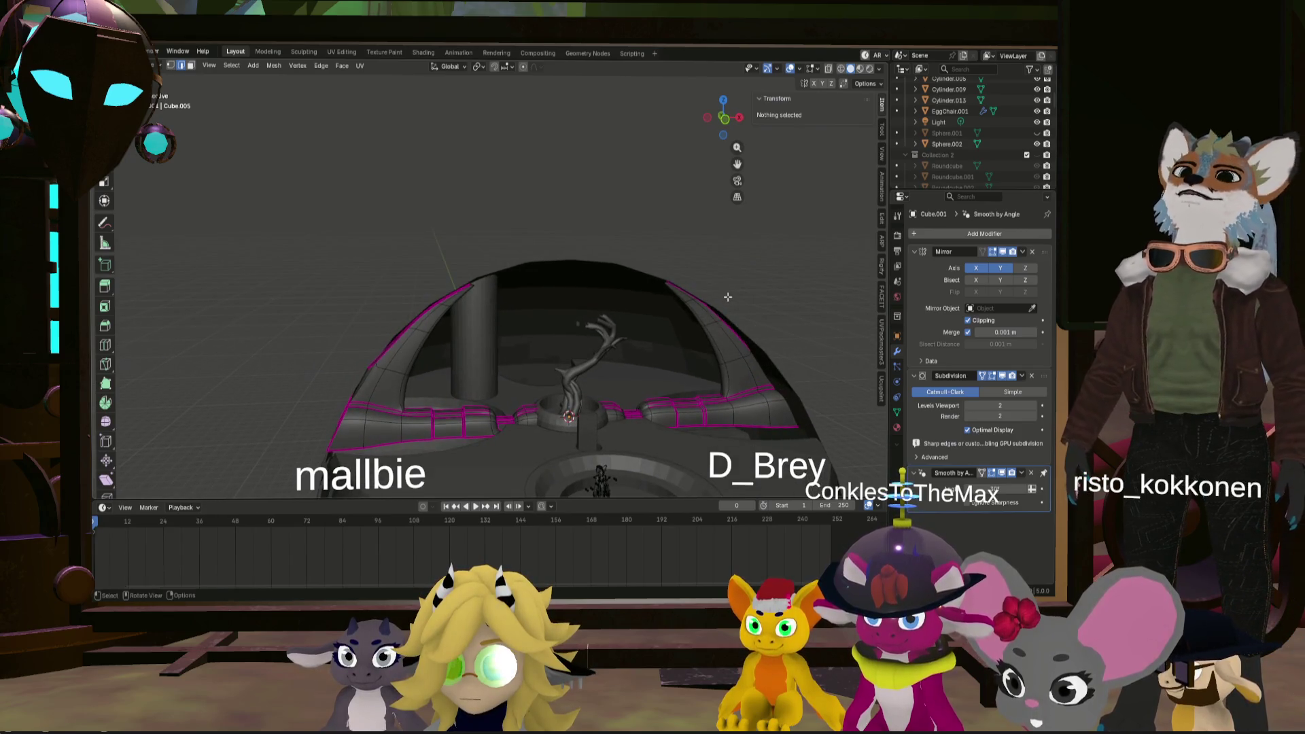
pyautogui.scroll(3, 727, 299)
pyautogui.scroll(4, 686, 282)
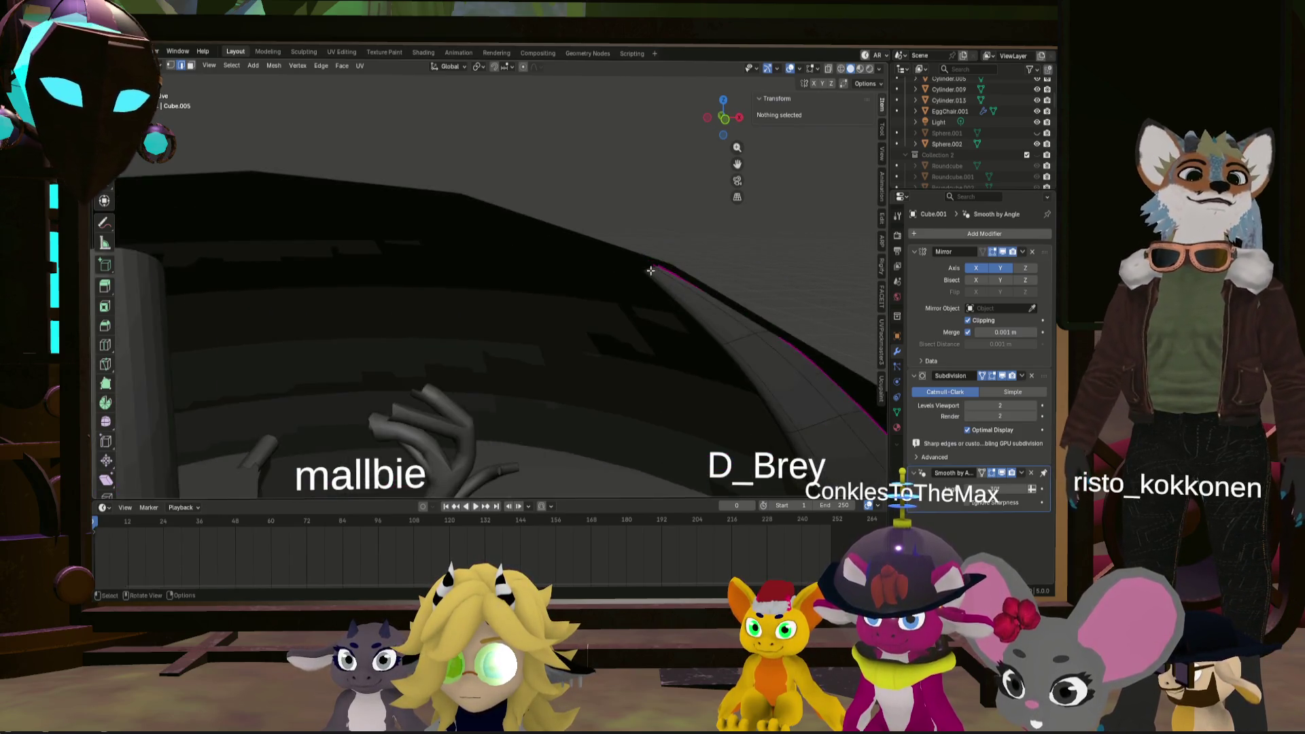
pyautogui.scroll(4, 644, 266)
pyautogui.click(640, 261)
pyautogui.moveTo(639, 260); pyautogui.dragTo(632, 259, button='middle')
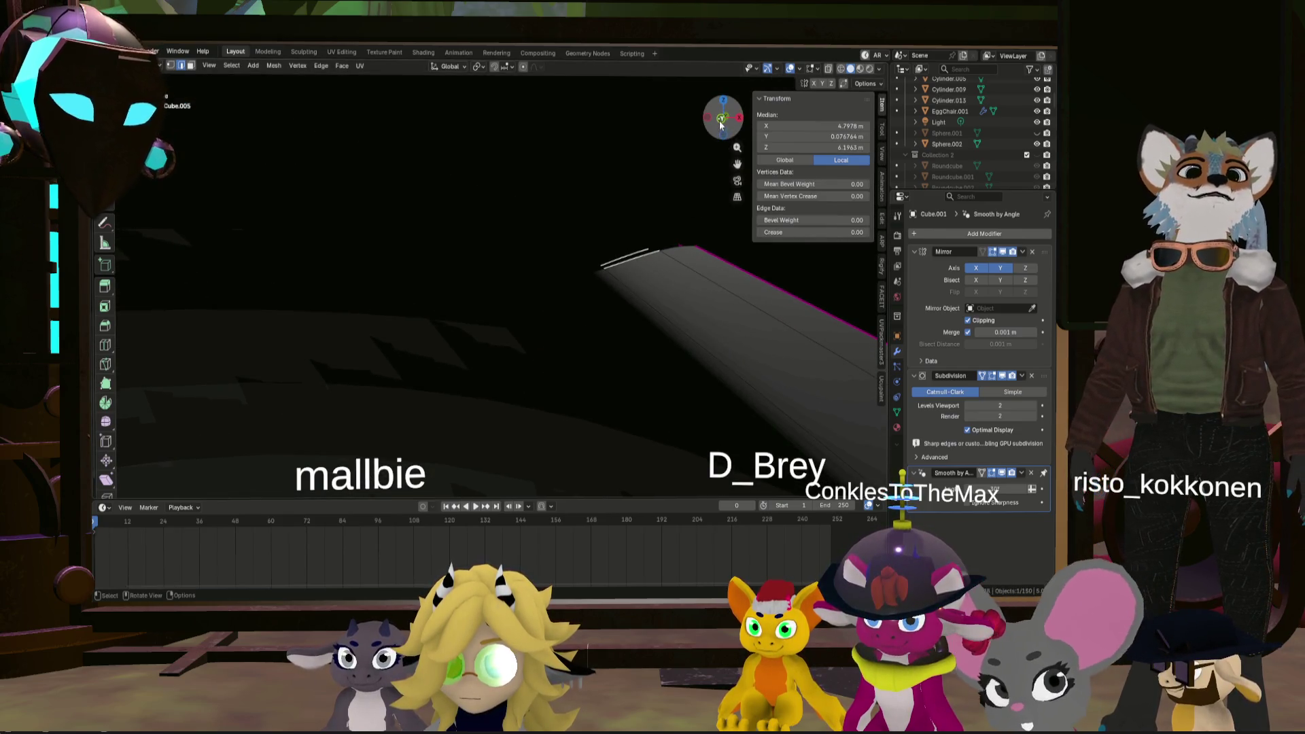
# - Extend the selection along the front edge and shear the arm's end edge twice
pyautogui.click(721, 121)
pyautogui.keyDown('alt'); pyautogui.click(628, 264); pyautogui.keyUp('alt')
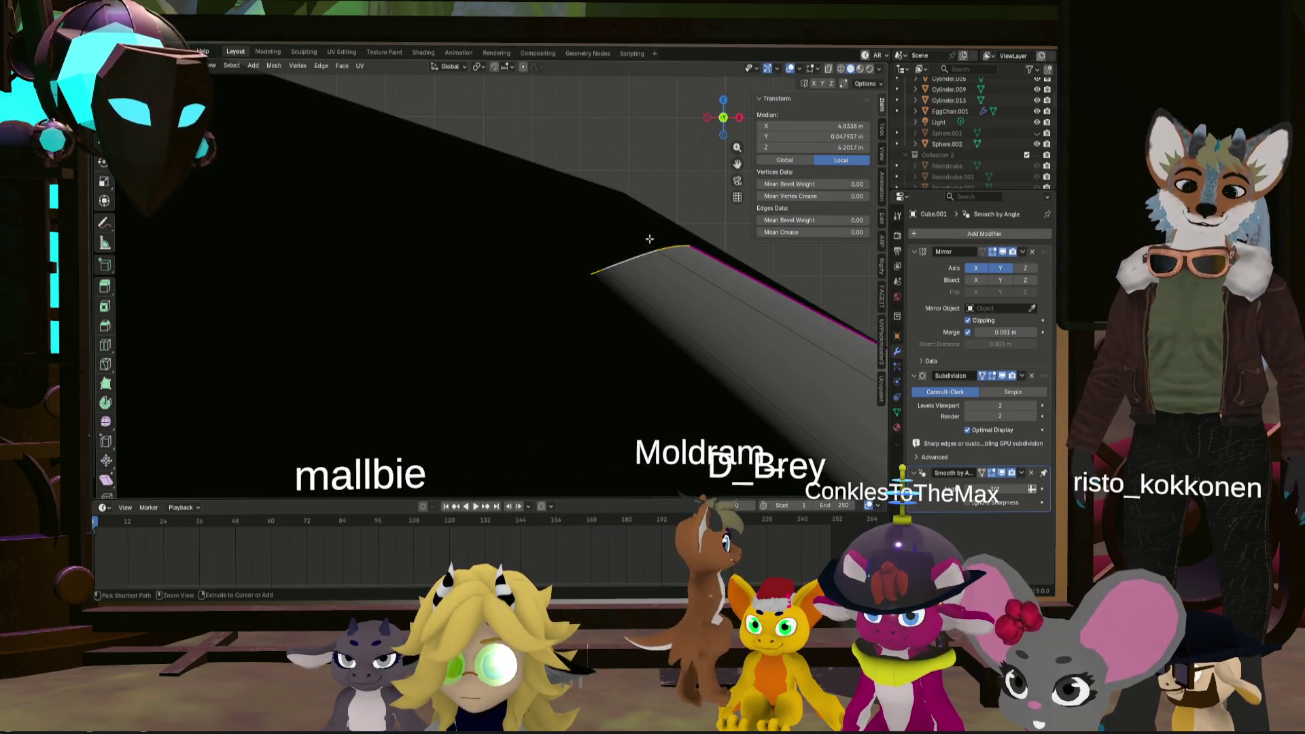
pyautogui.hotkey('ctrl', 'shift', 'alt', 's')
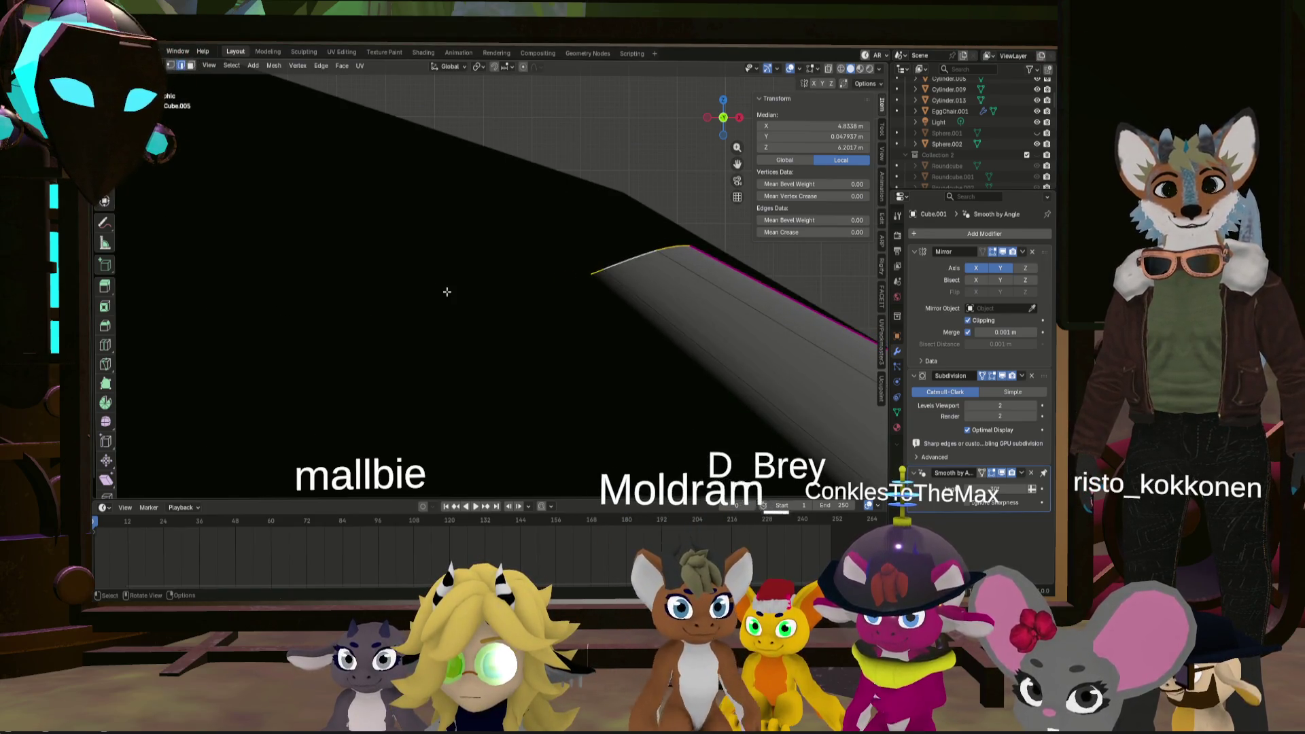
pyautogui.click(564, 288)
pyautogui.hotkey('ctrl', 'shift', 'alt', 's')
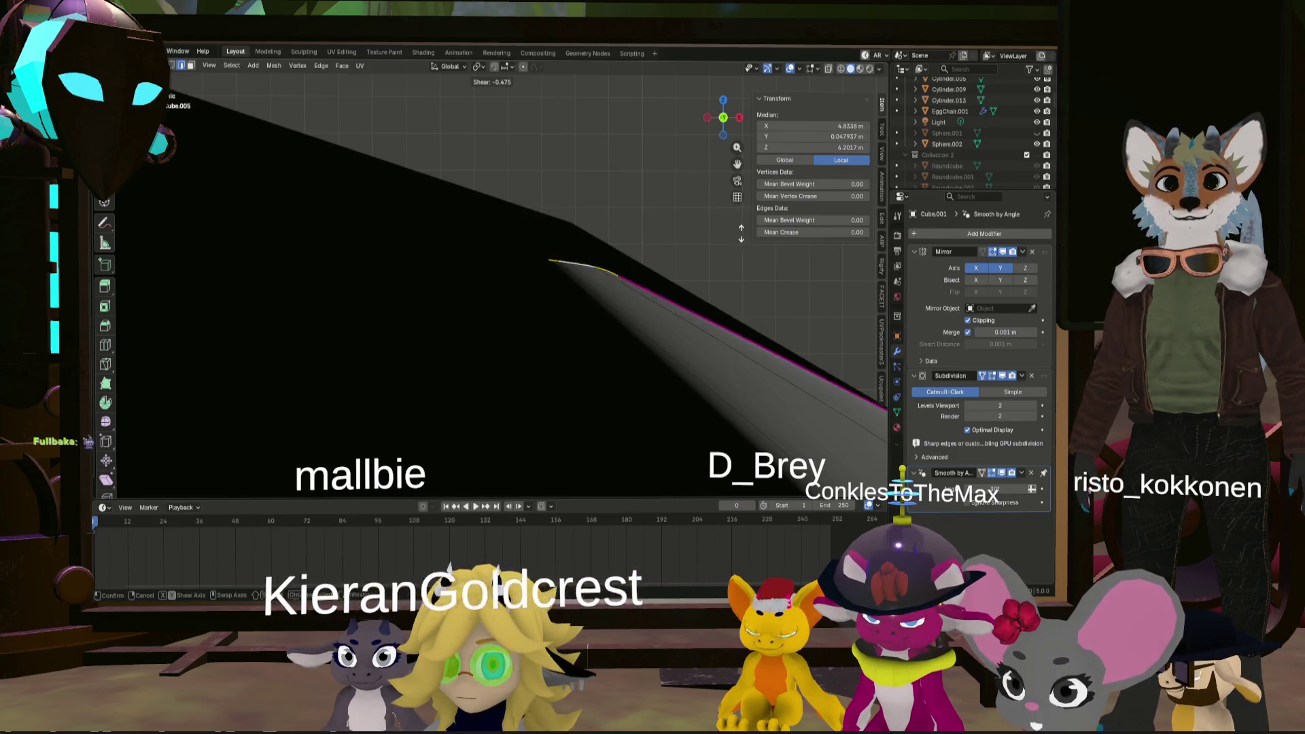
pyautogui.click(729, 216)
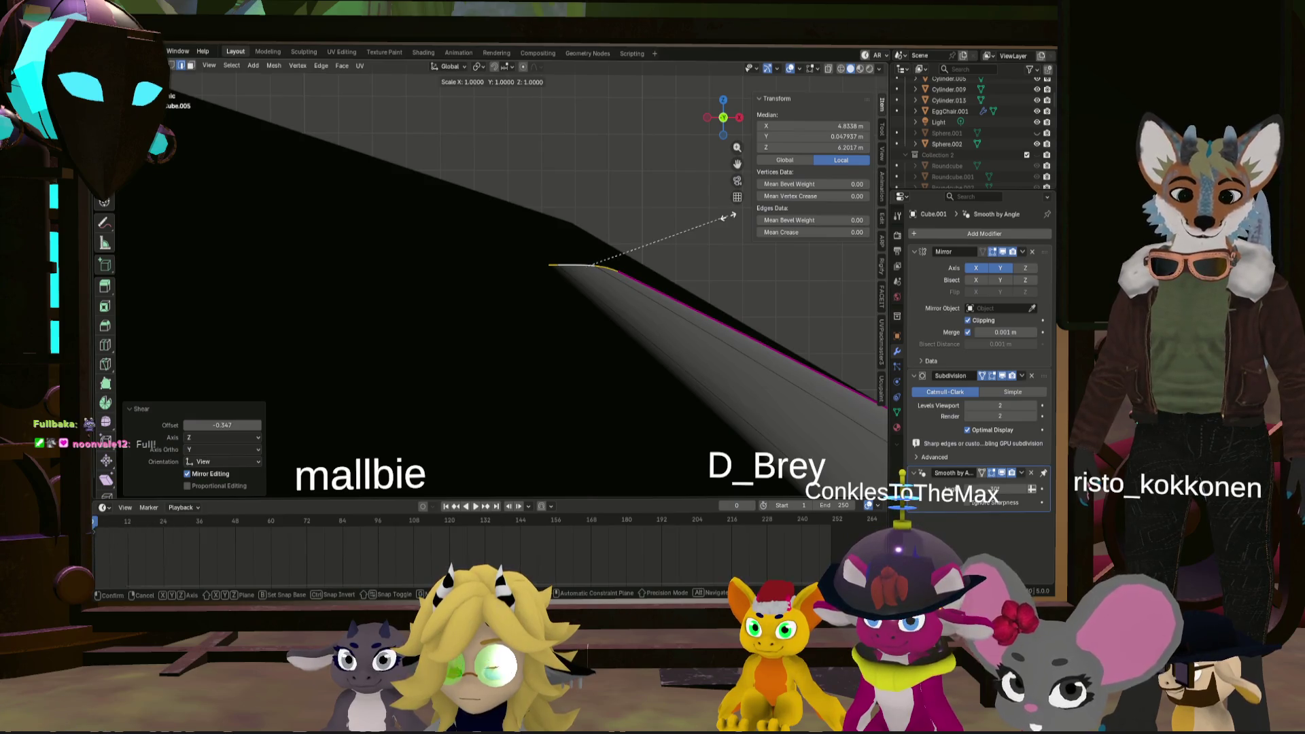
# - Flatten the end edge to zero Z scale, then trial a tip move and undo it
pyautogui.press('0')
pyautogui.press('Return')
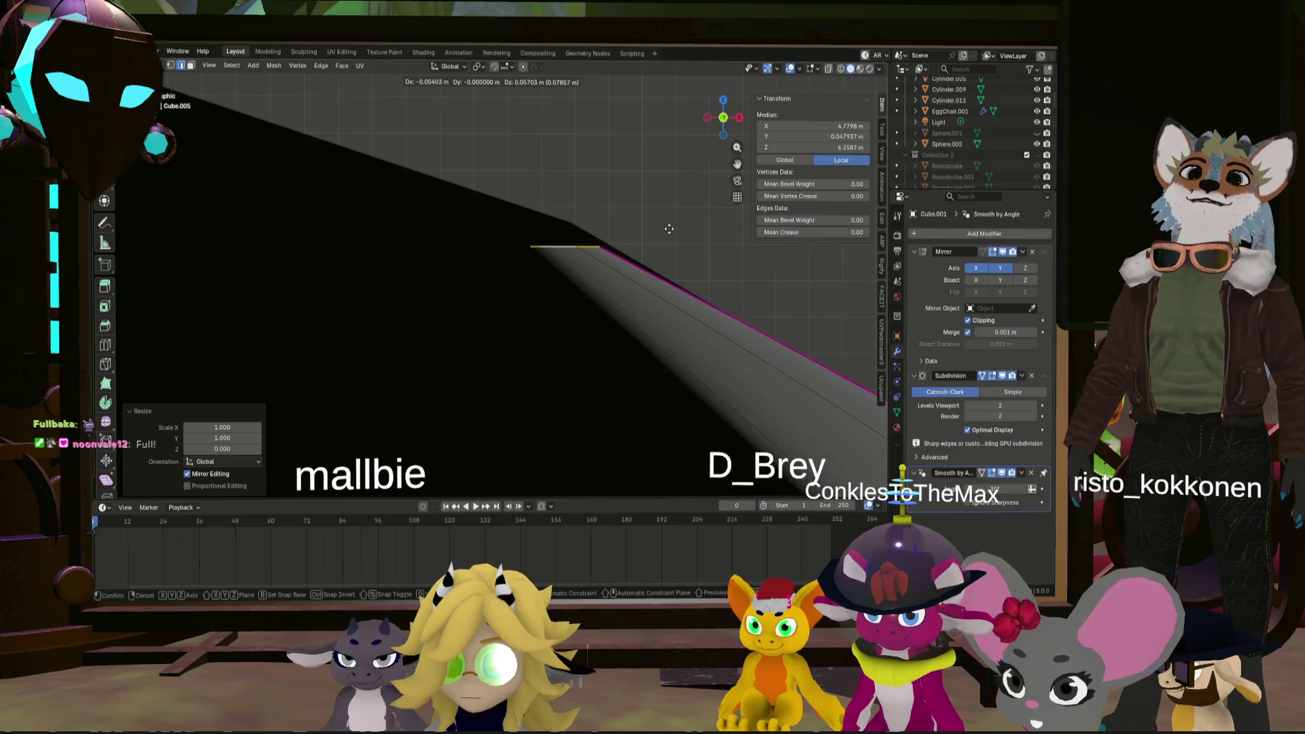
pyautogui.click(559, 235)
pyautogui.moveTo(559, 235)
pyautogui.mouseDown(button='middle')
pyautogui.moveTo(529, 306)
pyautogui.moveTo(594, 271)
pyautogui.moveTo(583, 281)
pyautogui.mouseUp(button='middle')
pyautogui.moveTo(705, 127); pyautogui.dragTo(587, 242, button='middle')
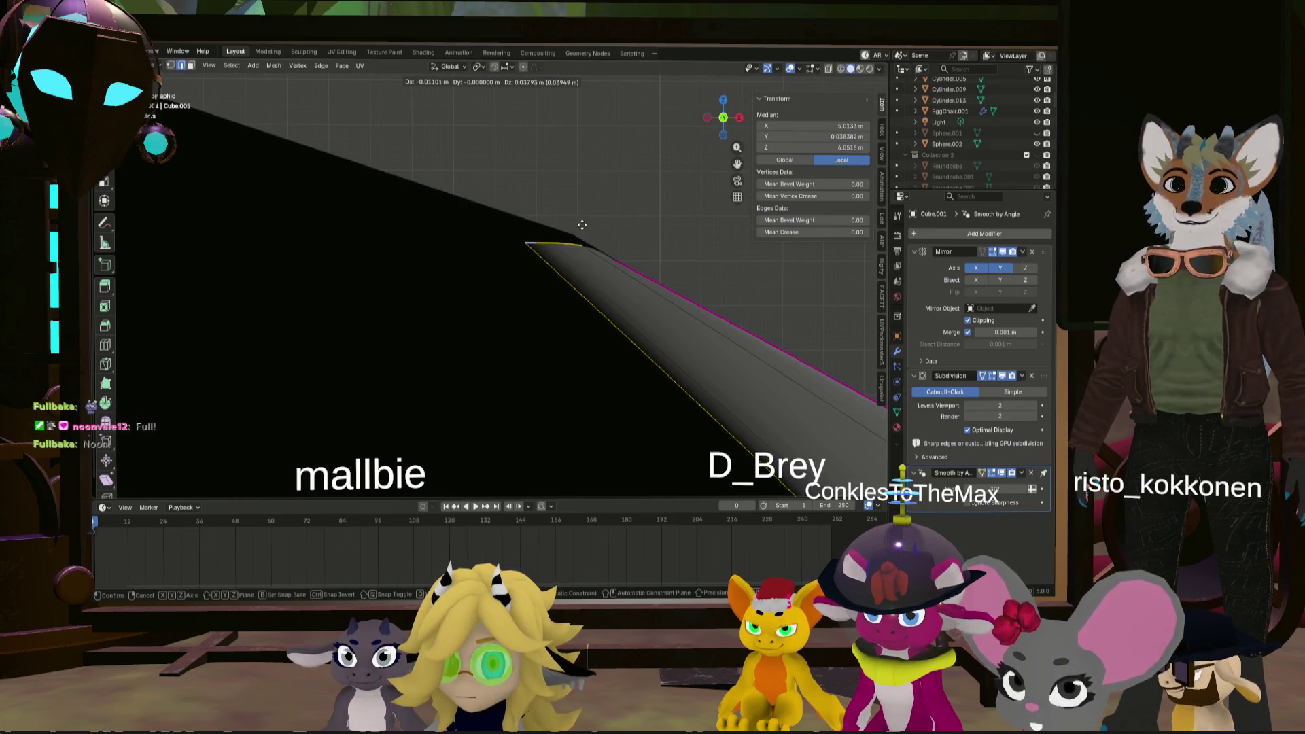
pyautogui.click(585, 219)
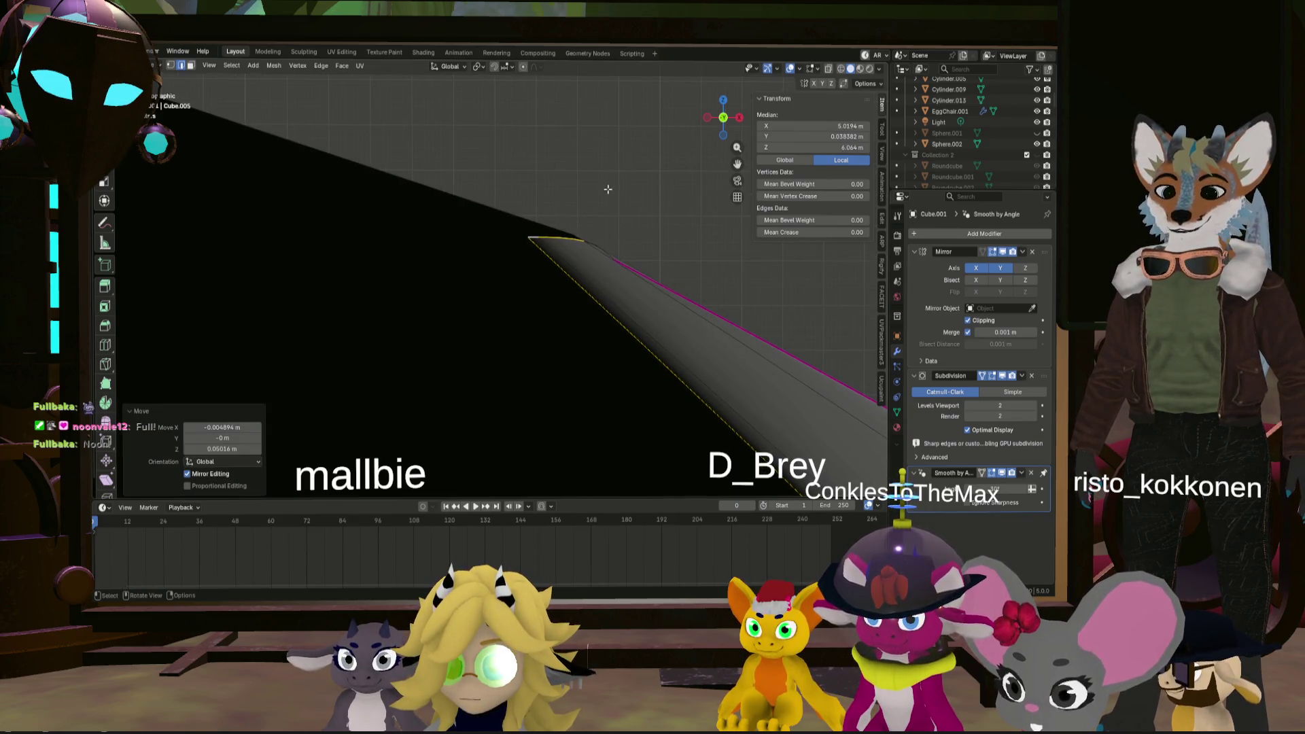
pyautogui.hotkey('ctrl', 'z')
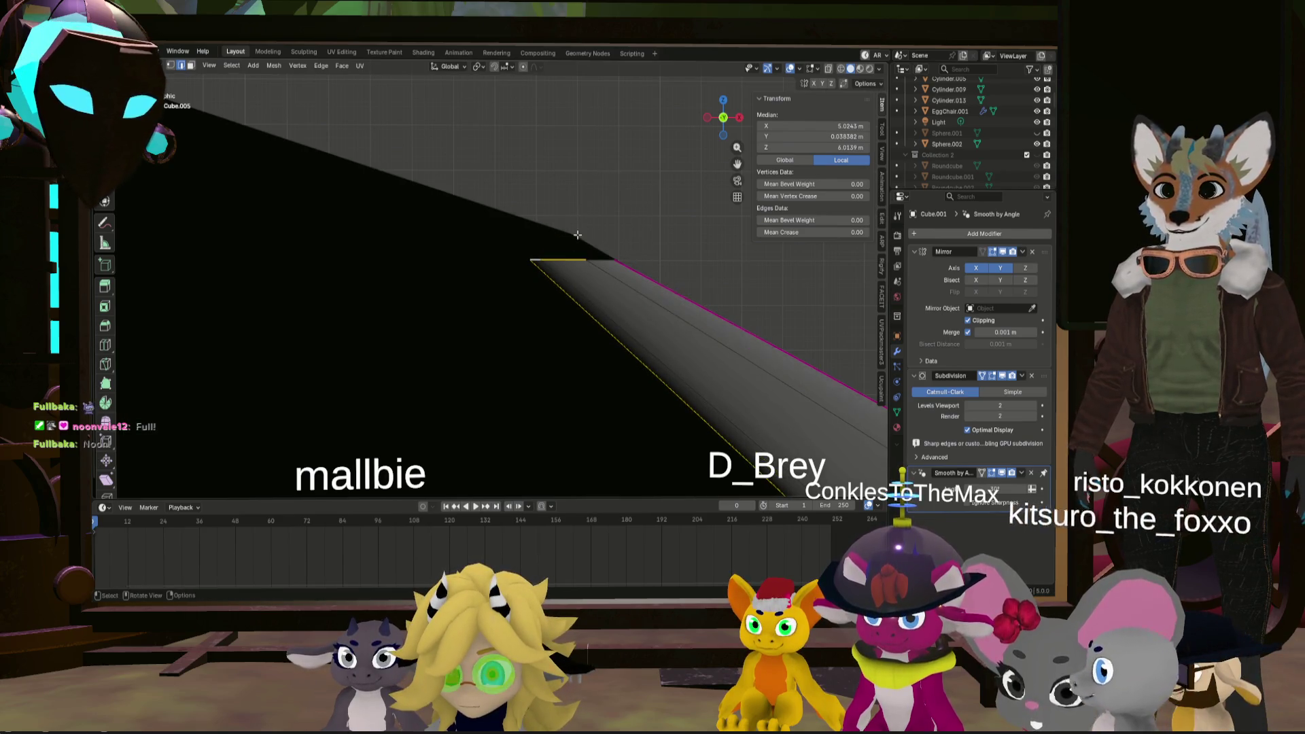
# - Tilt the tip edge 9.86° and nudge it about 0.016 m X and −0.006 m Z
pyautogui.moveTo(569, 259); pyautogui.dragTo(554, 227, button='middle')
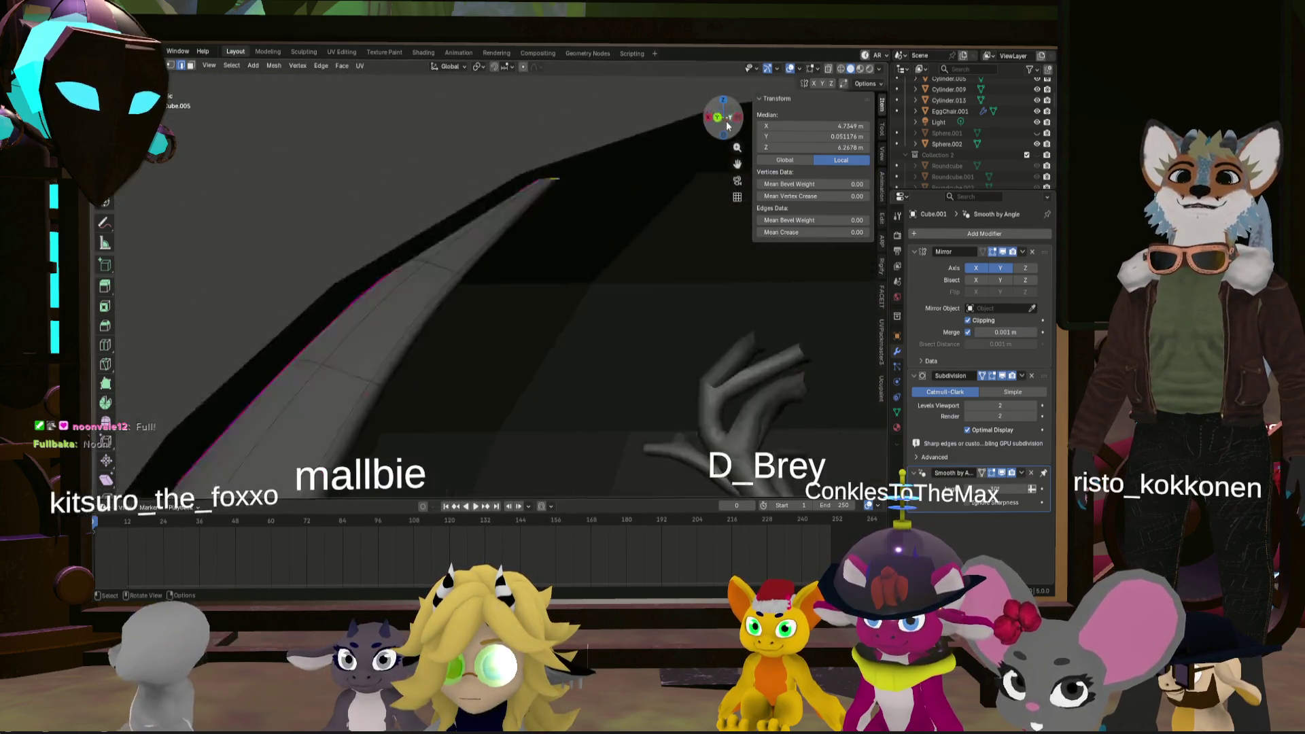
pyautogui.moveTo(716, 116); pyautogui.dragTo(724, 120)
pyautogui.click(725, 120)
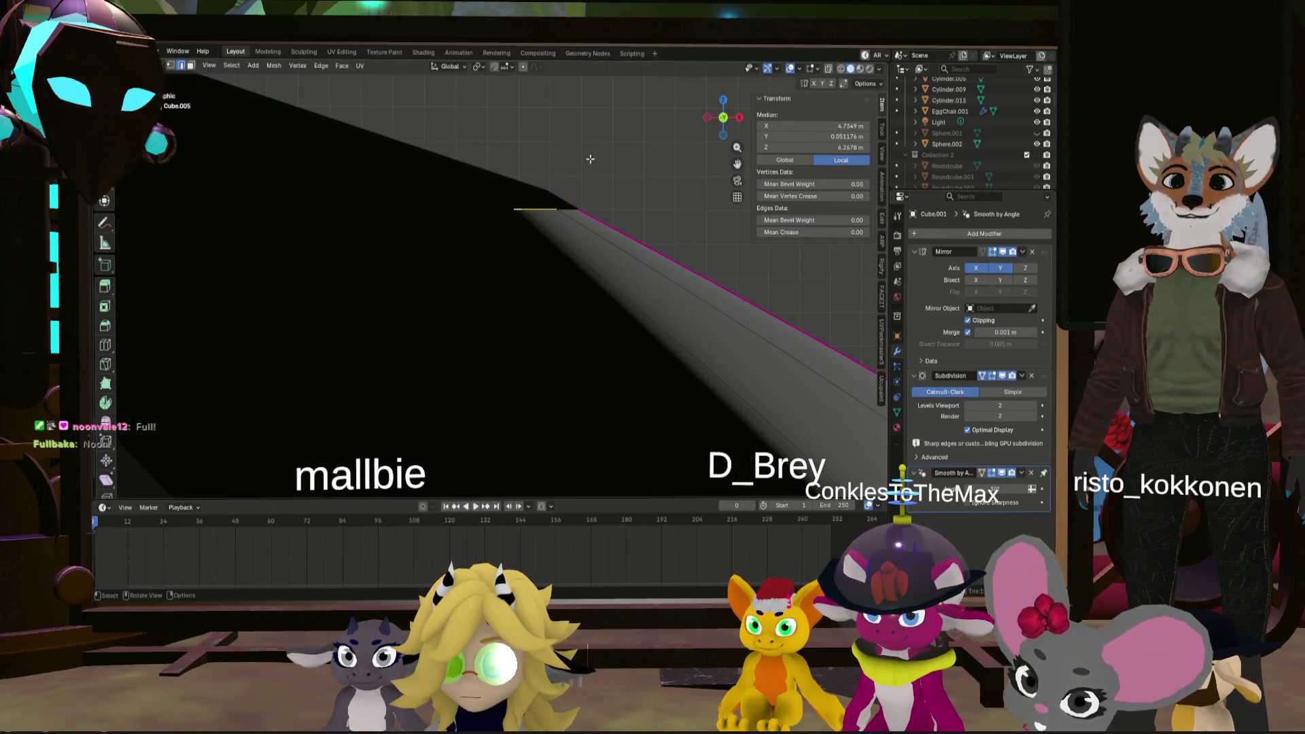
pyautogui.click(613, 190)
pyautogui.press('g')
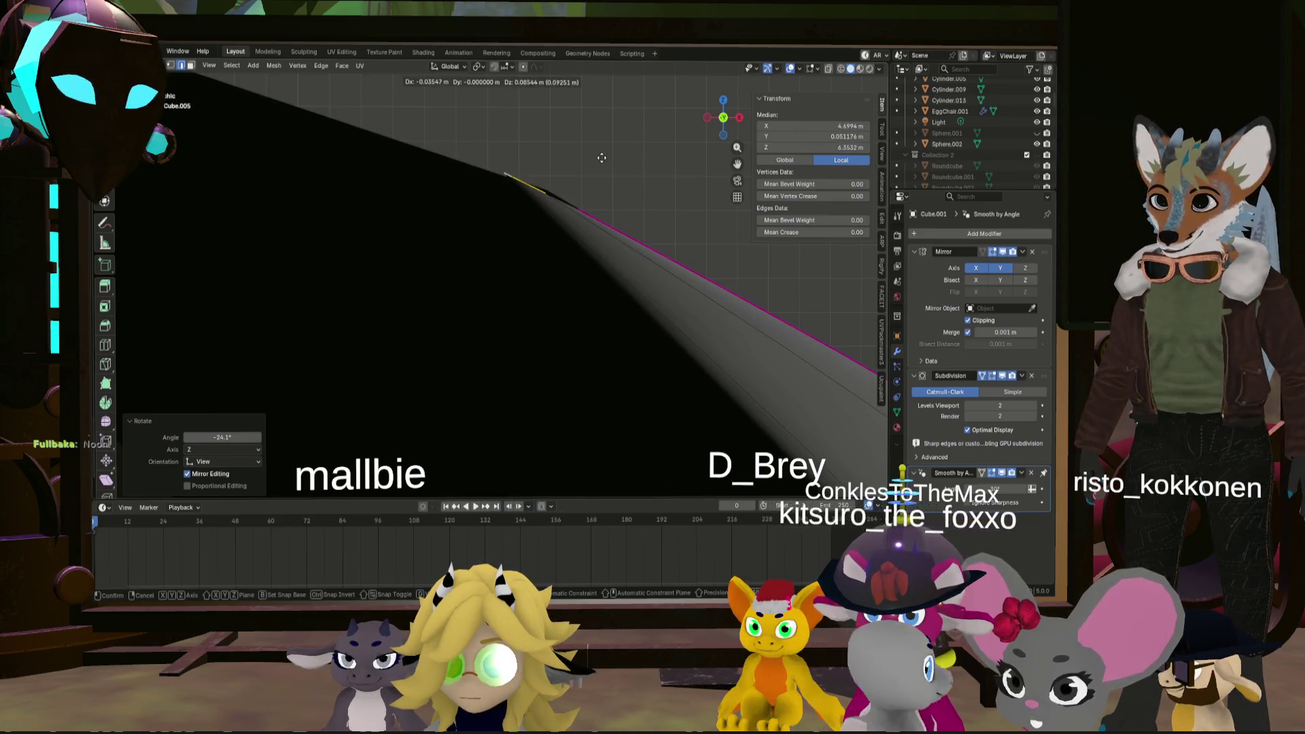
pyautogui.click(602, 158)
pyautogui.click(609, 138)
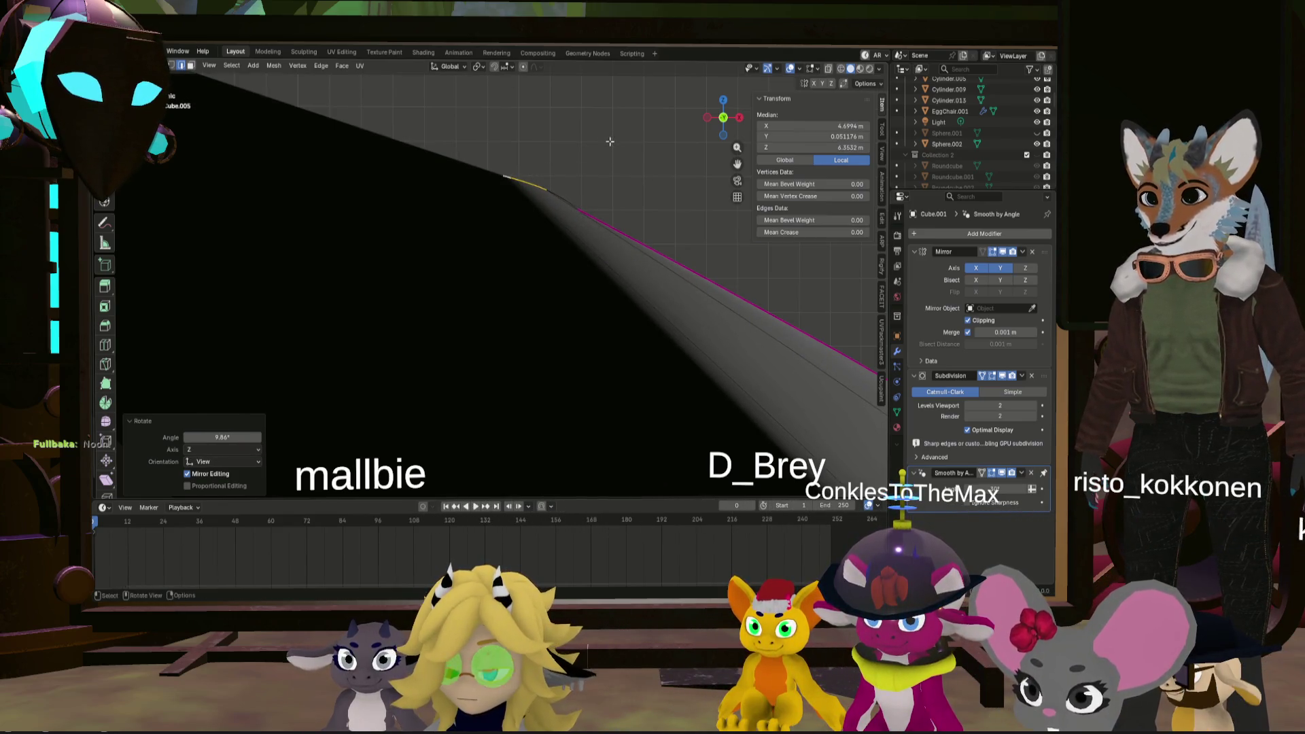
pyautogui.click(616, 145)
pyautogui.moveTo(616, 145); pyautogui.dragTo(537, 195, button='middle')
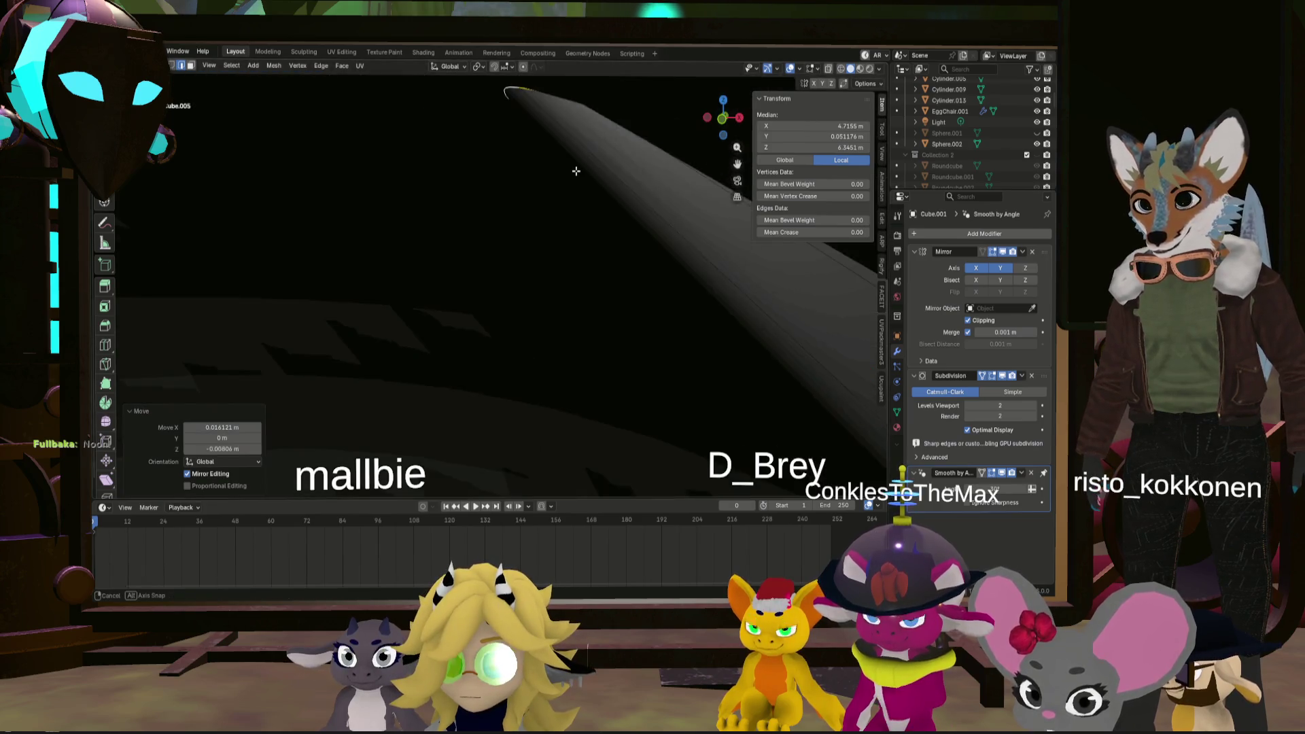
pyautogui.scroll(-5, 537, 196)
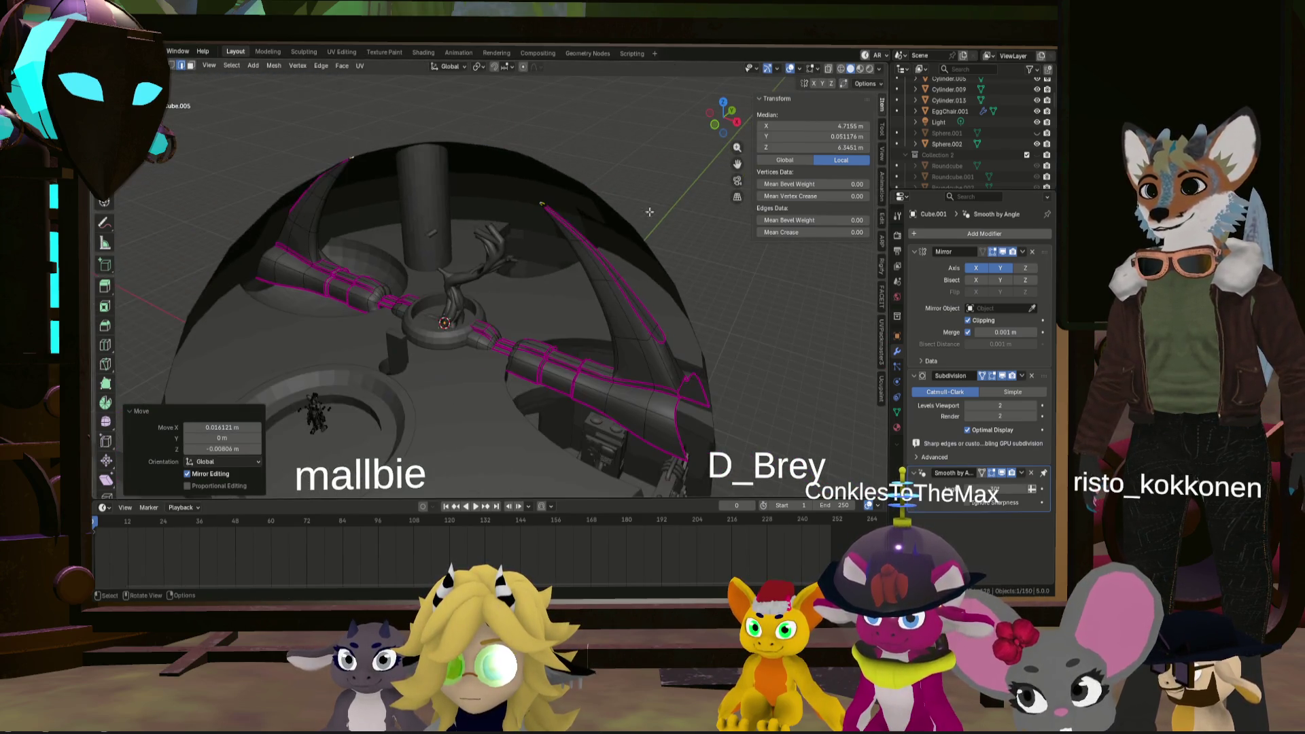
# - Select the straight arm's end loop and extrude it in place
pyautogui.hotkey('alt', 'a')
pyautogui.moveTo(537, 195)
pyautogui.mouseDown(button='middle')
pyautogui.moveTo(650, 178)
pyautogui.moveTo(550, 248)
pyautogui.moveTo(435, 232)
pyautogui.moveTo(470, 268)
pyautogui.mouseUp(button='middle')
pyautogui.scroll(5, 550, 248)
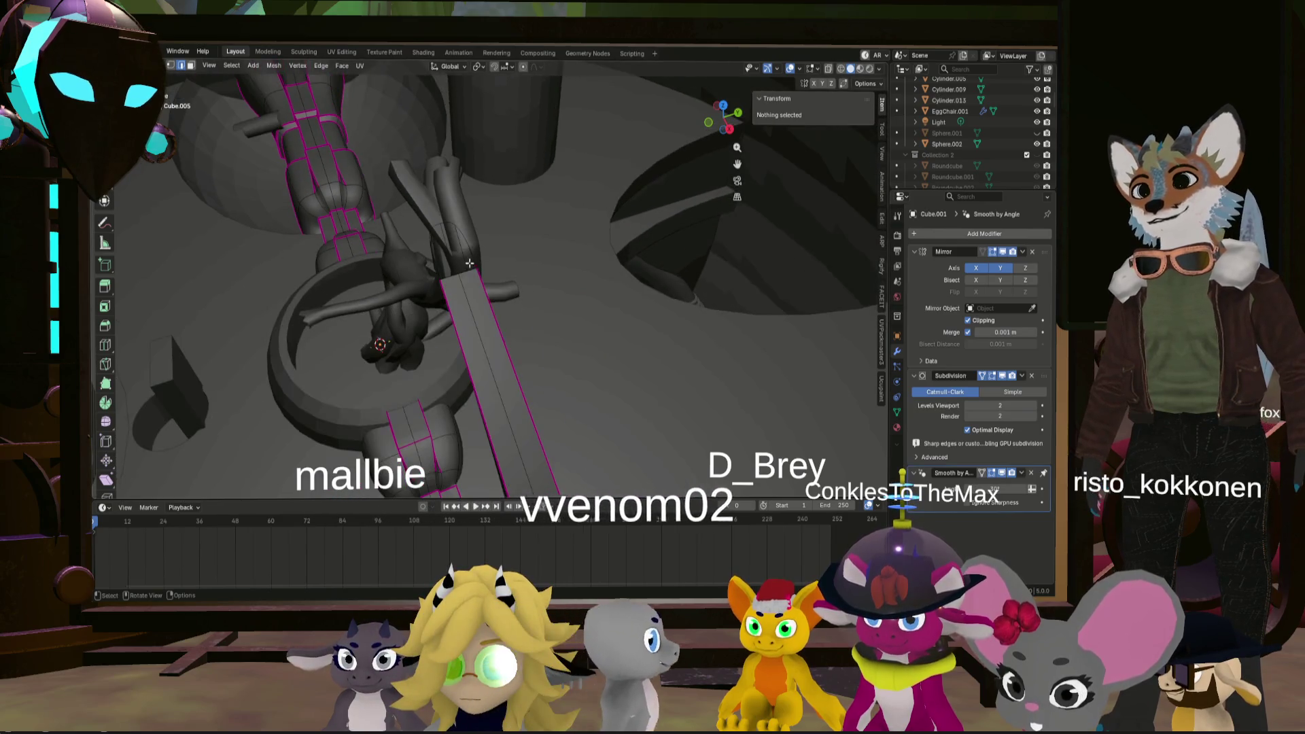
pyautogui.click(470, 268)
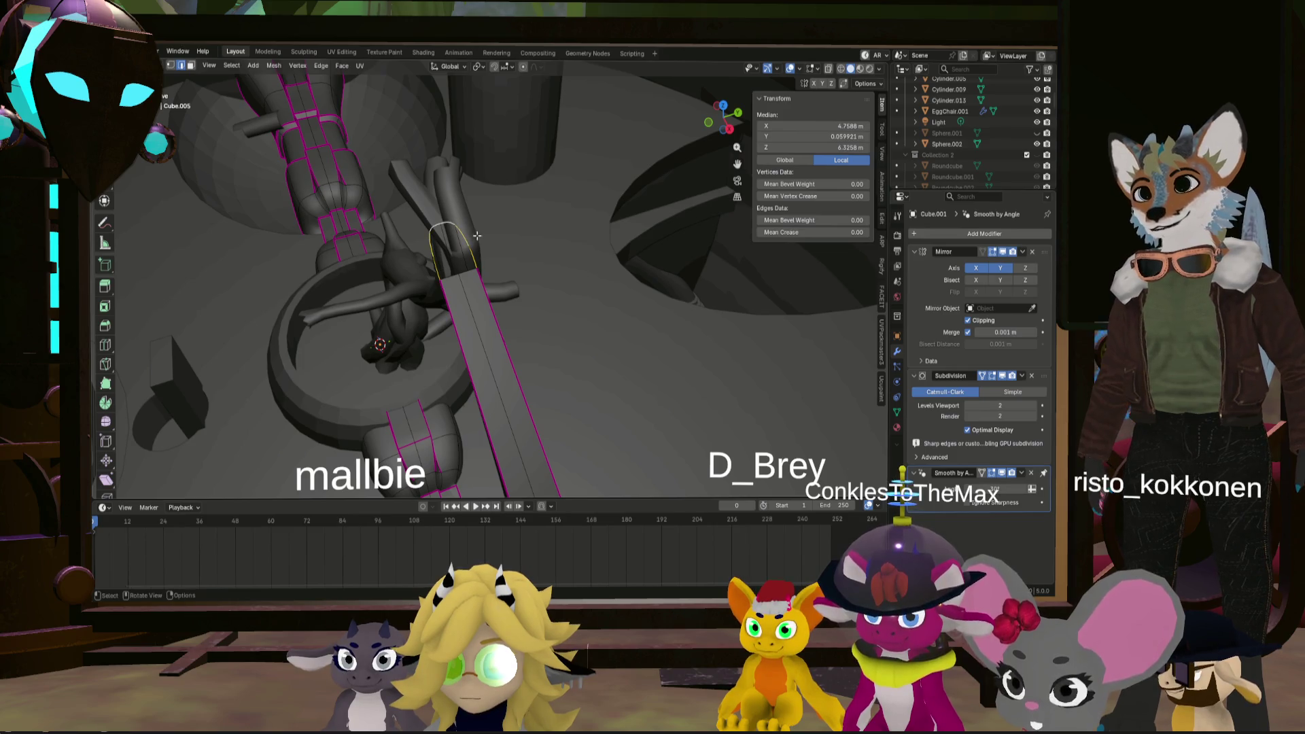
pyautogui.moveTo(587, 229); pyautogui.dragTo(531, 229, button='middle')
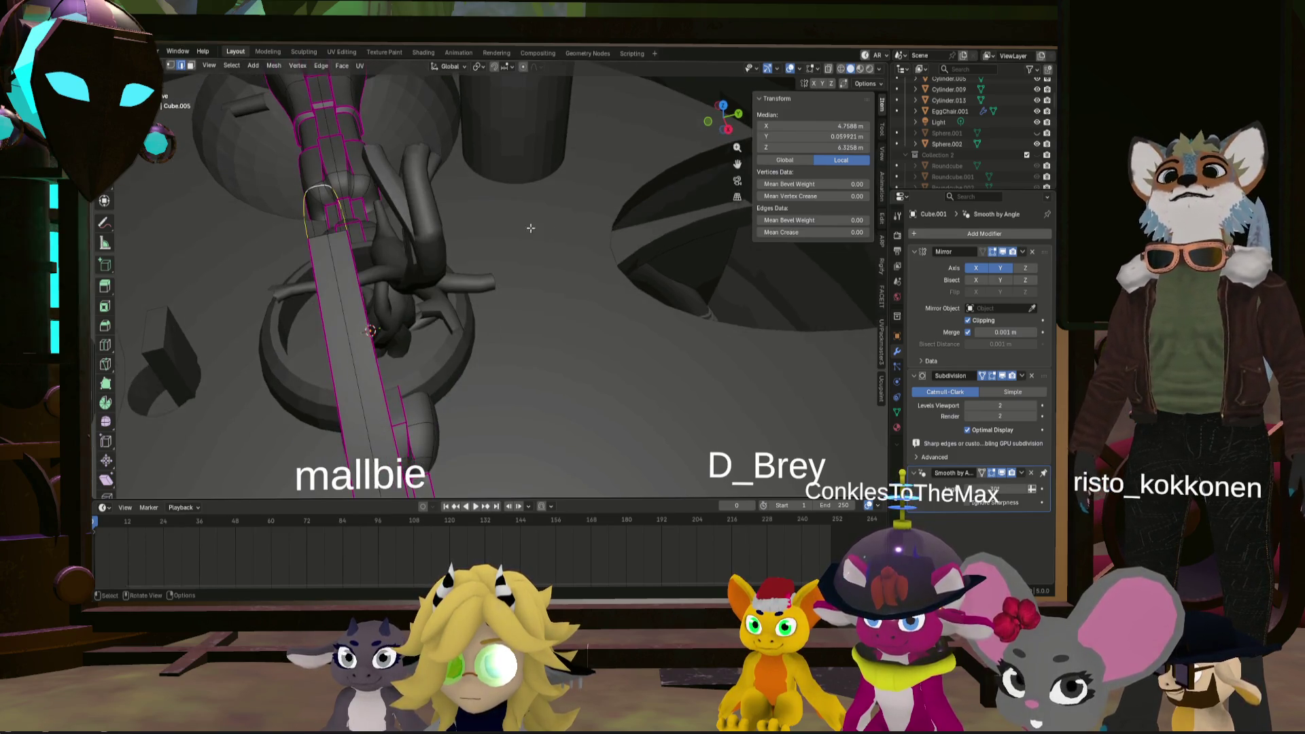
pyautogui.rightClick(369, 250)
pyautogui.moveTo(369, 250)
pyautogui.mouseDown(button='middle')
pyautogui.moveTo(612, 191)
pyautogui.moveTo(632, 215)
pyautogui.mouseUp(button='middle')
# - Push the extruded loop outward about −0.179 m along Y, then select the whole mesh
pyautogui.press('g')
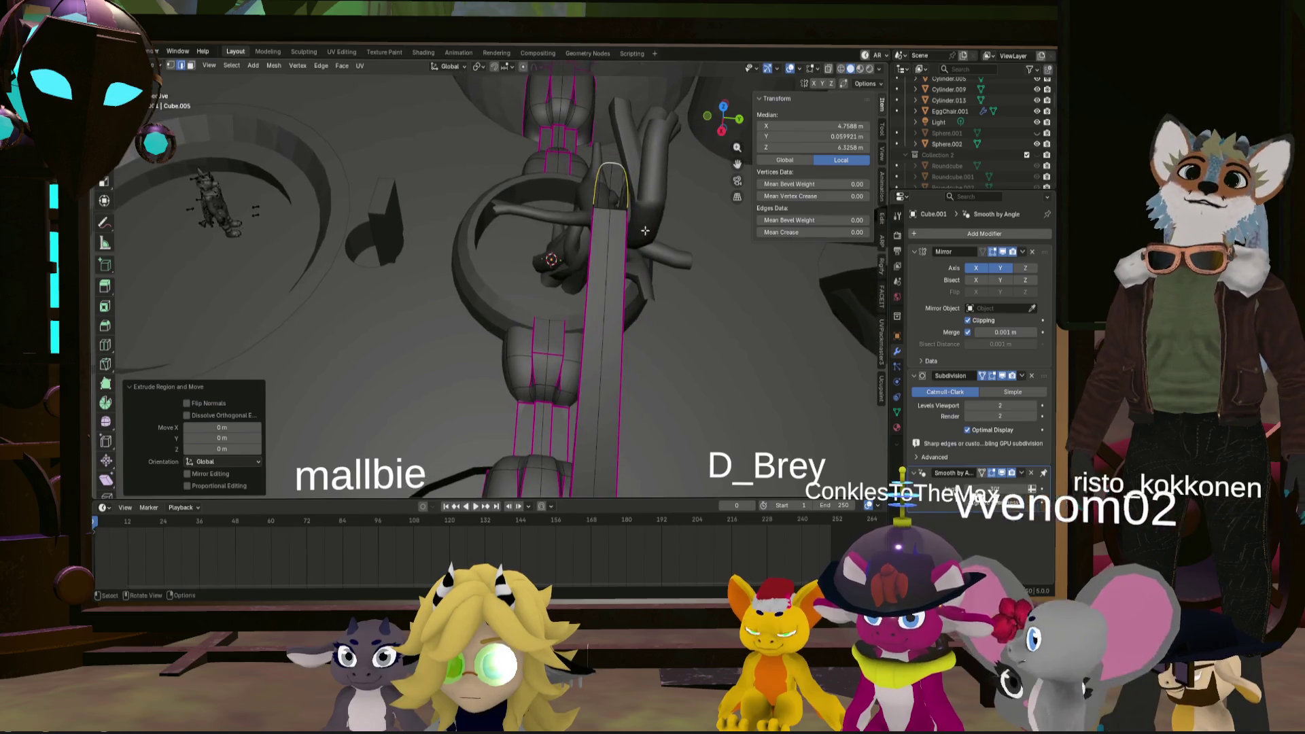
pyautogui.click(625, 217)
pyautogui.moveTo(624, 216); pyautogui.dragTo(679, 223, button='middle')
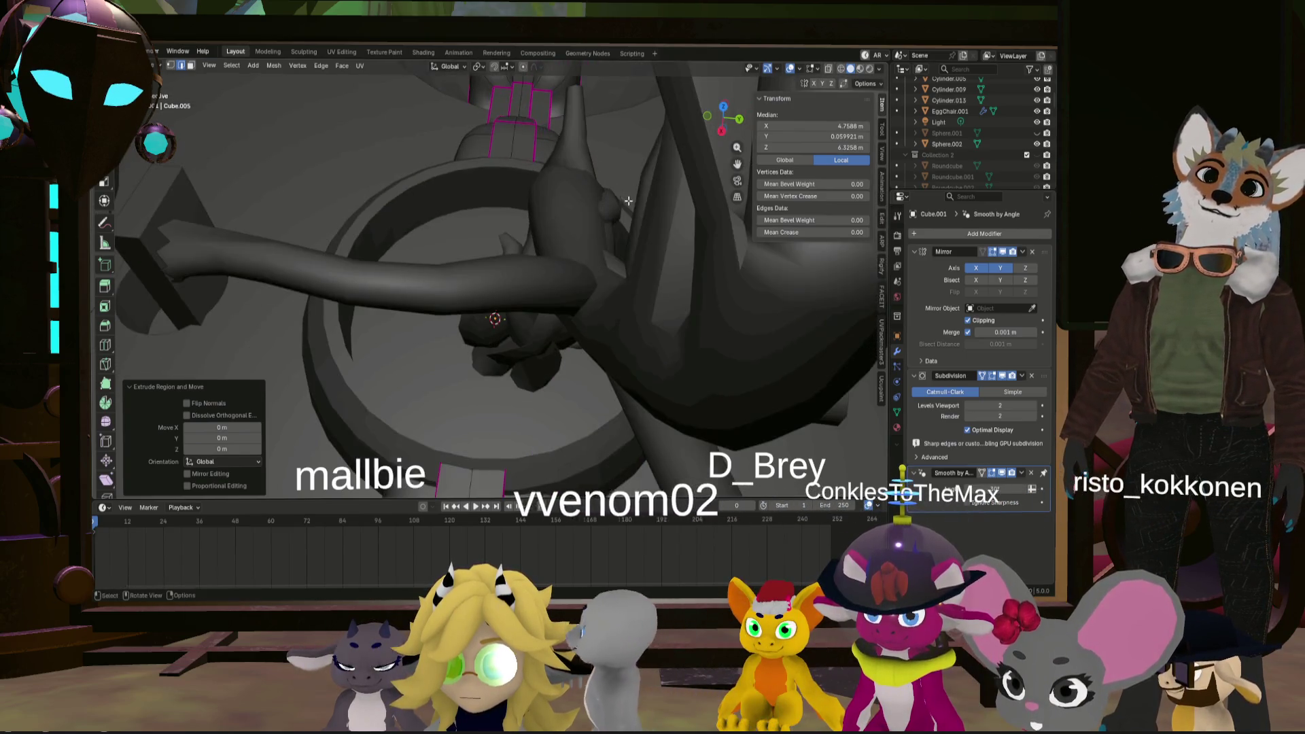
pyautogui.press('g')
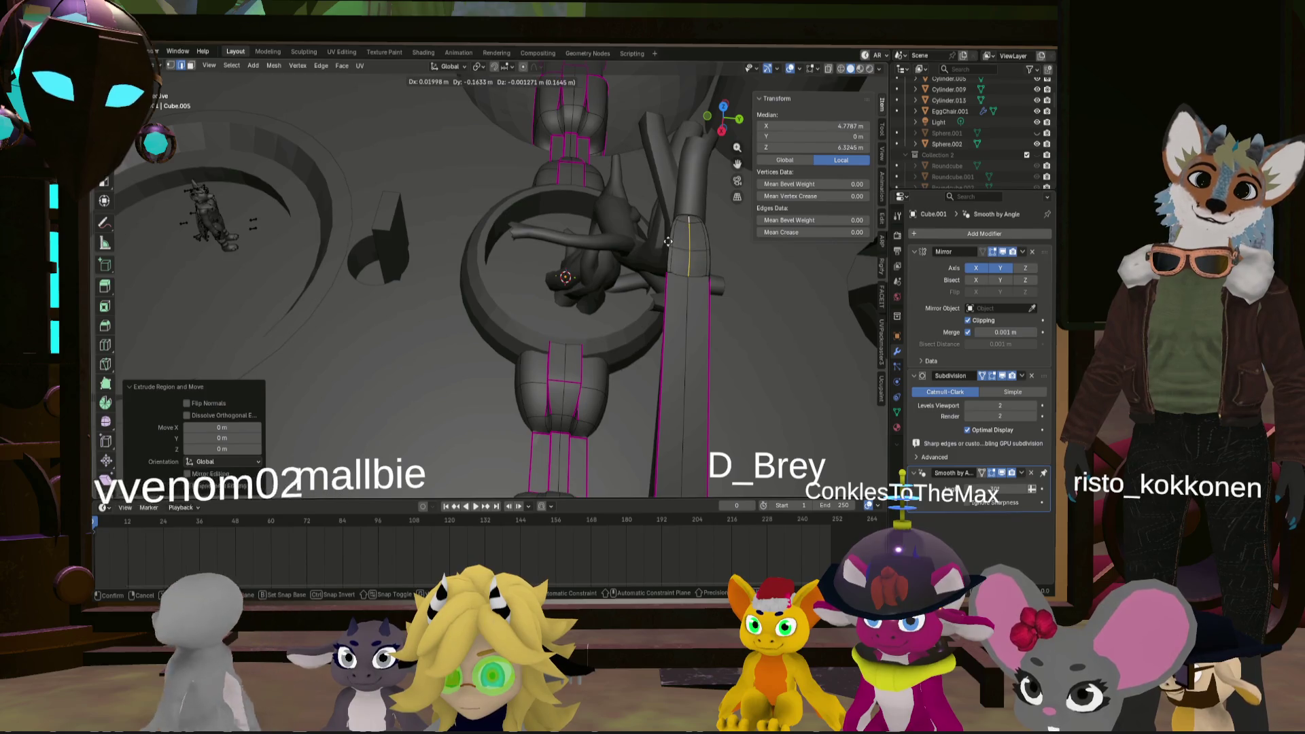
pyautogui.click(664, 236)
pyautogui.moveTo(665, 236)
pyautogui.mouseDown(button='middle')
pyautogui.moveTo(749, 294)
pyautogui.moveTo(536, 397)
pyautogui.mouseUp(button='middle')
pyautogui.click(458, 364)
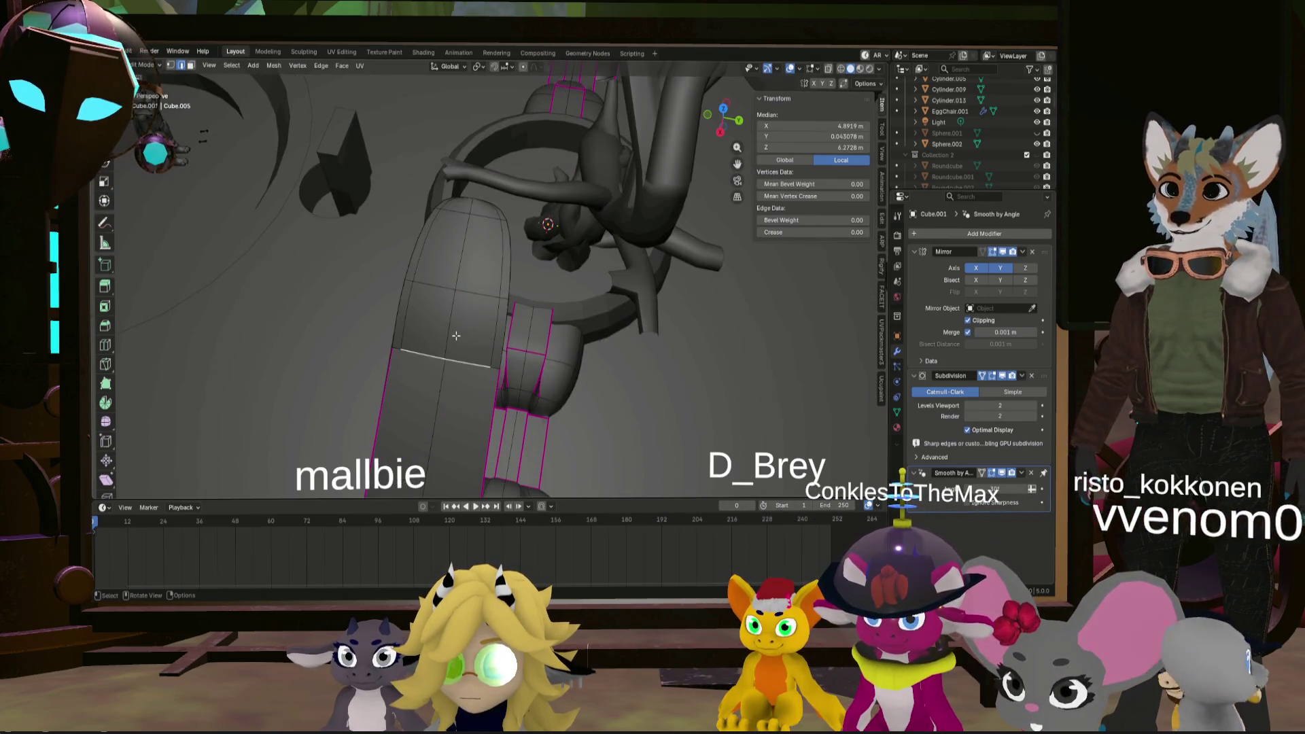
pyautogui.press('a')
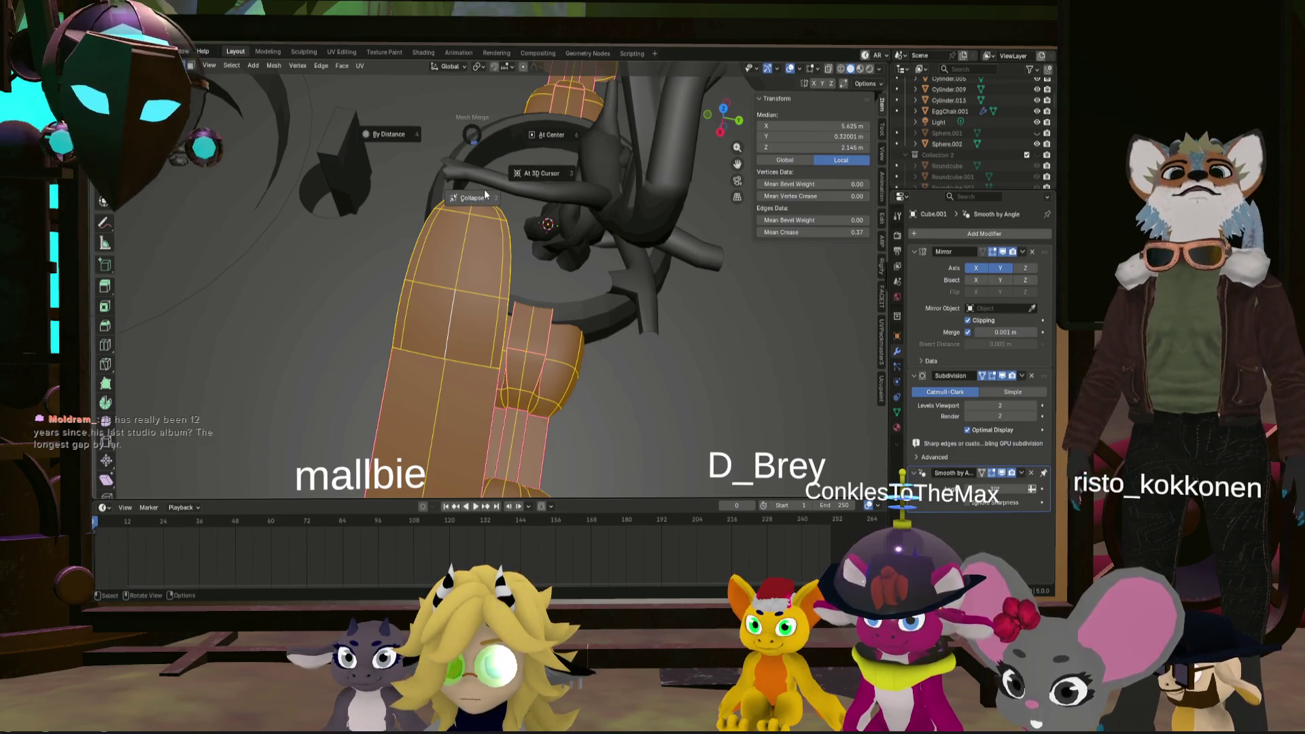
# - Merge vertices by distance, removing 14 duplicates
pyautogui.click(412, 161)
pyautogui.moveTo(442, 159); pyautogui.dragTo(417, 257, button='middle')
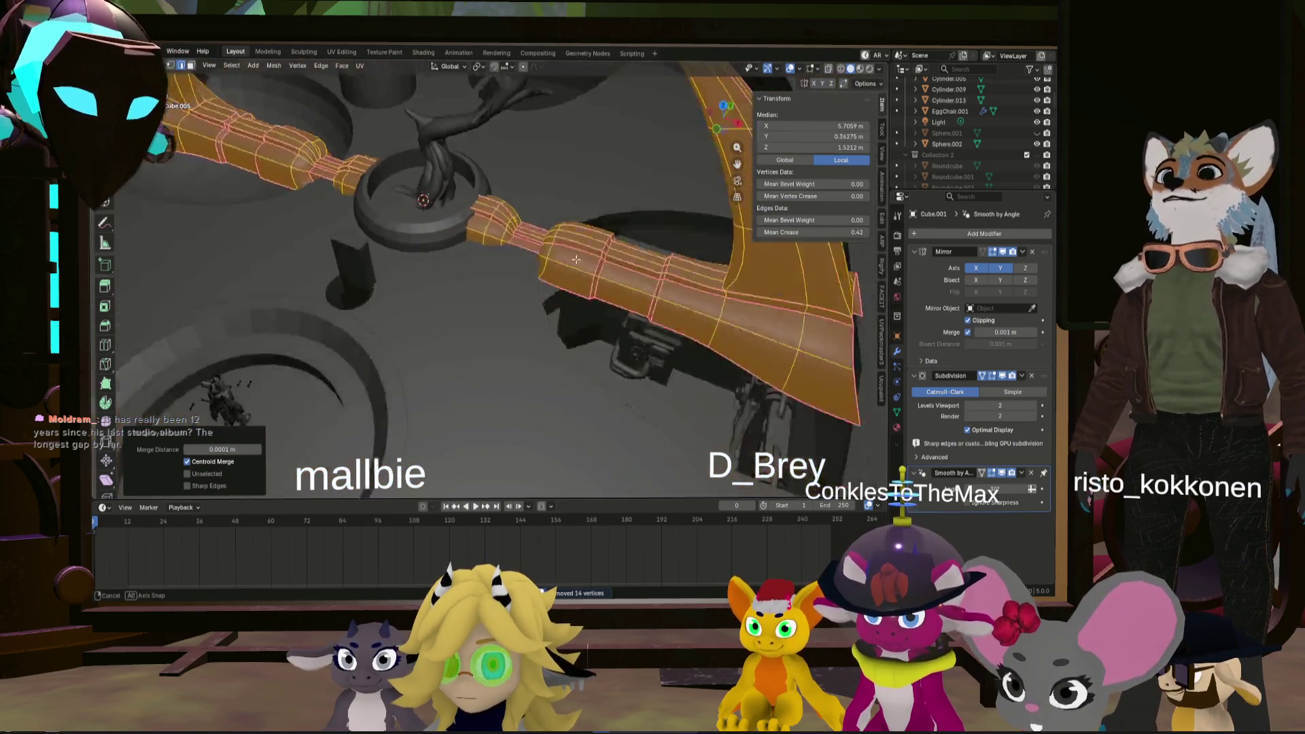
pyautogui.moveTo(418, 258)
pyautogui.mouseDown(button='middle')
pyautogui.moveTo(703, 245)
pyautogui.moveTo(601, 237)
pyautogui.moveTo(573, 279)
pyautogui.moveTo(511, 313)
pyautogui.mouseUp(button='middle')
# - Clear the selection and select an edge loop plus edges at the blade tip
pyautogui.hotkey('alt', 'a')
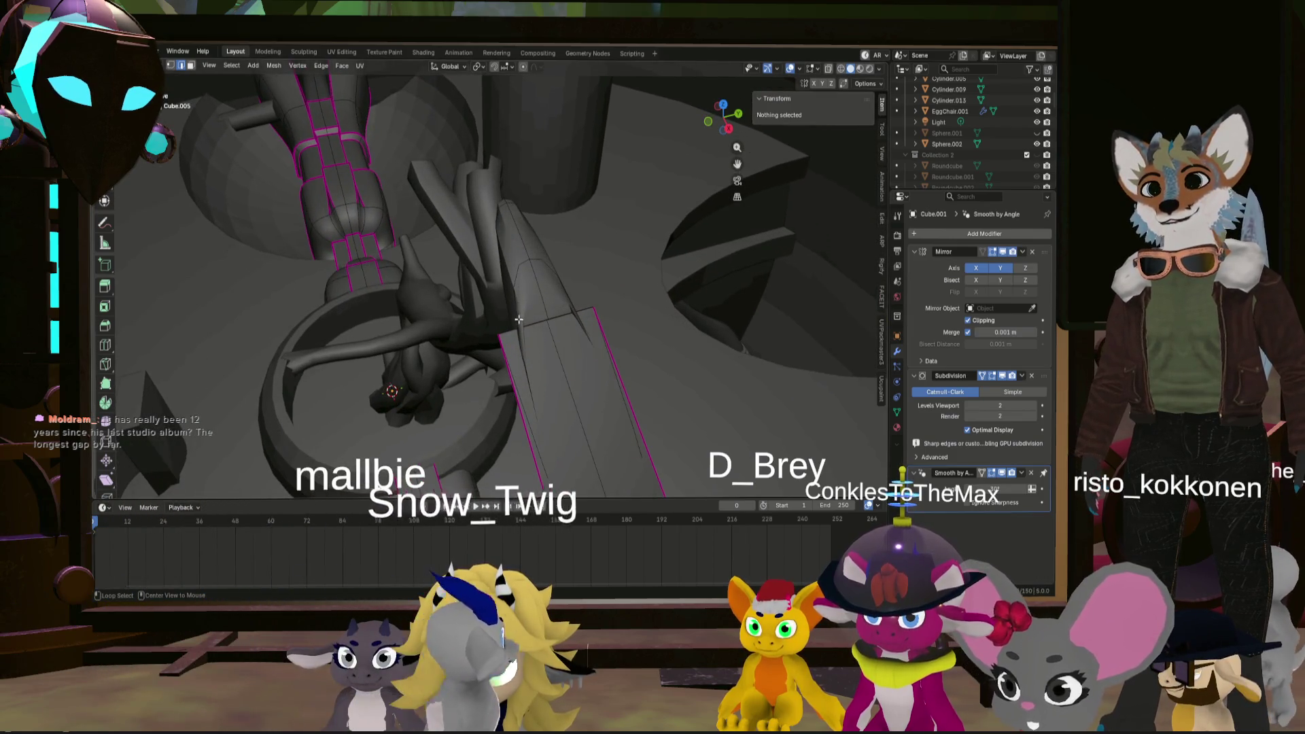
pyautogui.keyDown('alt'); pyautogui.click(510, 313); pyautogui.keyUp('alt')
pyautogui.moveTo(510, 313)
pyautogui.mouseDown(button='middle')
pyautogui.moveTo(614, 285)
pyautogui.moveTo(571, 291)
pyautogui.mouseUp(button='middle')
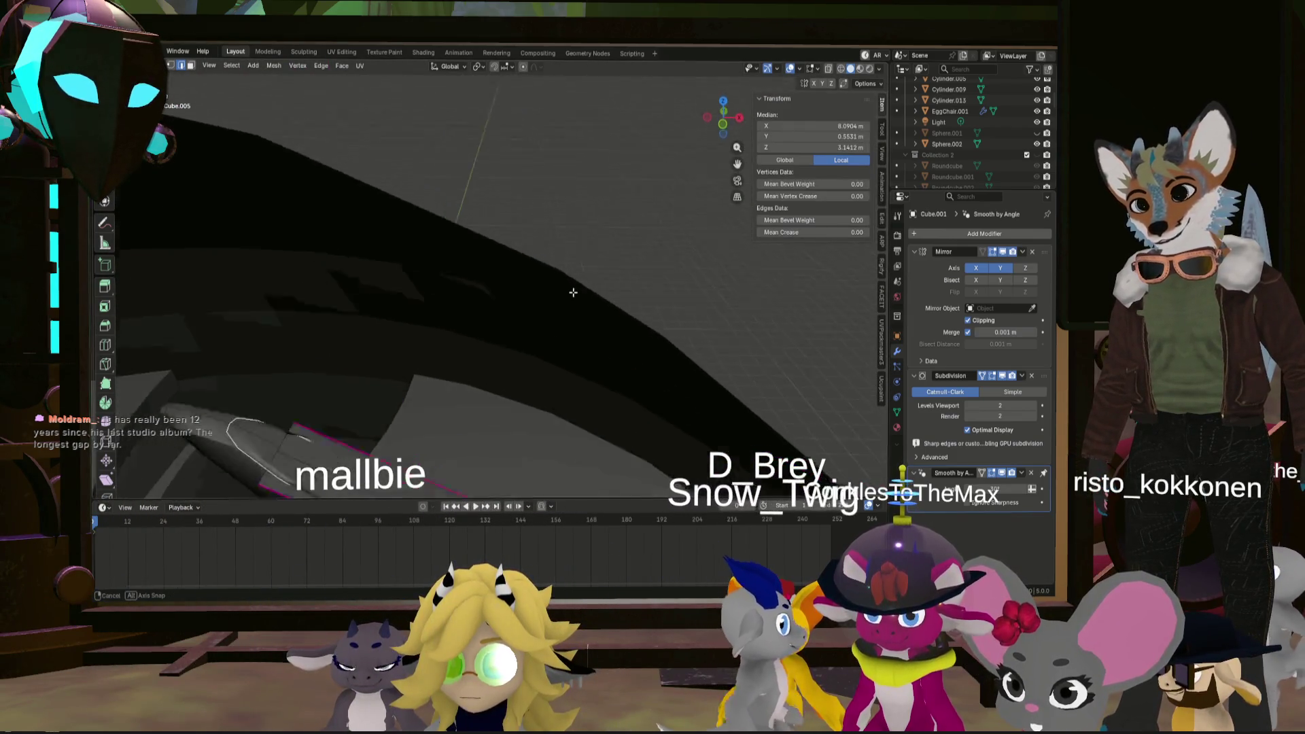
pyautogui.click(535, 287)
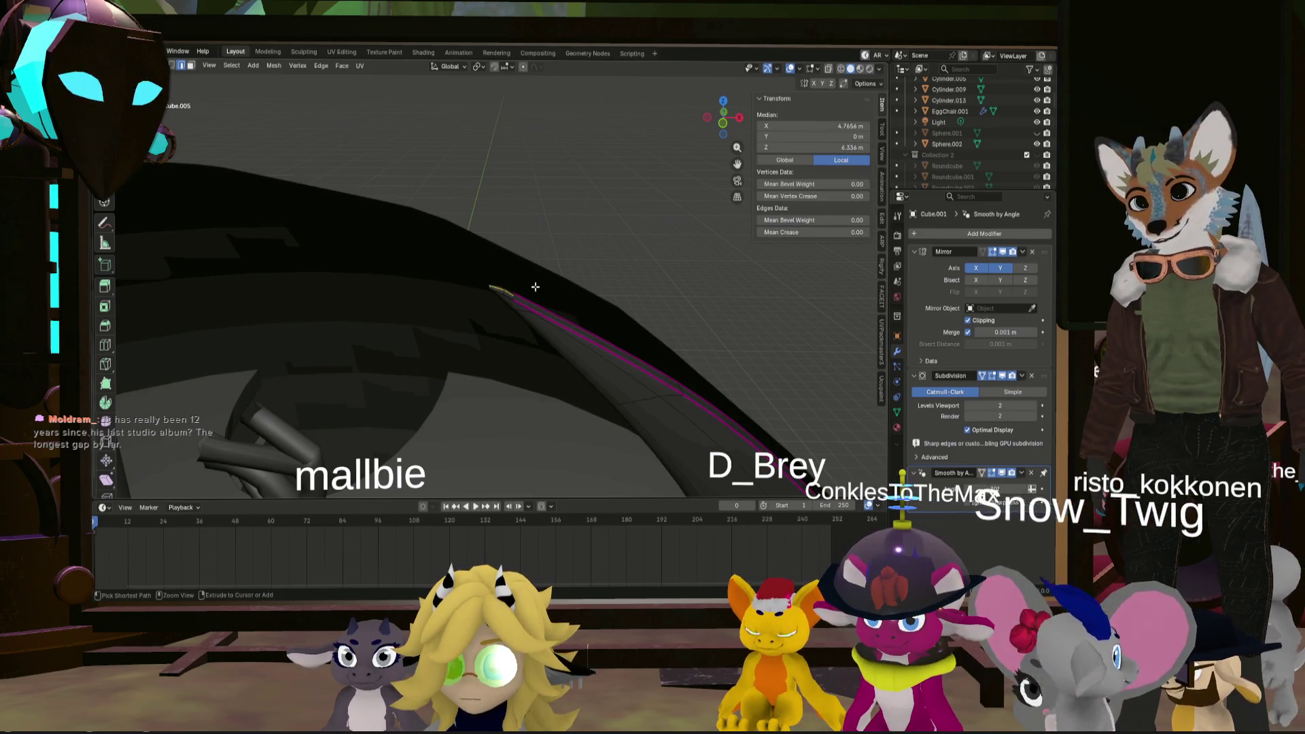
pyautogui.keyDown('alt'); pyautogui.click(527, 284); pyautogui.keyUp('alt')
pyautogui.moveTo(527, 284)
pyautogui.mouseDown(button='middle')
pyautogui.moveTo(305, 377)
pyautogui.moveTo(431, 436)
pyautogui.mouseUp(button='middle')
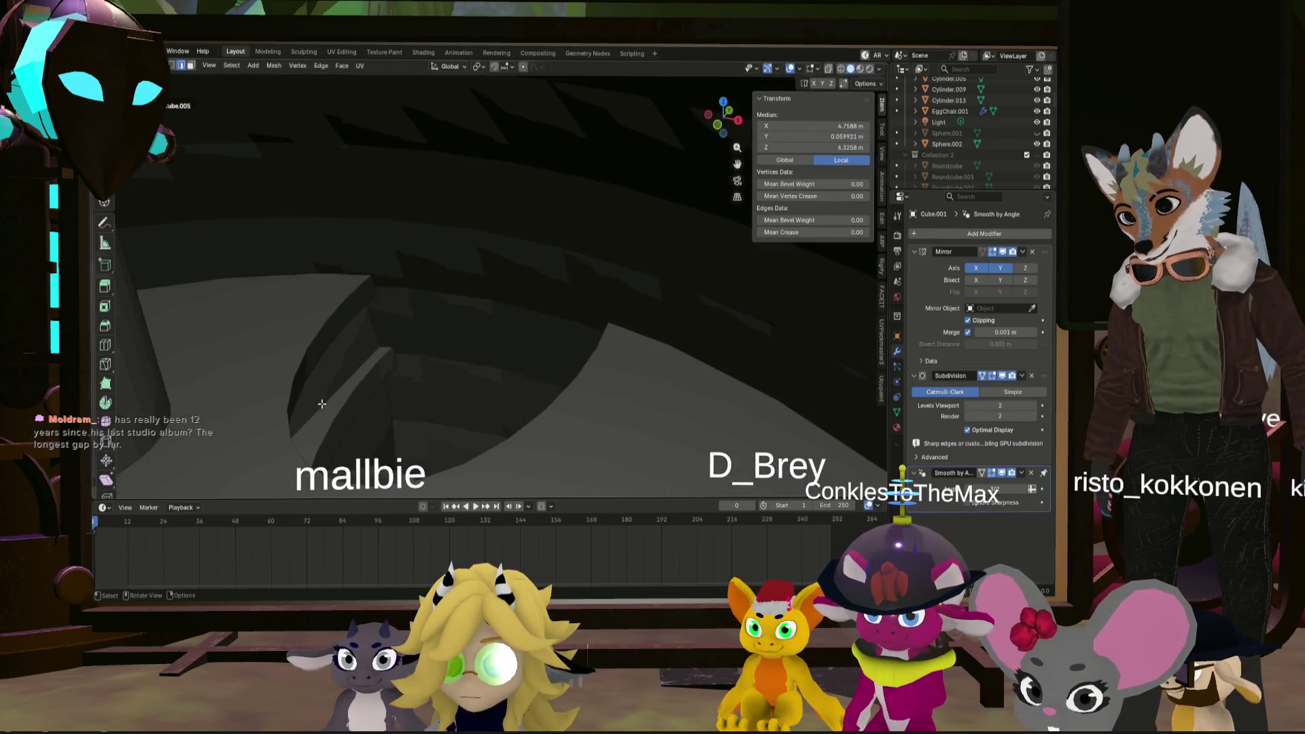
pyautogui.scroll(-4, 435, 432)
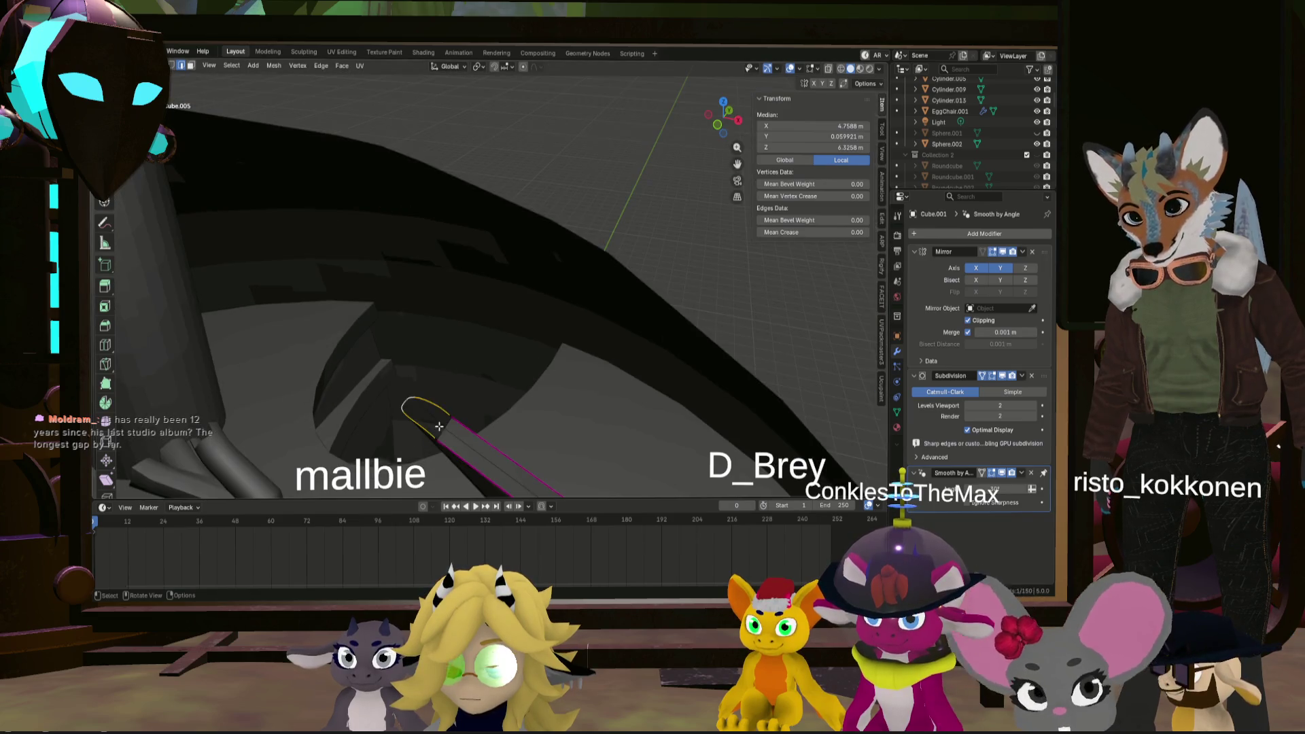
# - Join two of the curved arm's tip vertices with a new edge
pyautogui.rightClick(384, 356)
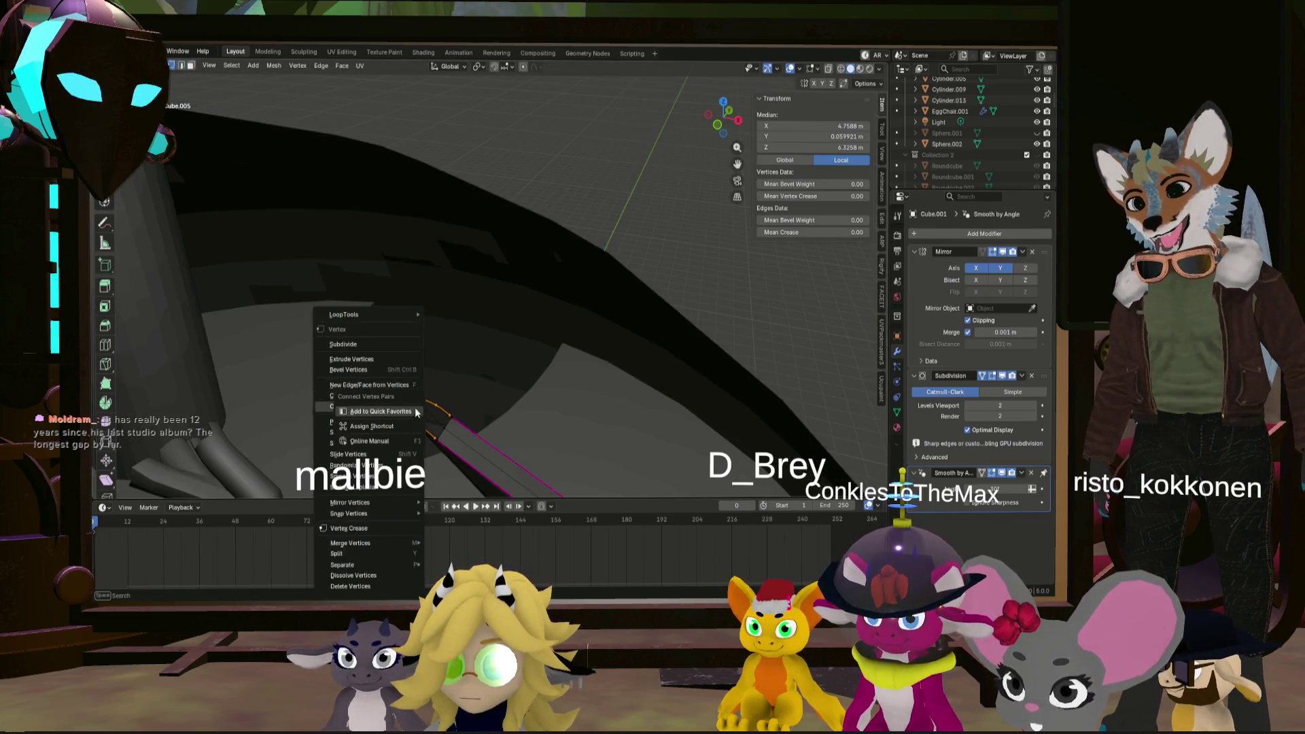
pyautogui.press('Escape')
pyautogui.hotkey('alt', 'a')
pyautogui.scroll(3, 433, 439)
pyautogui.scroll(-2, 442, 435)
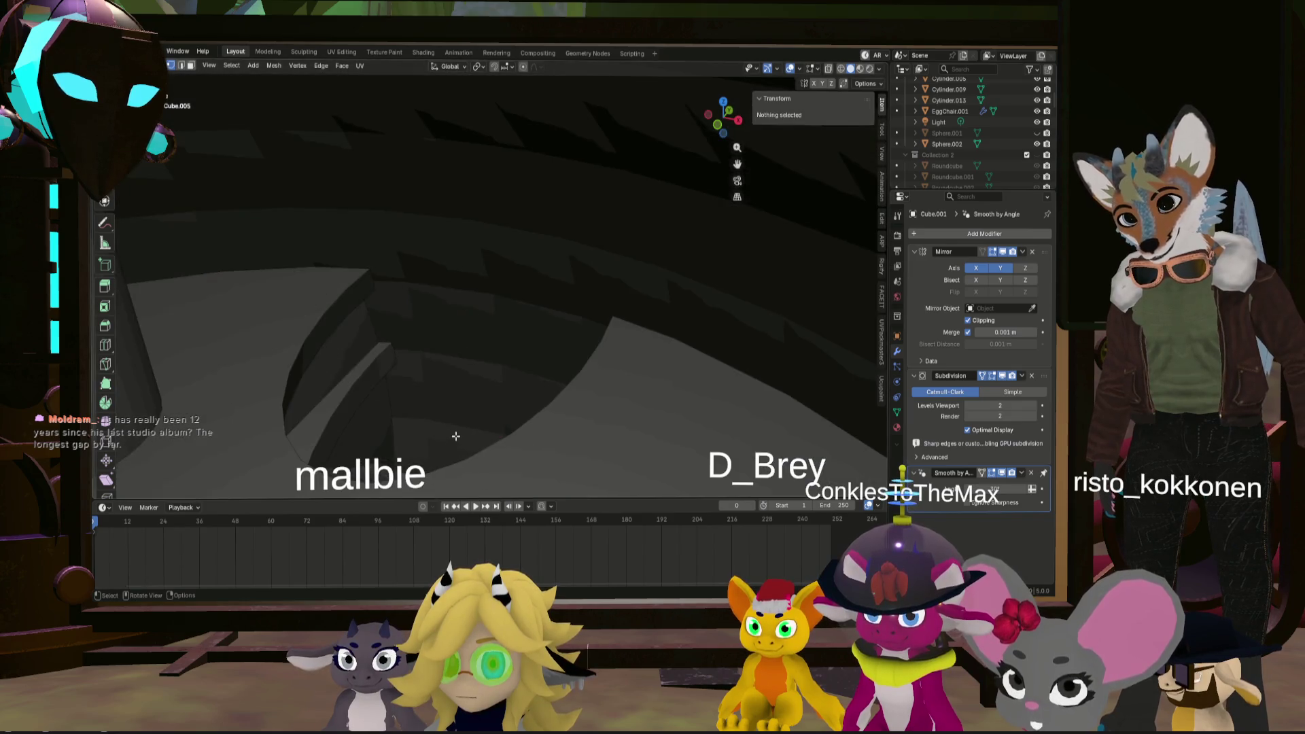
pyautogui.scroll(-2, 458, 432)
pyautogui.click(531, 425)
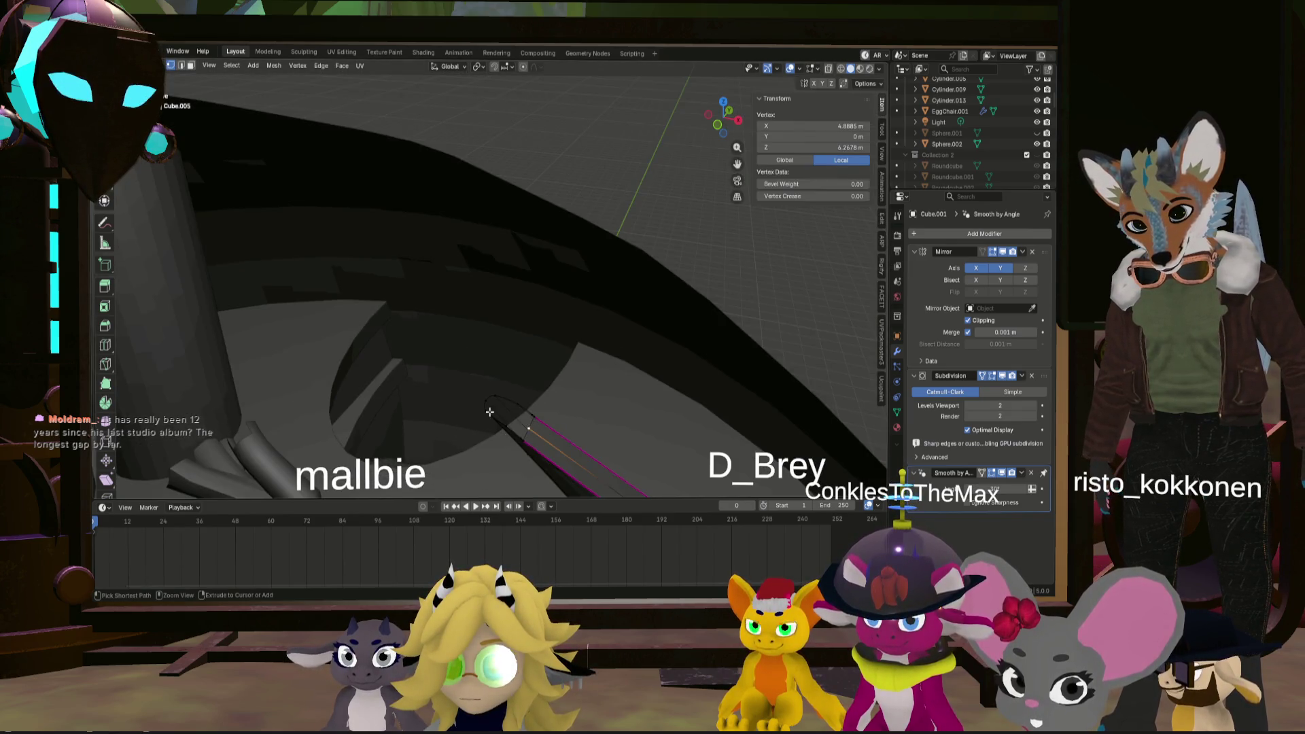
pyautogui.keyDown('ctrl'); pyautogui.click(485, 399); pyautogui.keyUp('ctrl')
pyautogui.click(527, 429)
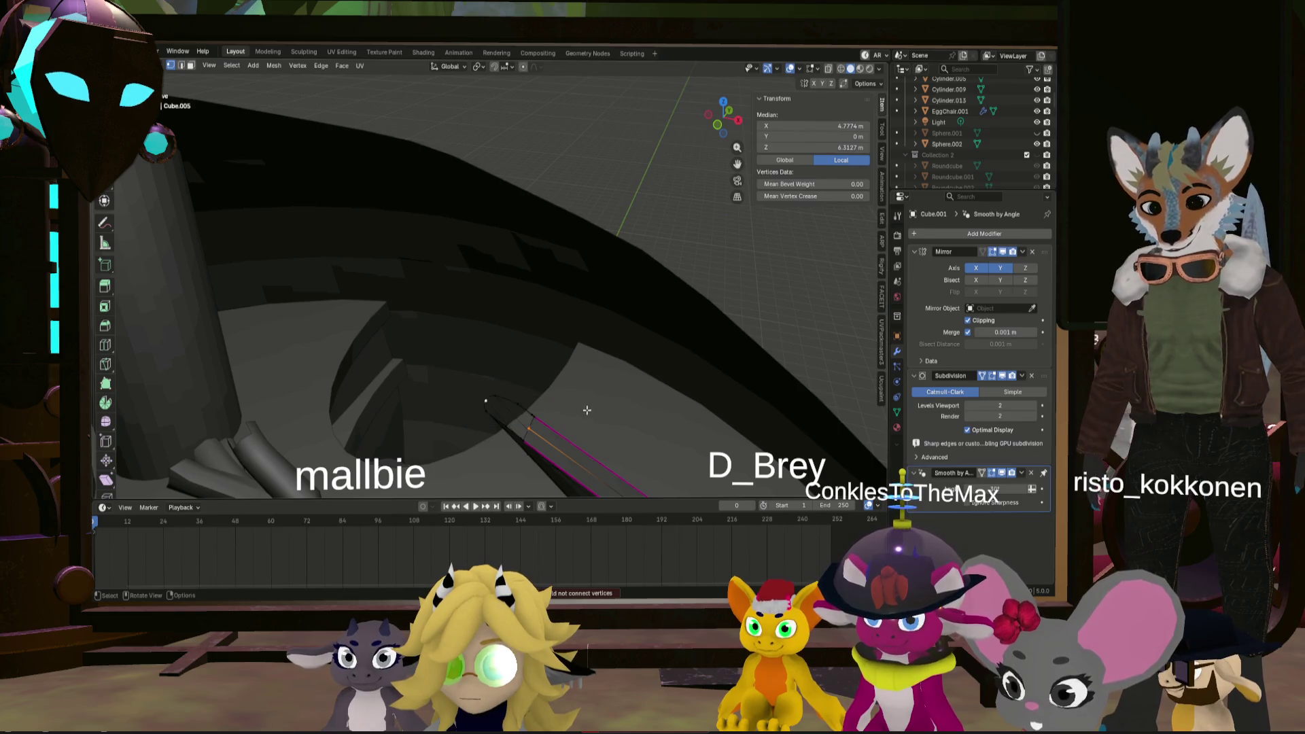
pyautogui.press('f')
pyautogui.moveTo(571, 422); pyautogui.dragTo(528, 424, button='middle')
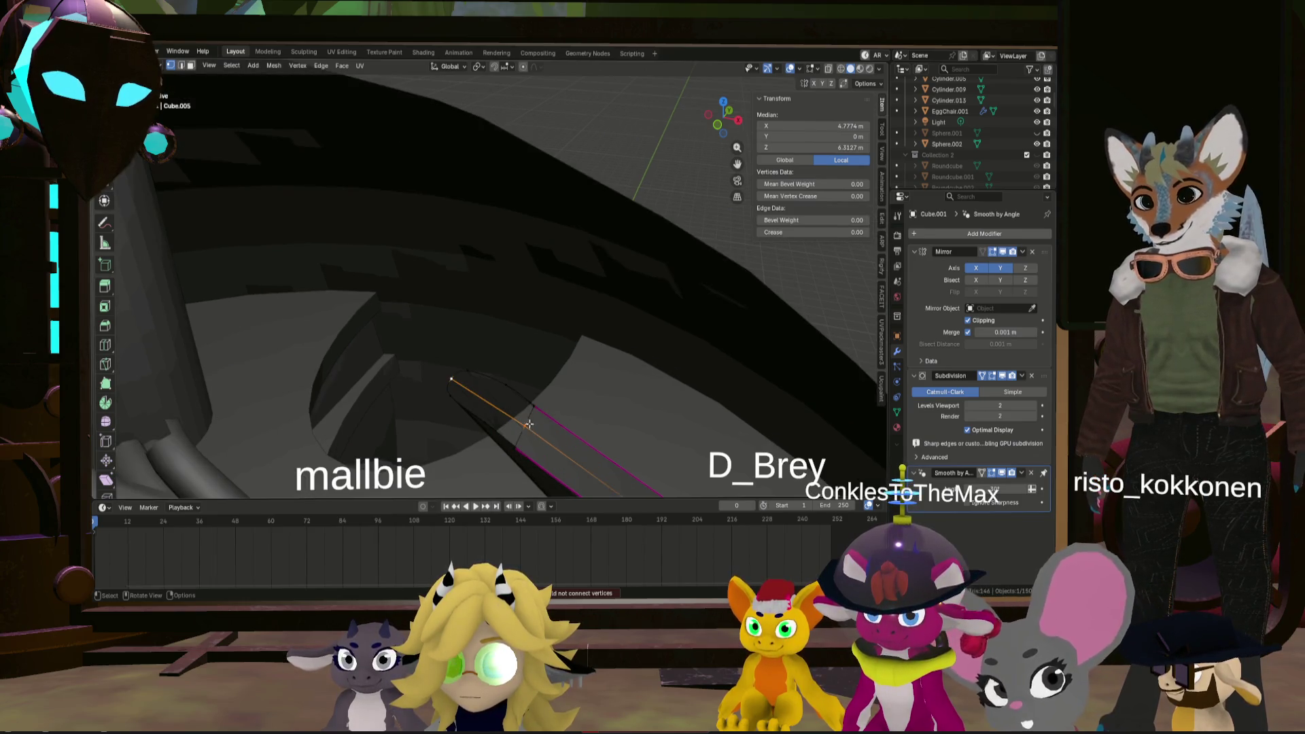
pyautogui.click(528, 422)
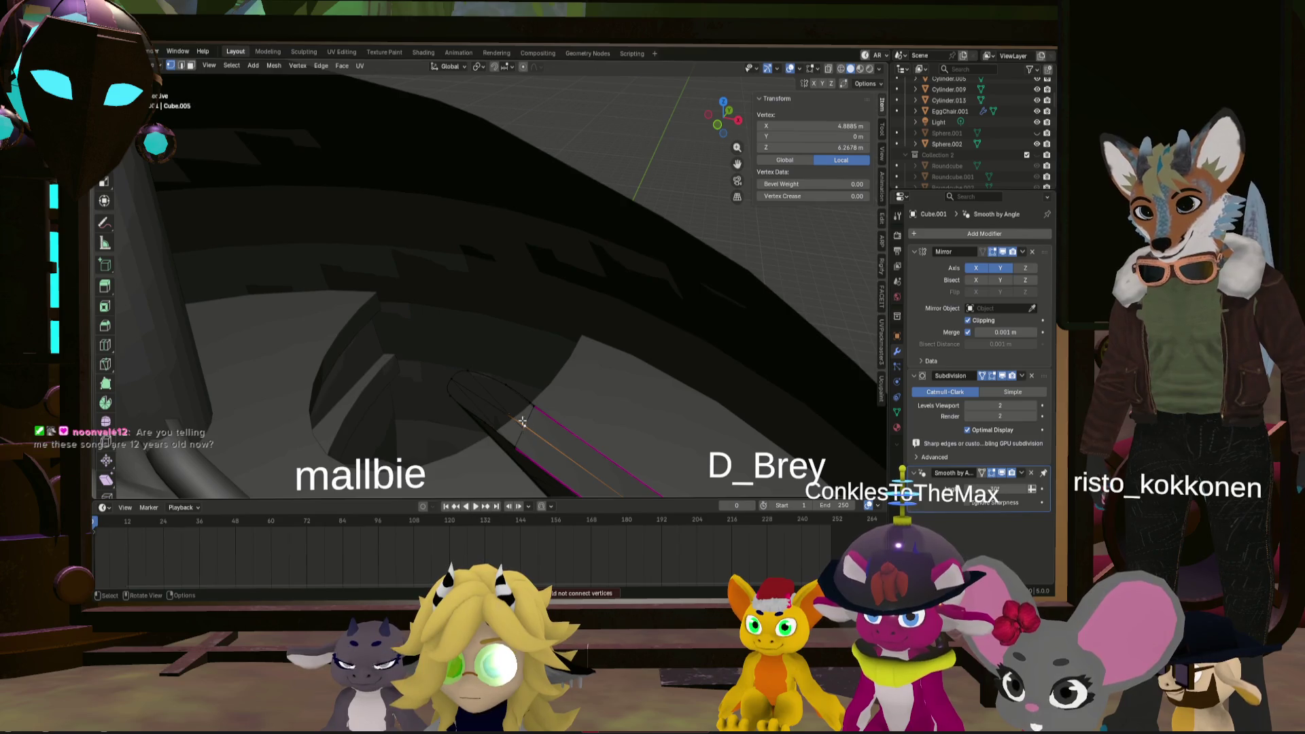
# - Subdivide the new tip edge with 3 cuts
pyautogui.rightClick(471, 395)
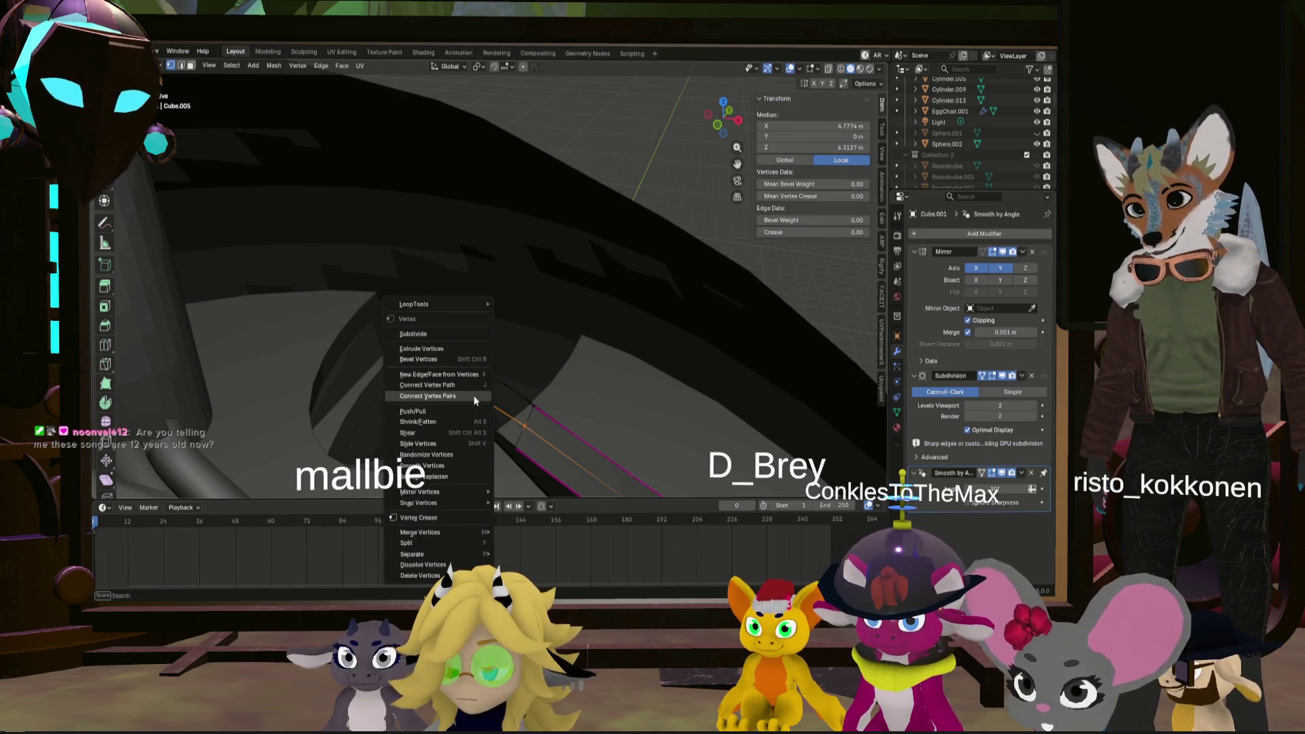
pyautogui.click(449, 333)
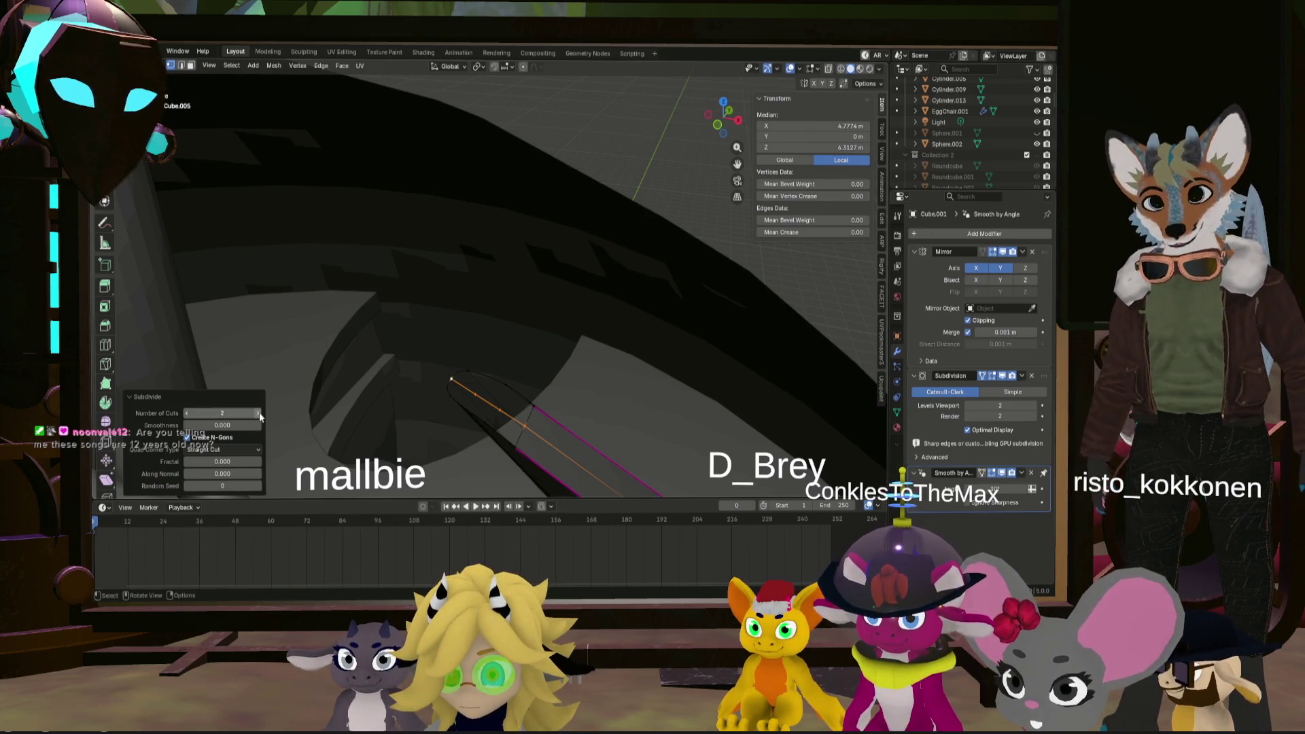
pyautogui.click(259, 412)
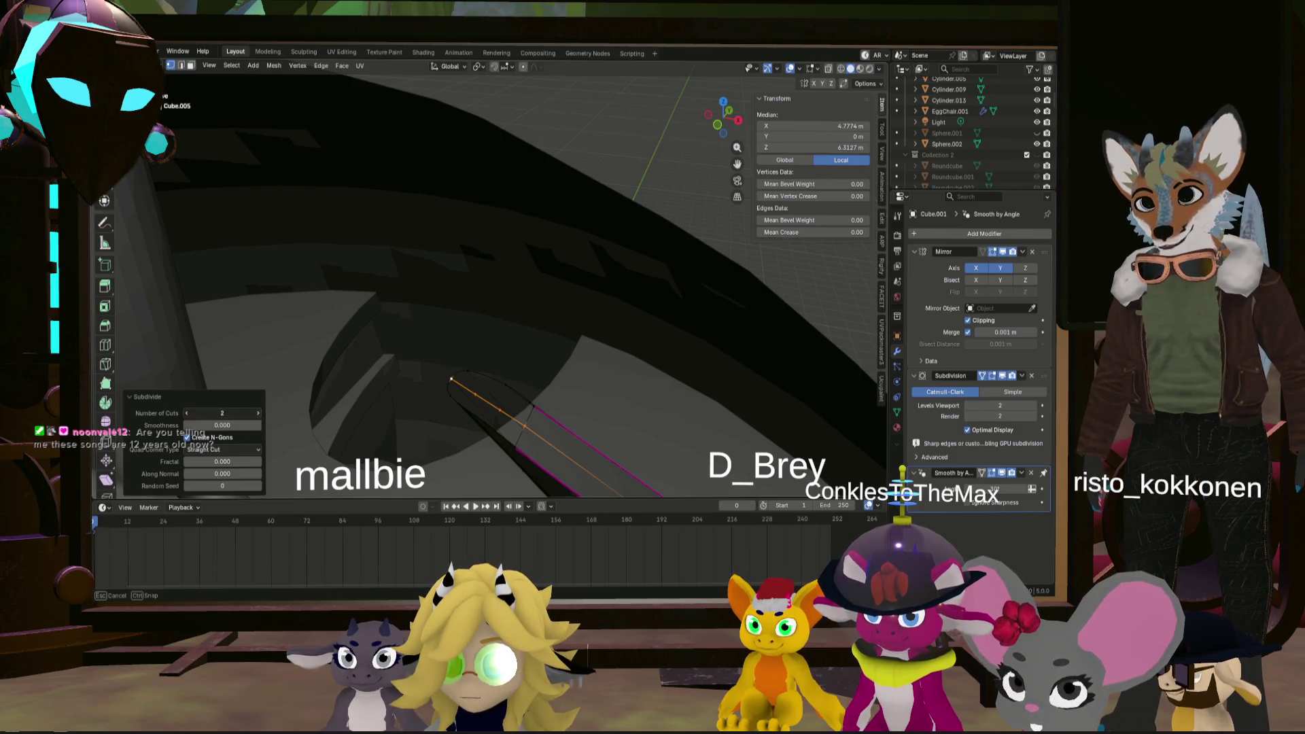
pyautogui.click(522, 427)
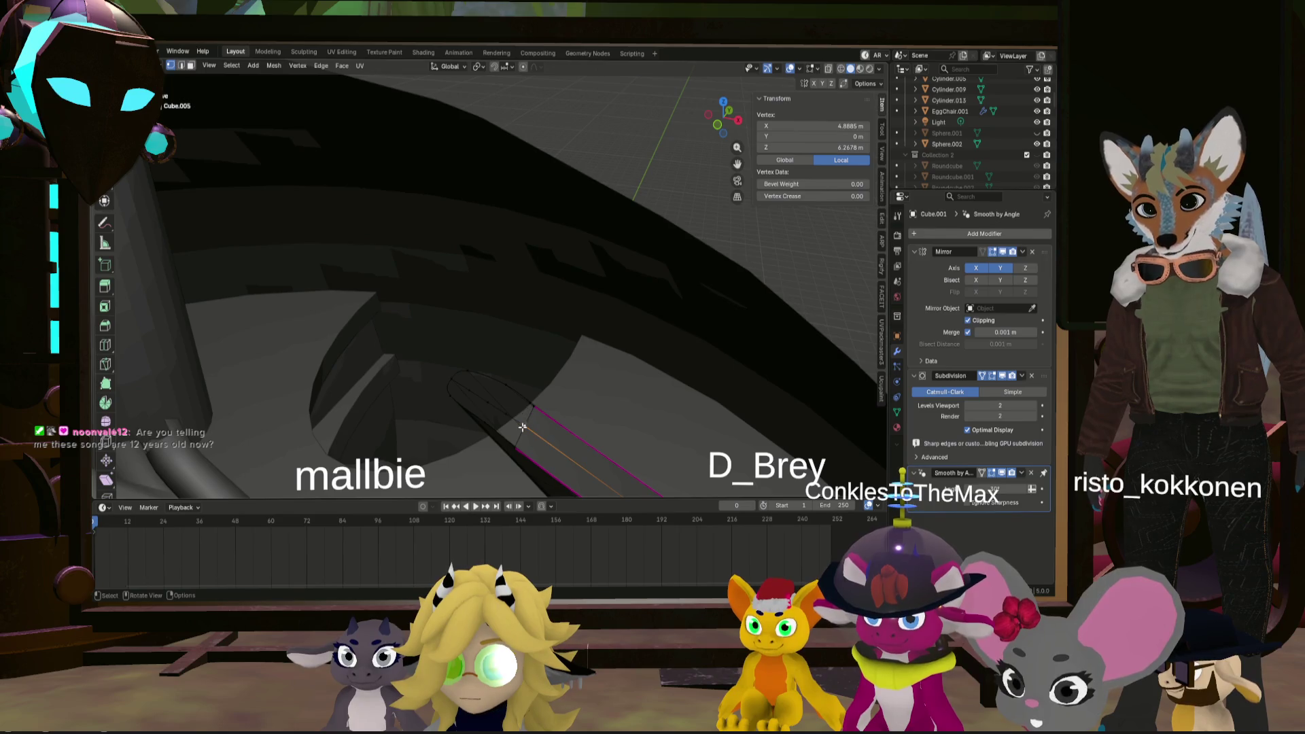
pyautogui.keyDown('shift'); pyautogui.click(556, 410); pyautogui.keyUp('shift')
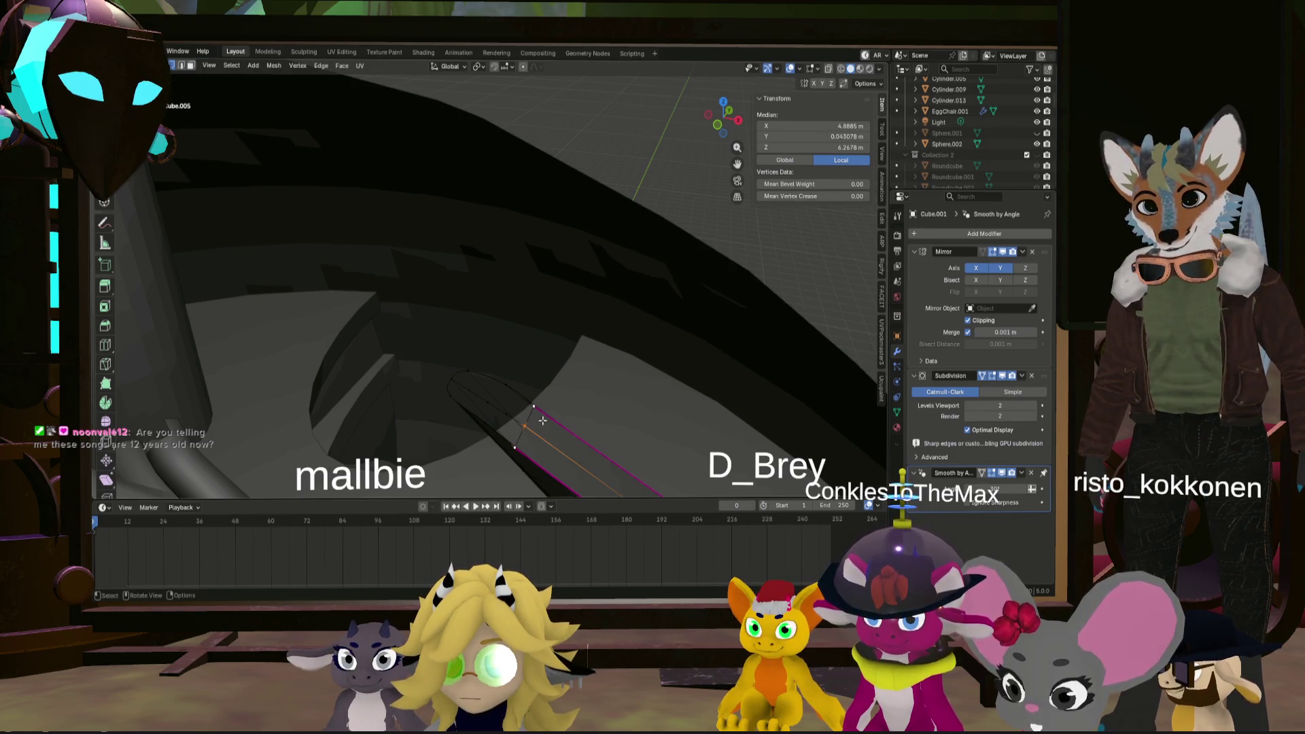
pyautogui.moveTo(542, 421); pyautogui.dragTo(520, 338, button='middle')
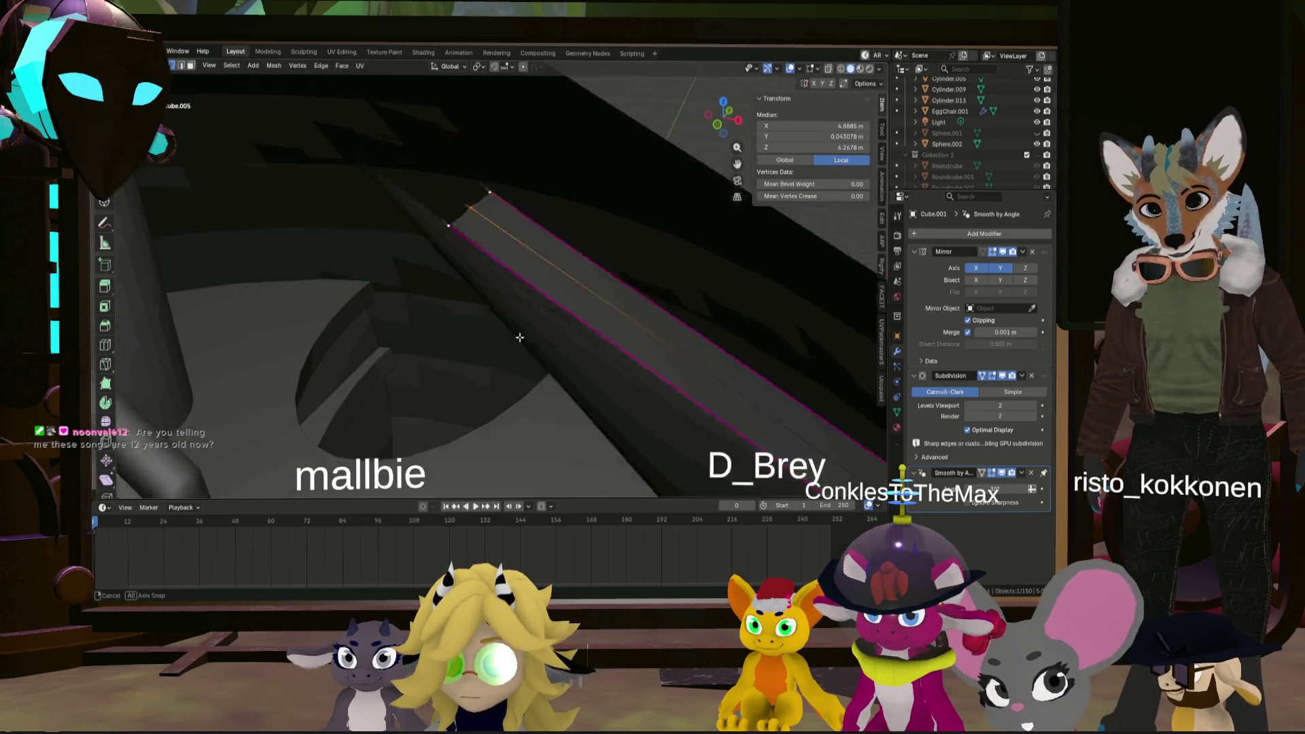
pyautogui.moveTo(519, 338)
pyautogui.mouseDown(button='middle')
pyautogui.moveTo(473, 436)
pyautogui.moveTo(458, 185)
pyautogui.mouseUp(button='middle')
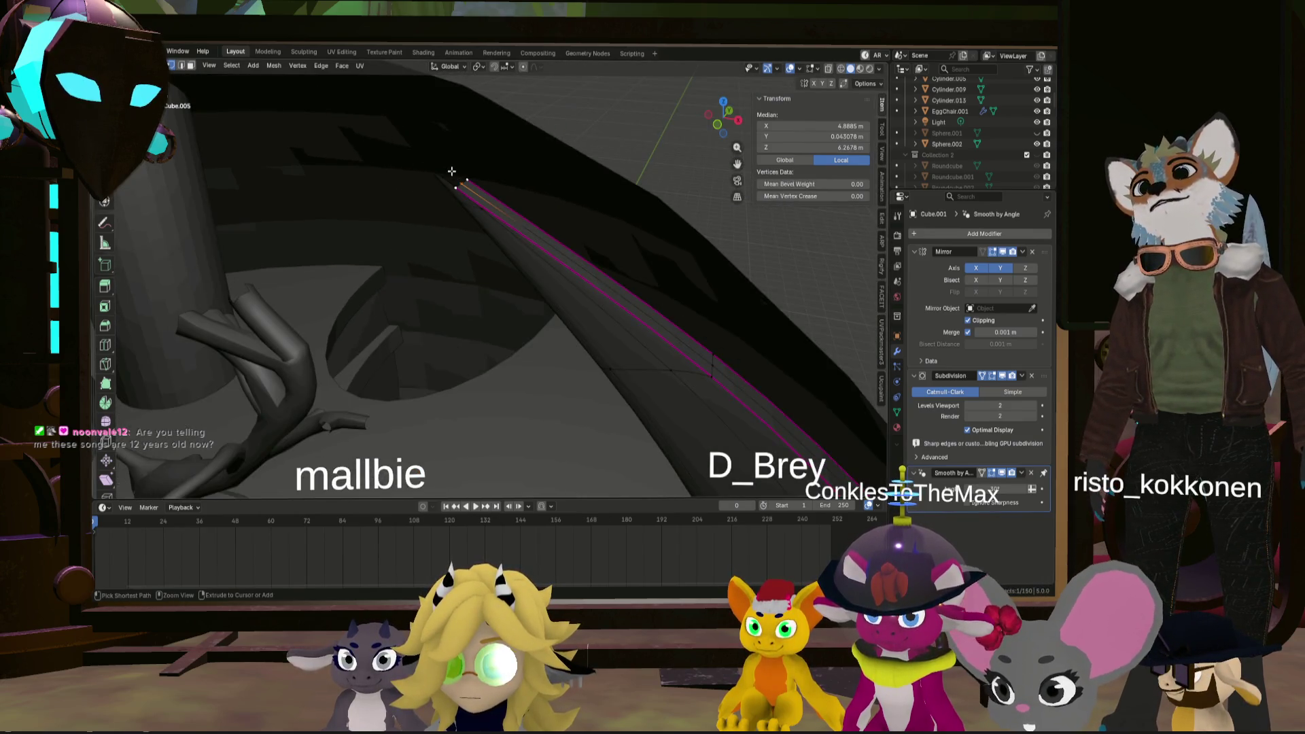
# - Dissolve the first stray vertex at the arm's tip
pyautogui.keyDown('alt'); pyautogui.click(479, 173); pyautogui.keyUp('alt')
pyautogui.moveTo(479, 173); pyautogui.dragTo(438, 172, button='middle')
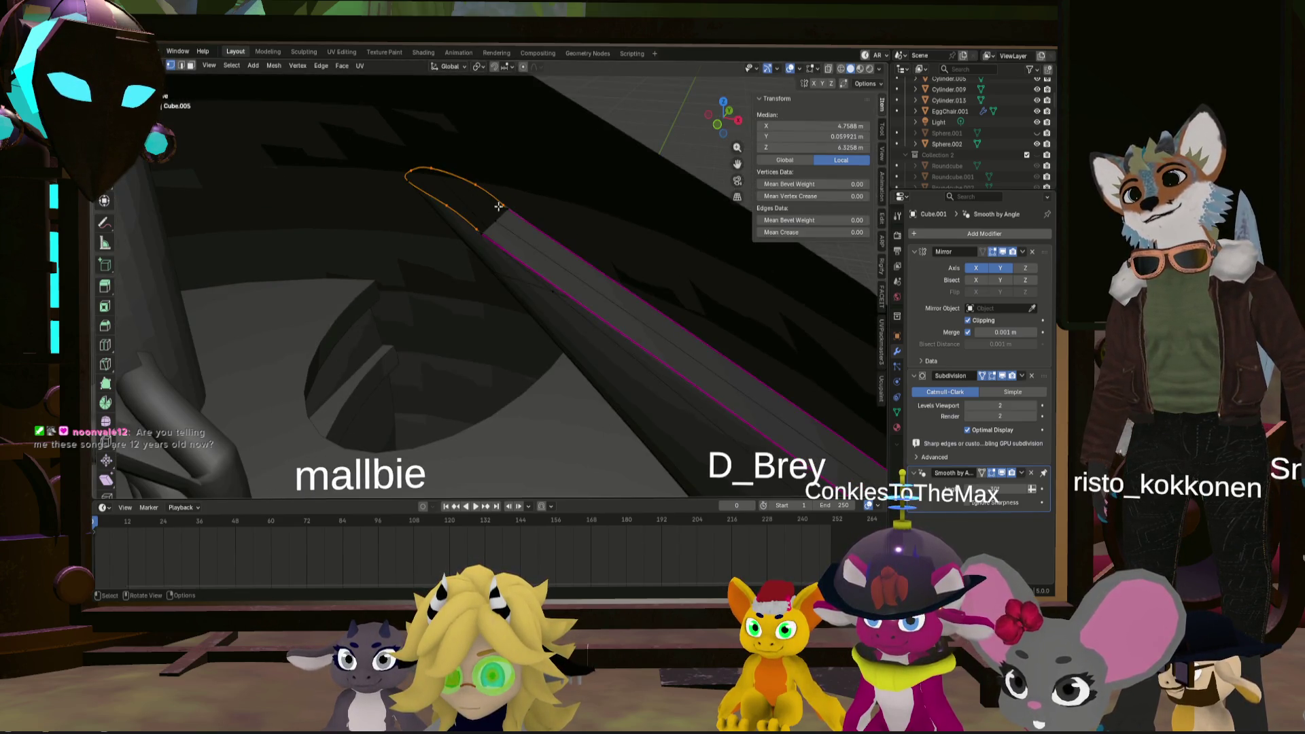
pyautogui.click(484, 226)
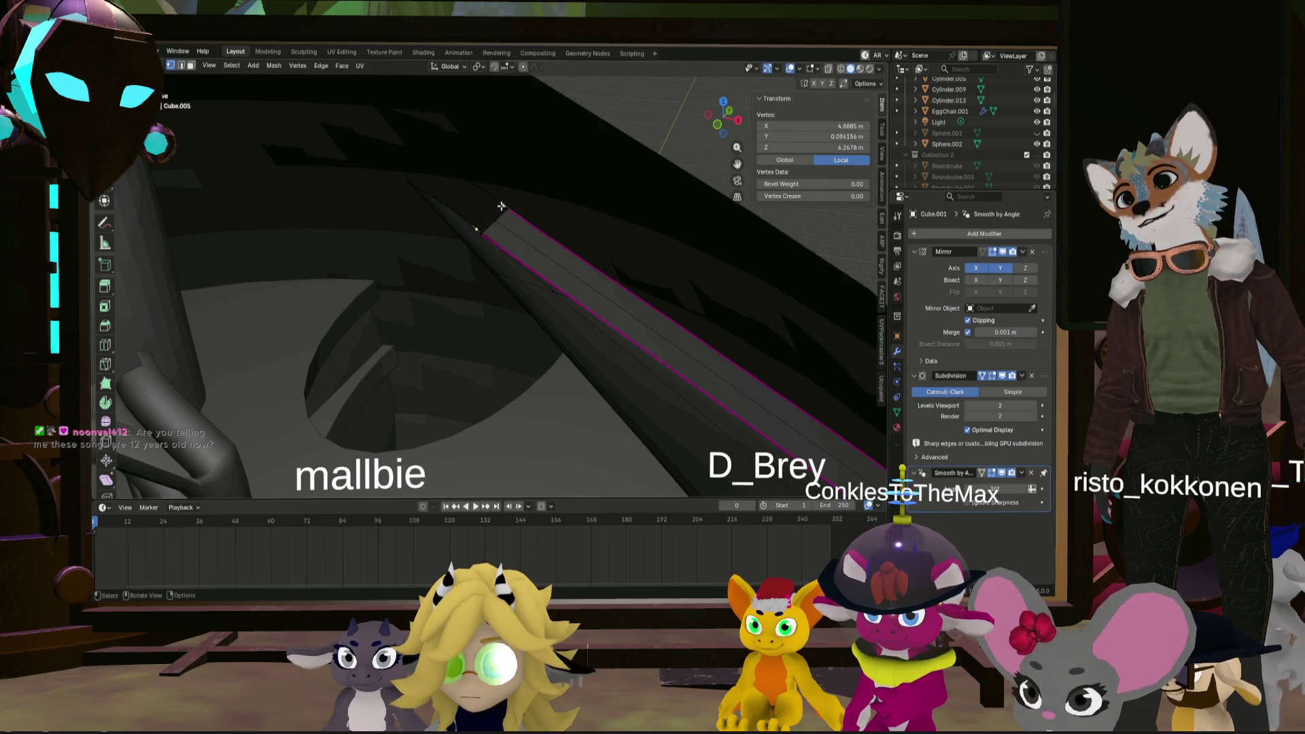
pyautogui.rightClick(501, 206)
pyautogui.click(502, 204)
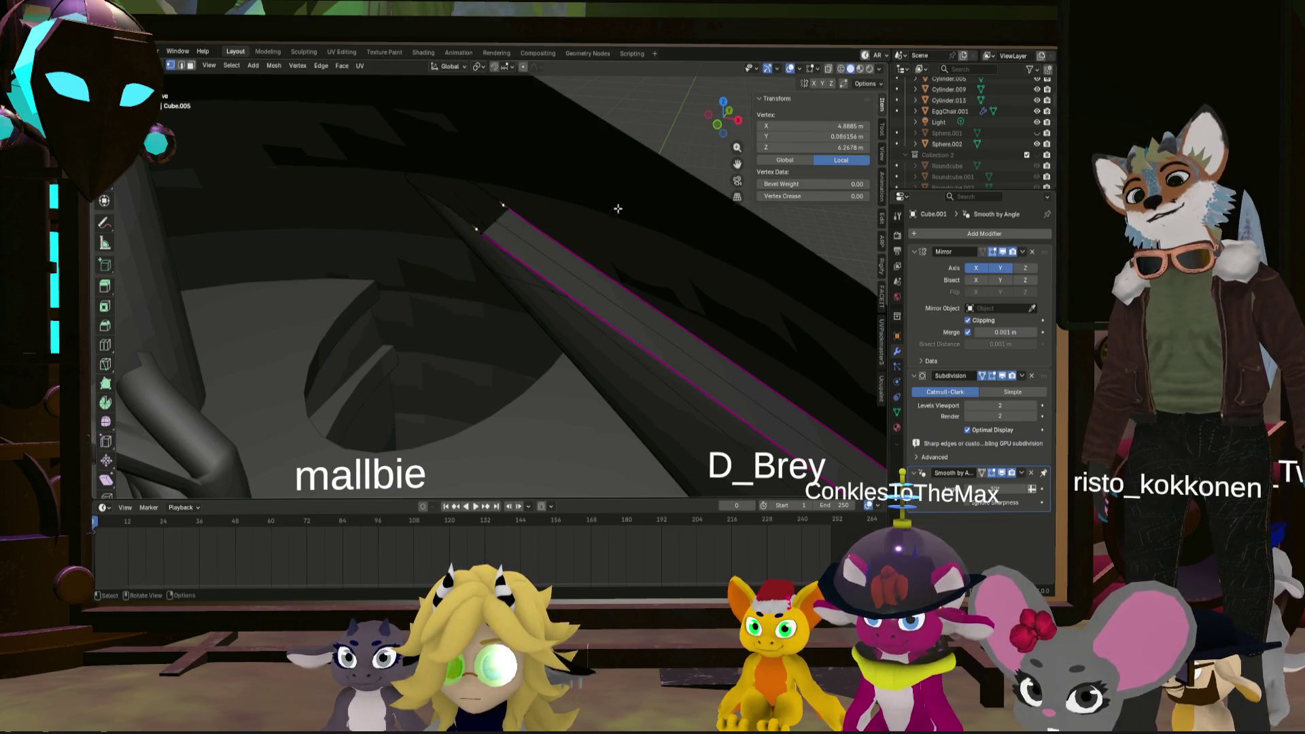
pyautogui.press('x')
pyautogui.click(489, 204)
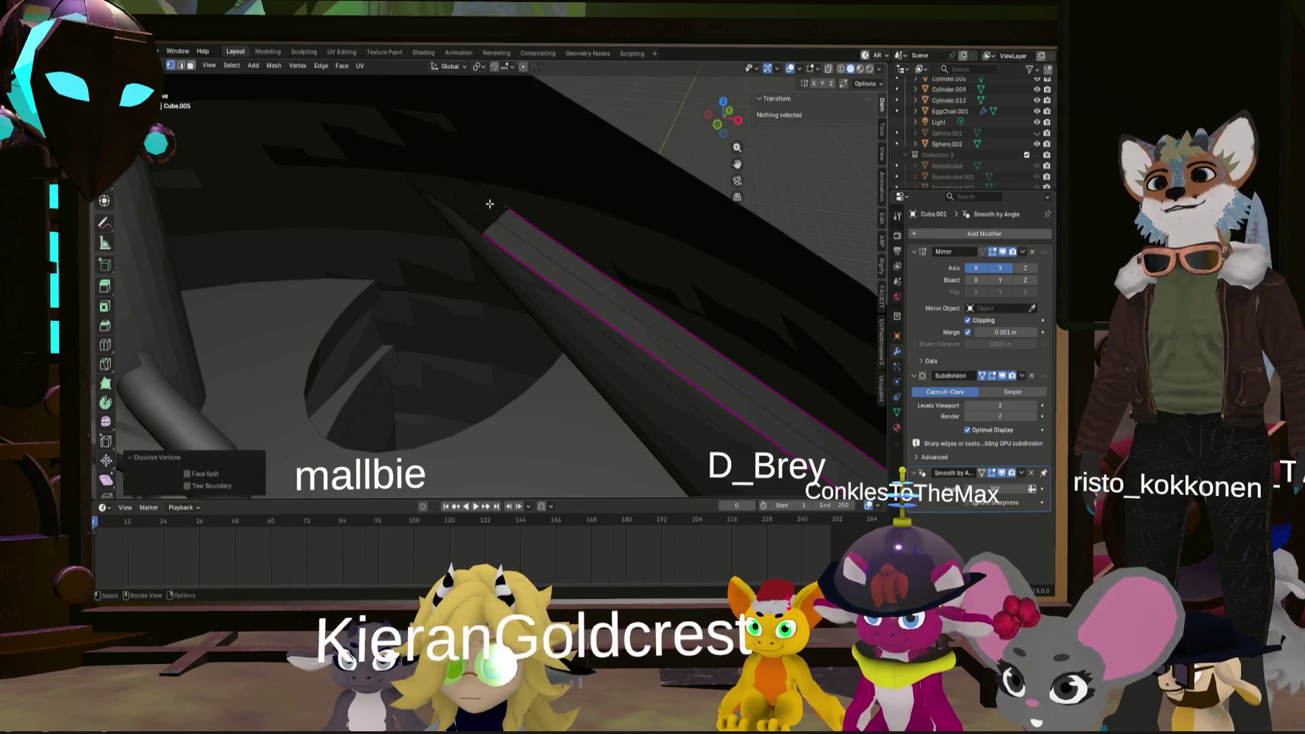
# - Dissolve two more stray vertices around the arm tip
pyautogui.keyDown('shift'); pyautogui.moveTo(490, 204); pyautogui.dragTo(518, 241, button='middle'); pyautogui.keyUp('shift')
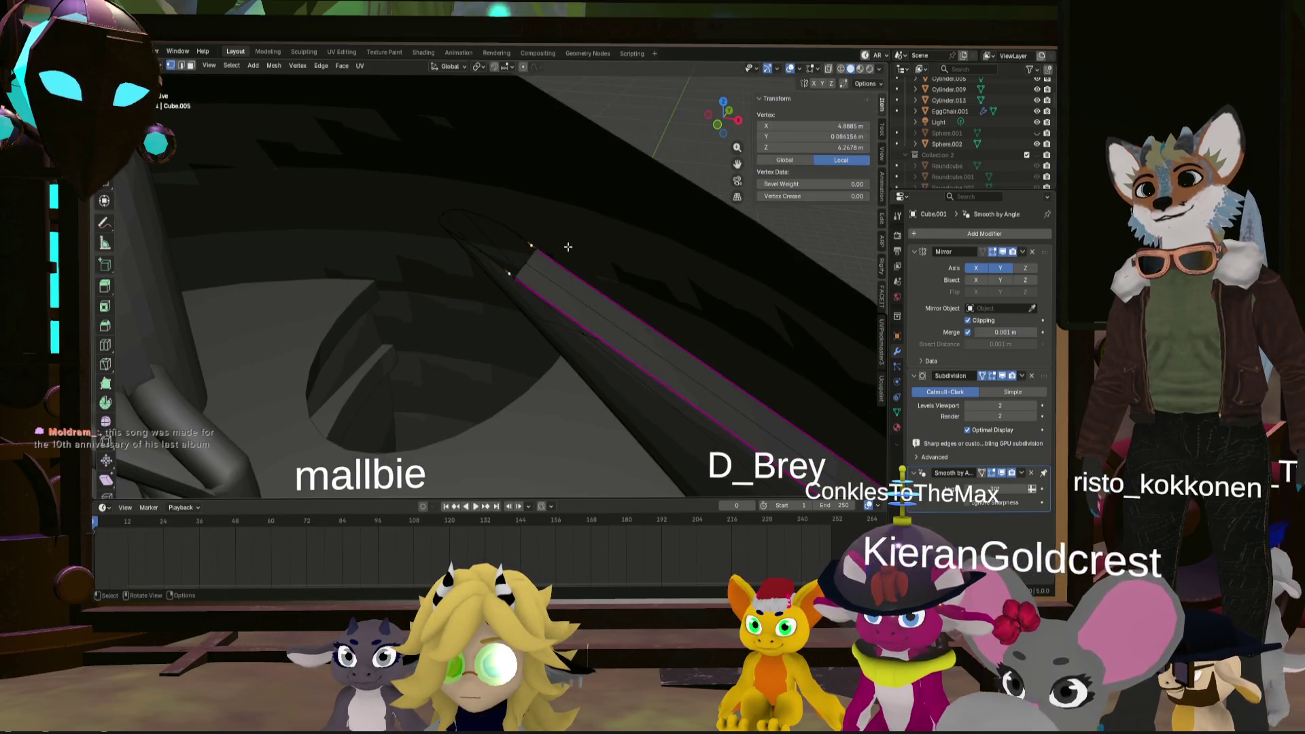
pyautogui.press('x')
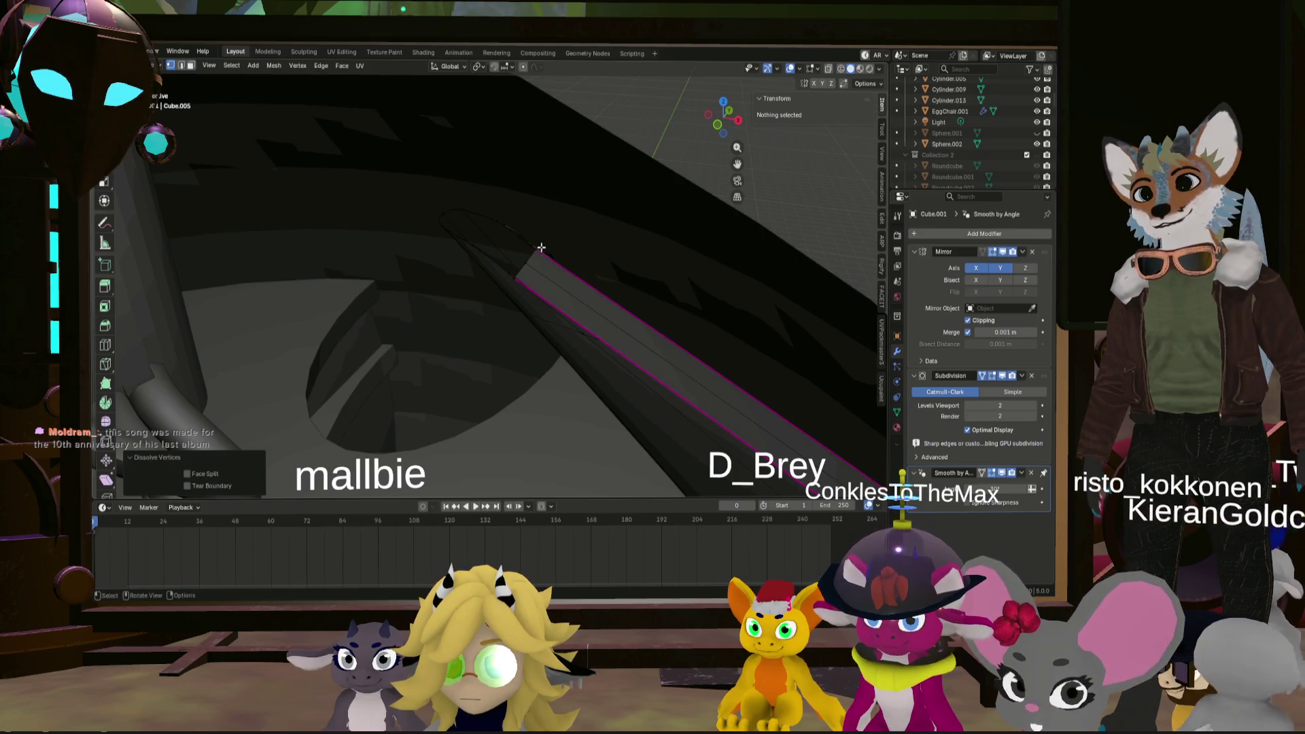
pyautogui.click(538, 245)
pyautogui.press('x')
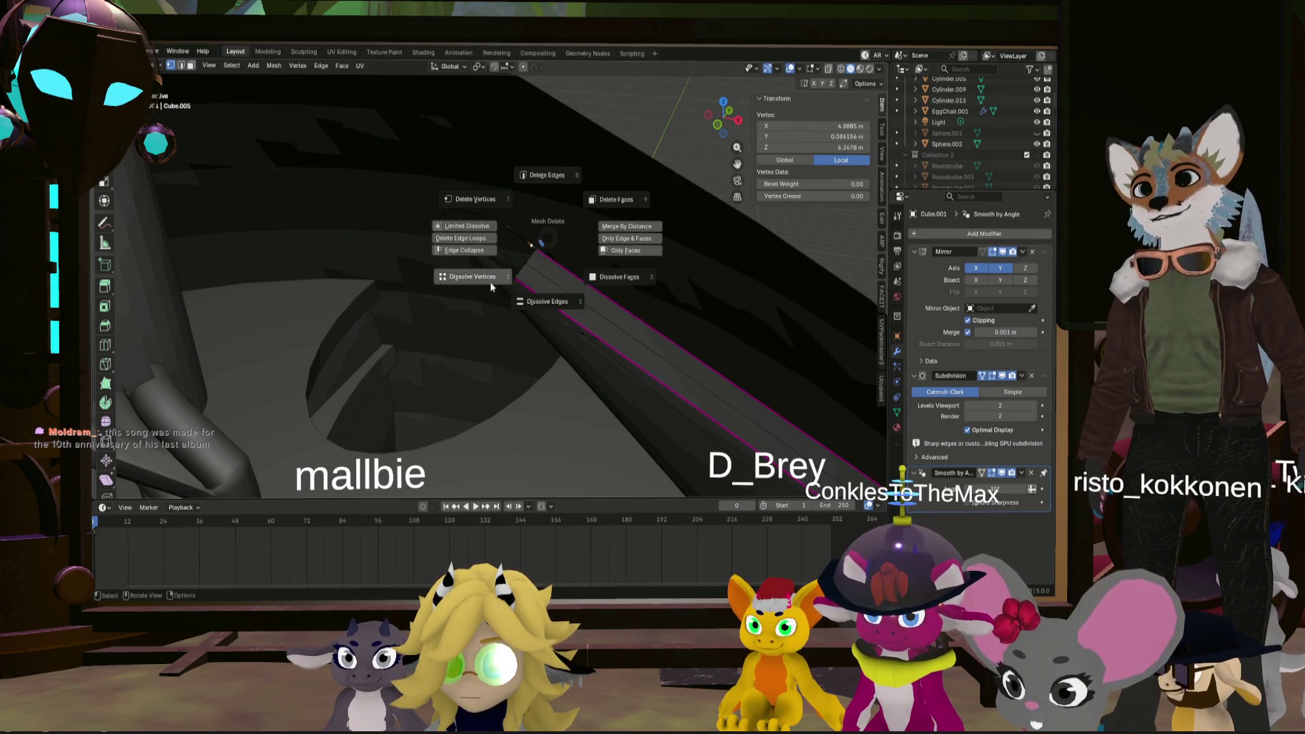
pyautogui.click(491, 286)
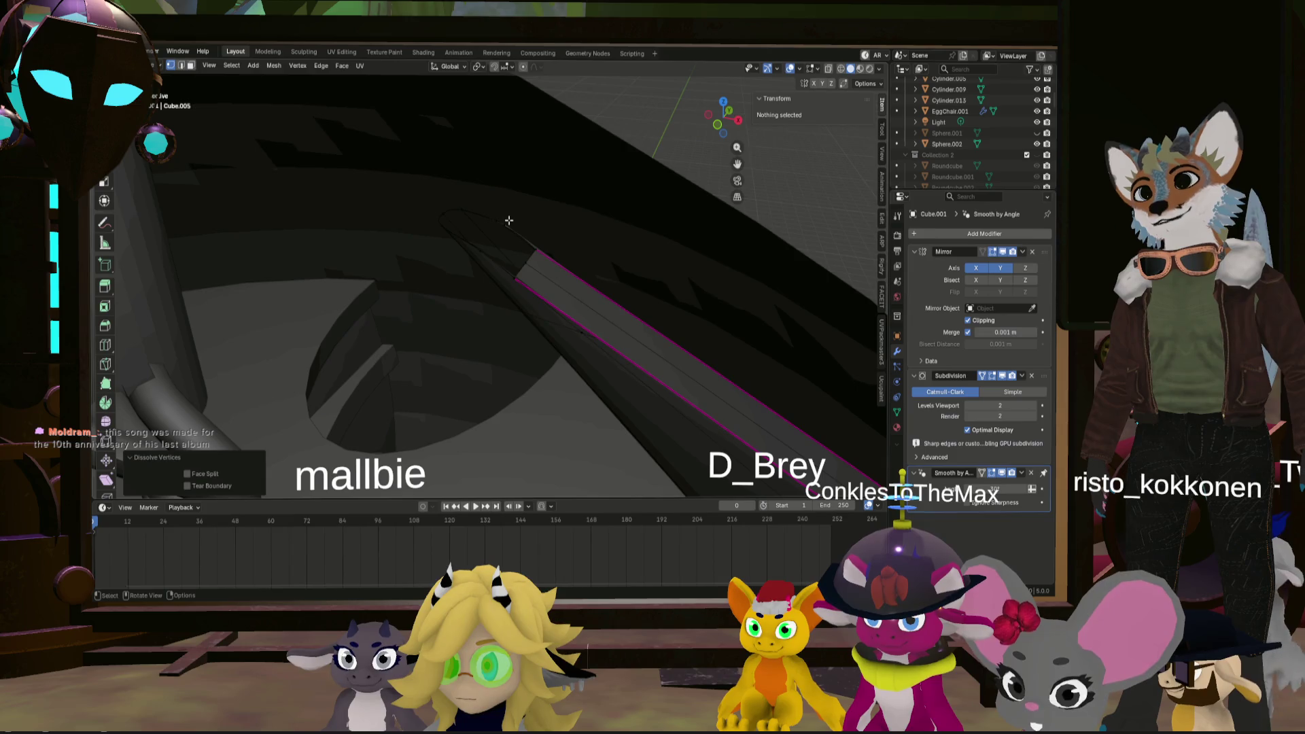
pyautogui.click(509, 220)
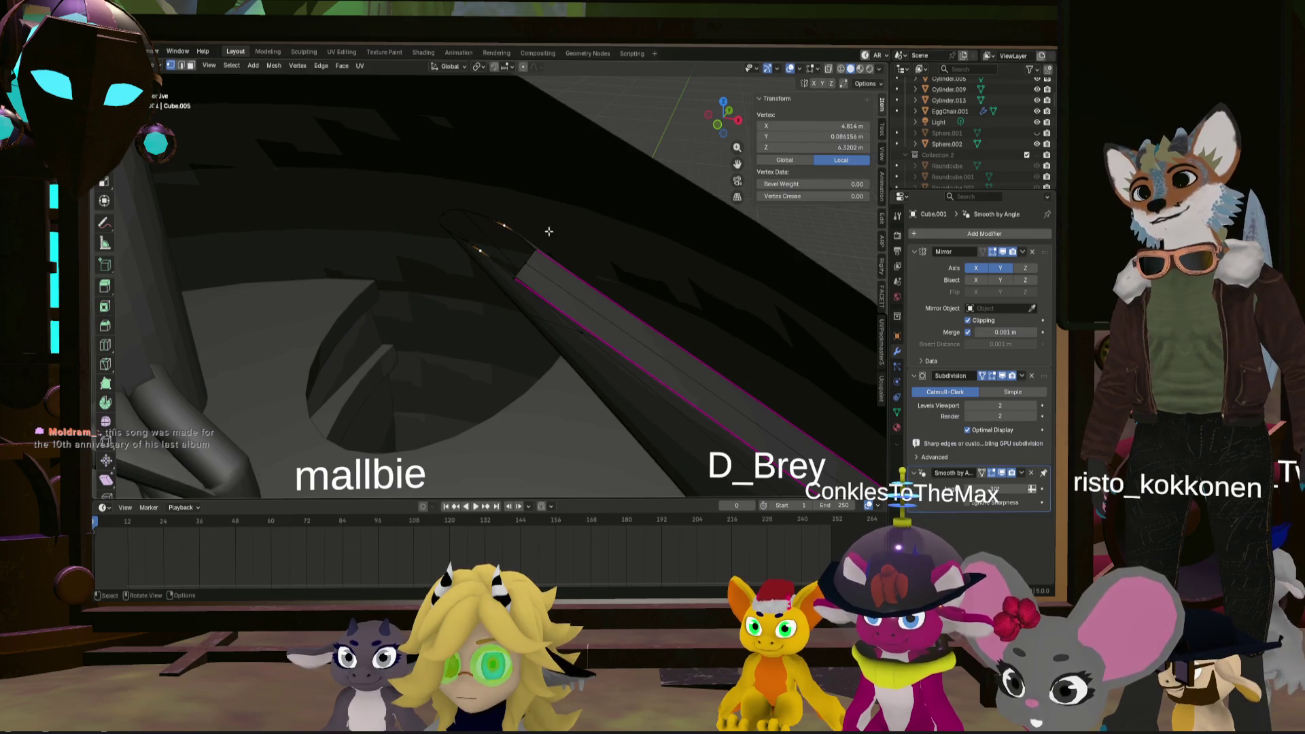
pyautogui.press('x')
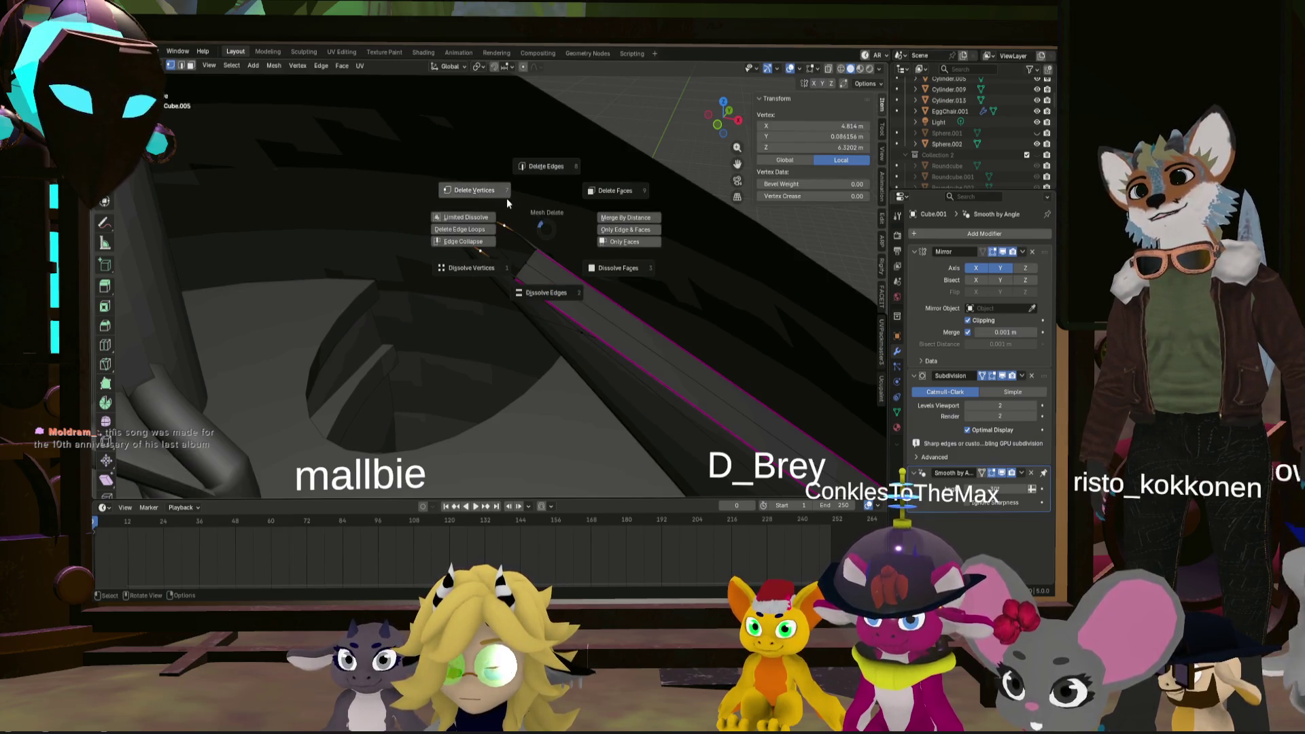
pyautogui.click(507, 221)
# - Reselect the tip edge loop, check the object in Object Mode, and pick the end-cap loop
pyautogui.scroll(3, 509, 224)
pyautogui.scroll(-3, 512, 233)
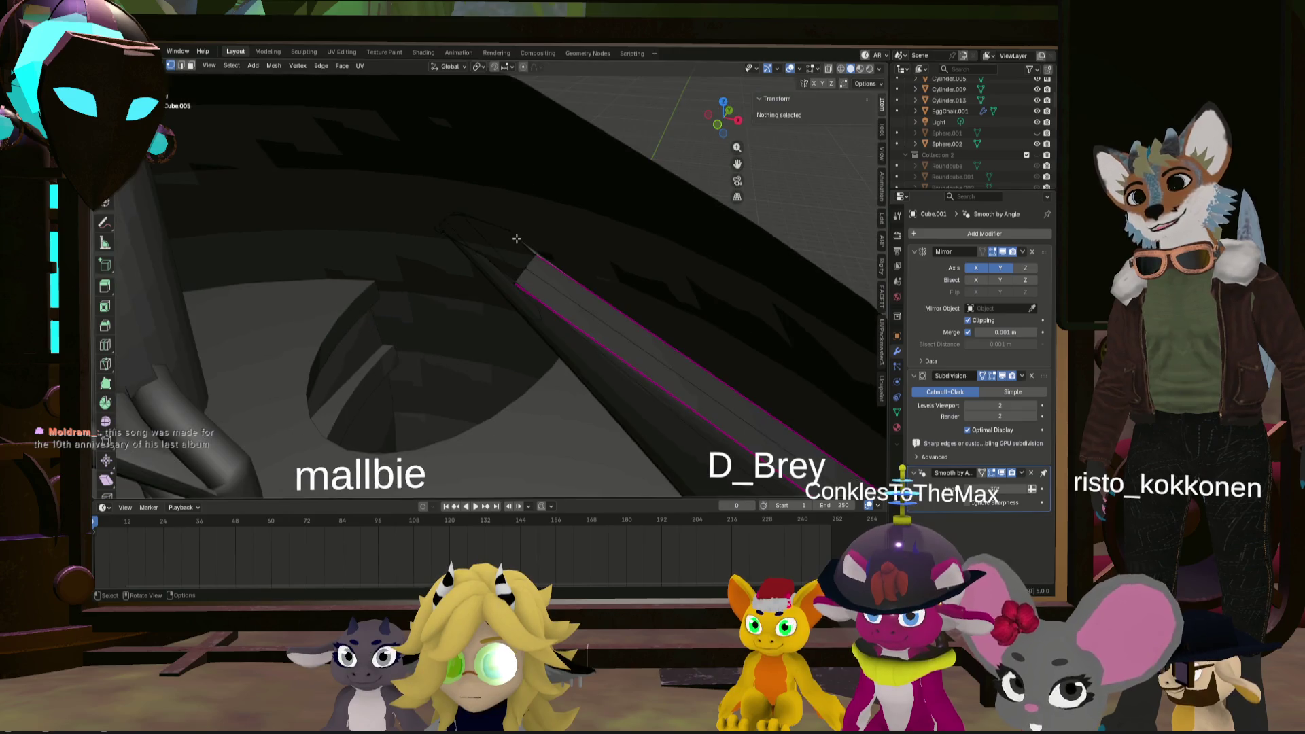
pyautogui.click(513, 235)
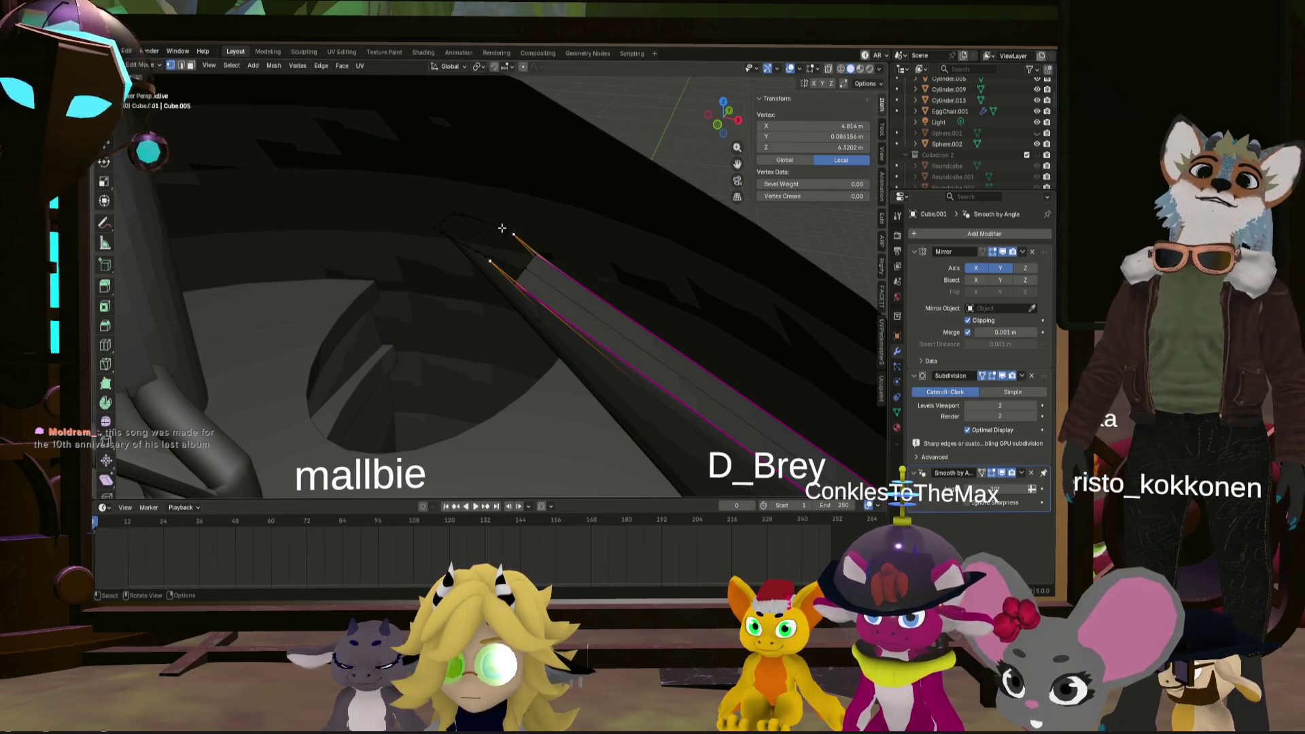
pyautogui.moveTo(520, 281)
pyautogui.mouseDown(button='middle')
pyautogui.moveTo(582, 270)
pyautogui.moveTo(545, 294)
pyautogui.mouseUp(button='middle')
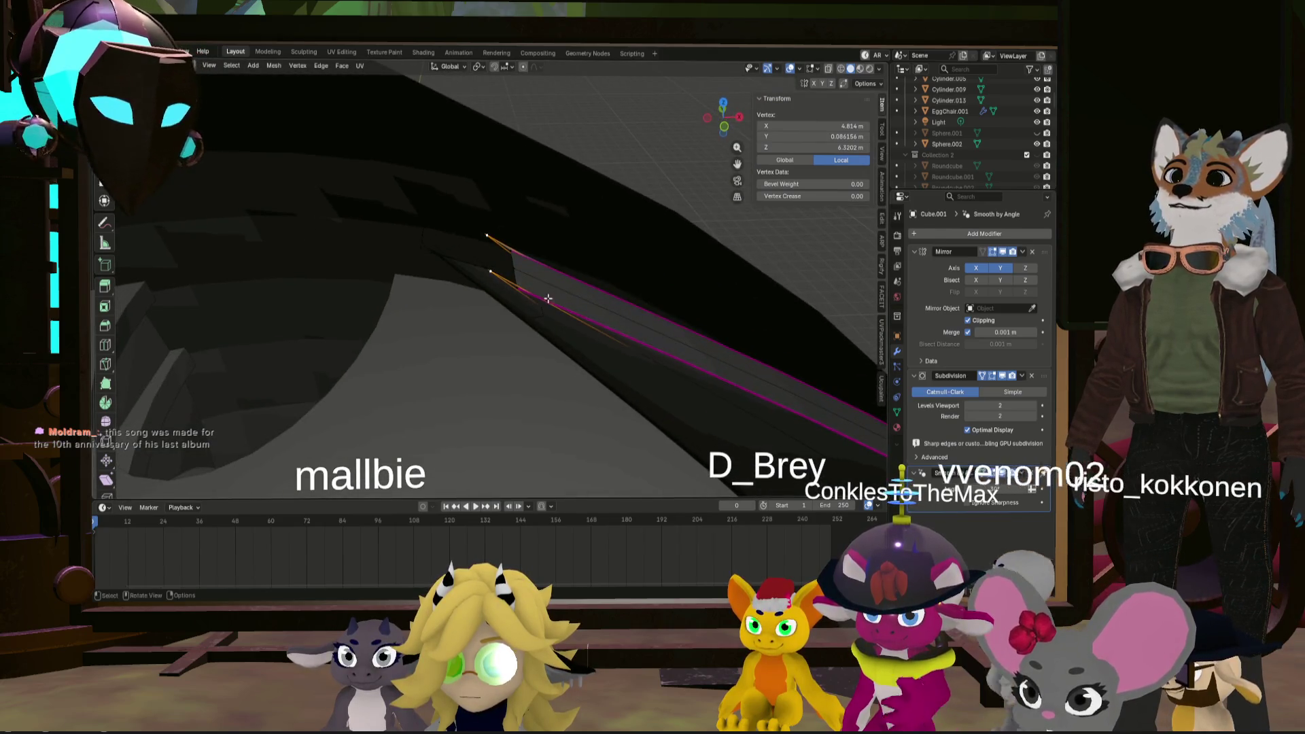
pyautogui.hotkey('ctrl', 'z')
pyautogui.hotkey('ctrl', 'z')
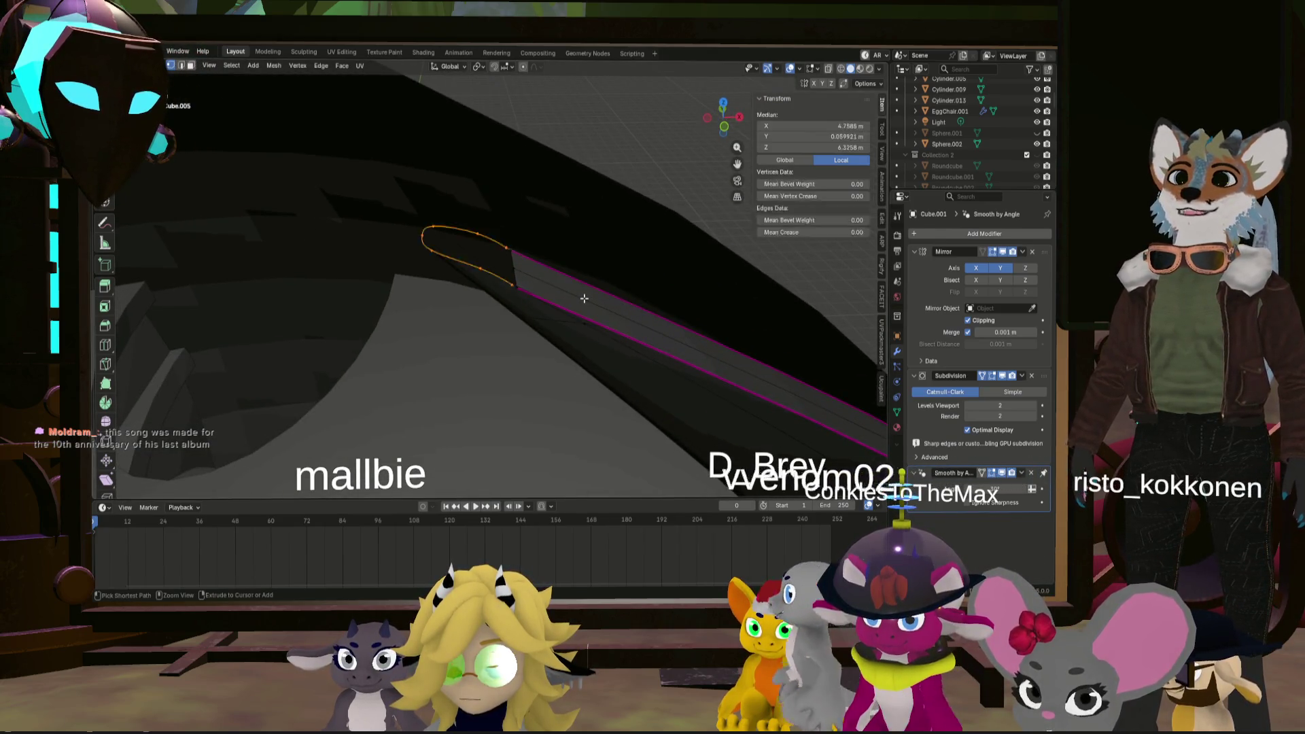
pyautogui.keyDown('alt'); pyautogui.click(488, 296); pyautogui.keyUp('alt')
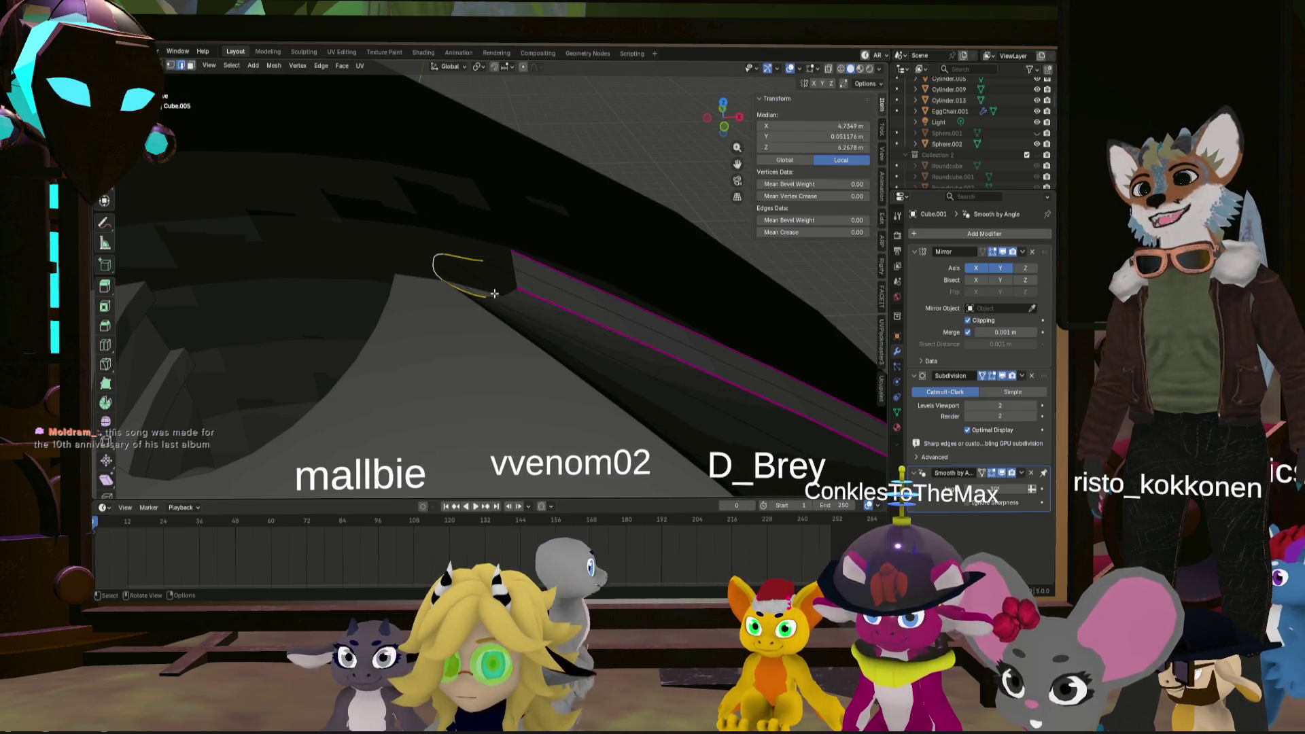
pyautogui.moveTo(479, 307); pyautogui.dragTo(495, 303, button='middle')
pyautogui.keyDown('alt'); pyautogui.click(494, 302); pyautogui.keyUp('alt')
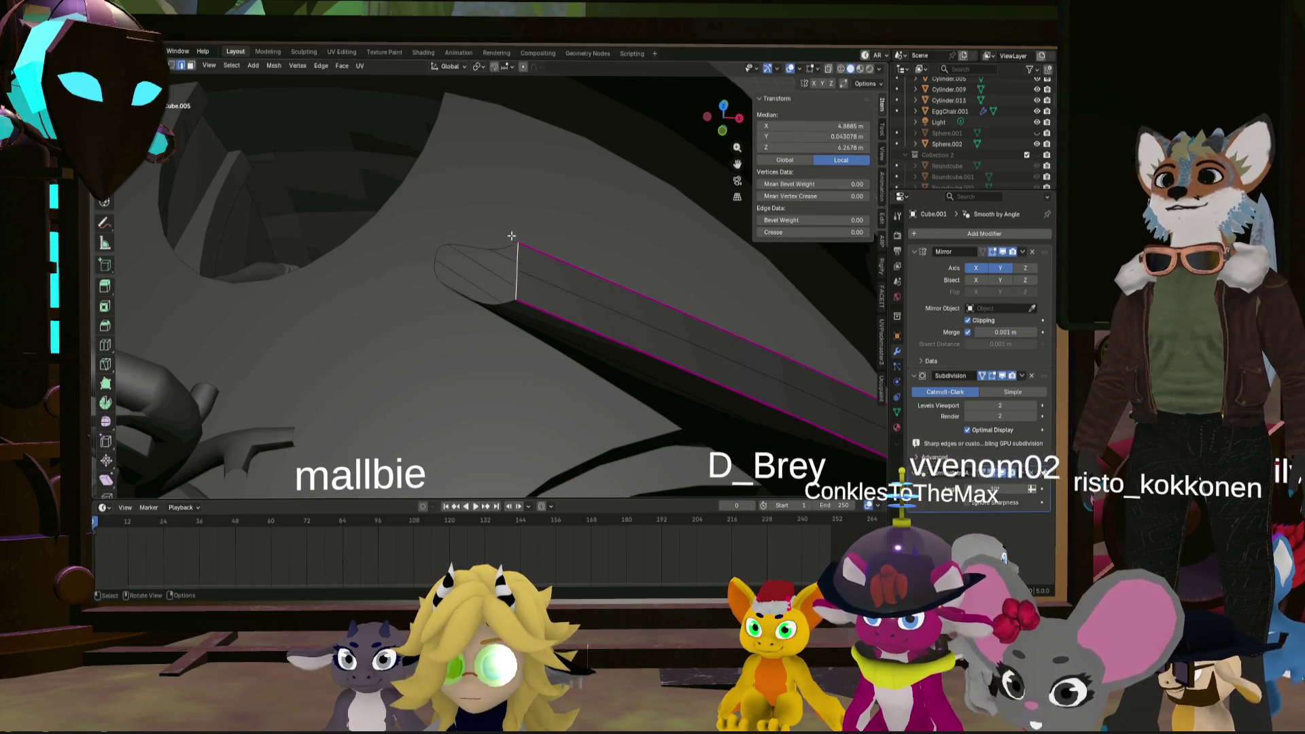
pyautogui.press('Tab')
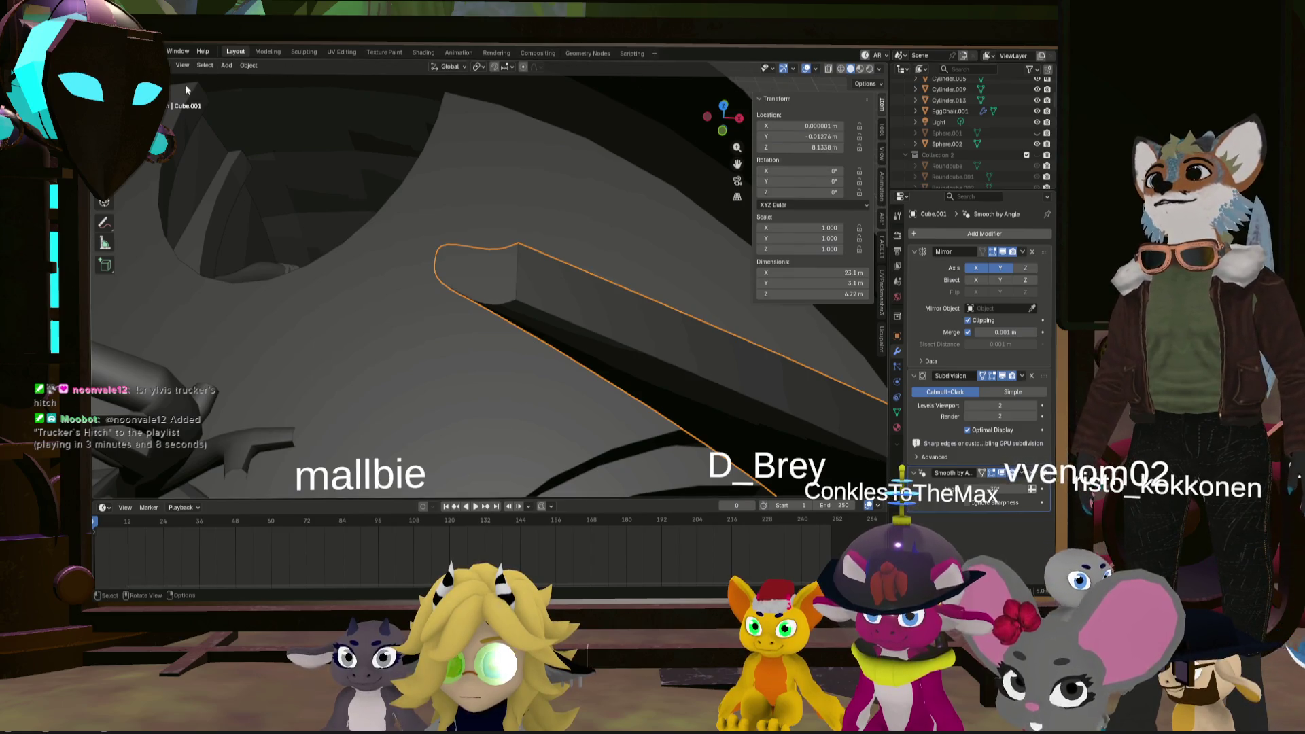
pyautogui.press('Tab')
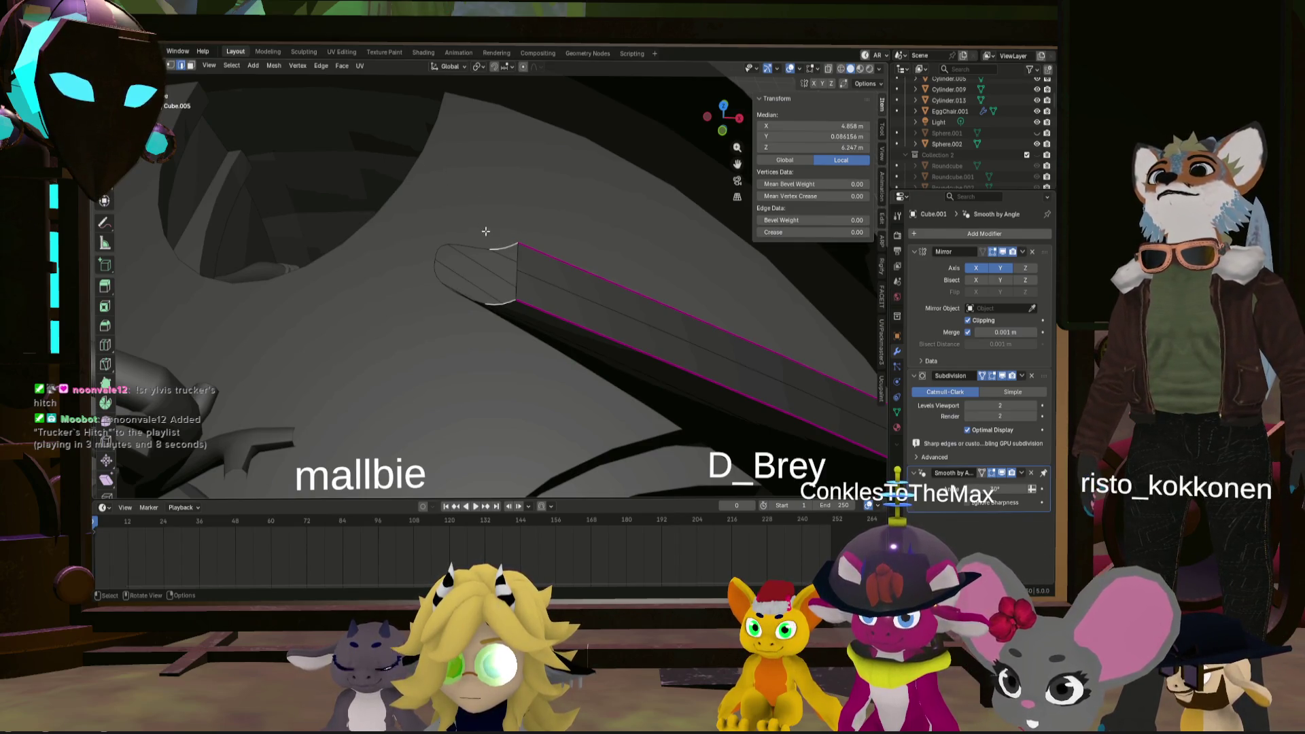
pyautogui.keyDown('ctrl'); pyautogui.click(444, 249); pyautogui.keyUp('ctrl')
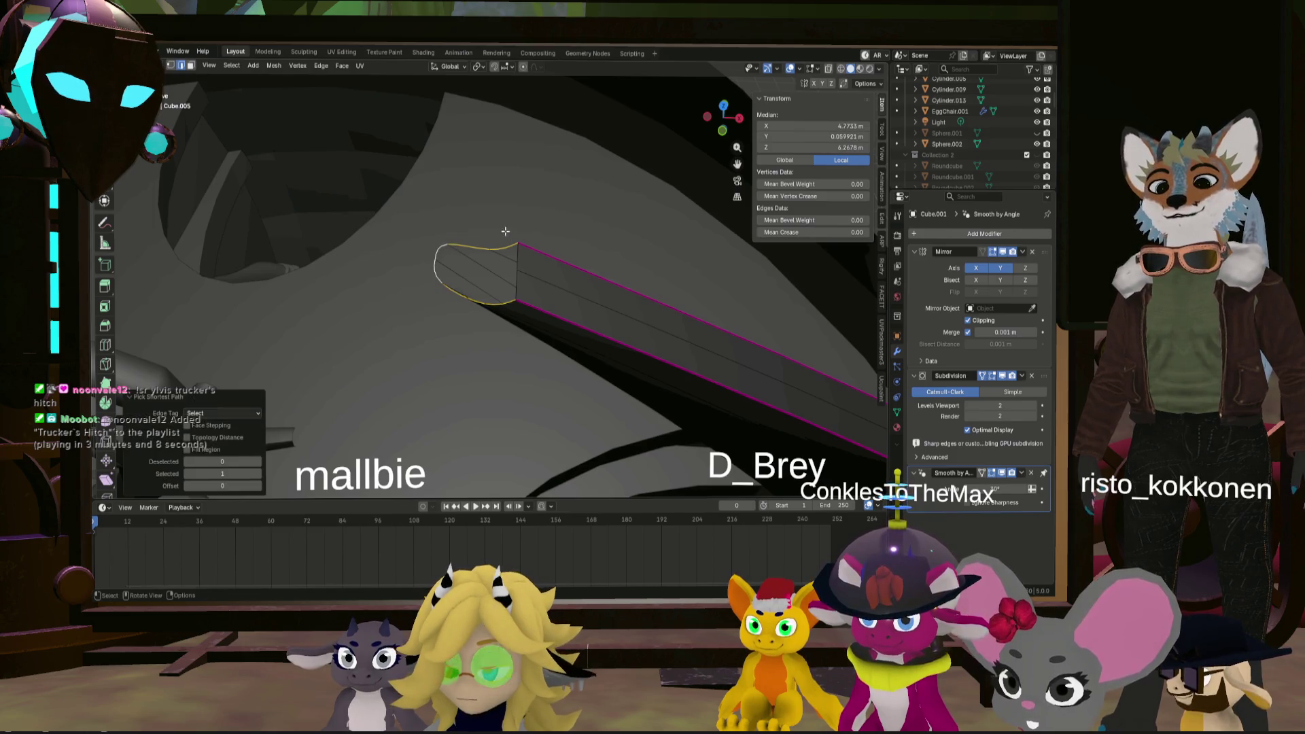
# - Extrude the end-cap loop in place, trying and cancelling several moves
pyautogui.moveTo(506, 231); pyautogui.dragTo(509, 242, button='middle')
pyautogui.press('e')
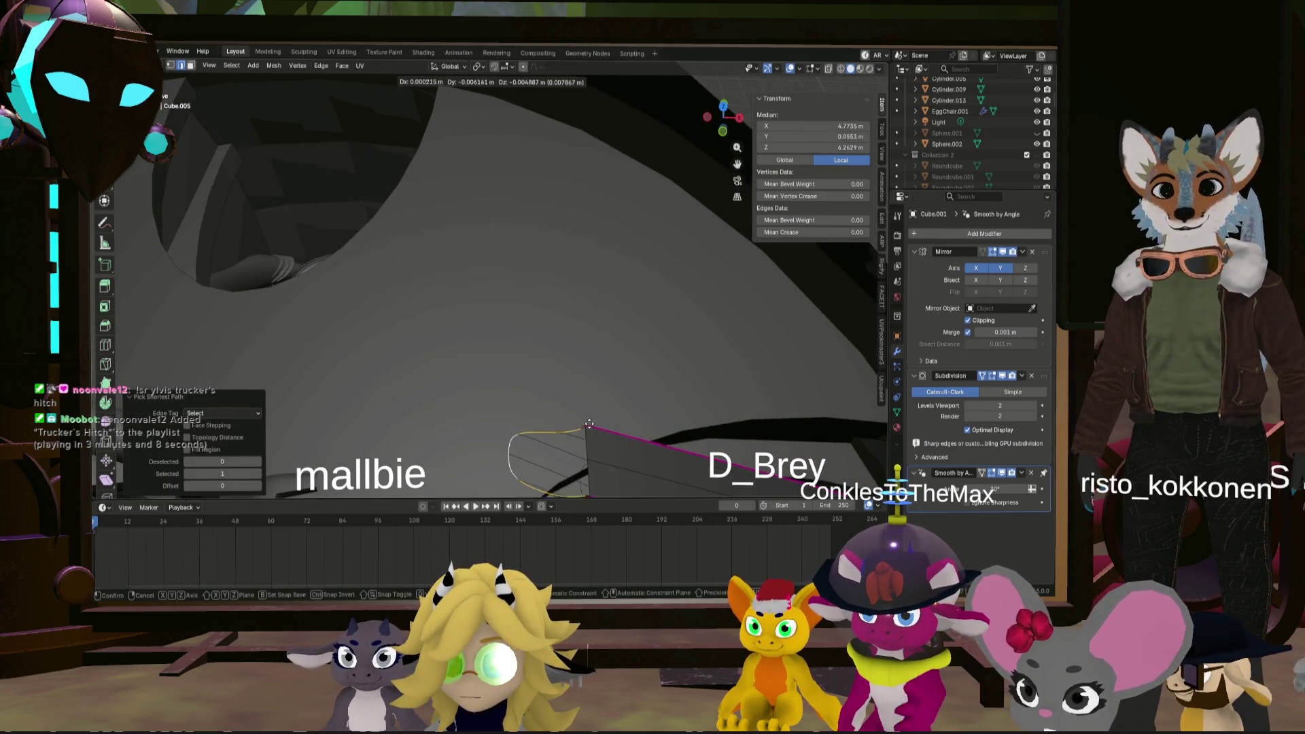
pyautogui.rightClick(587, 410)
pyautogui.moveTo(588, 410); pyautogui.dragTo(611, 286, button='middle')
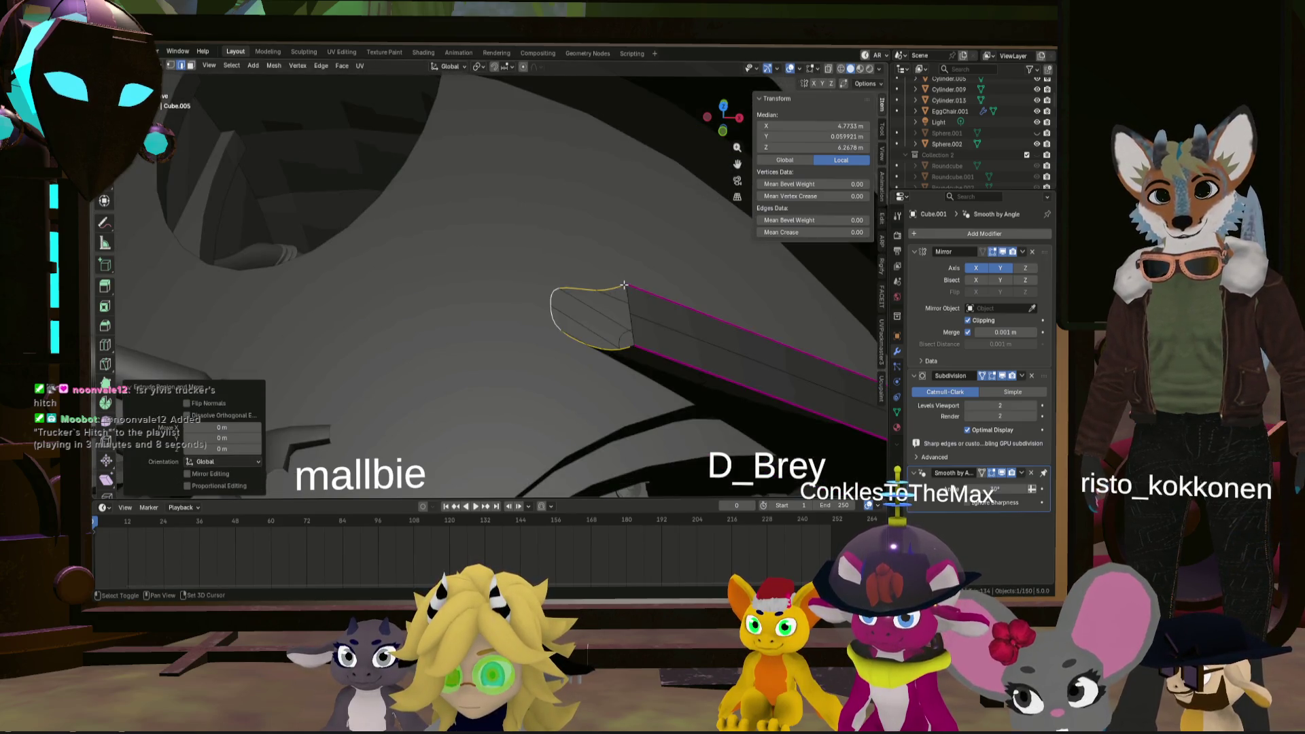
pyautogui.press('g')
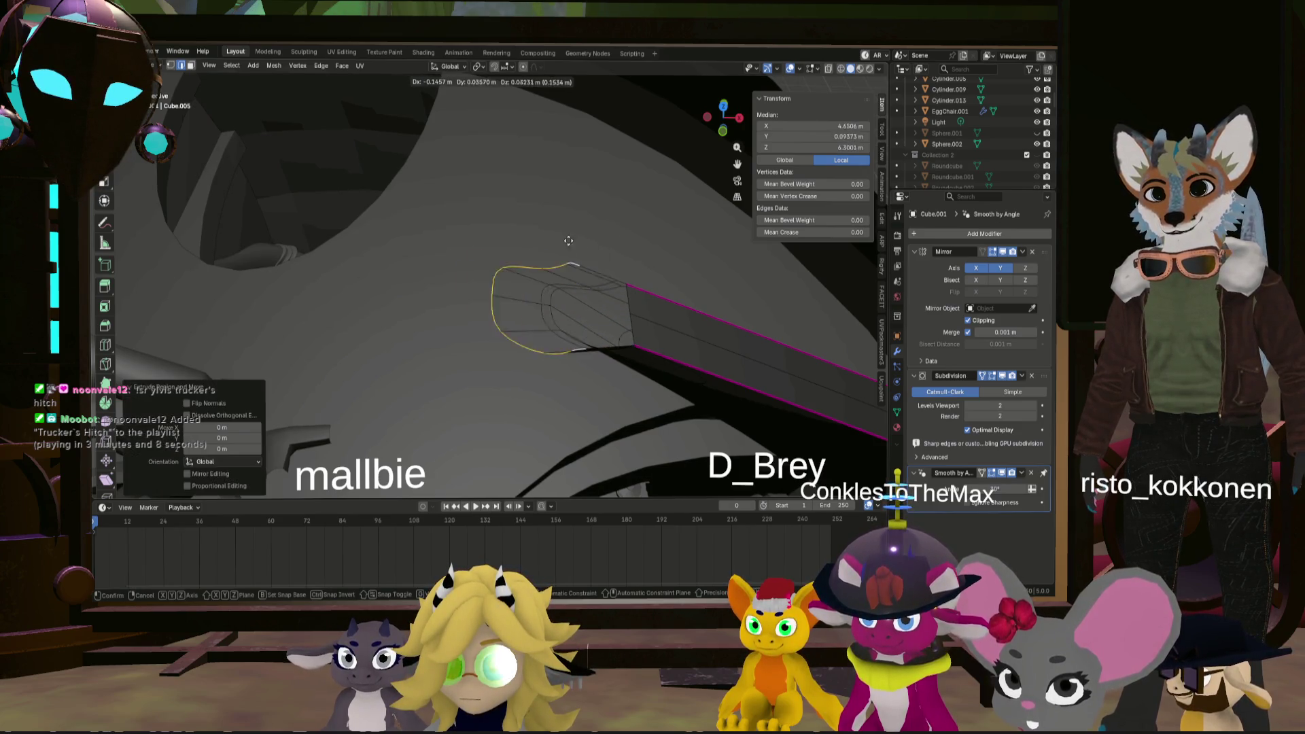
pyautogui.press('Escape')
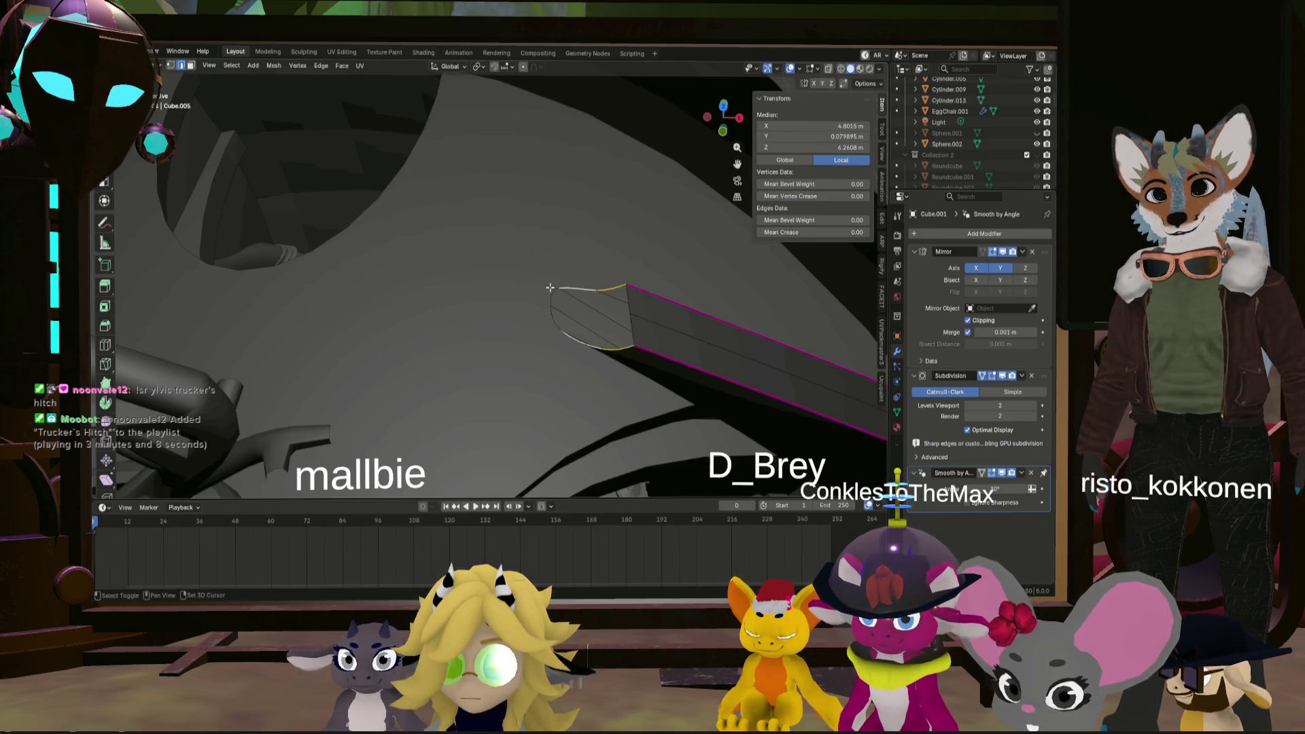
pyautogui.press('g')
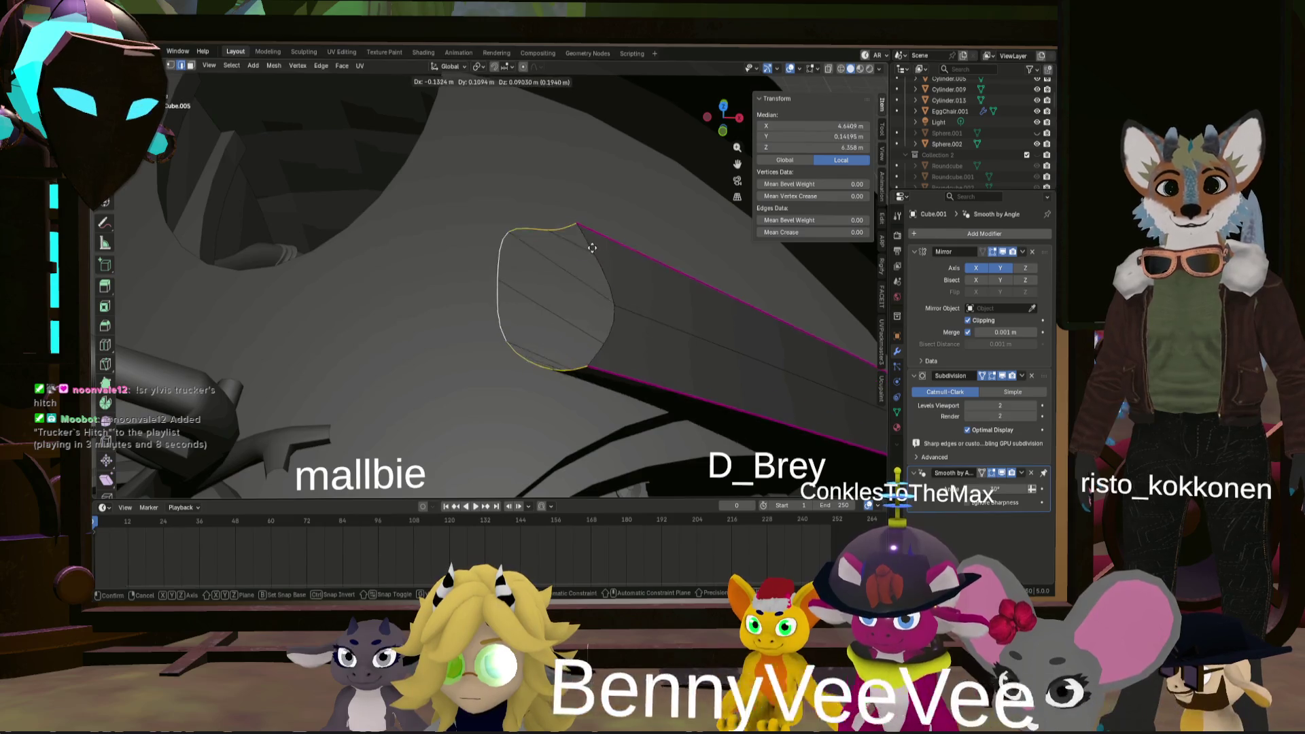
pyautogui.press('Escape')
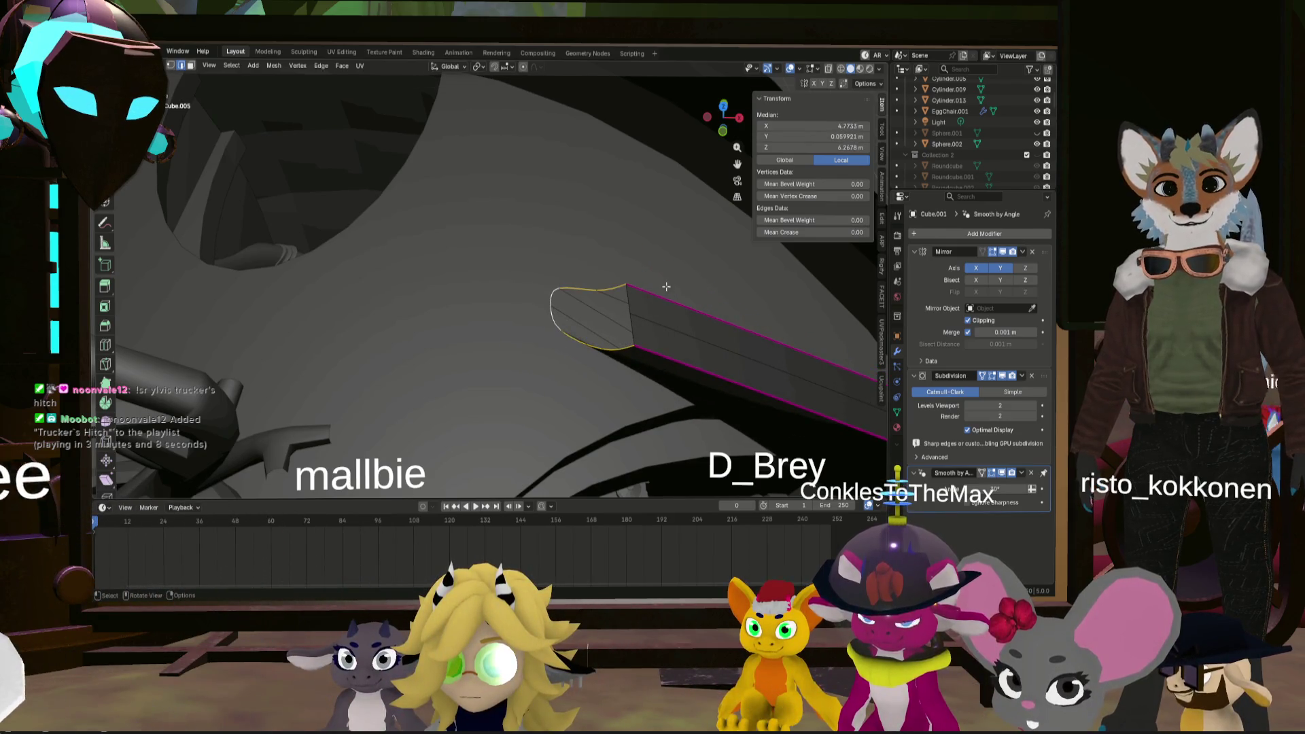
pyautogui.press('g')
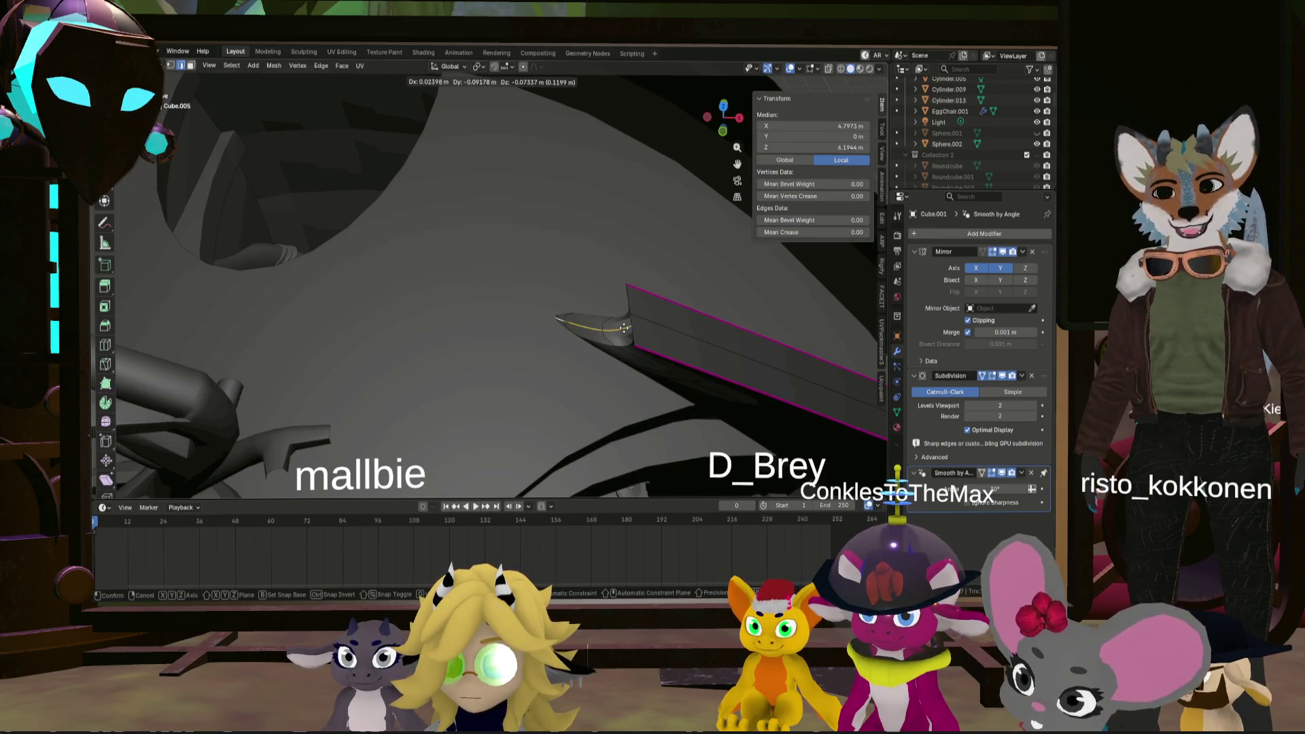
pyautogui.rightClick(624, 327)
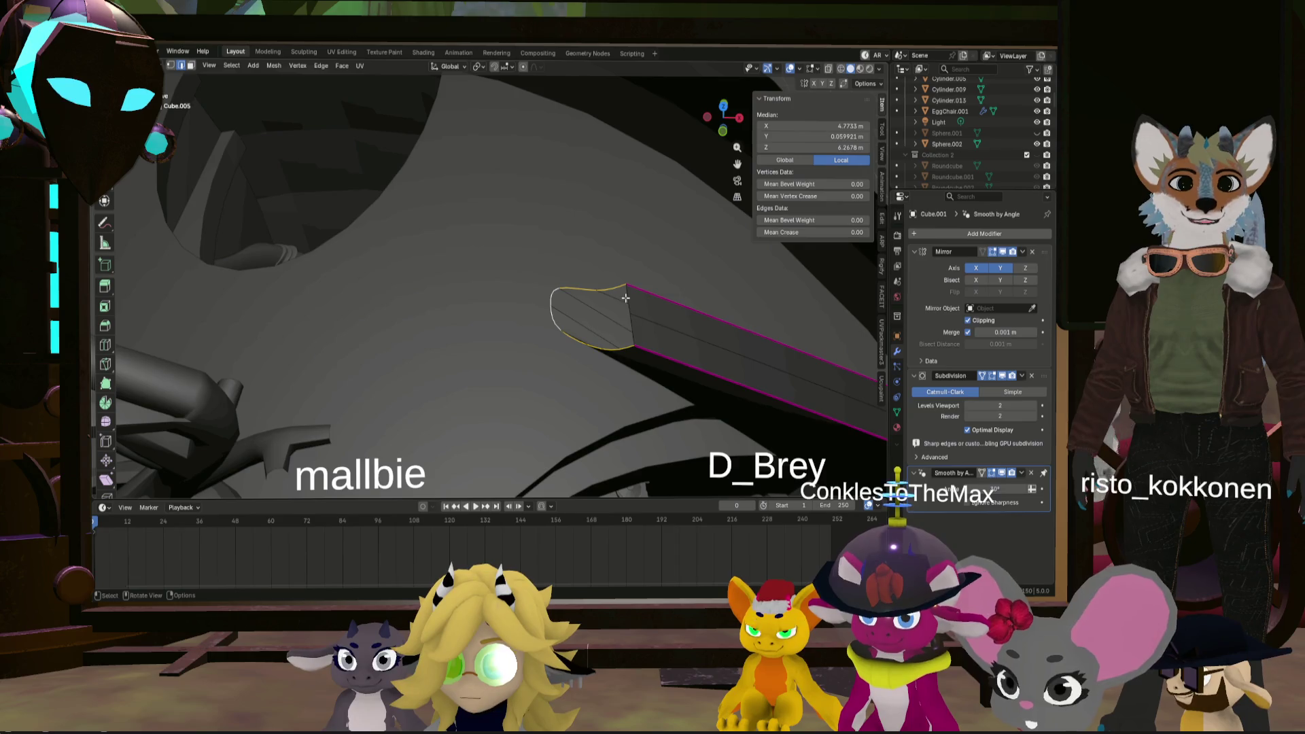
pyautogui.scroll(-3, 620, 289)
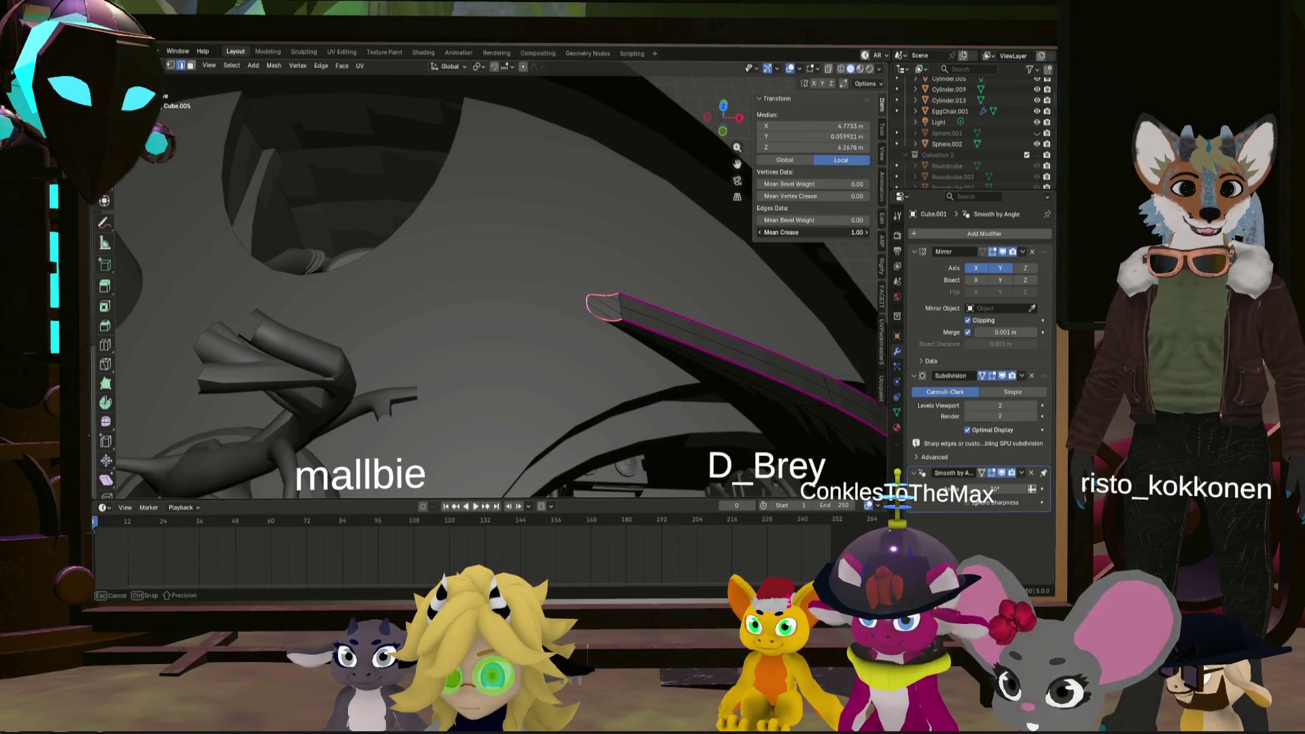
pyautogui.scroll(1, 631, 314)
# - Extrude a narrower end segment, shift it about −0.088 m in Y and raise it 0.056 m
pyautogui.press('e')
pyautogui.rightClick(672, 299)
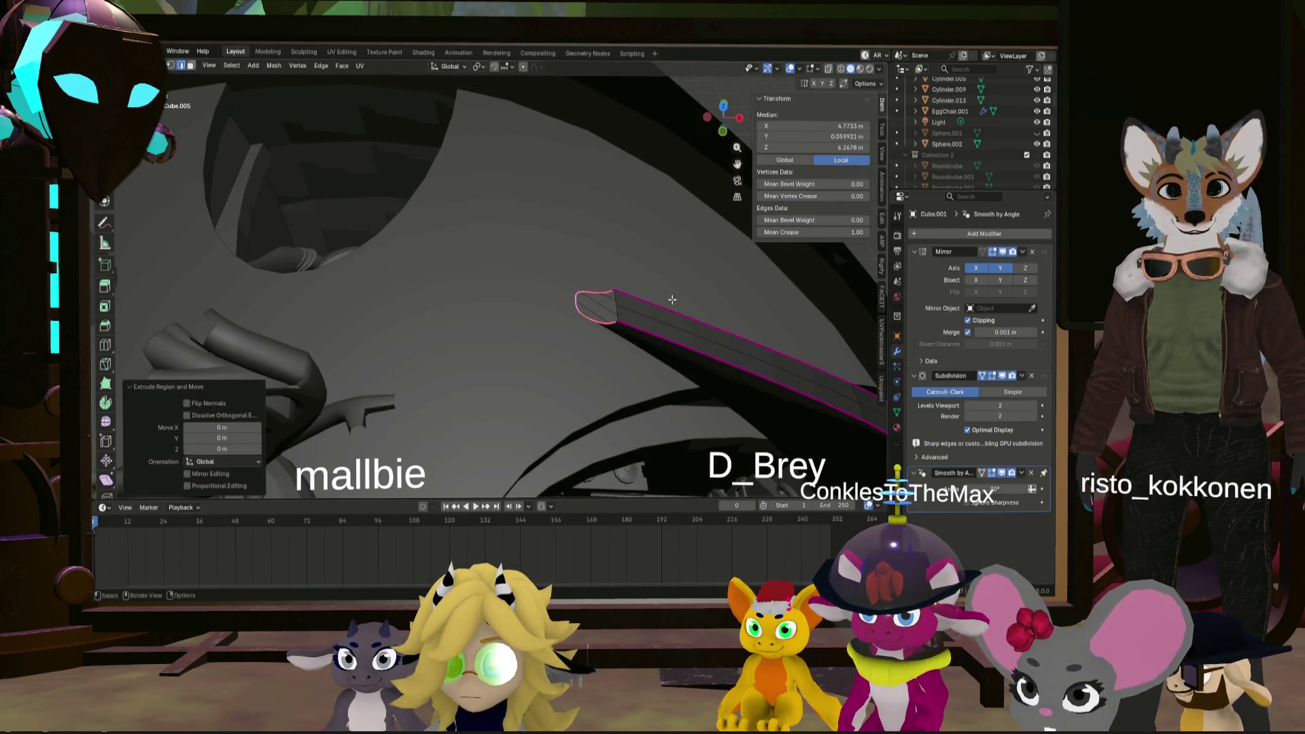
pyautogui.click(629, 294)
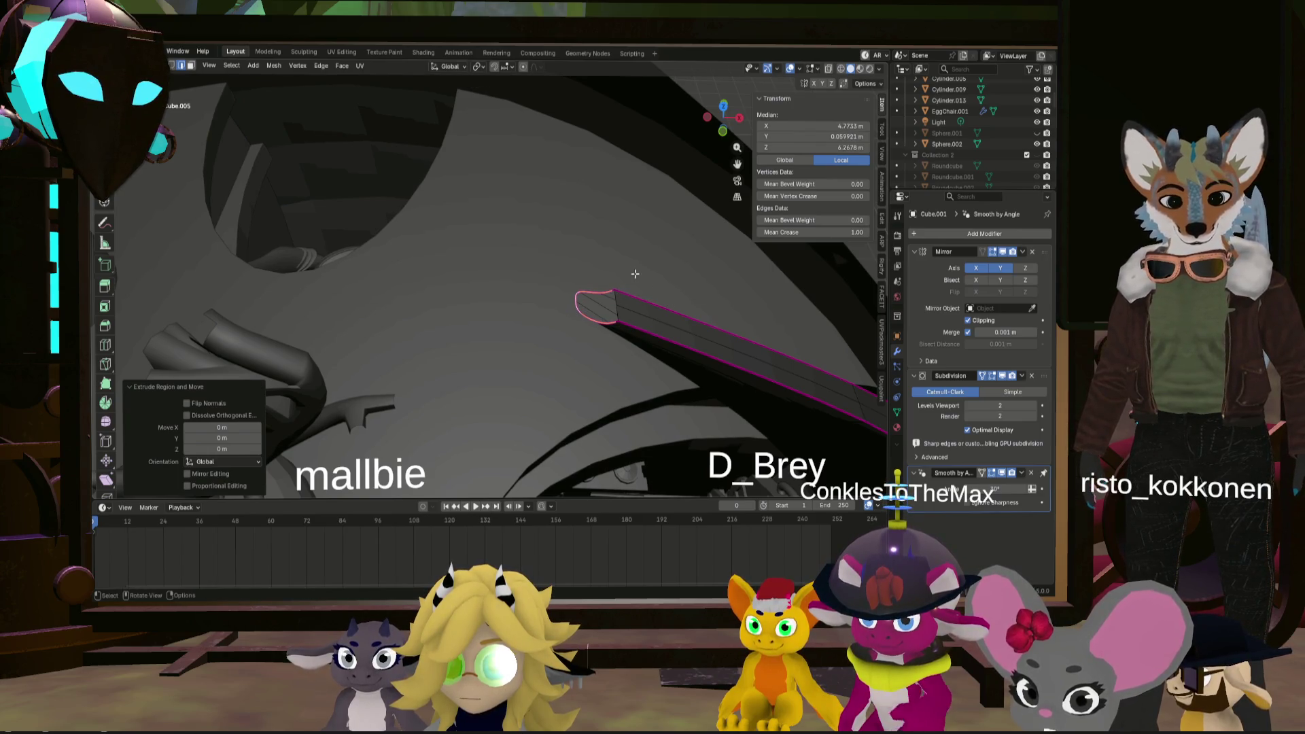
pyautogui.moveTo(635, 274); pyautogui.dragTo(612, 285, button='middle')
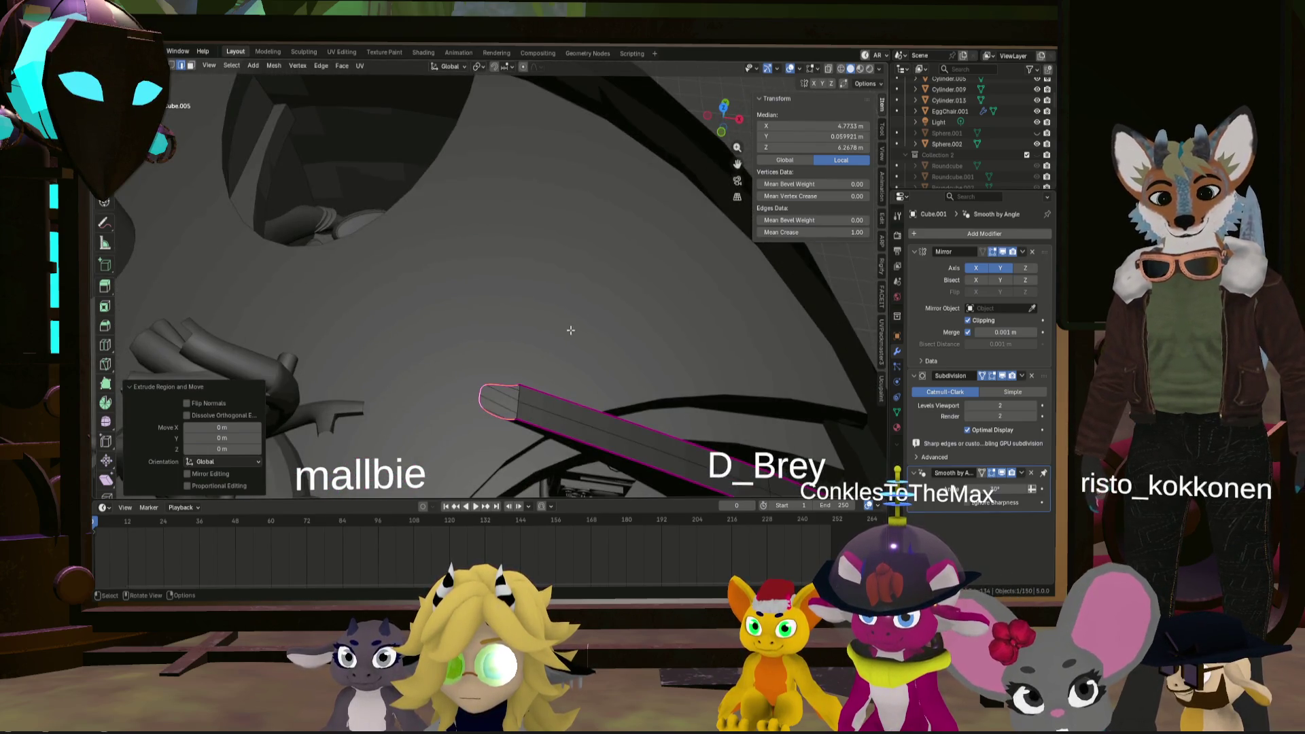
pyautogui.press('g')
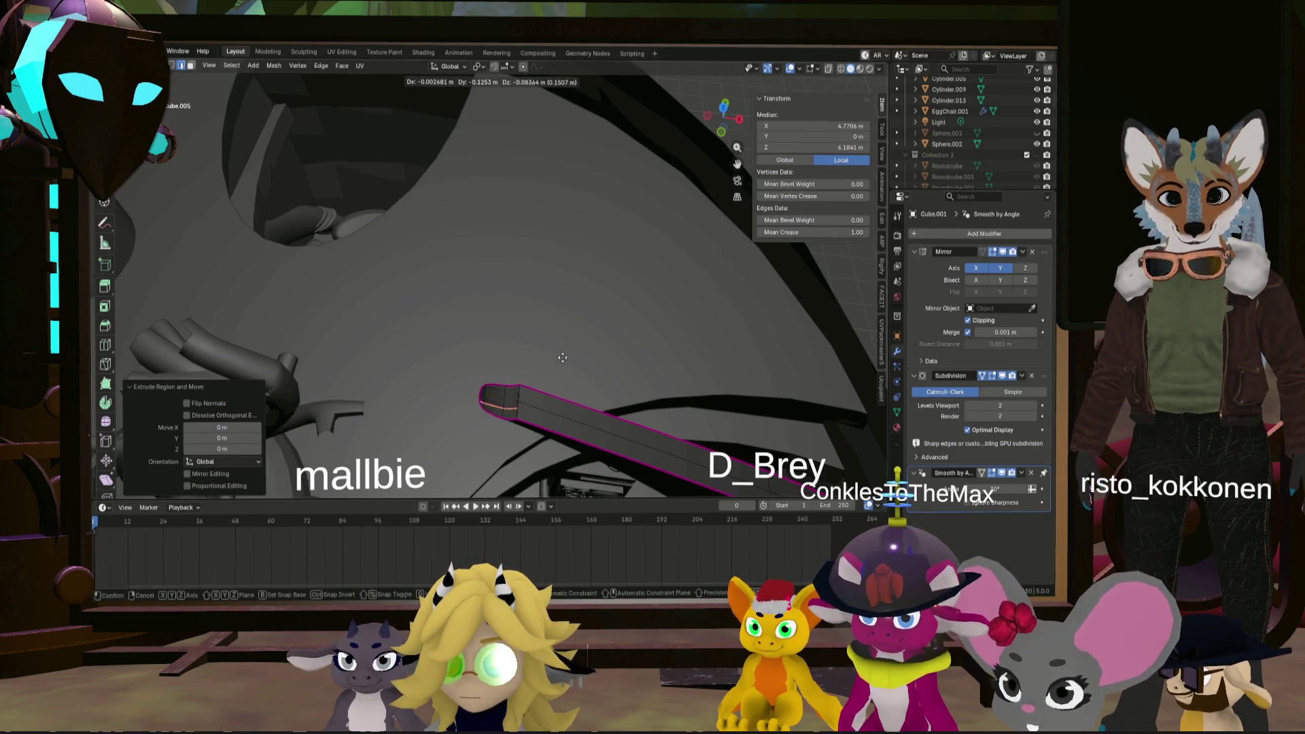
pyautogui.click(566, 348)
pyautogui.moveTo(566, 349)
pyautogui.mouseDown(button='middle')
pyautogui.moveTo(581, 274)
pyautogui.moveTo(609, 259)
pyautogui.mouseUp(button='middle')
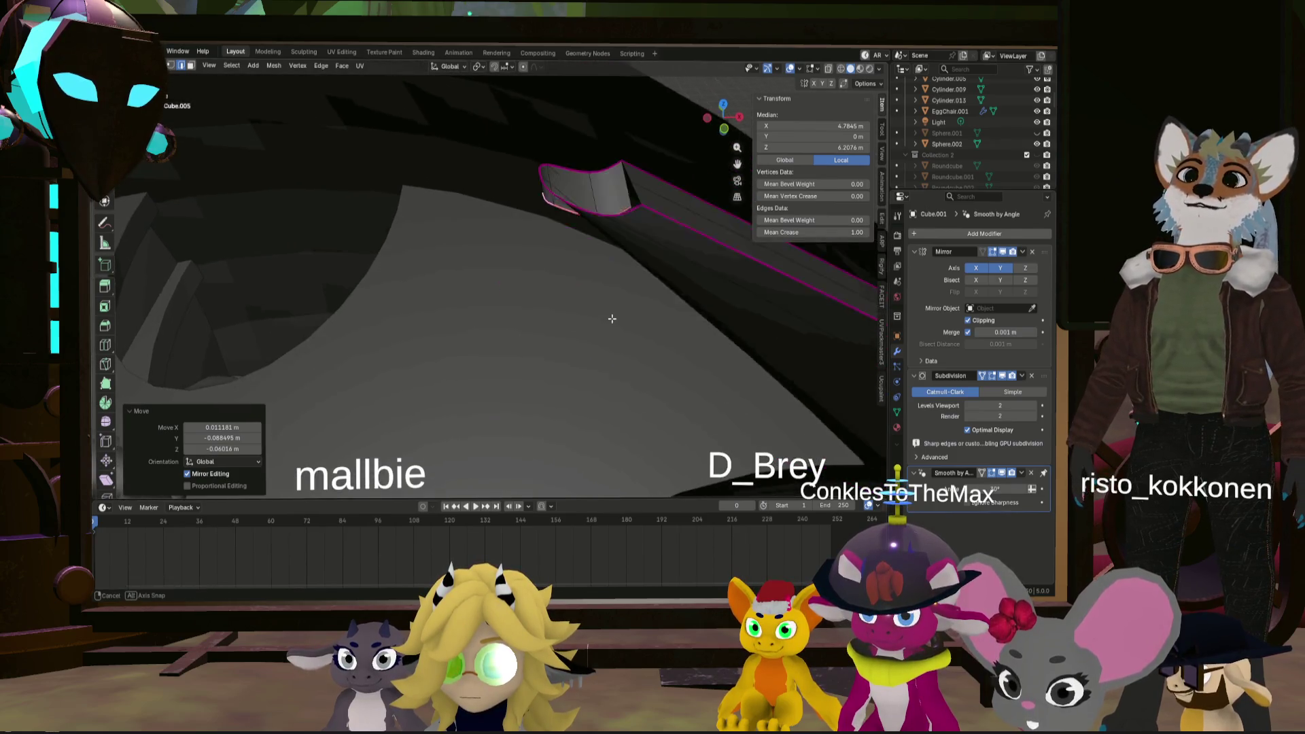
pyautogui.press('g')
pyautogui.press('z')
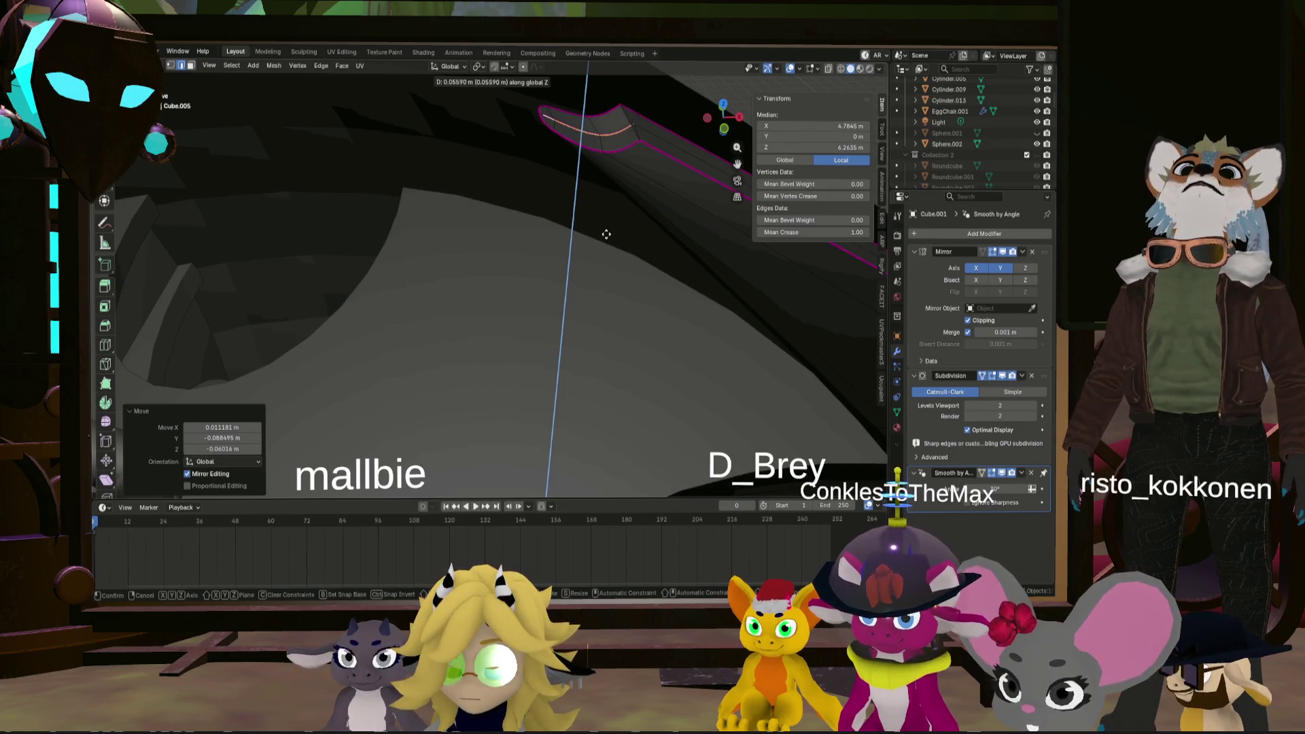
pyautogui.click(606, 234)
pyautogui.moveTo(606, 234)
pyautogui.mouseDown(button='middle')
pyautogui.moveTo(389, 202)
pyautogui.moveTo(405, 161)
pyautogui.mouseUp(button='middle')
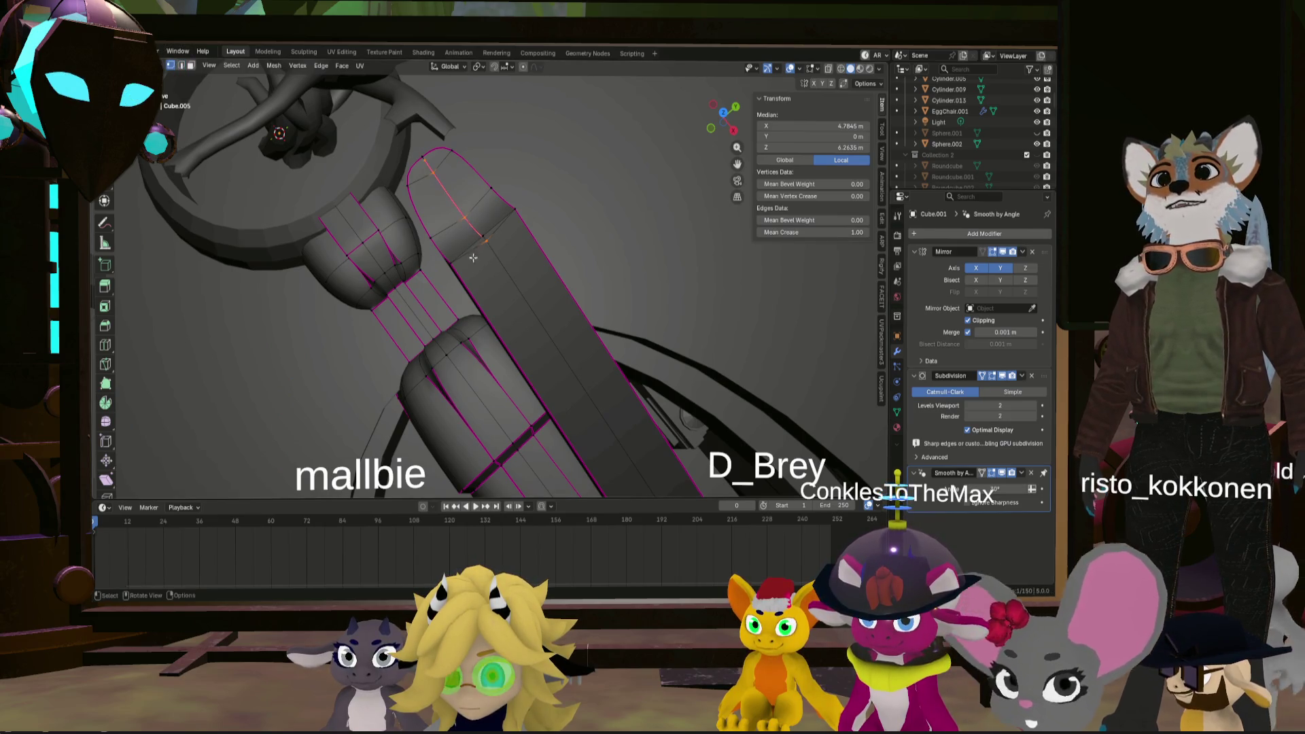
pyautogui.keyDown('alt'); pyautogui.click(484, 236); pyautogui.keyUp('alt')
# - Merge two sets of selected tip vertices at their center
pyautogui.press('m')
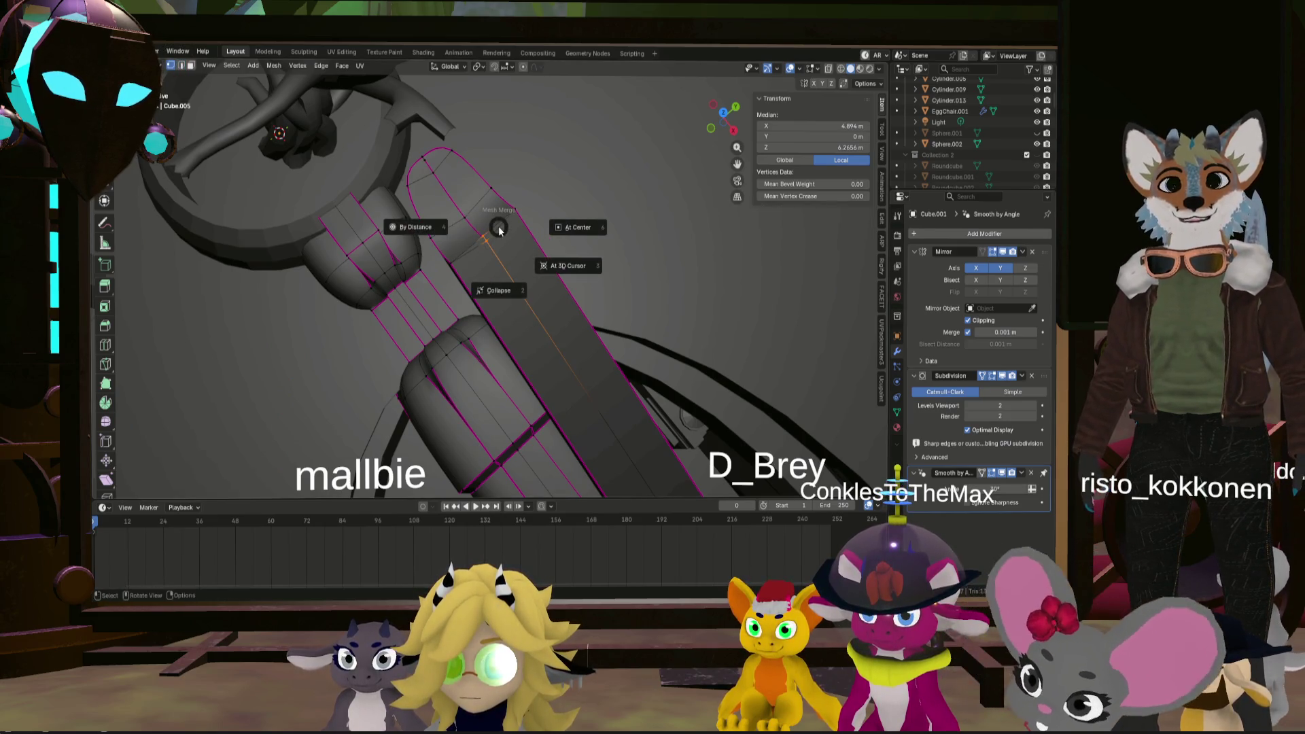
pyautogui.click(568, 228)
pyautogui.moveTo(499, 248); pyautogui.dragTo(593, 219, button='middle')
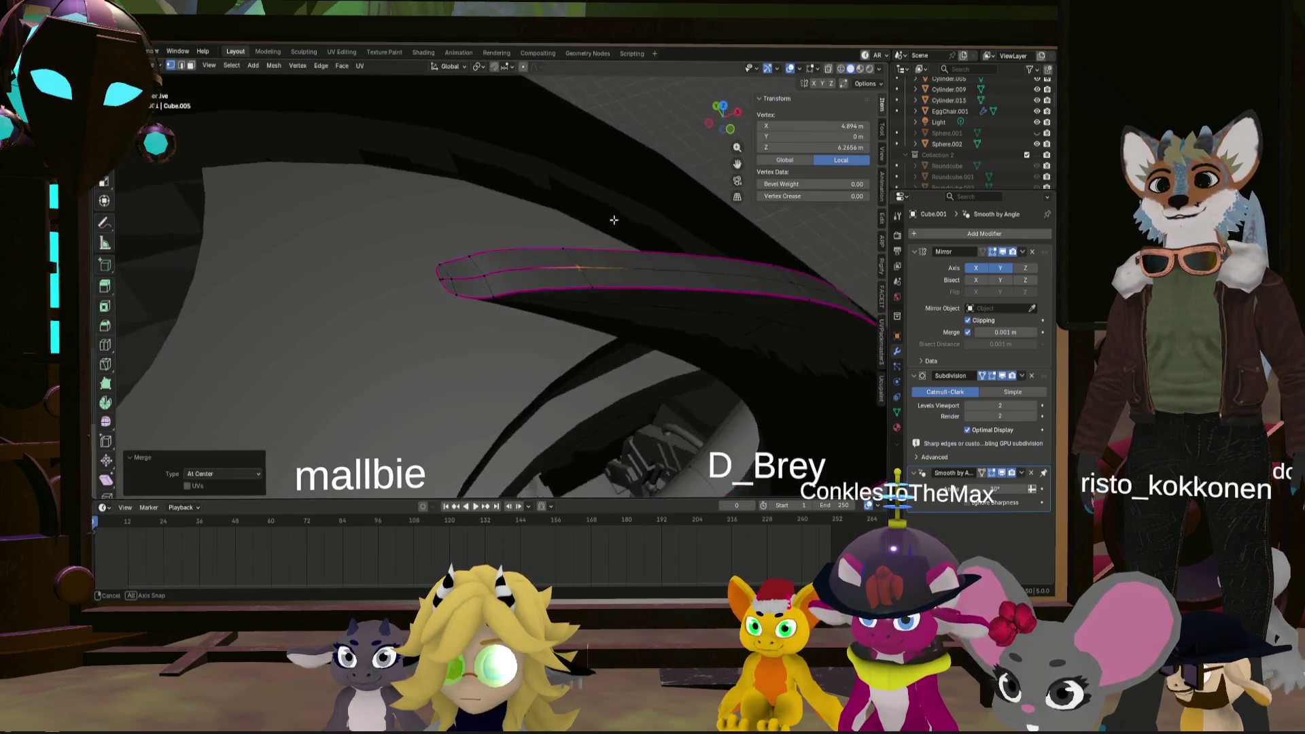
pyautogui.moveTo(592, 220)
pyautogui.mouseDown(button='middle')
pyautogui.moveTo(448, 296)
pyautogui.moveTo(520, 247)
pyautogui.moveTo(496, 213)
pyautogui.mouseUp(button='middle')
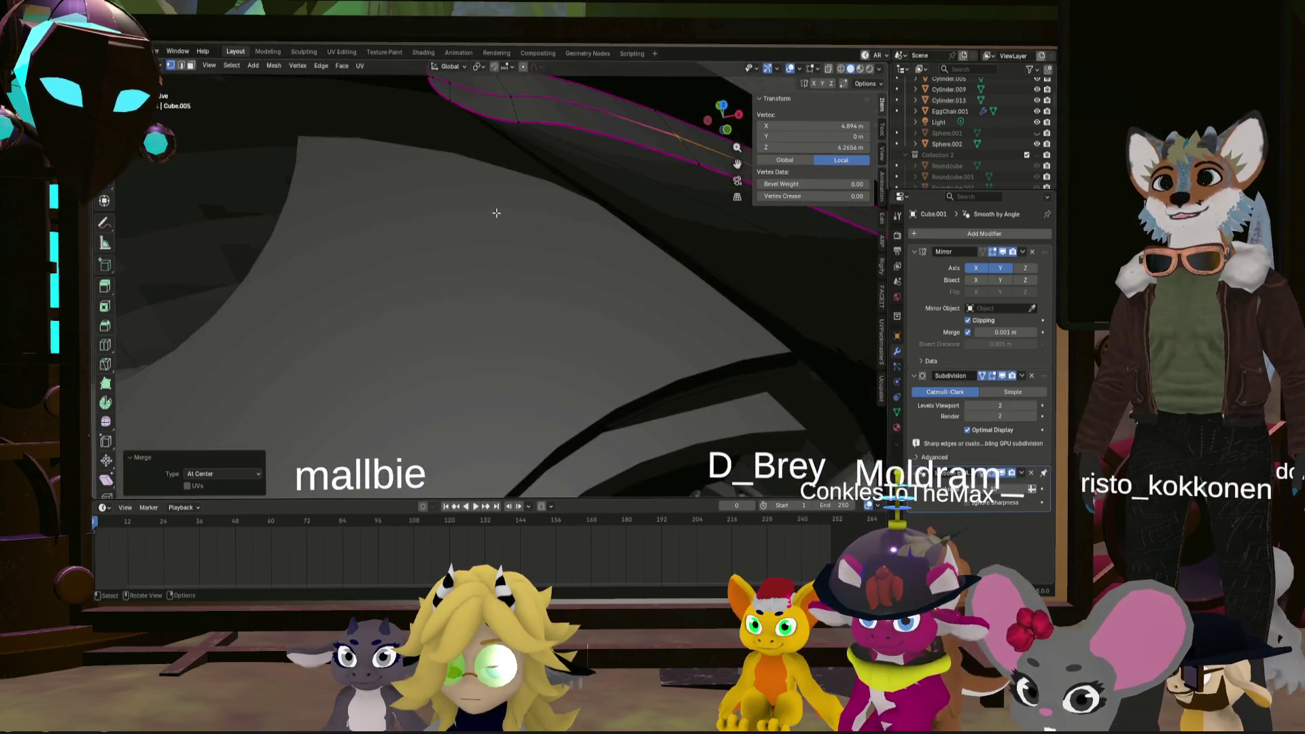
pyautogui.moveTo(475, 131); pyautogui.dragTo(475, 170, button='middle')
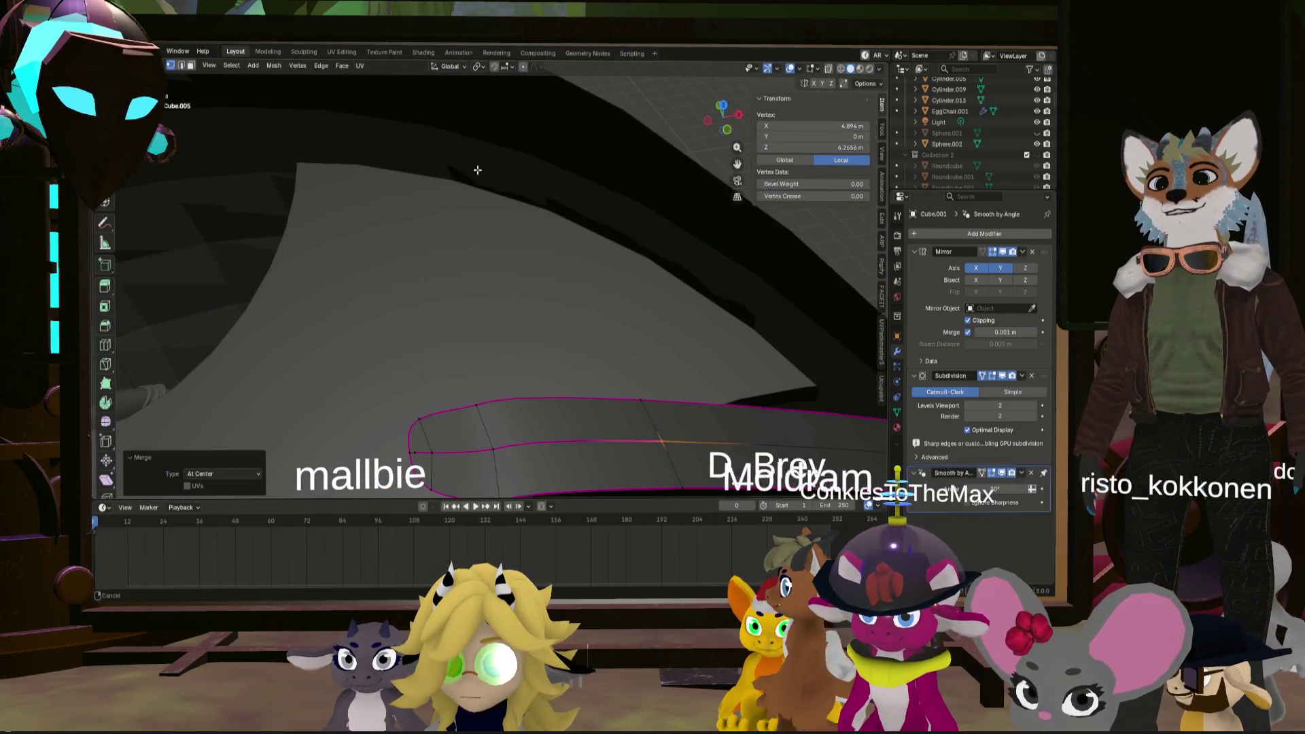
pyautogui.keyDown('shift'); pyautogui.click(415, 442); pyautogui.keyUp('shift')
pyautogui.press('m')
pyautogui.click(503, 445)
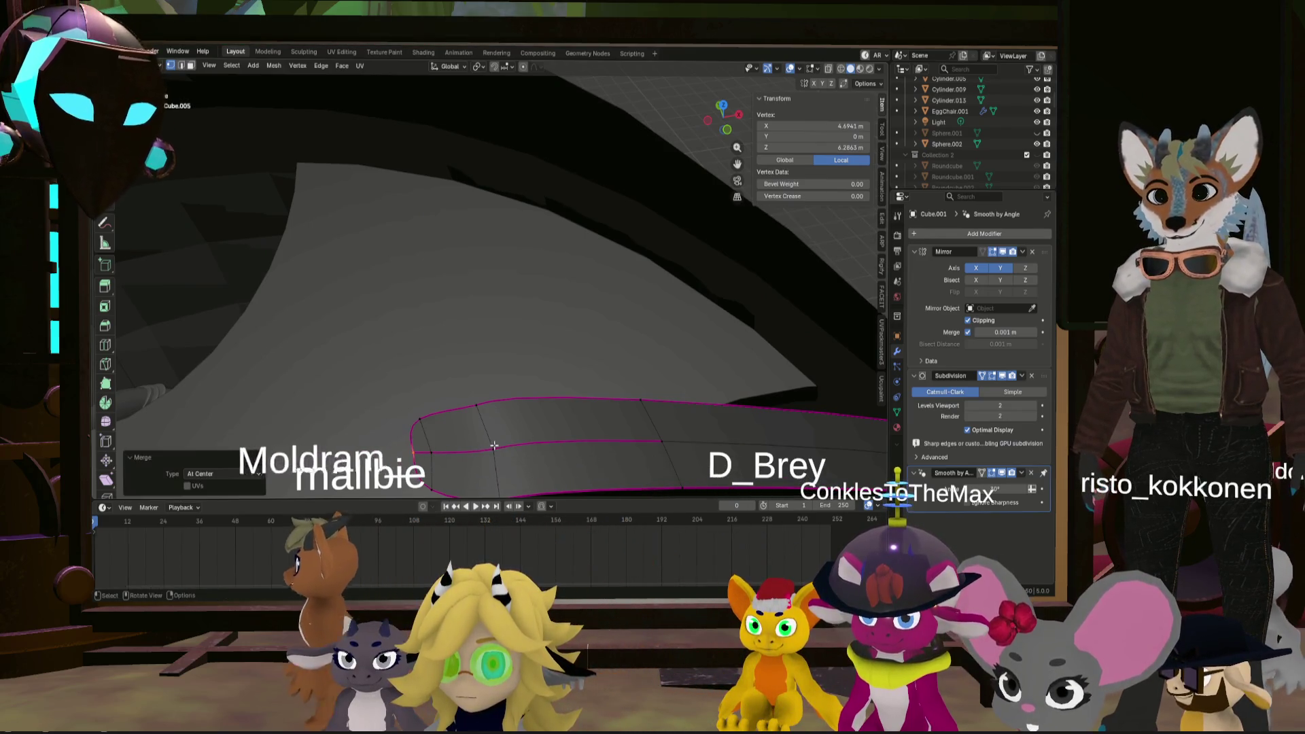
# - Select the tip vertex and its face region, then snap to a straight side view
pyautogui.moveTo(503, 445)
pyautogui.mouseDown(button='middle')
pyautogui.moveTo(482, 366)
pyautogui.moveTo(521, 390)
pyautogui.mouseUp(button='middle')
pyautogui.keyDown('alt'); pyautogui.click(522, 391); pyautogui.keyUp('alt')
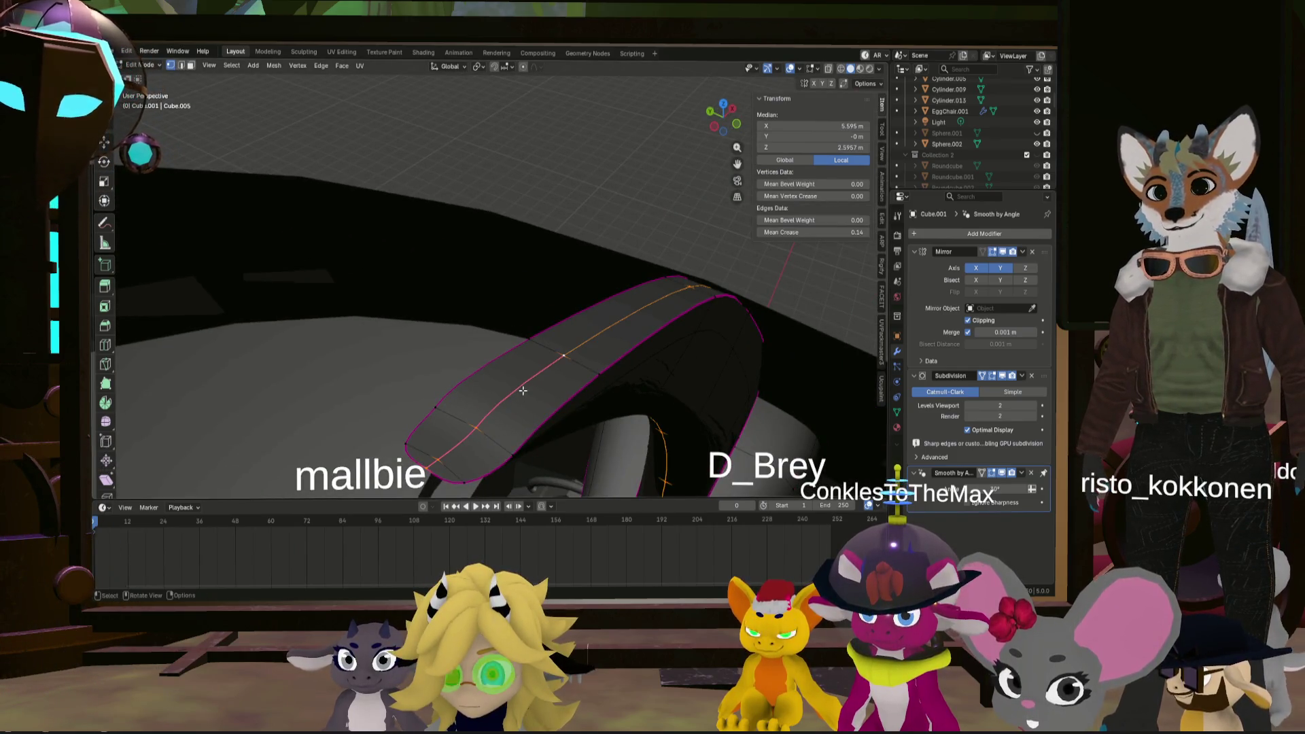
pyautogui.moveTo(393, 294)
pyautogui.mouseDown(button='middle')
pyautogui.moveTo(507, 411)
pyautogui.moveTo(463, 378)
pyautogui.mouseUp(button='middle')
pyautogui.click(470, 408)
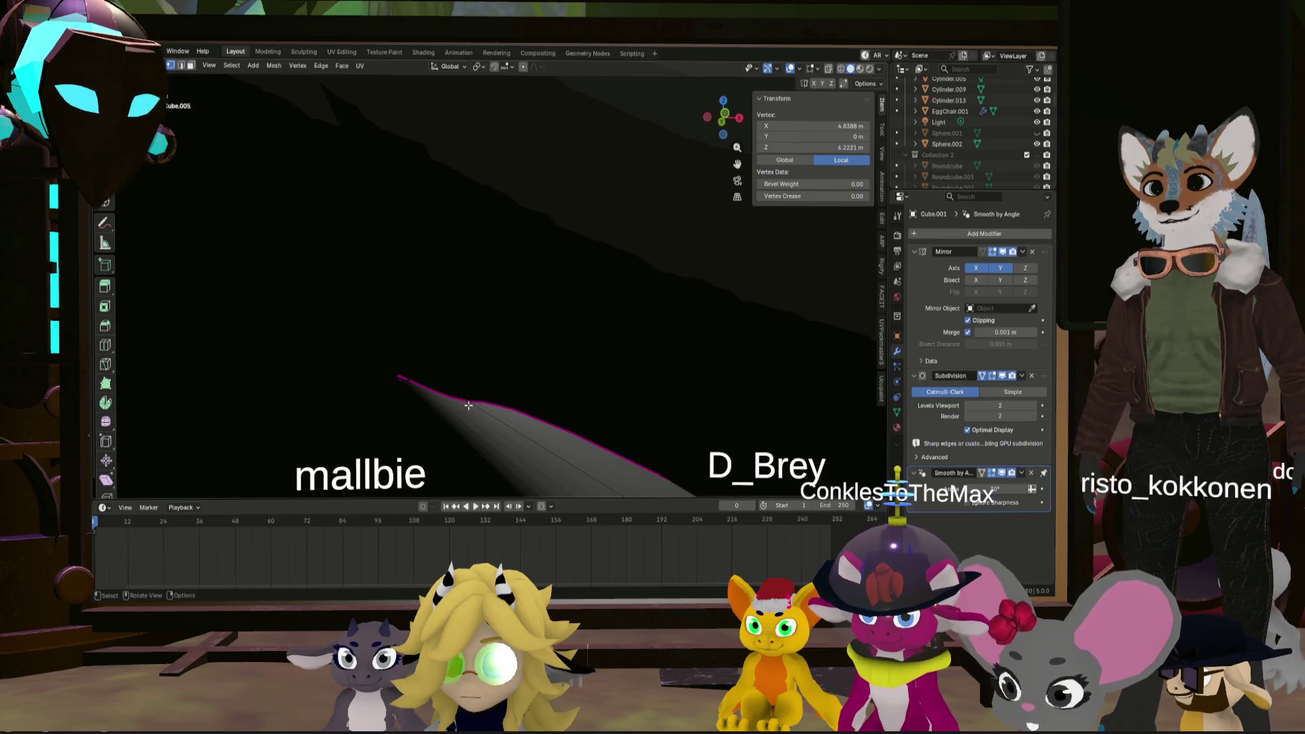
pyautogui.moveTo(431, 406); pyautogui.dragTo(408, 391, button='middle')
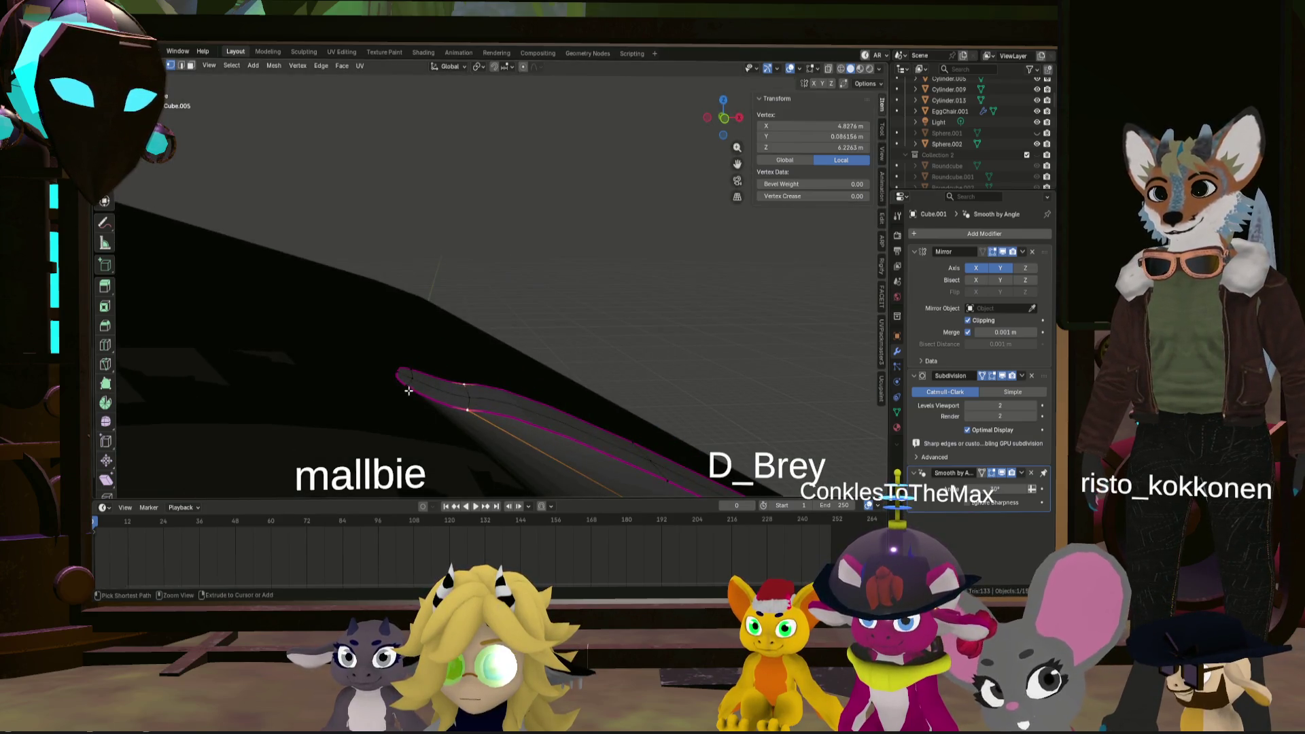
pyautogui.keyDown('ctrl'); pyautogui.click(416, 378); pyautogui.keyUp('ctrl')
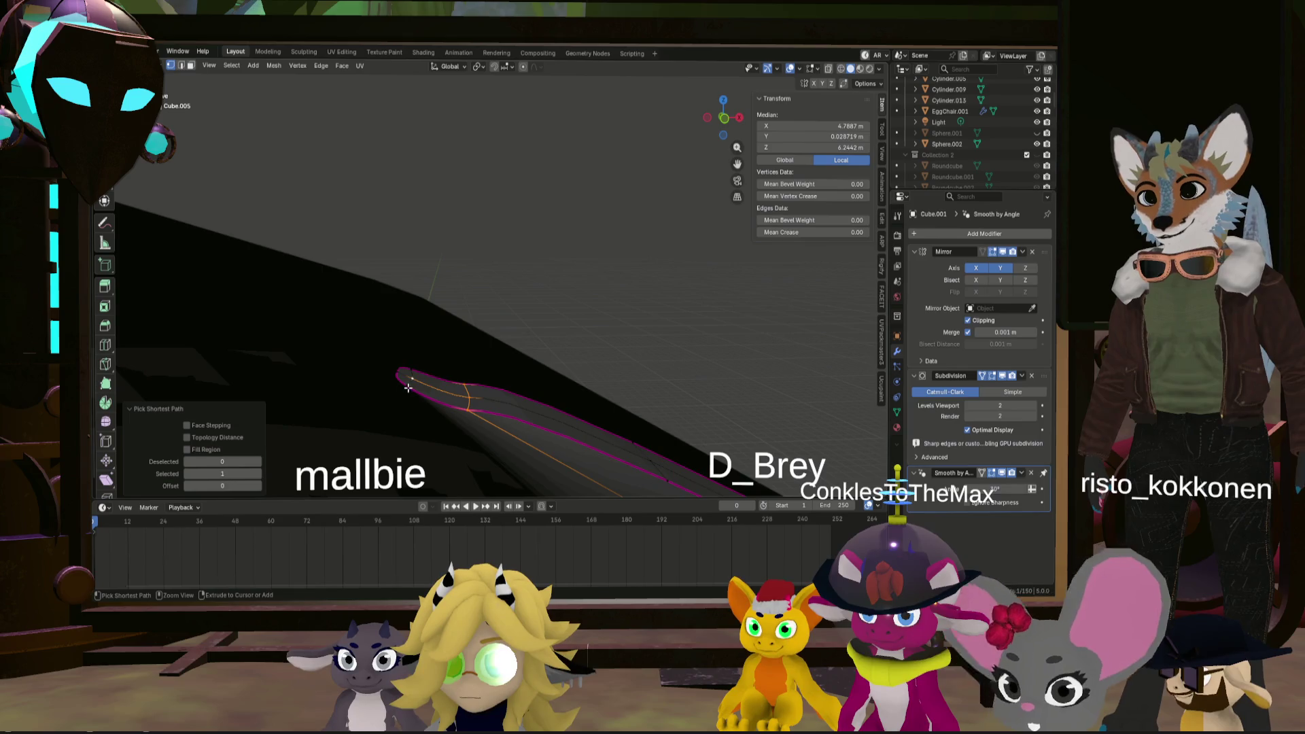
pyautogui.keyDown('ctrl'); pyautogui.click(414, 370); pyautogui.keyUp('ctrl')
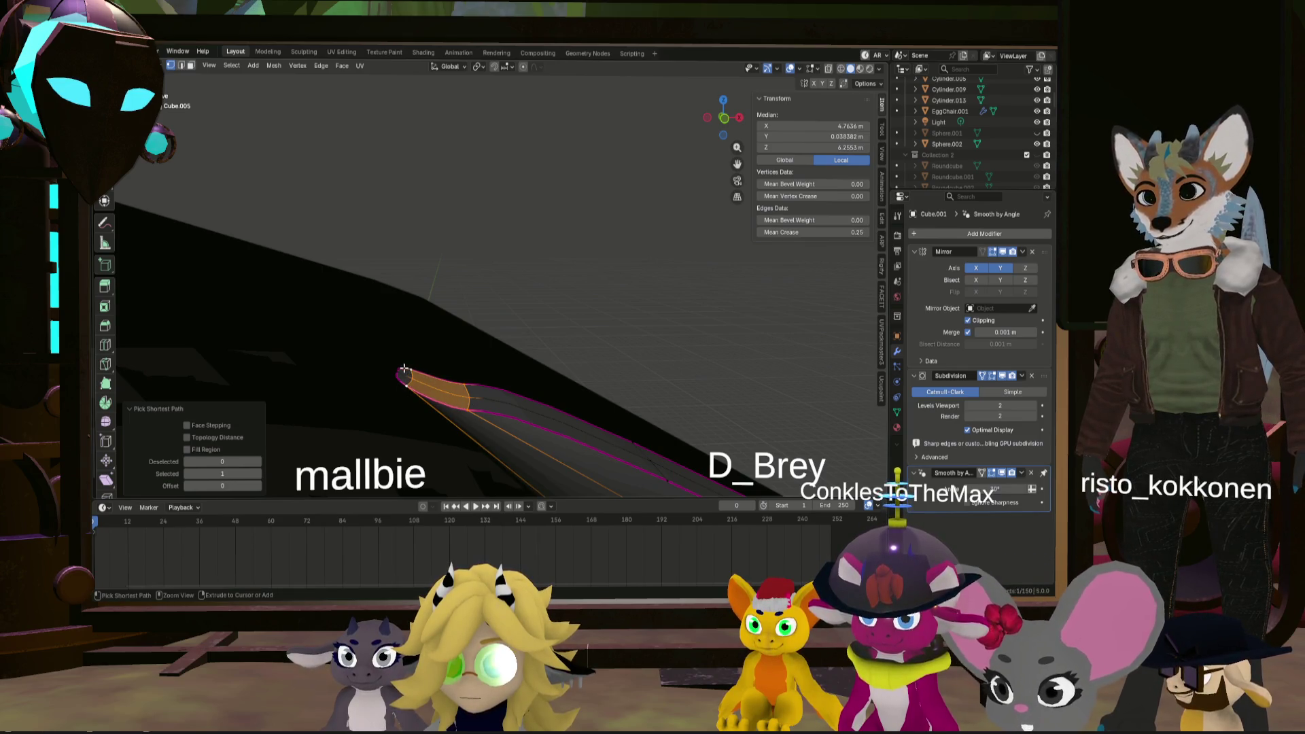
pyautogui.moveTo(455, 385); pyautogui.dragTo(455, 358, button='middle')
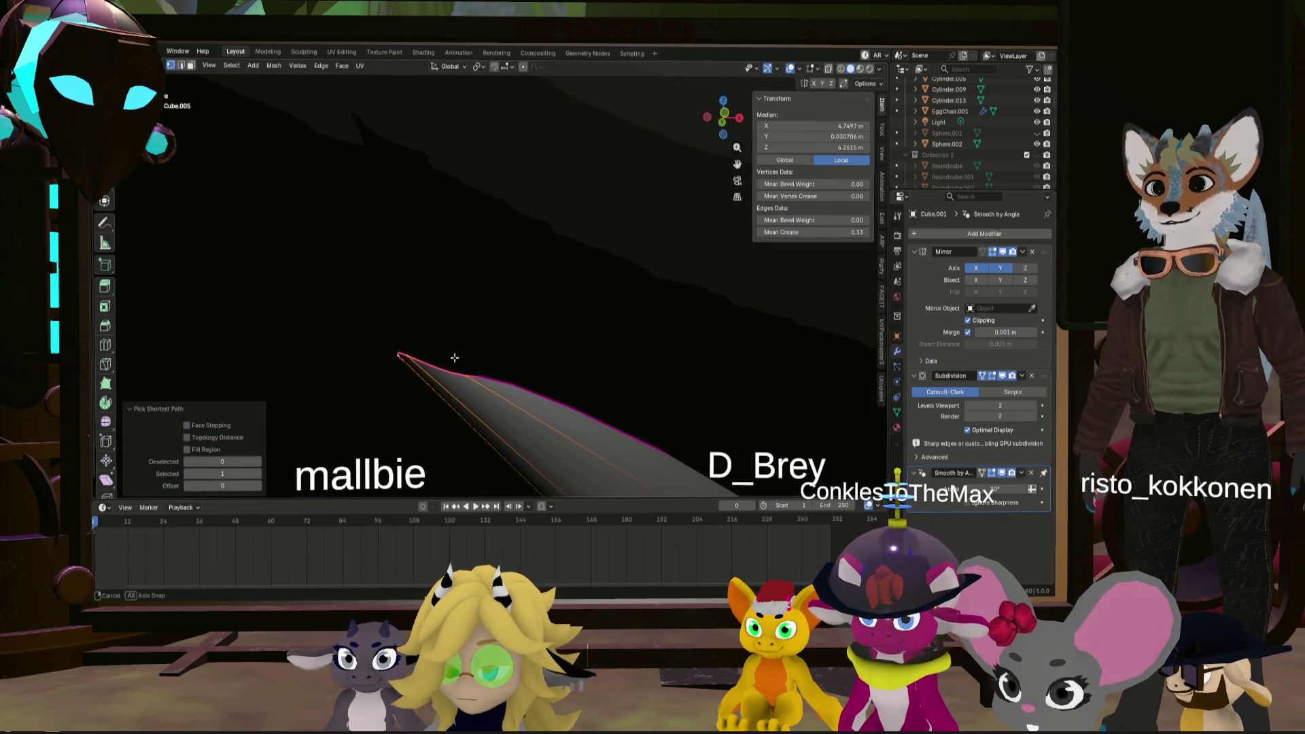
pyautogui.click(725, 112)
pyautogui.moveTo(453, 272)
pyautogui.keyDown('shift'); pyautogui.mouseDown(button='middle')
pyautogui.moveTo(628, 286)
pyautogui.moveTo(597, 321)
pyautogui.moveTo(657, 347)
pyautogui.mouseUp(button='middle'); pyautogui.keyUp('shift')
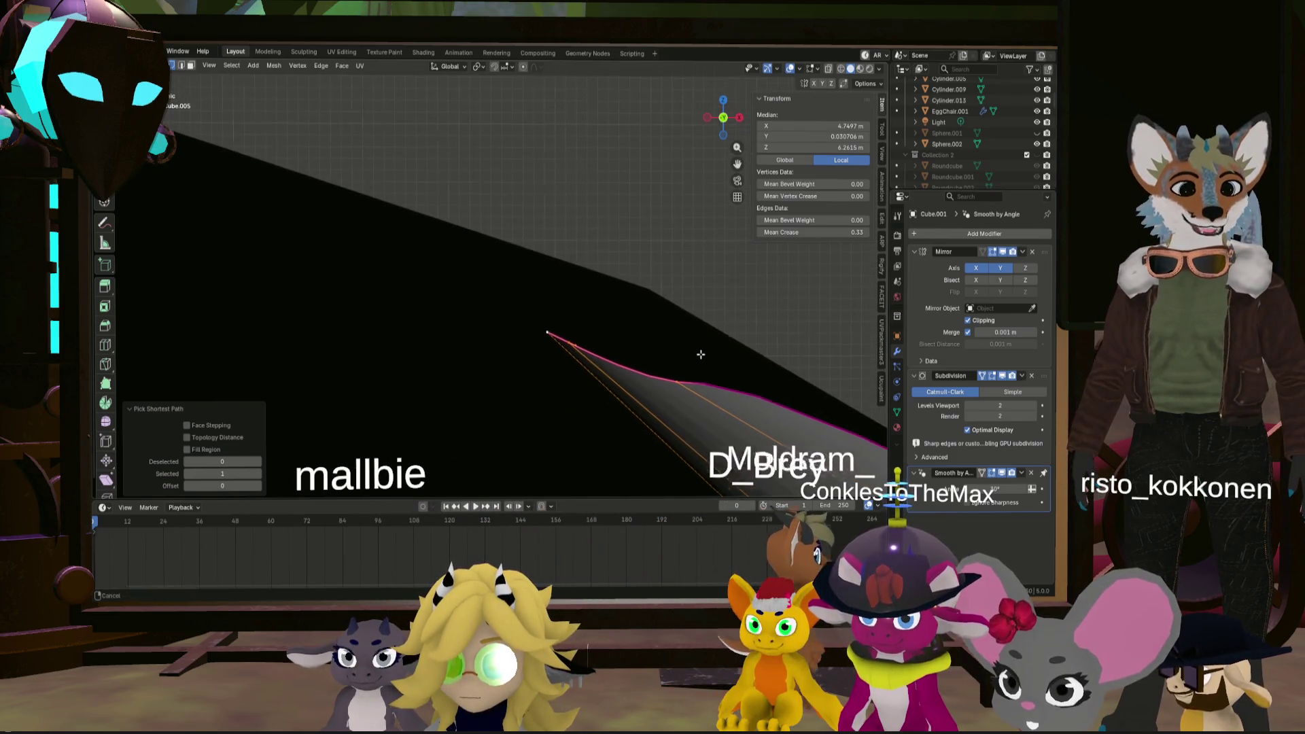
# - Reposition the tip and nearby box-selected vertices to reshape it
pyautogui.press('g')
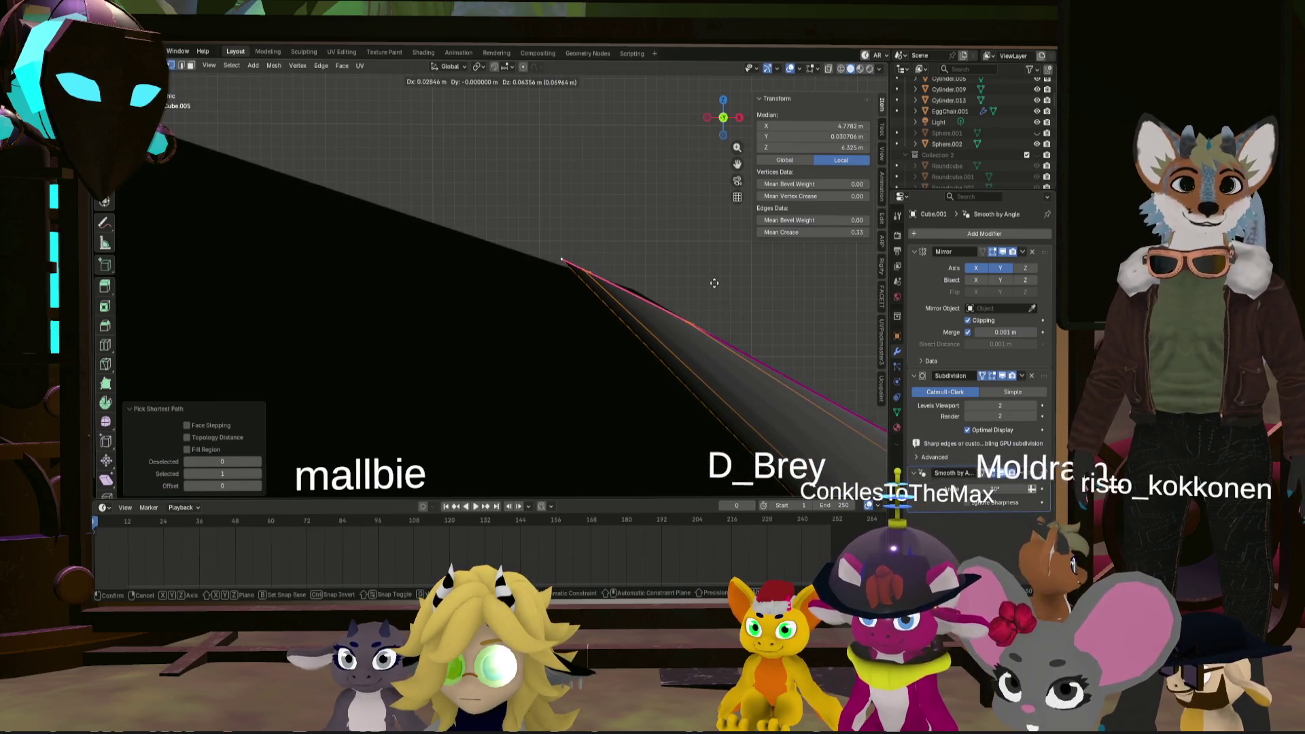
pyautogui.click(785, 317)
pyautogui.press('g')
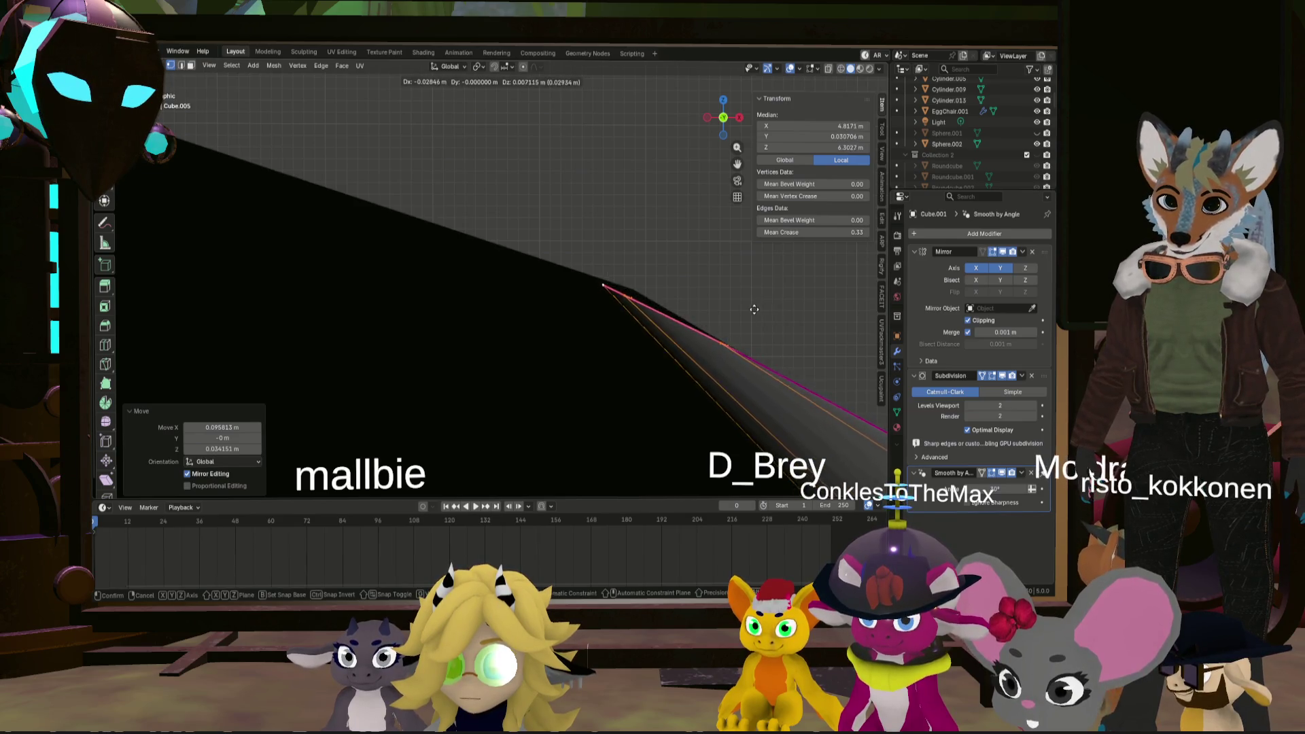
pyautogui.click(633, 245)
pyautogui.moveTo(442, 252); pyautogui.dragTo(539, 178)
pyautogui.press('g')
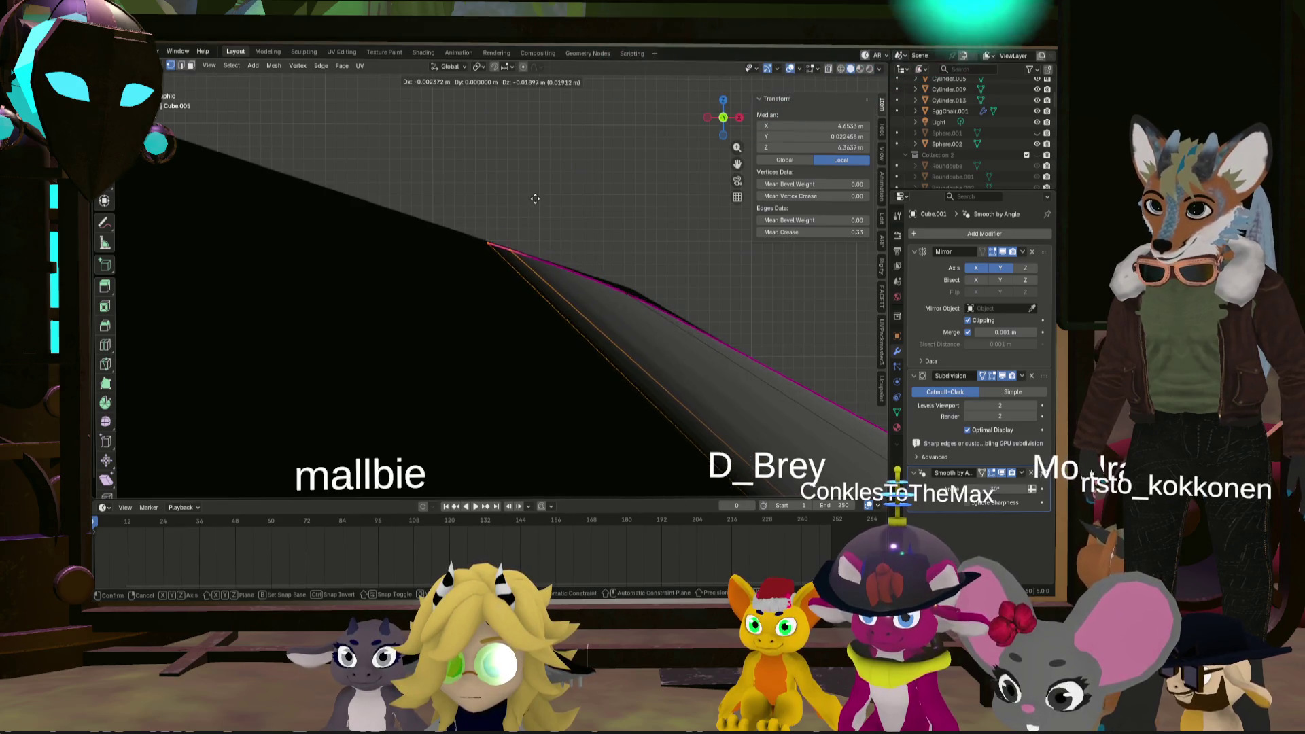
pyautogui.click(544, 210)
pyautogui.click(636, 296)
pyautogui.press('g')
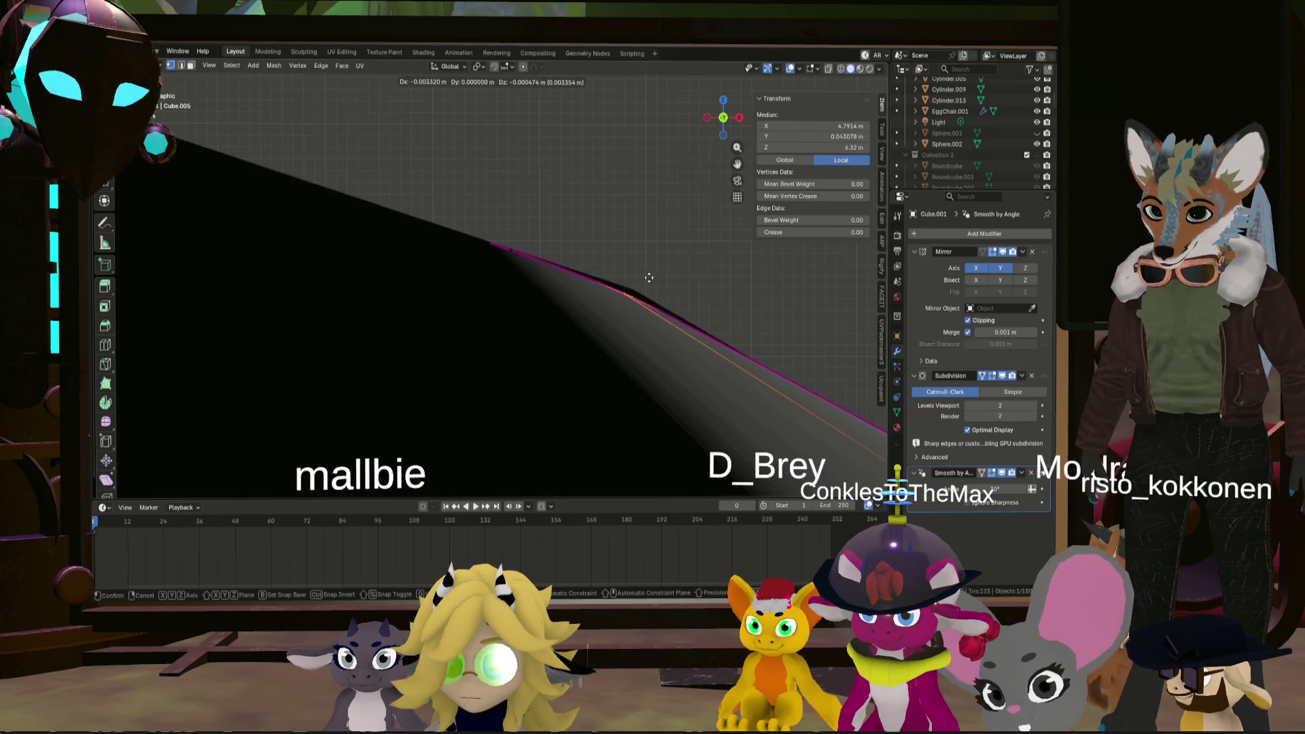
pyautogui.click(647, 280)
# - Nudge two more vertices along the curved edge, deselect all and view the dome
pyautogui.moveTo(647, 280)
pyautogui.mouseDown(button='middle')
pyautogui.moveTo(586, 325)
pyautogui.moveTo(574, 373)
pyautogui.mouseUp(button='middle')
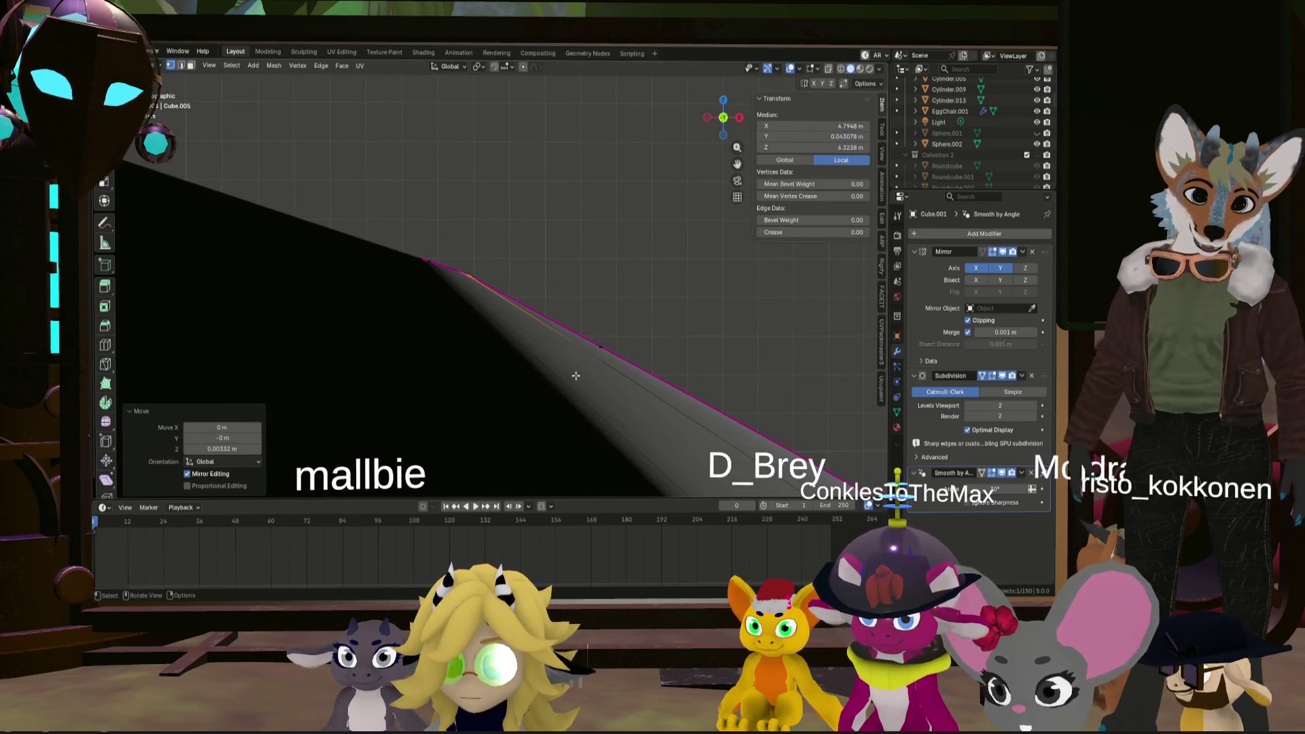
pyautogui.click(599, 350)
pyautogui.press('g')
pyautogui.click(627, 336)
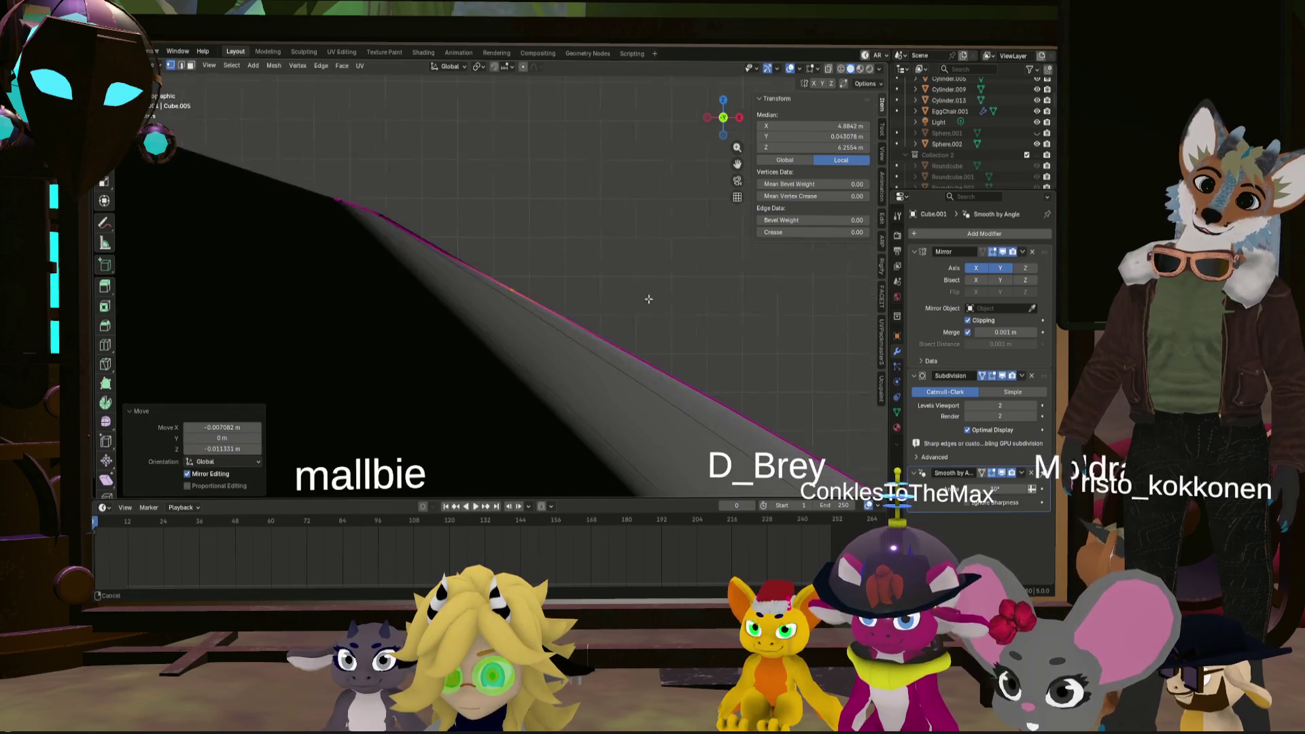
pyautogui.moveTo(628, 338); pyautogui.dragTo(687, 359, button='middle')
pyautogui.click(658, 352)
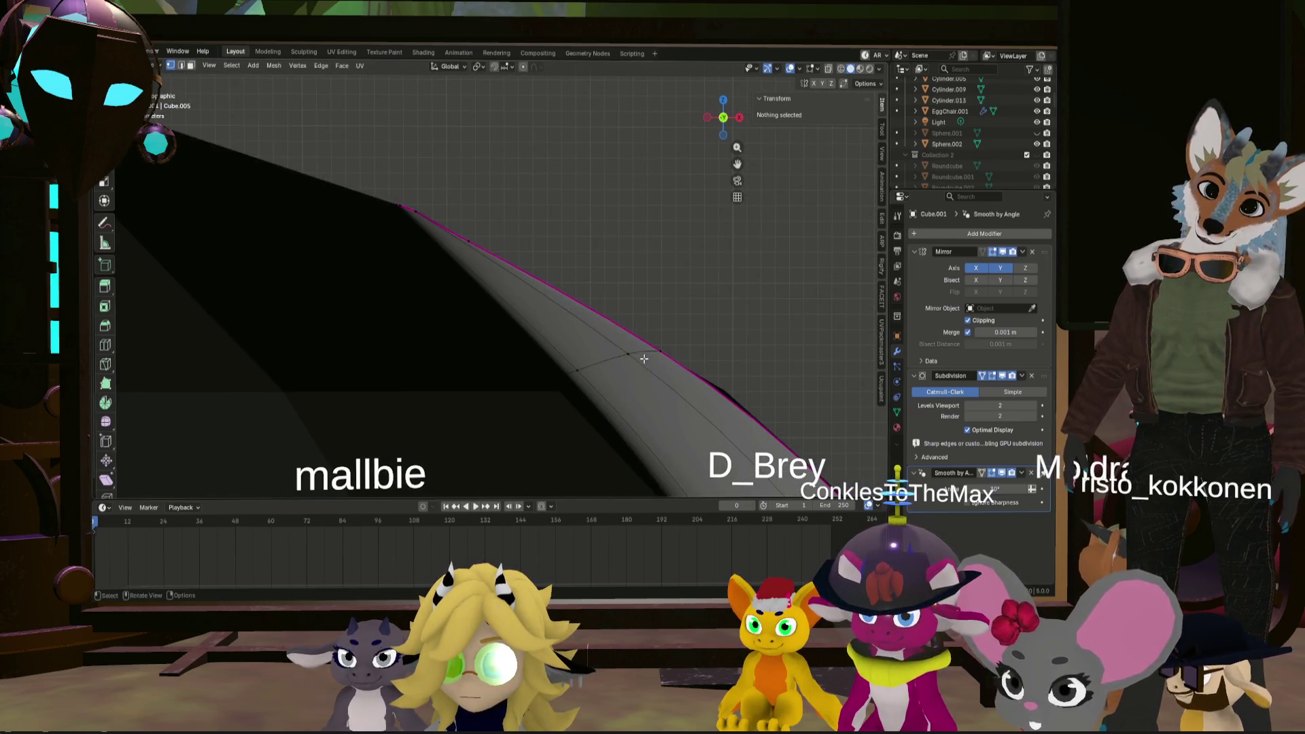
pyautogui.press('g')
pyautogui.click(705, 345)
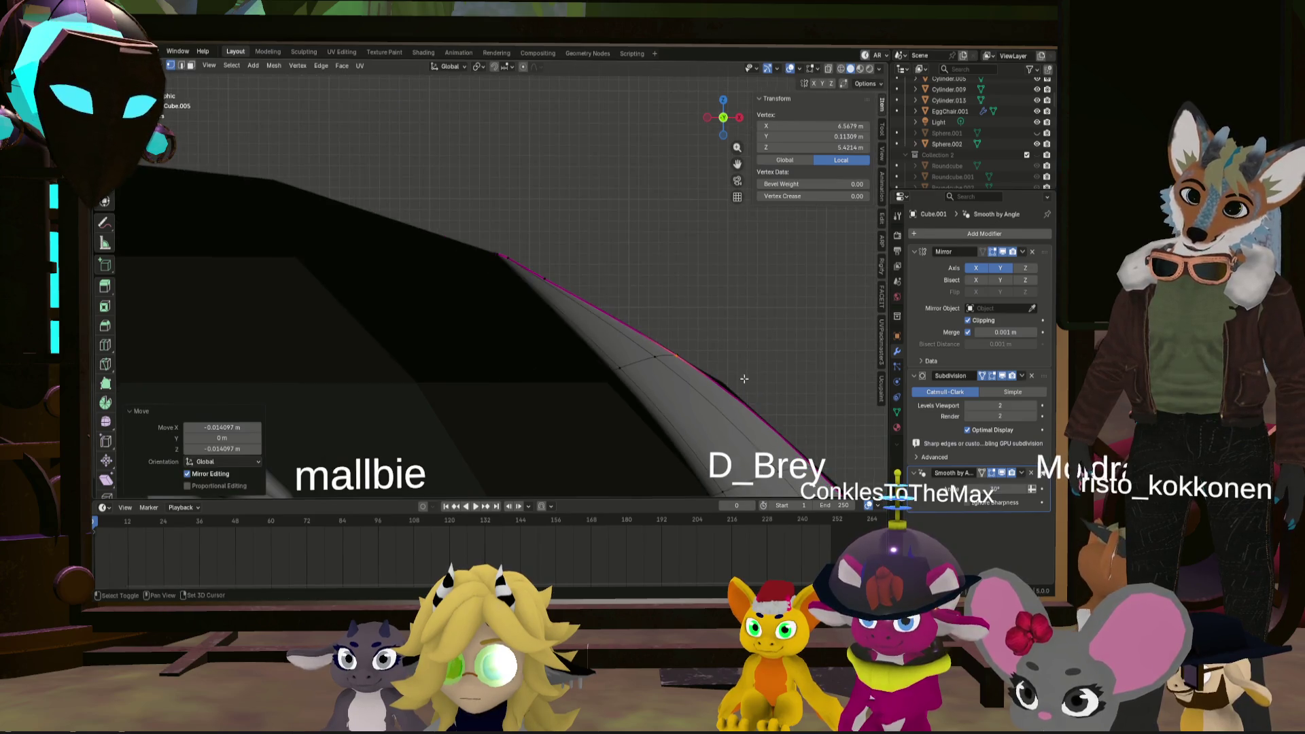
pyautogui.hotkey('alt', 'a')
pyautogui.moveTo(705, 345)
pyautogui.mouseDown(button='middle')
pyautogui.moveTo(550, 335)
pyautogui.moveTo(734, 282)
pyautogui.moveTo(783, 320)
pyautogui.mouseUp(button='middle')
pyautogui.scroll(-2, 735, 281)
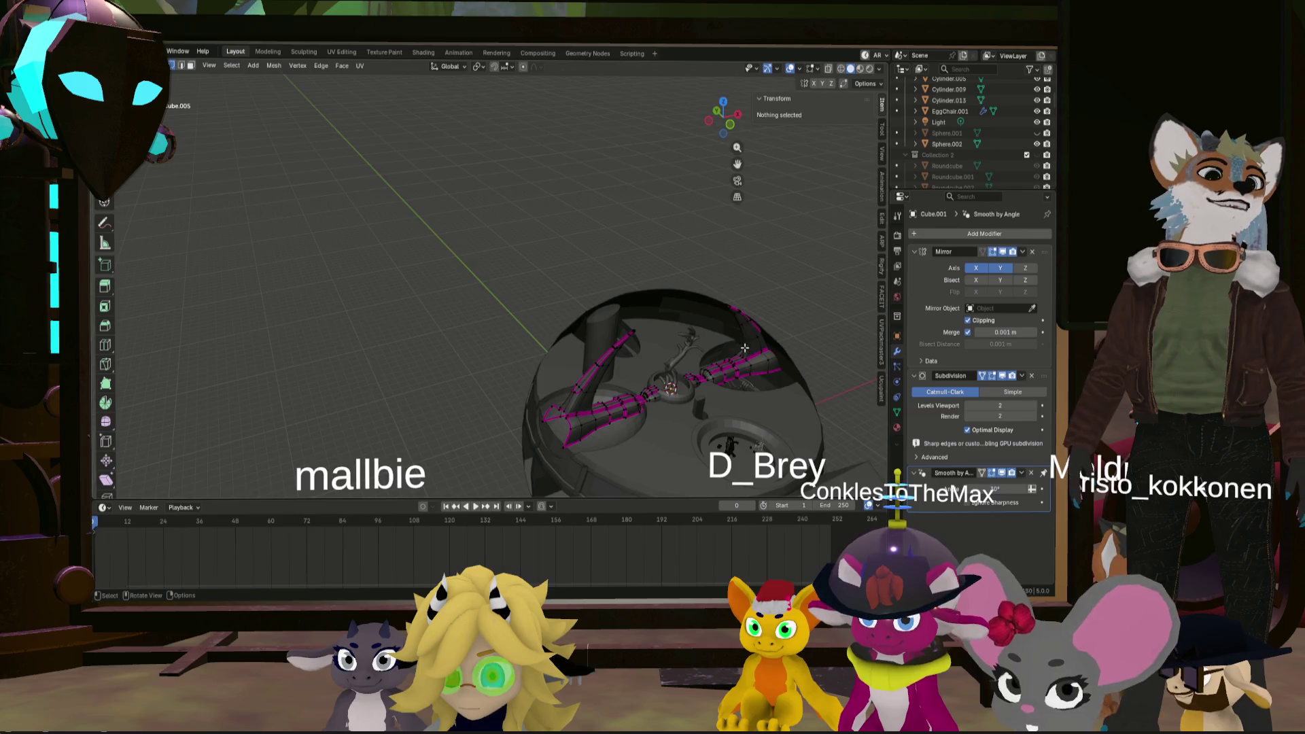
# - Inspect the four arms from low and front views, then switch to Object Mode
pyautogui.scroll(5, 744, 348)
pyautogui.moveTo(744, 348); pyautogui.dragTo(703, 342, button='middle')
pyautogui.scroll(-5, 717, 342)
pyautogui.scroll(2, 702, 342)
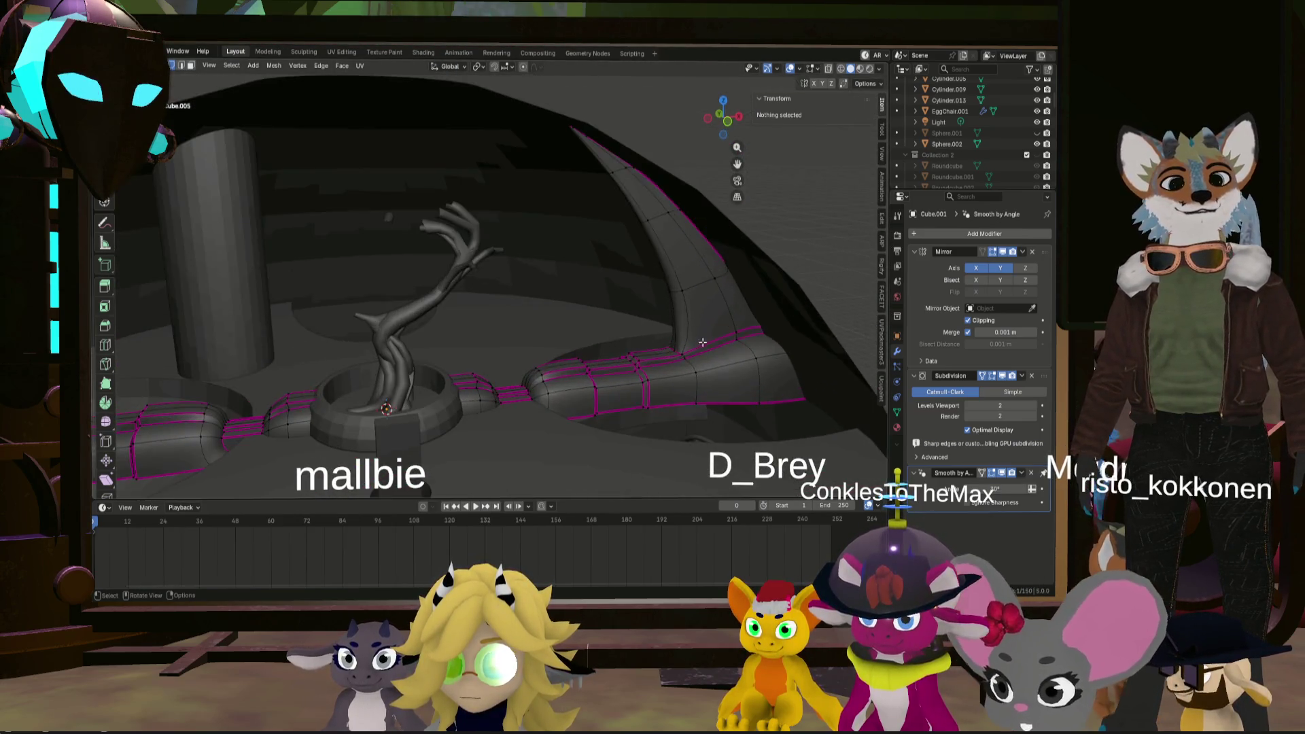
pyautogui.scroll(3, 702, 342)
pyautogui.moveTo(708, 344)
pyautogui.mouseDown(button='middle')
pyautogui.moveTo(695, 315)
pyautogui.moveTo(641, 308)
pyautogui.mouseUp(button='middle')
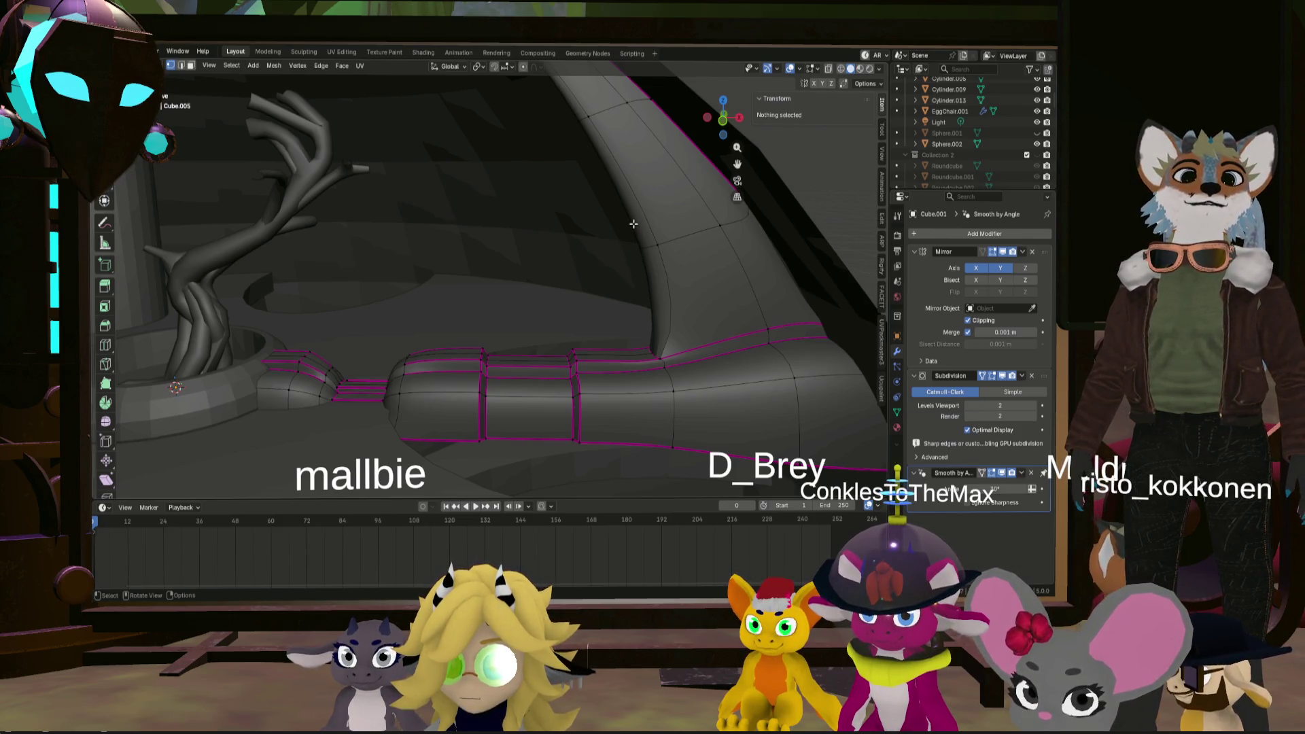
pyautogui.scroll(-3, 633, 223)
pyautogui.moveTo(633, 224)
pyautogui.mouseDown(button='middle')
pyautogui.moveTo(544, 305)
pyautogui.moveTo(578, 310)
pyautogui.mouseUp(button='middle')
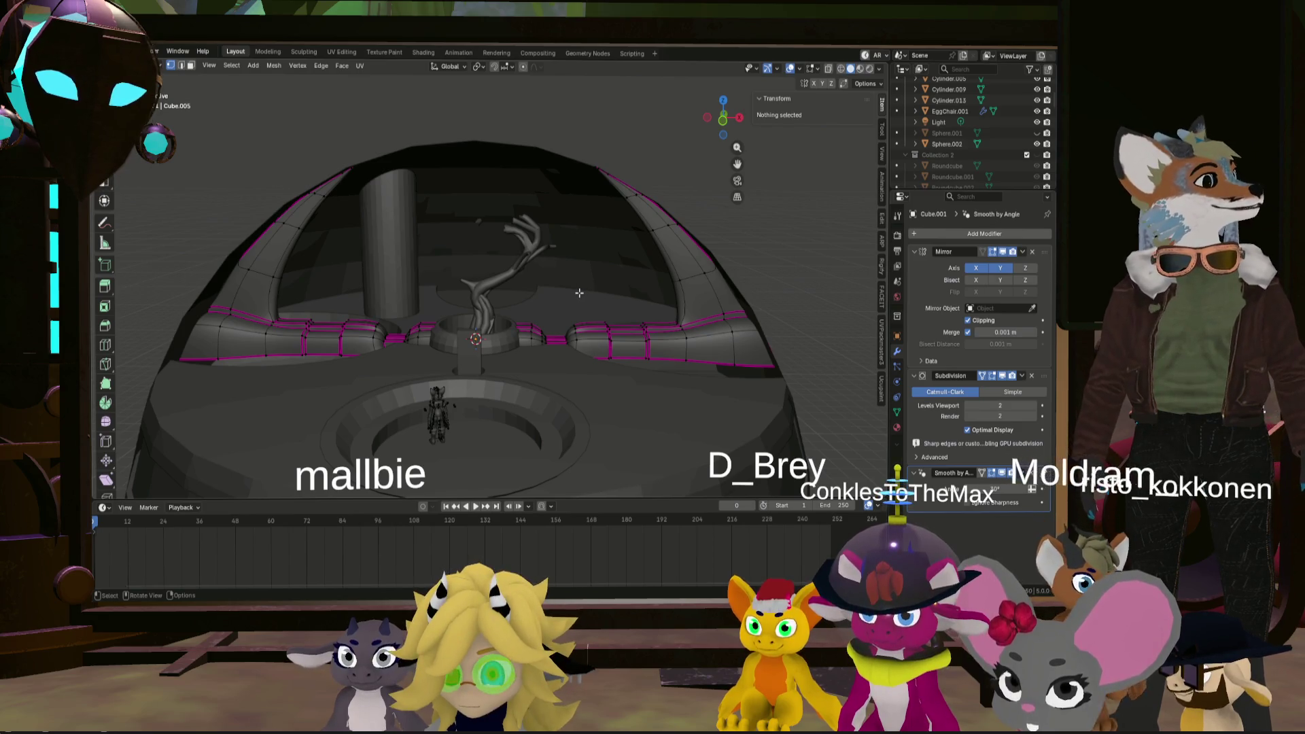
pyautogui.moveTo(579, 294); pyautogui.dragTo(664, 261, button='middle')
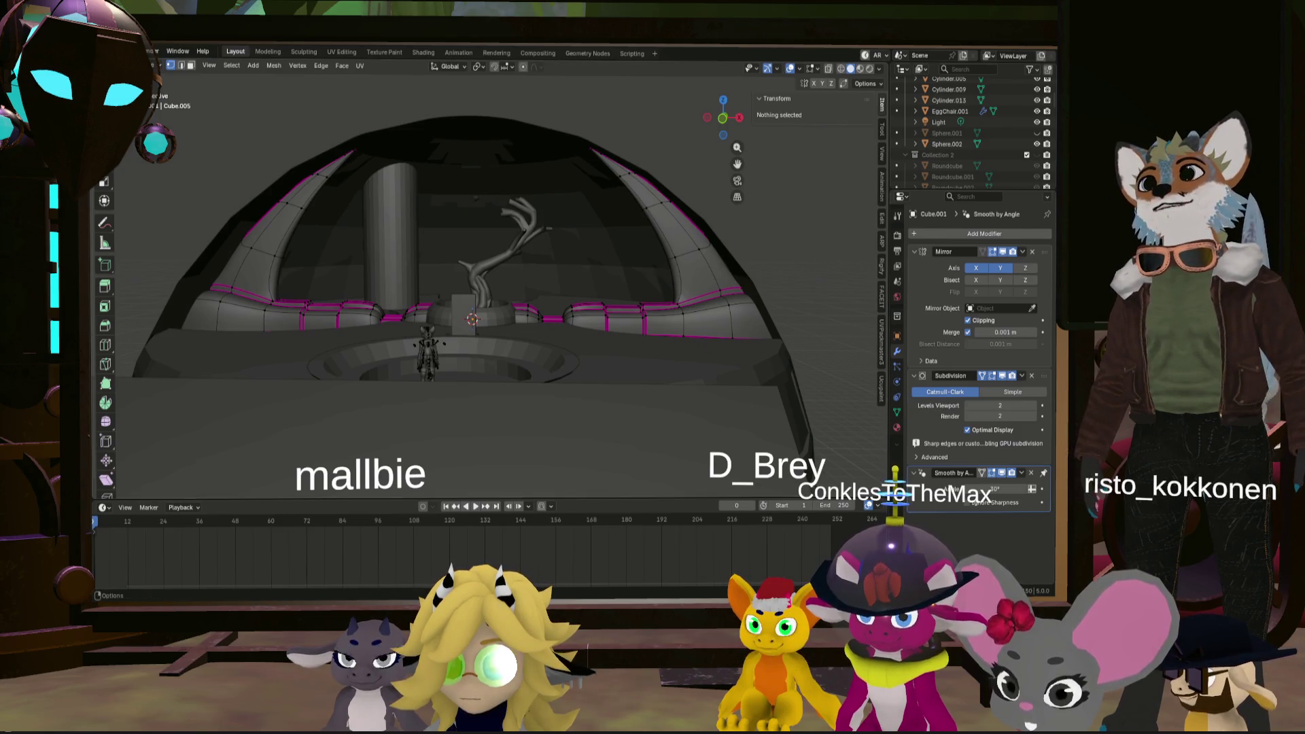
pyautogui.press('Tab')
pyautogui.scroll(3, 654, 129)
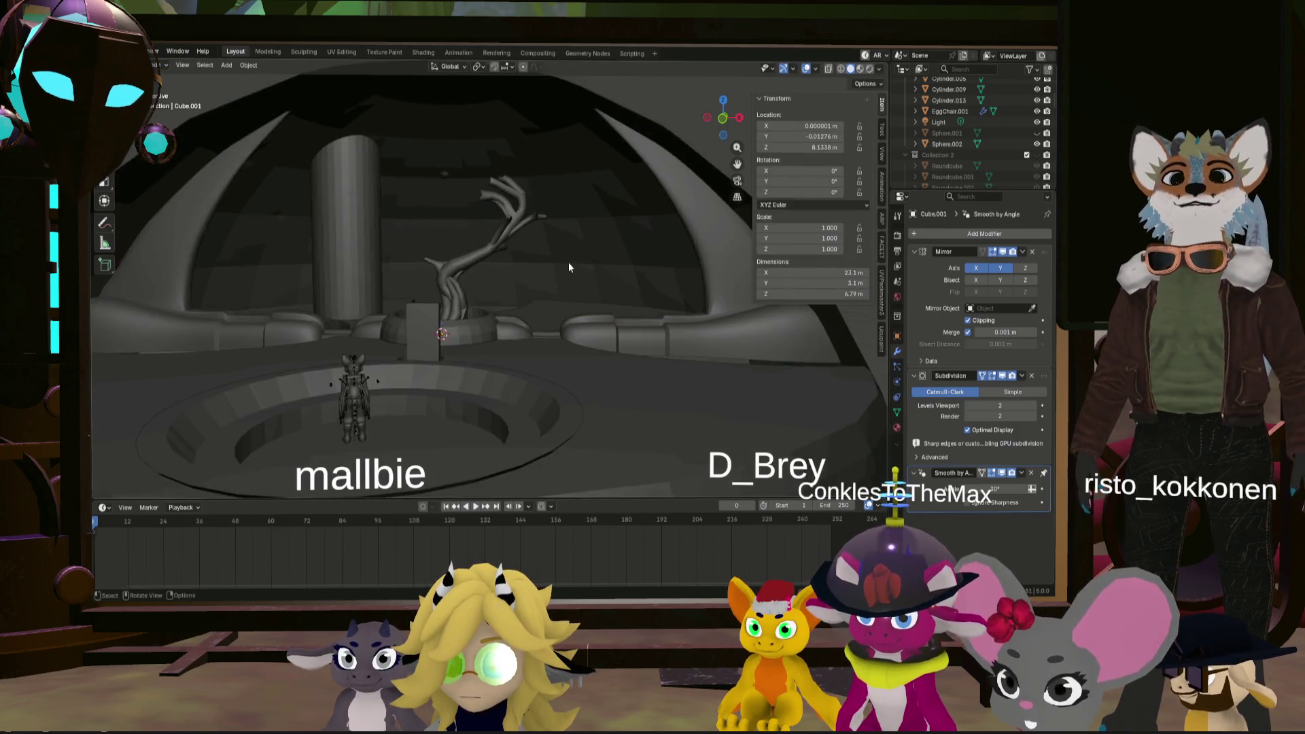
pyautogui.moveTo(569, 262)
pyautogui.mouseDown(button='middle')
pyautogui.moveTo(463, 288)
pyautogui.moveTo(276, 271)
pyautogui.moveTo(570, 274)
pyautogui.moveTo(469, 274)
pyautogui.mouseUp(button='middle')
# - Select the horn's rim loops and extrude them about 1.86 m along −Y
pyautogui.press('Tab')
pyautogui.scroll(3, 404, 316)
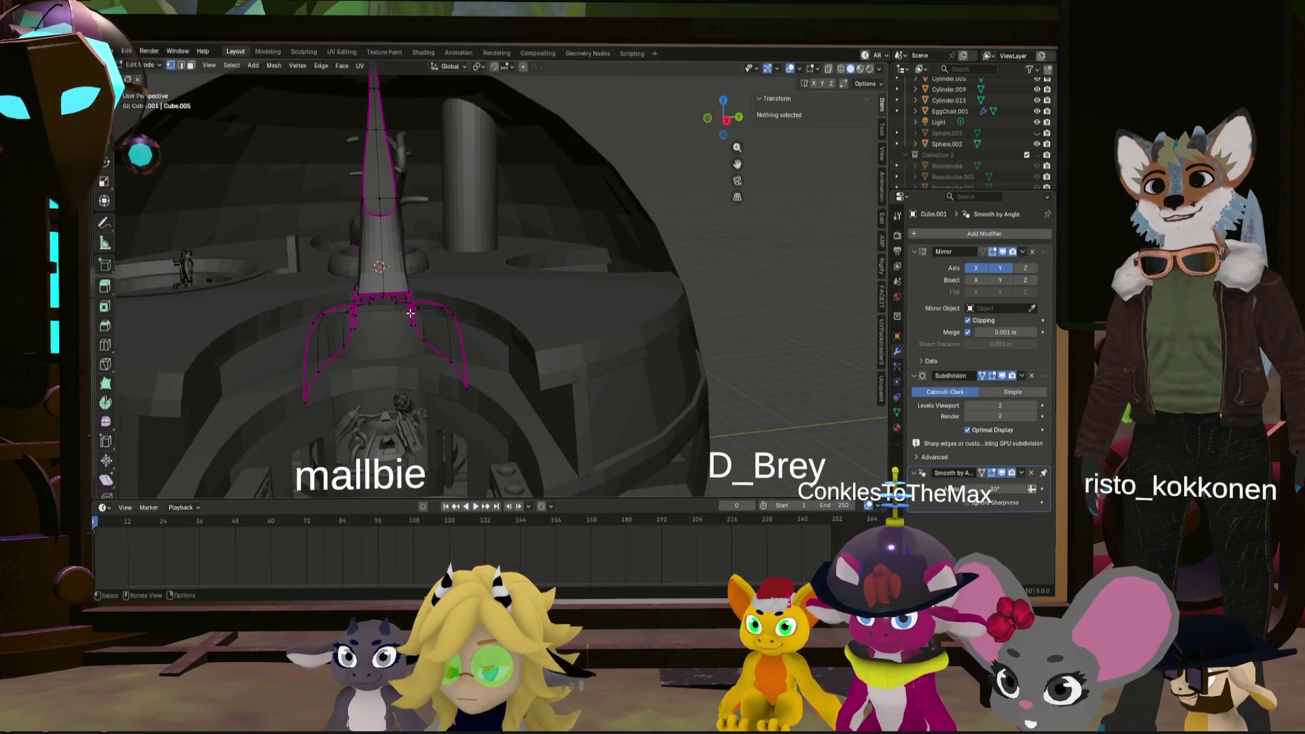
pyautogui.keyDown('alt'); pyautogui.click(456, 325); pyautogui.keyUp('alt')
pyautogui.moveTo(456, 325)
pyautogui.mouseDown(button='middle')
pyautogui.moveTo(460, 308)
pyautogui.moveTo(349, 294)
pyautogui.mouseUp(button='middle')
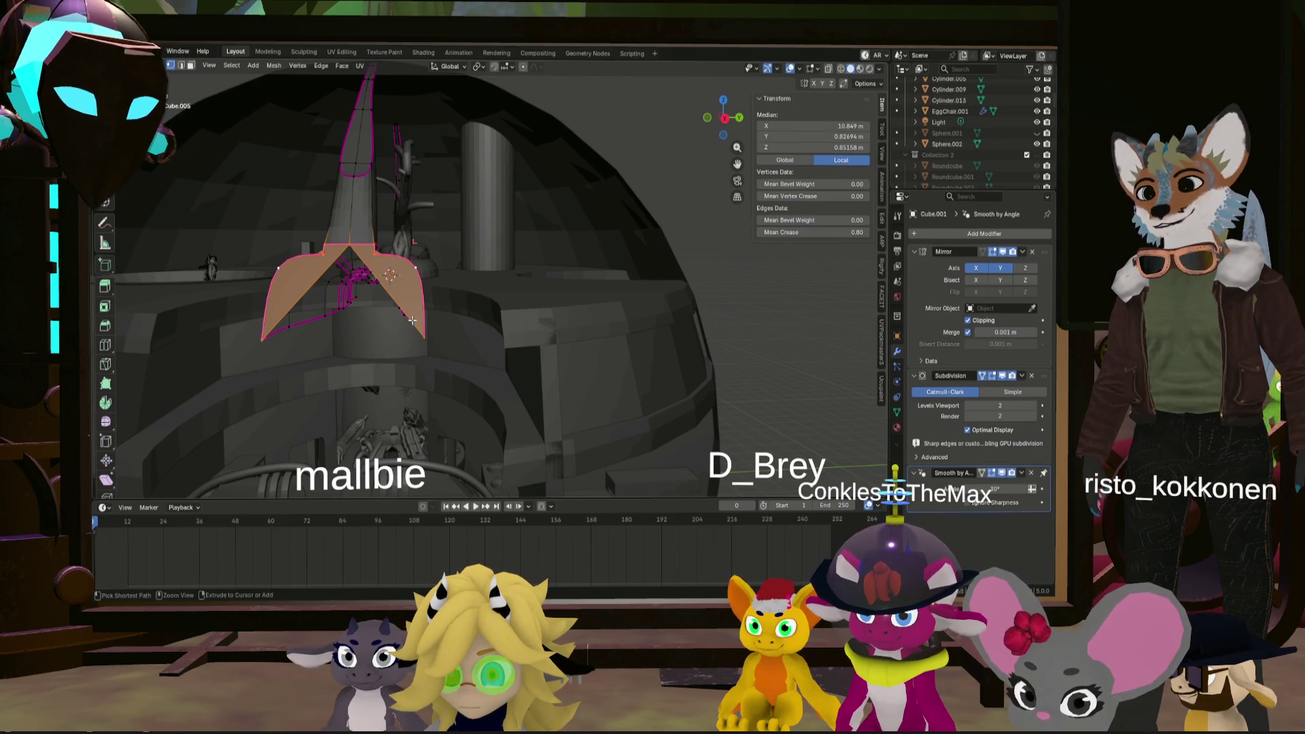
pyautogui.keyDown('alt'); pyautogui.click(430, 331); pyautogui.keyUp('alt')
pyautogui.click(424, 337)
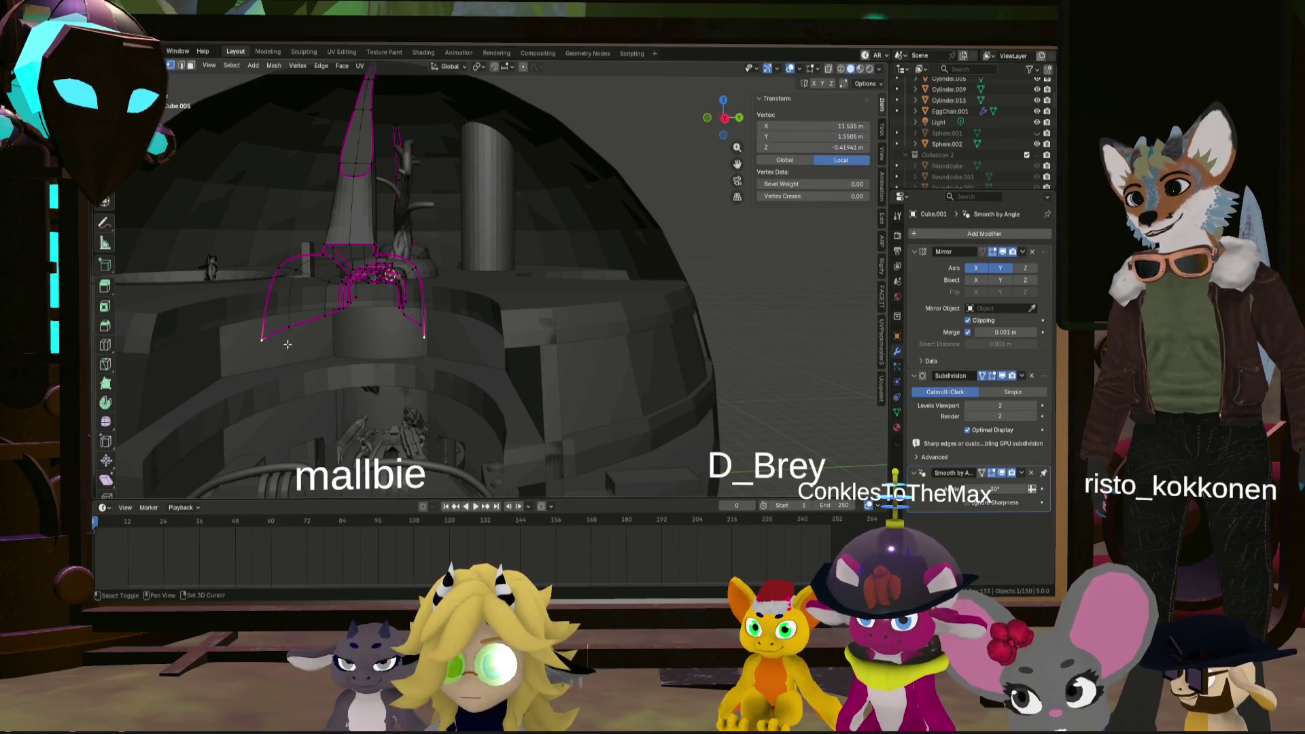
pyautogui.moveTo(422, 334); pyautogui.dragTo(427, 319, button='middle')
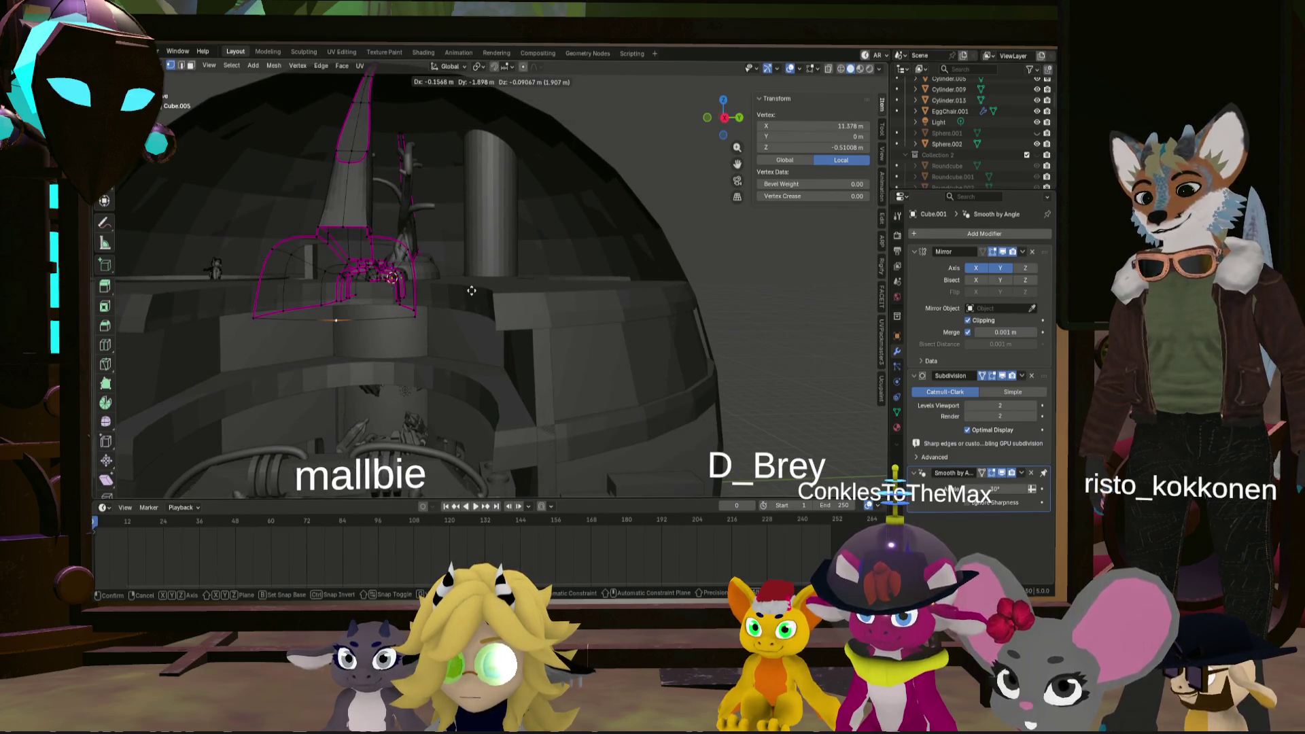
pyautogui.press('x')
pyautogui.click(472, 291)
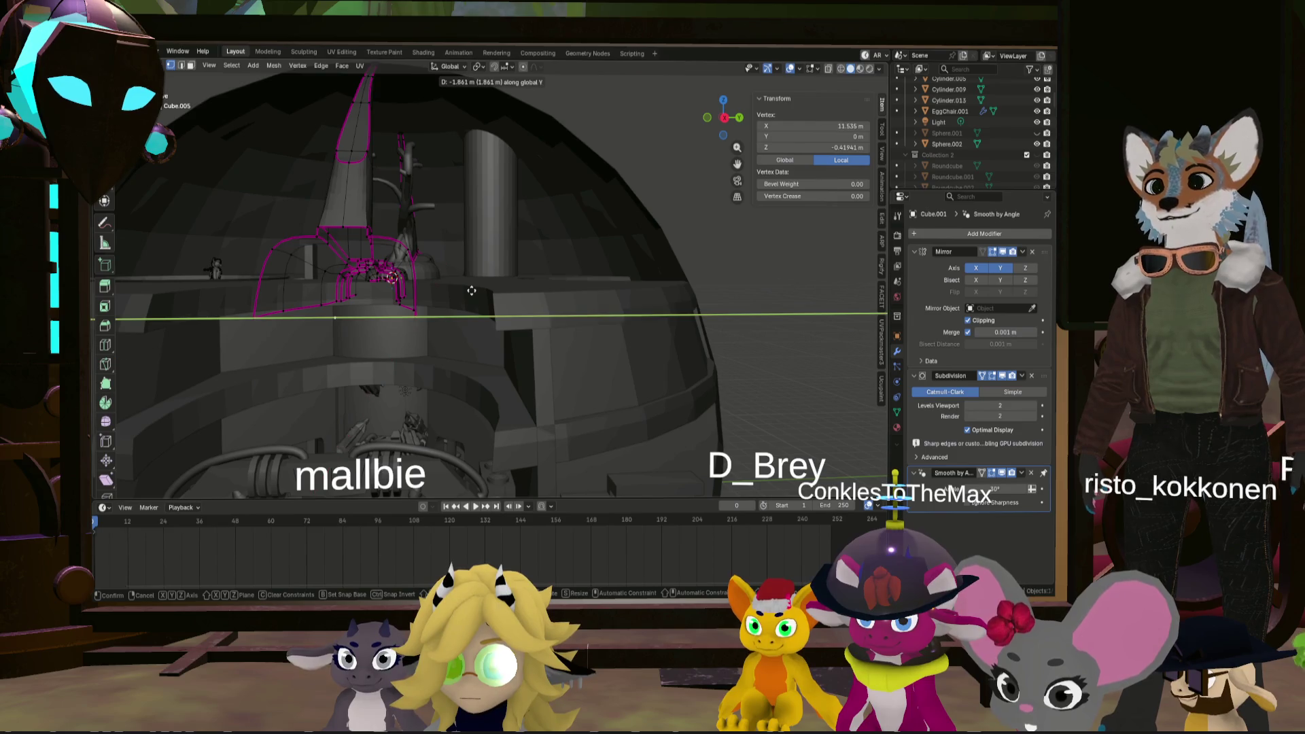
# - Select more rim vertices and the faces between the horn's rim loops
pyautogui.moveTo(406, 309); pyautogui.dragTo(435, 318, button='middle')
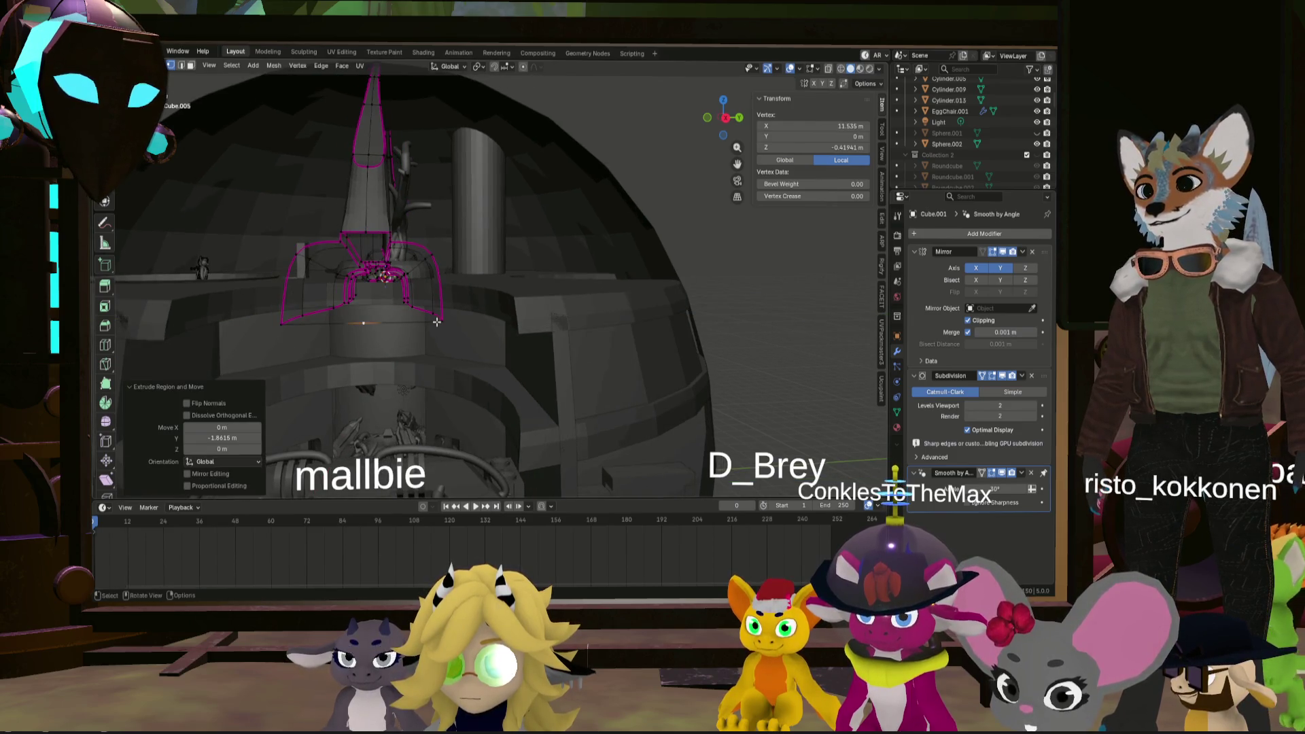
pyautogui.click(438, 320)
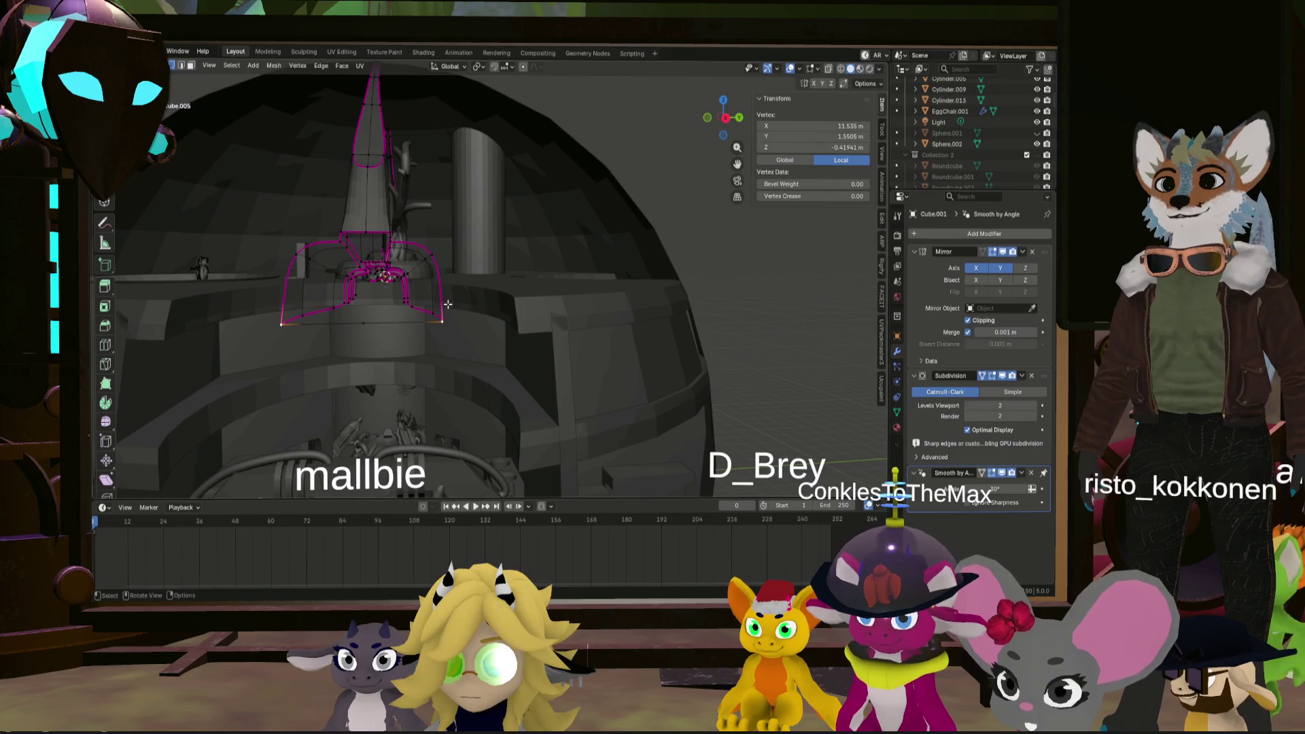
pyautogui.keyDown('alt'); pyautogui.keyDown('shift'); pyautogui.click(361, 329); pyautogui.keyUp('shift'); pyautogui.keyUp('alt')
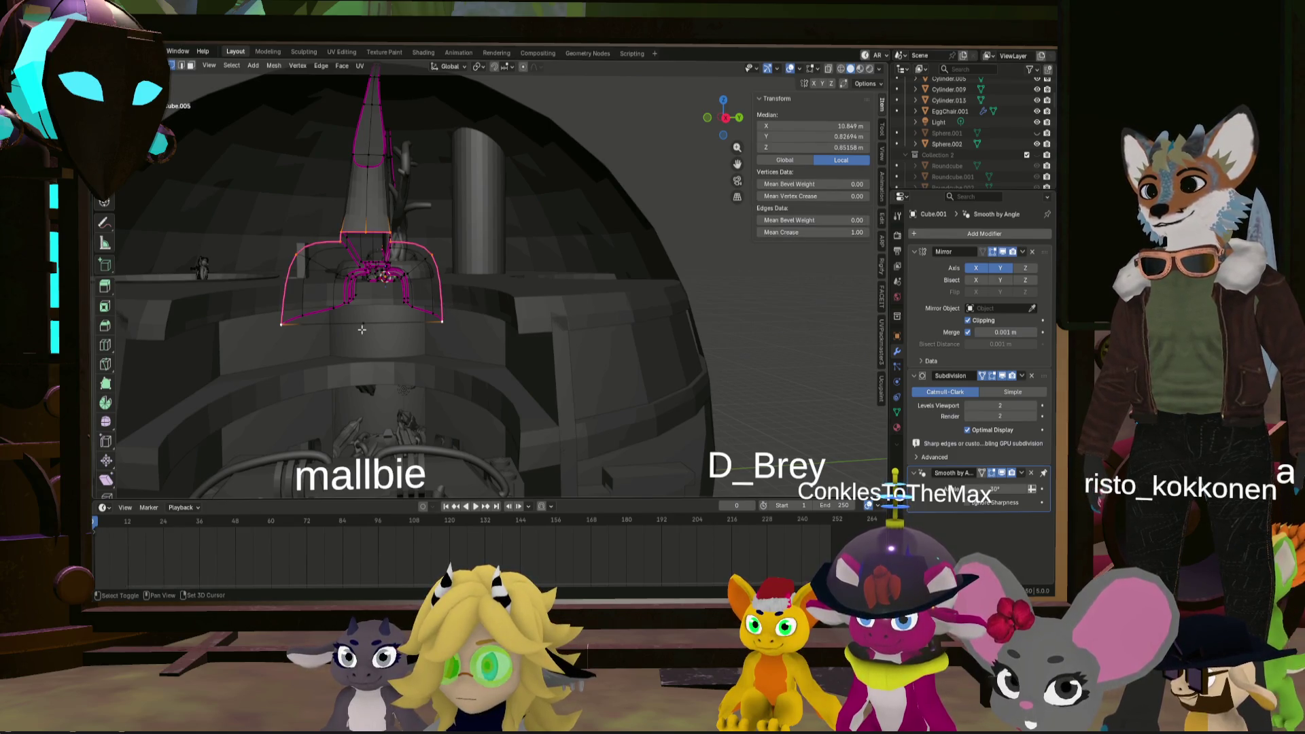
pyautogui.keyDown('ctrl'); pyautogui.keyDown('shift'); pyautogui.click(412, 315); pyautogui.keyUp('shift'); pyautogui.keyUp('ctrl')
# - Undo the stray selection, fill the horn-opening loop with a new face, then select its bottom edge
pyautogui.moveTo(412, 315); pyautogui.dragTo(385, 310, button='middle')
pyautogui.hotkey('ctrl', 'z')
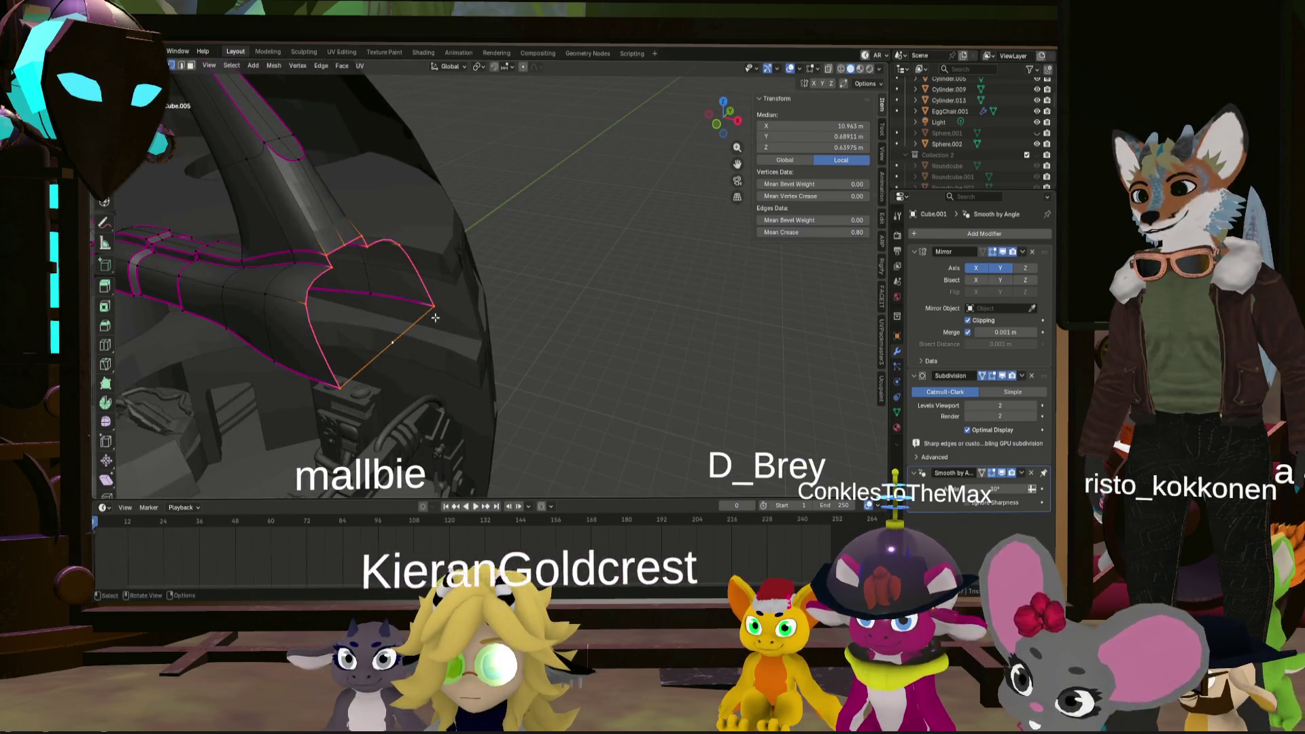
pyautogui.hotkey('ctrl', 'z')
pyautogui.keyDown('shift'); pyautogui.click(329, 250); pyautogui.keyUp('shift')
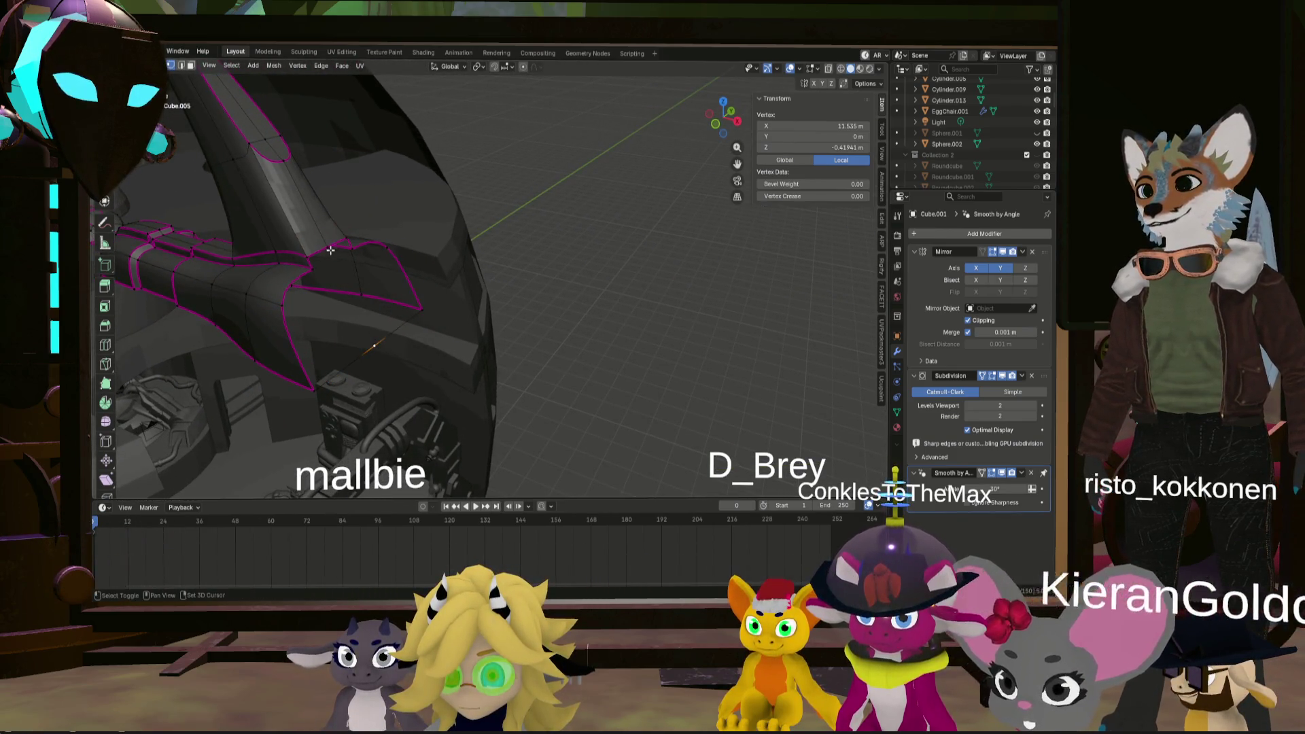
pyautogui.moveTo(329, 250)
pyautogui.mouseDown(button='middle')
pyautogui.moveTo(358, 266)
pyautogui.moveTo(296, 247)
pyautogui.mouseUp(button='middle')
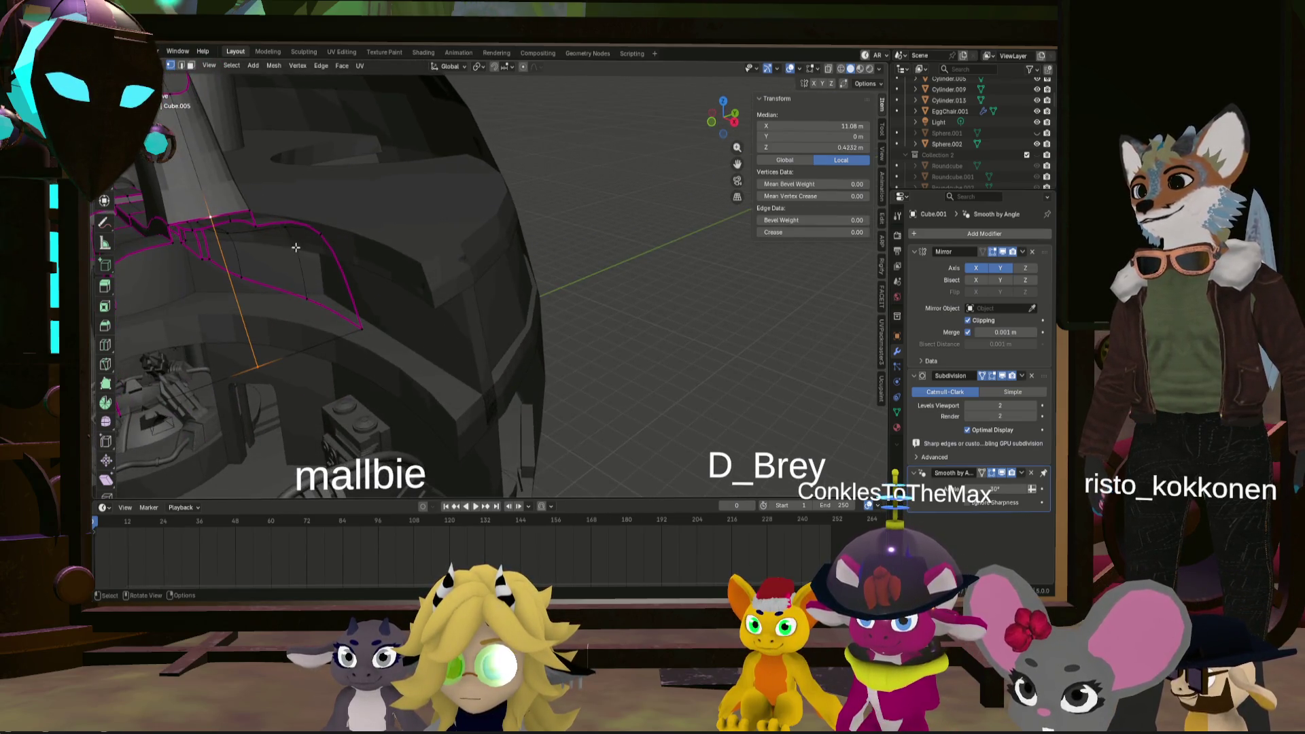
pyautogui.click(361, 324)
pyautogui.keyDown('alt'); pyautogui.keyDown('shift'); pyautogui.click(340, 266); pyautogui.keyUp('shift'); pyautogui.keyUp('alt')
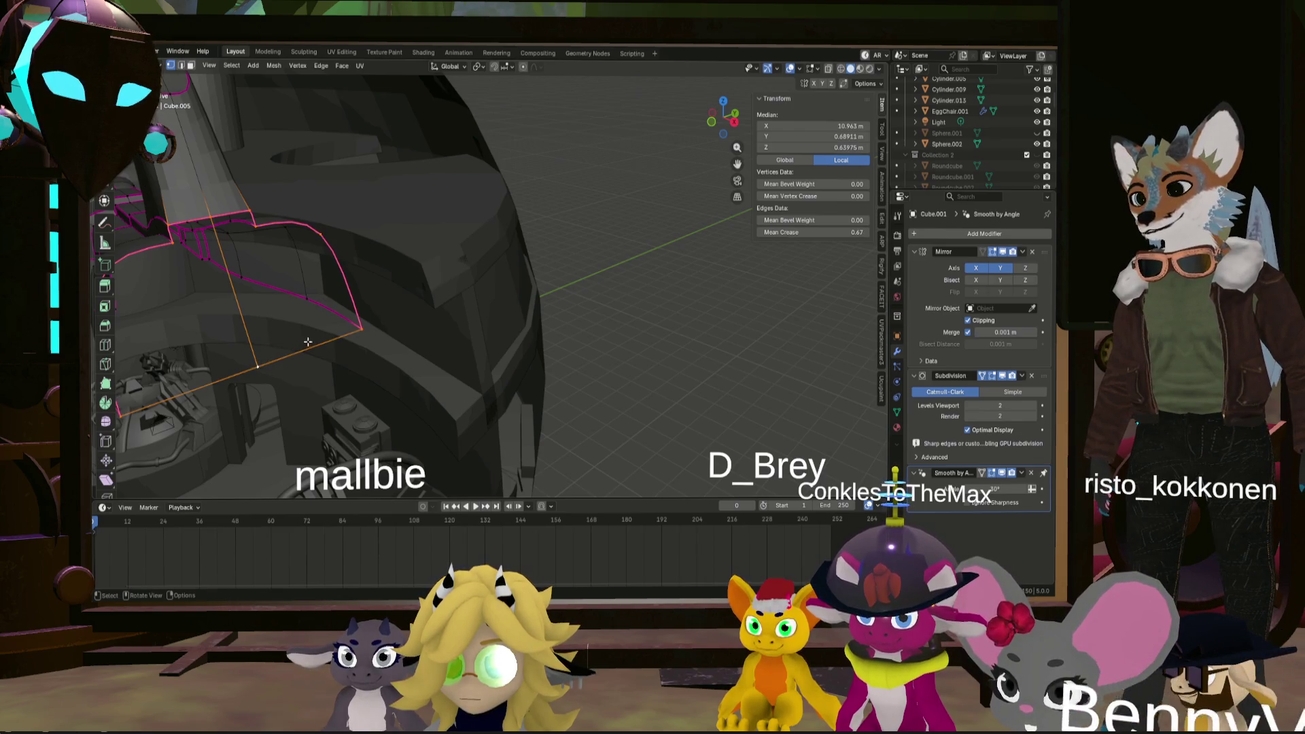
pyautogui.press('f')
pyautogui.moveTo(266, 259); pyautogui.dragTo(263, 218, button='middle')
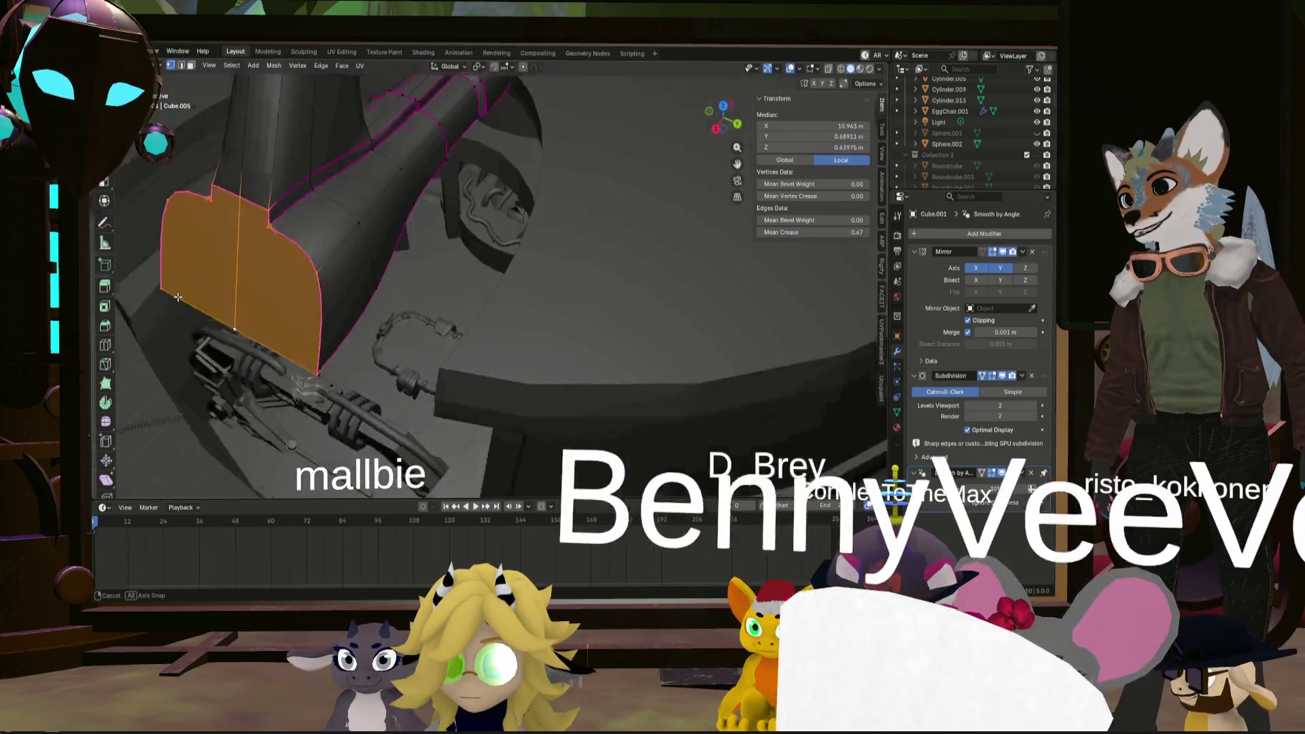
pyautogui.hotkey('alt', 'a')
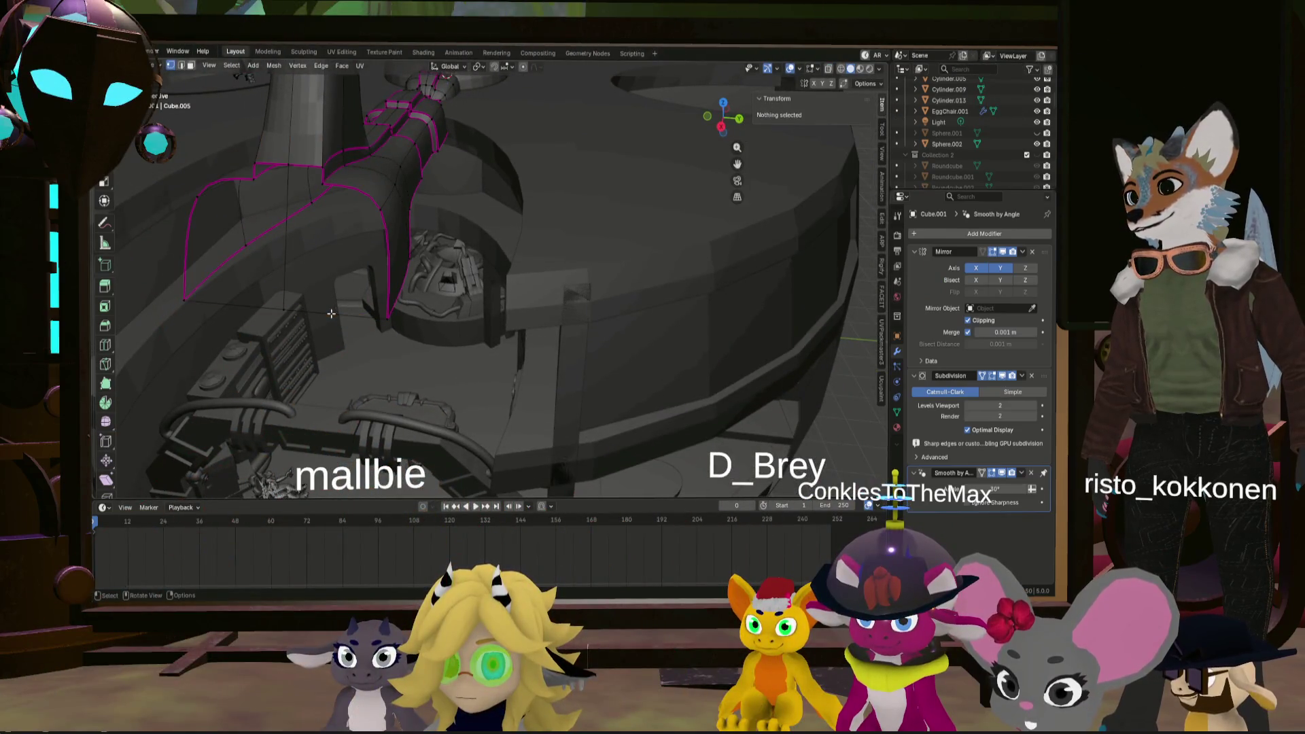
pyautogui.click(287, 309)
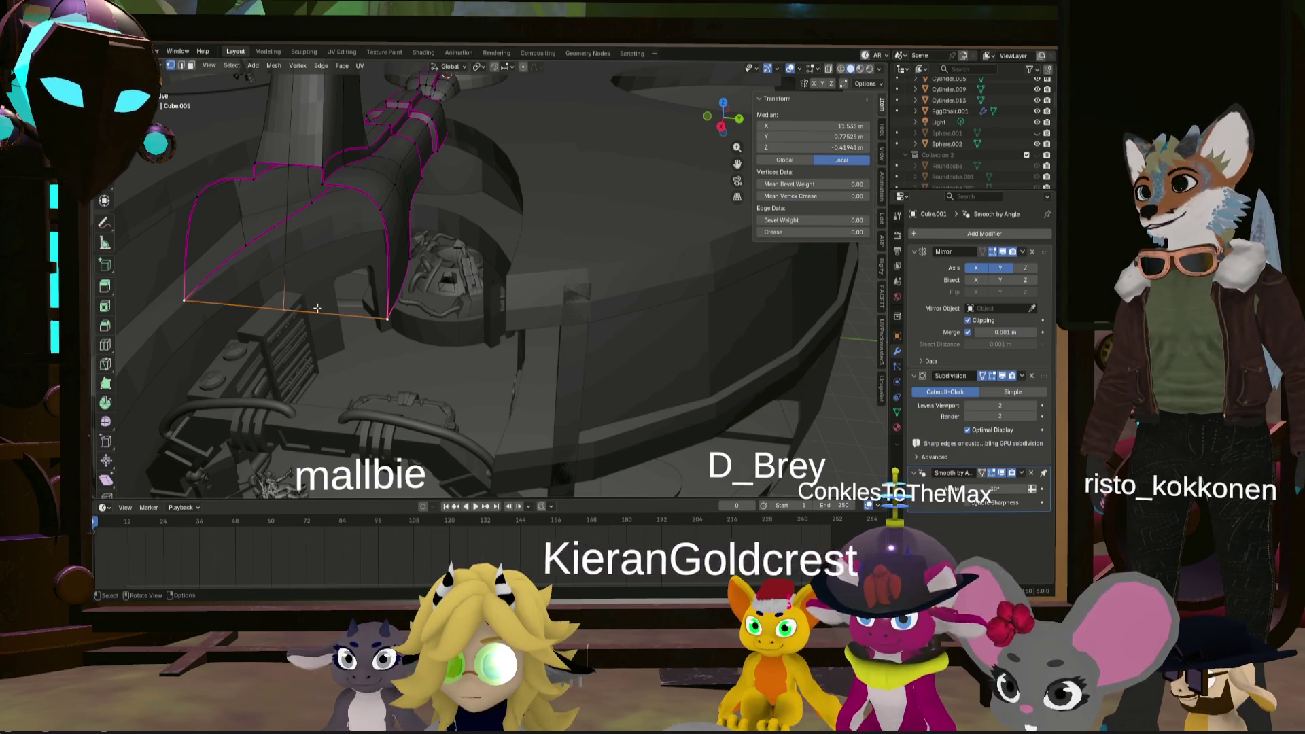
pyautogui.rightClick(368, 321)
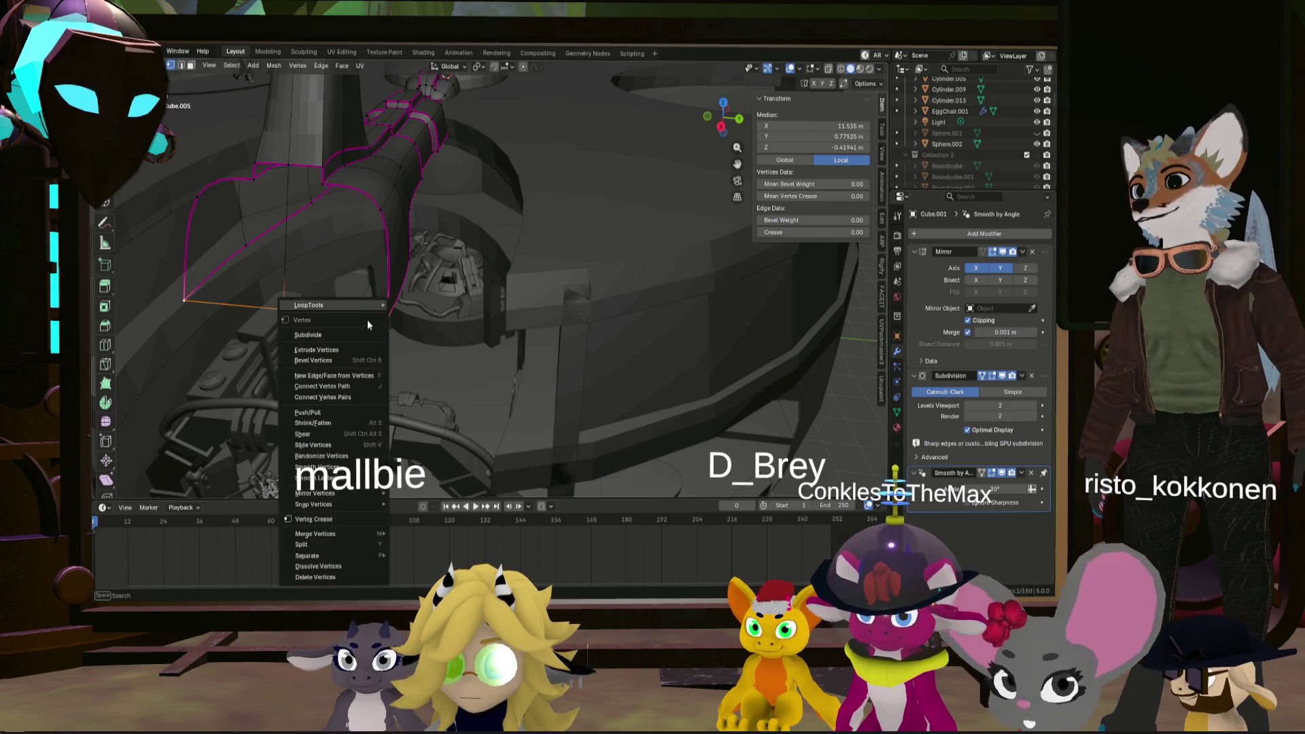
pyautogui.click(357, 323)
pyautogui.click(257, 413)
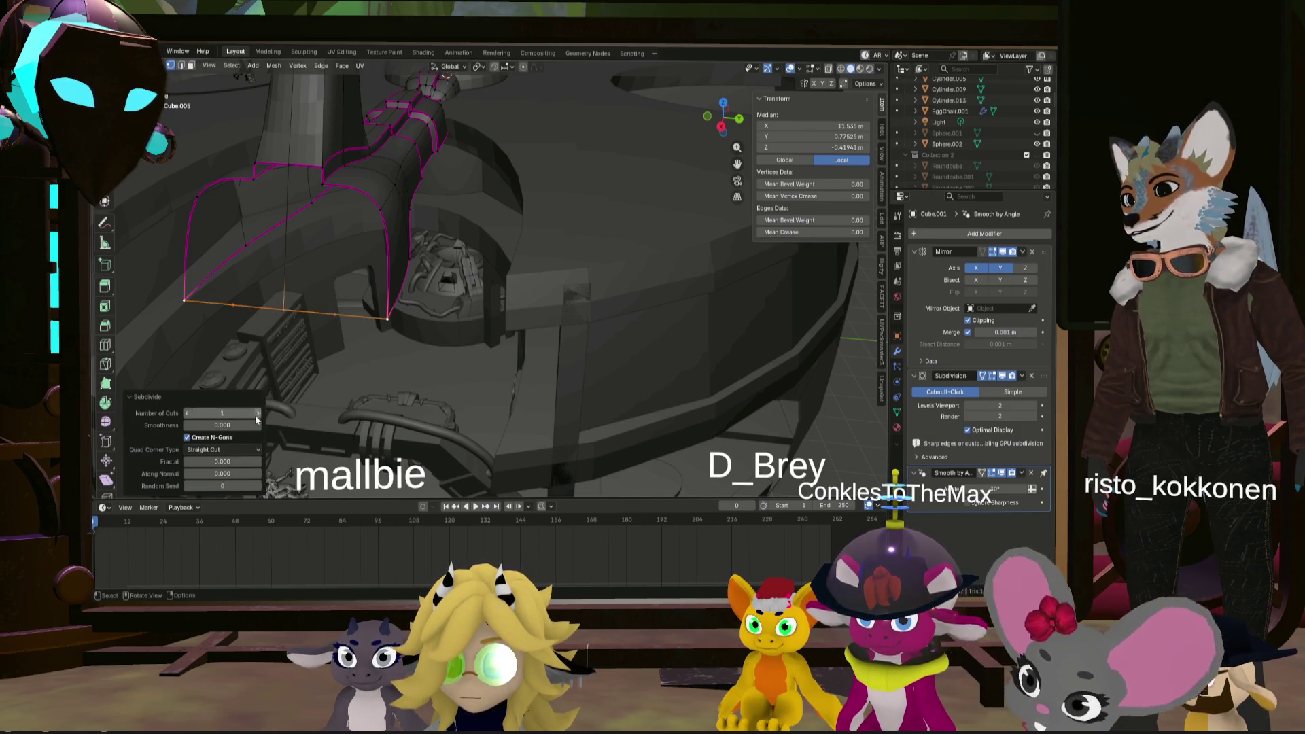
pyautogui.click(319, 312)
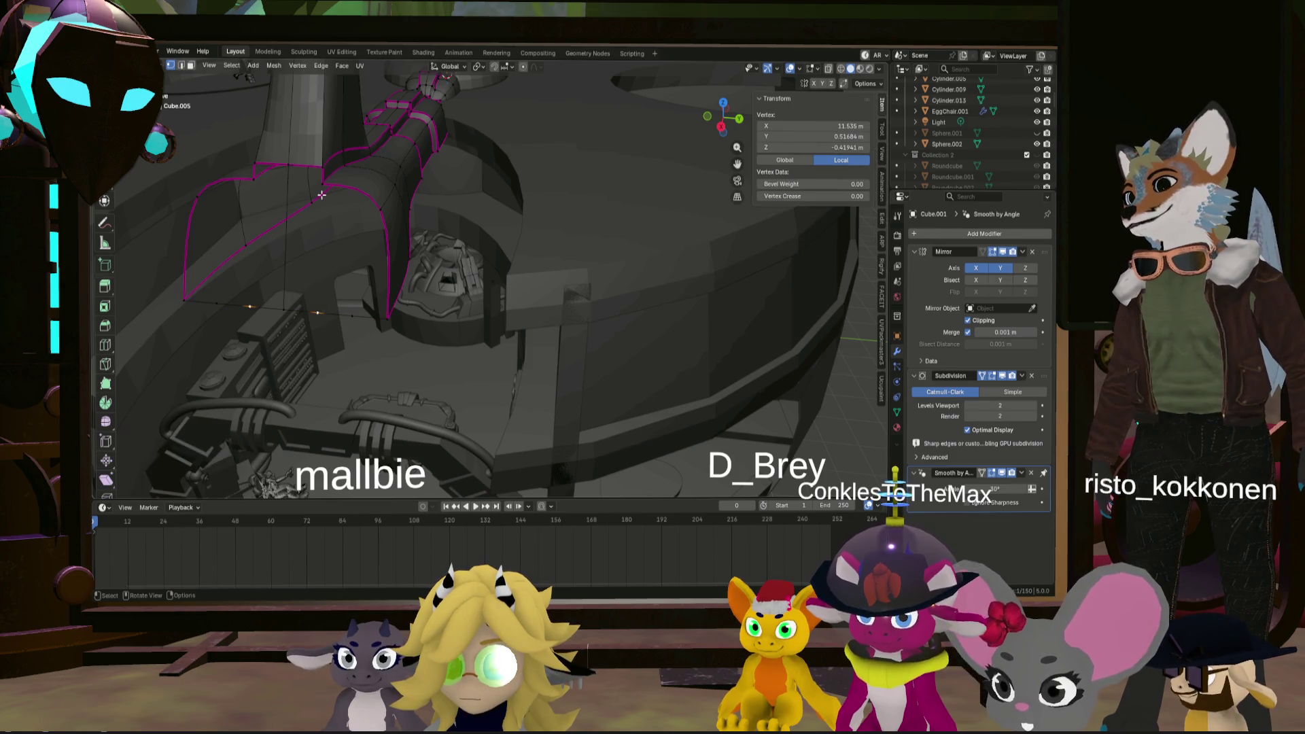
pyautogui.click(324, 168)
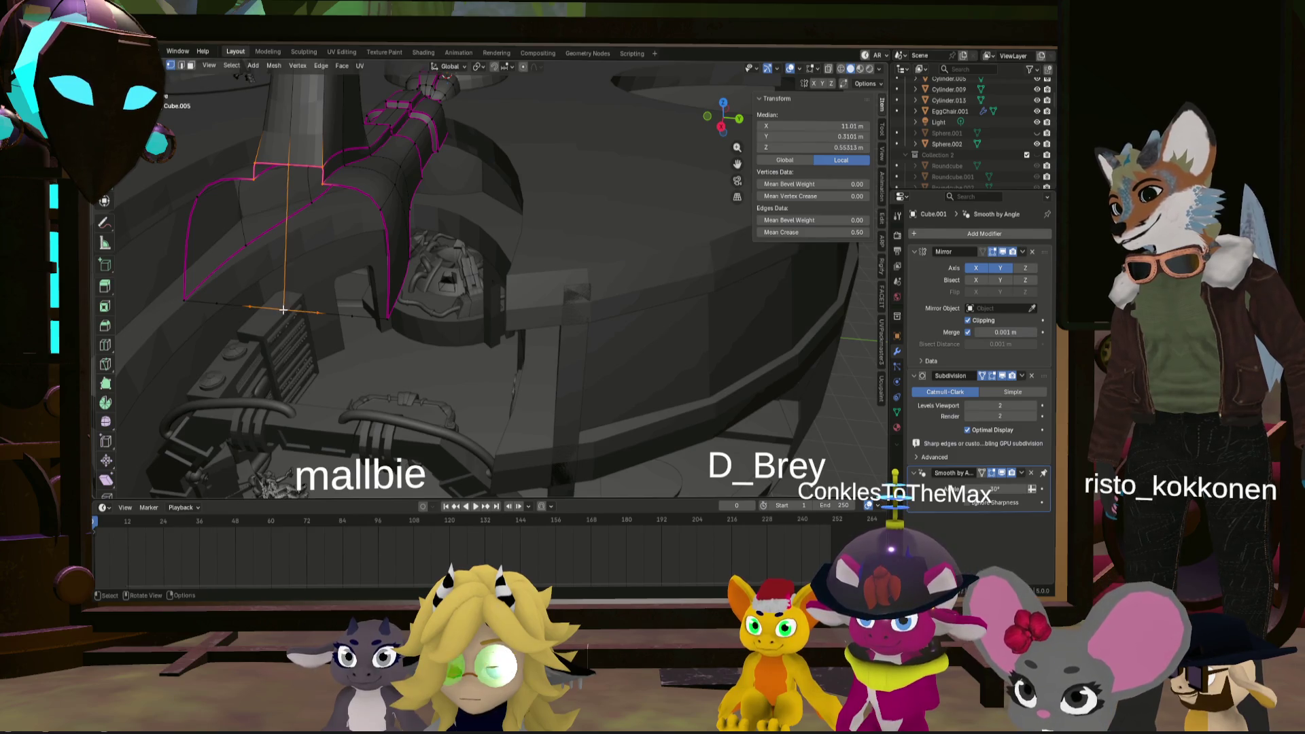
pyautogui.press('ctrl+KP_Add')
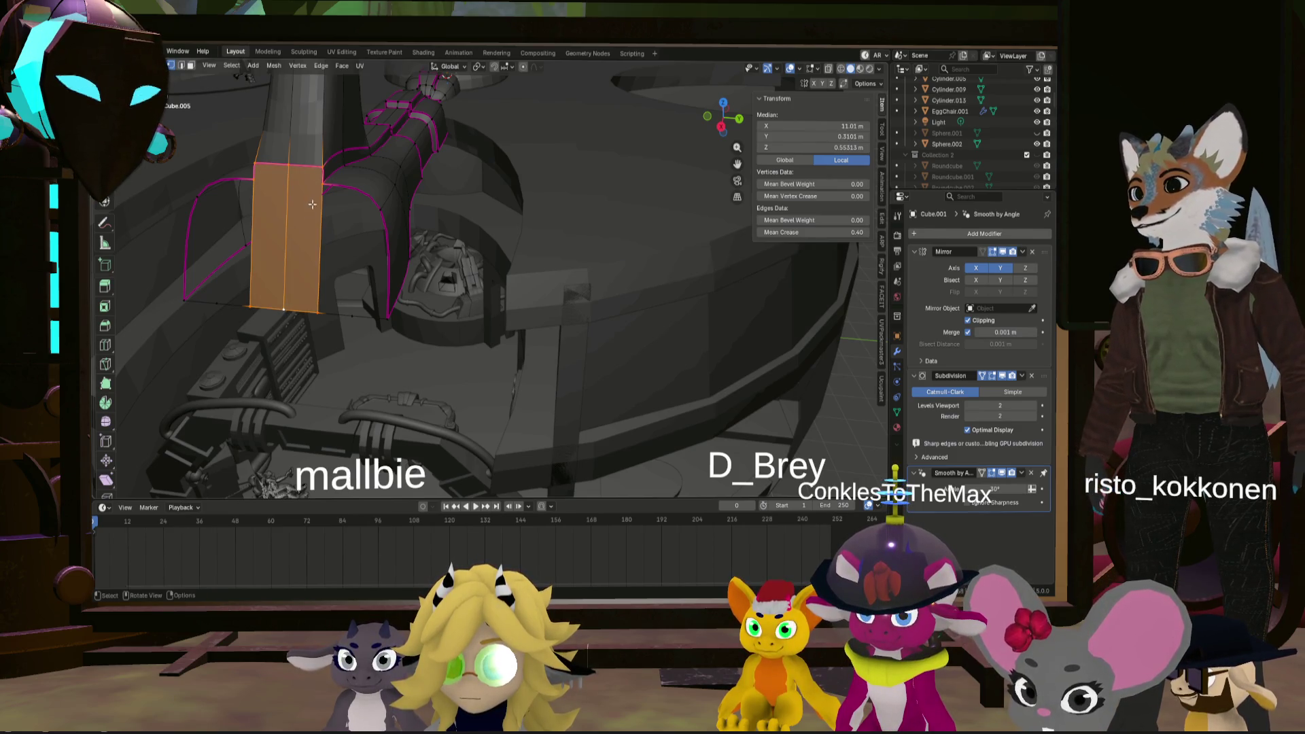
pyautogui.click(320, 311)
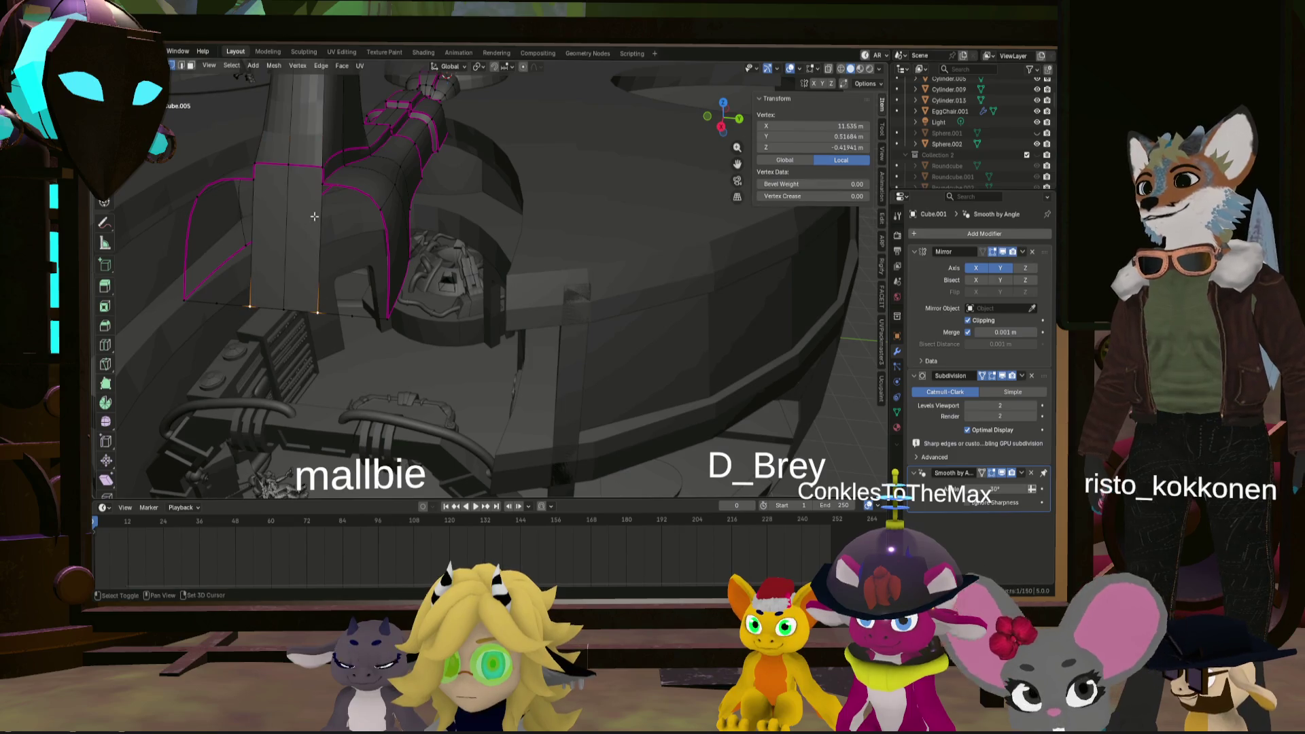
pyautogui.keyDown('shift'); pyautogui.click(321, 190); pyautogui.keyUp('shift')
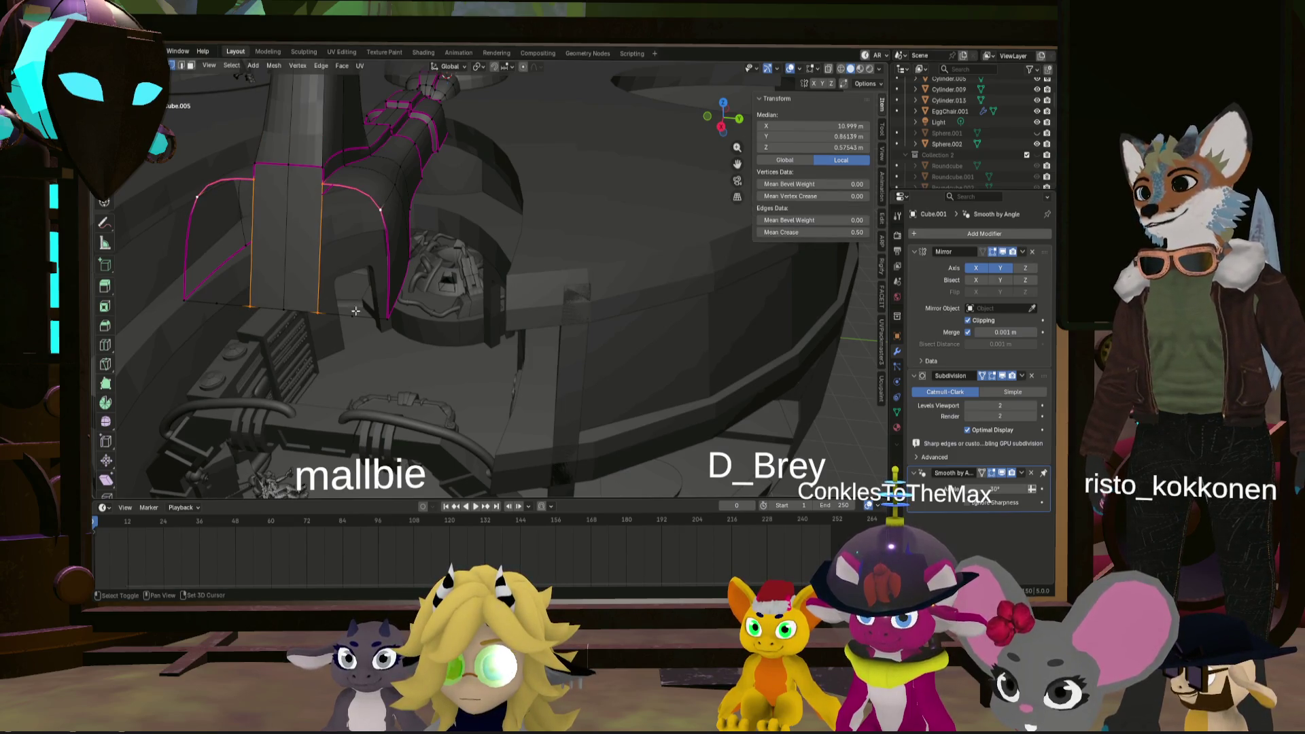
pyautogui.press('ctrl+KP_Add')
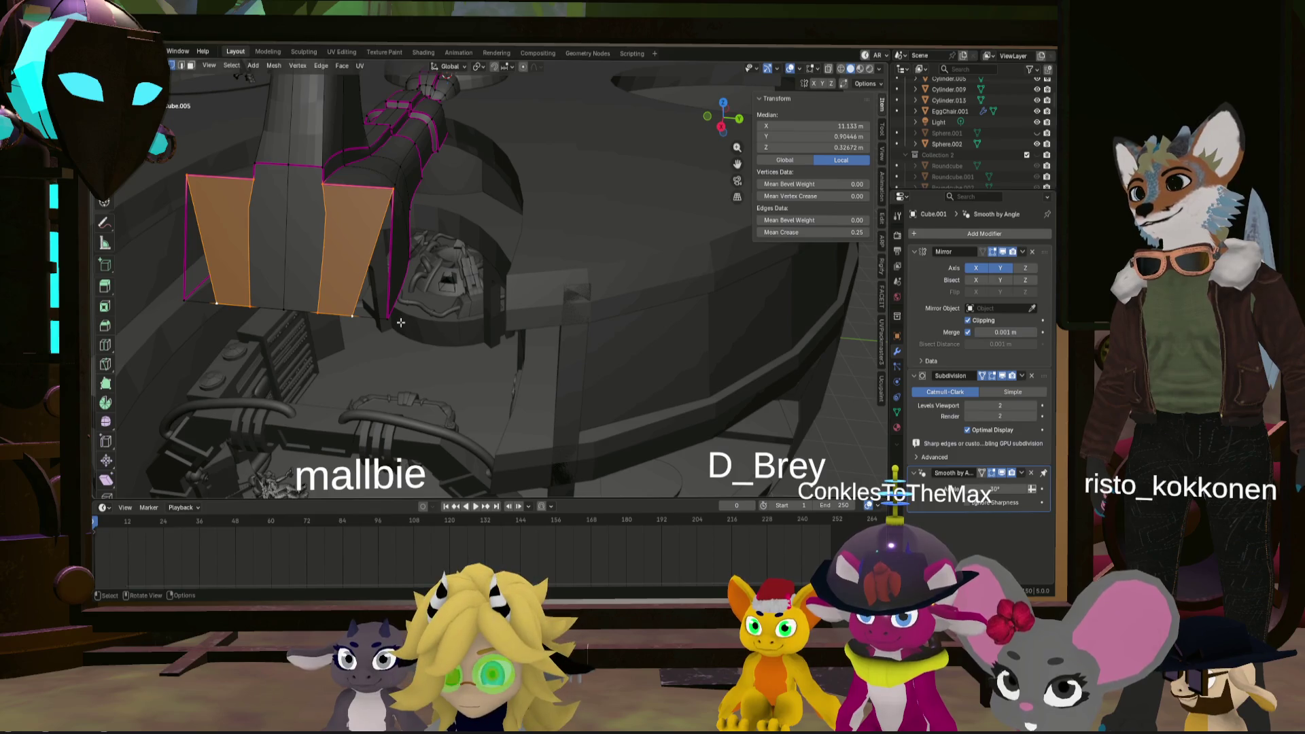
pyautogui.click(388, 315)
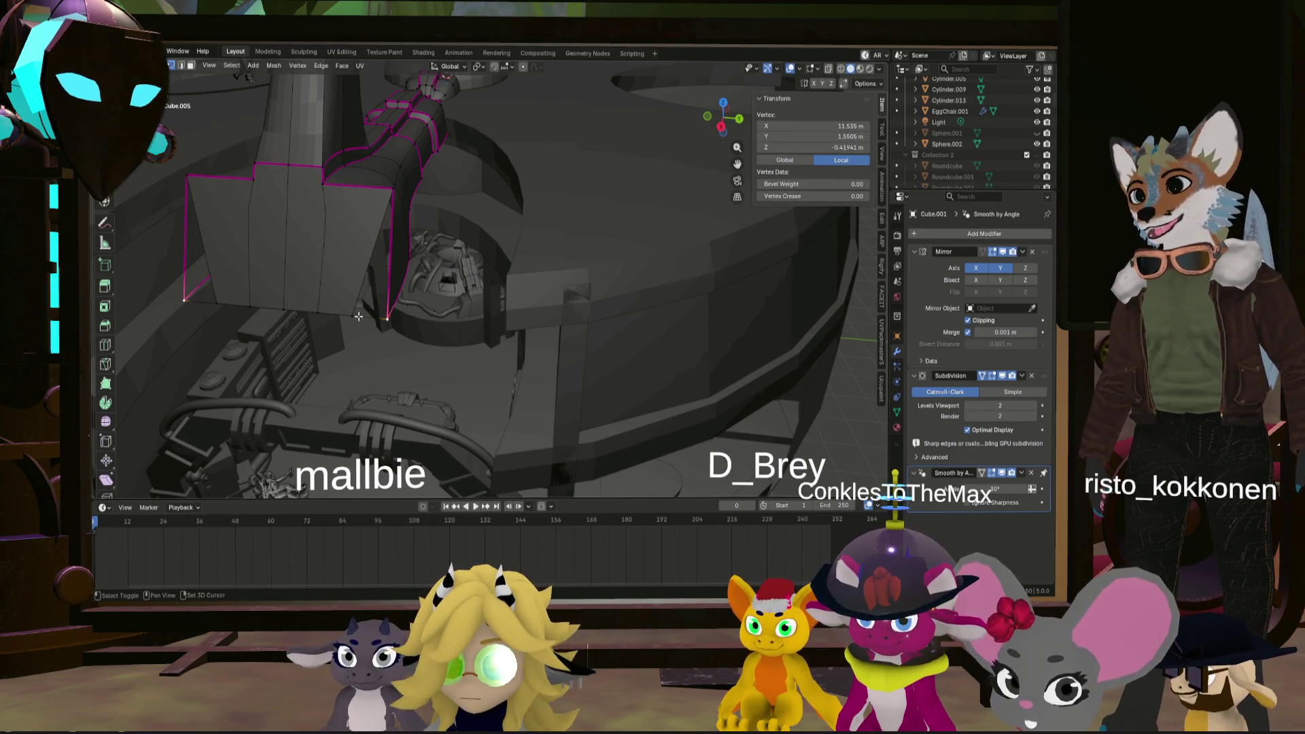
pyautogui.hotkey('ctrl', 'z')
pyautogui.hotkey('ctrl', 'z')
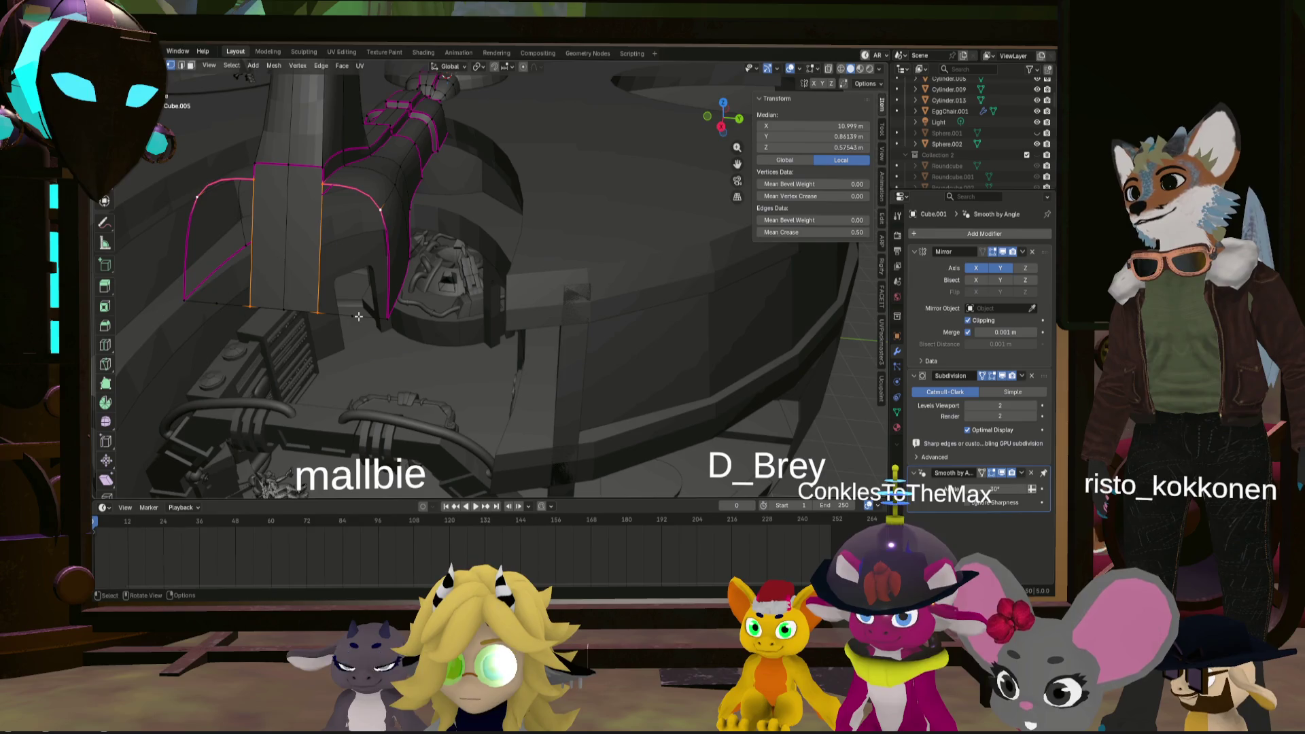
pyautogui.hotkey('ctrl', 'z')
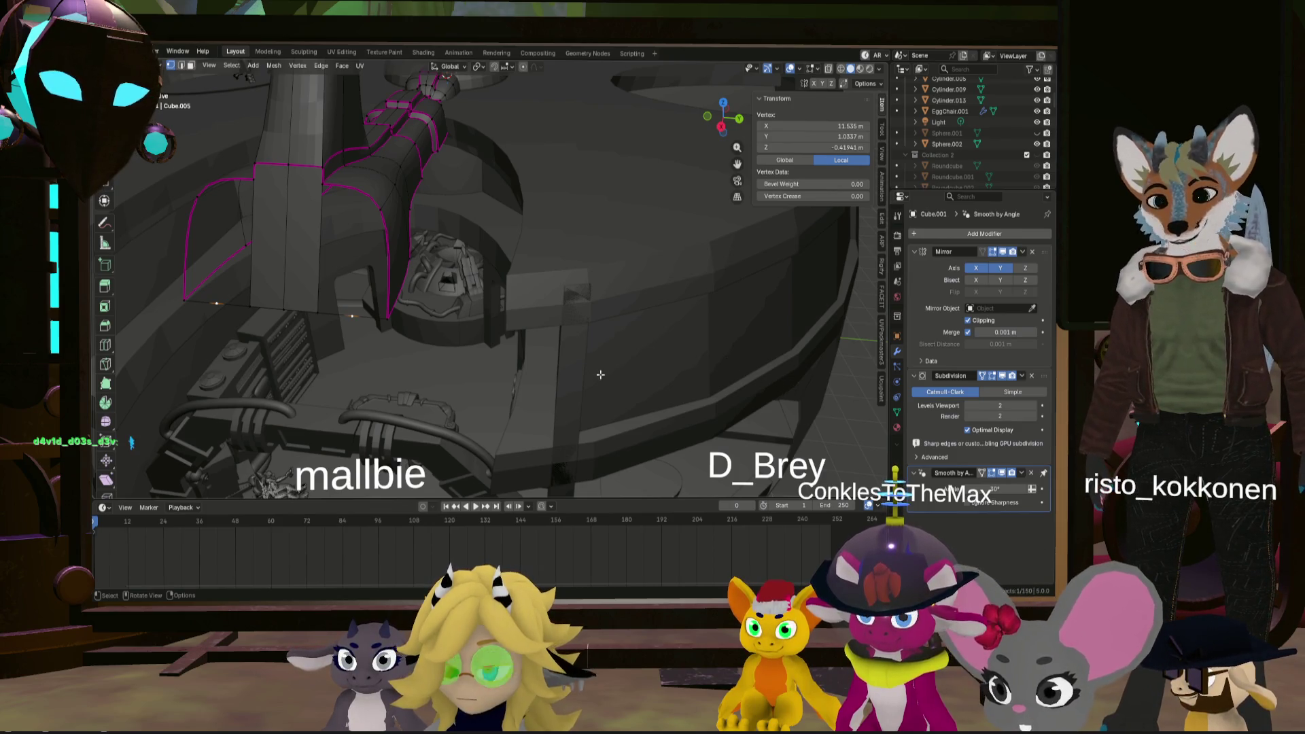
# - Dissolve the chosen vertex on the horn end, leaving merge unused
pyautogui.press('m')
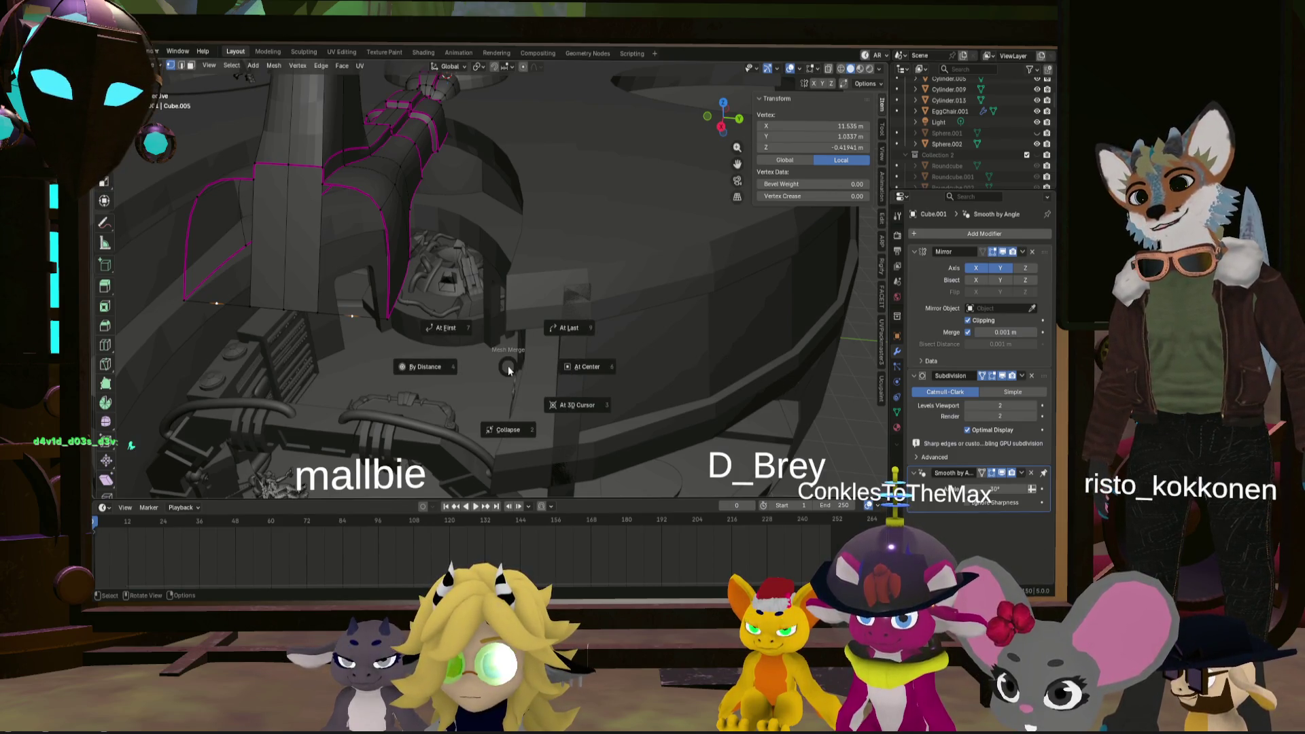
pyautogui.press('Escape')
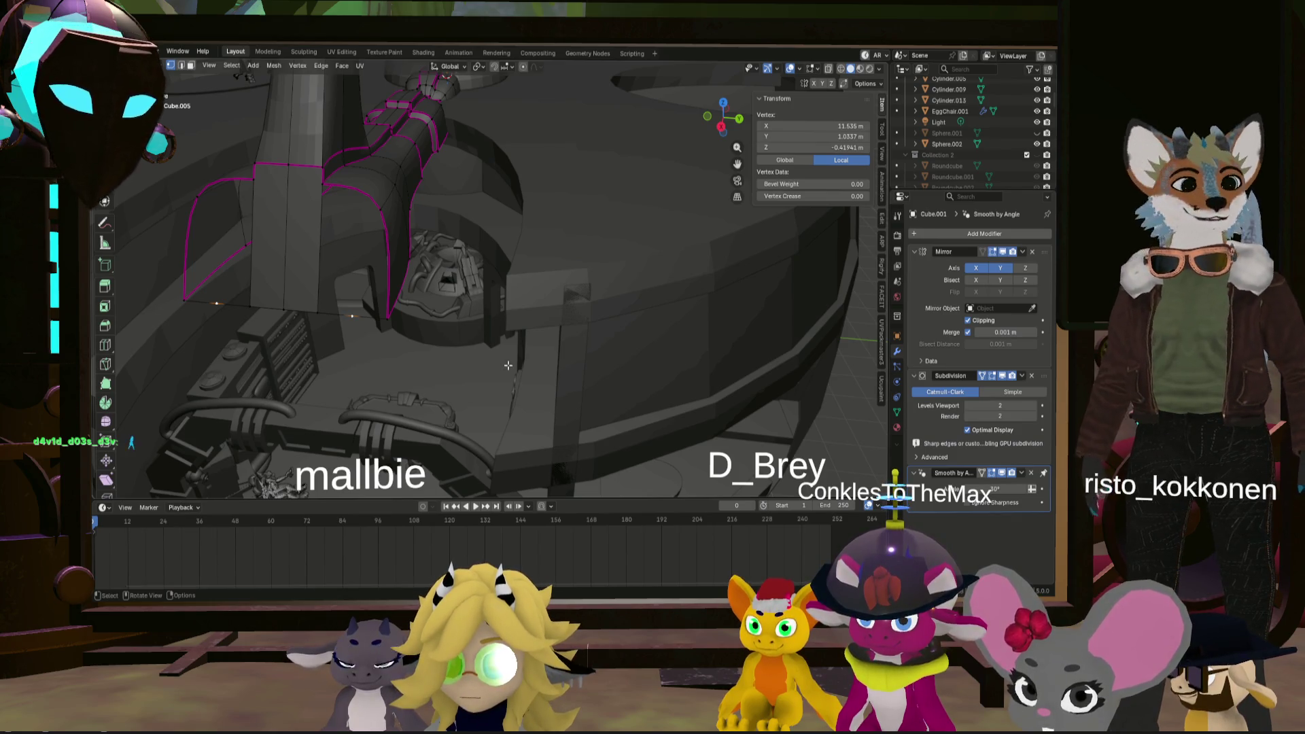
pyautogui.press('x')
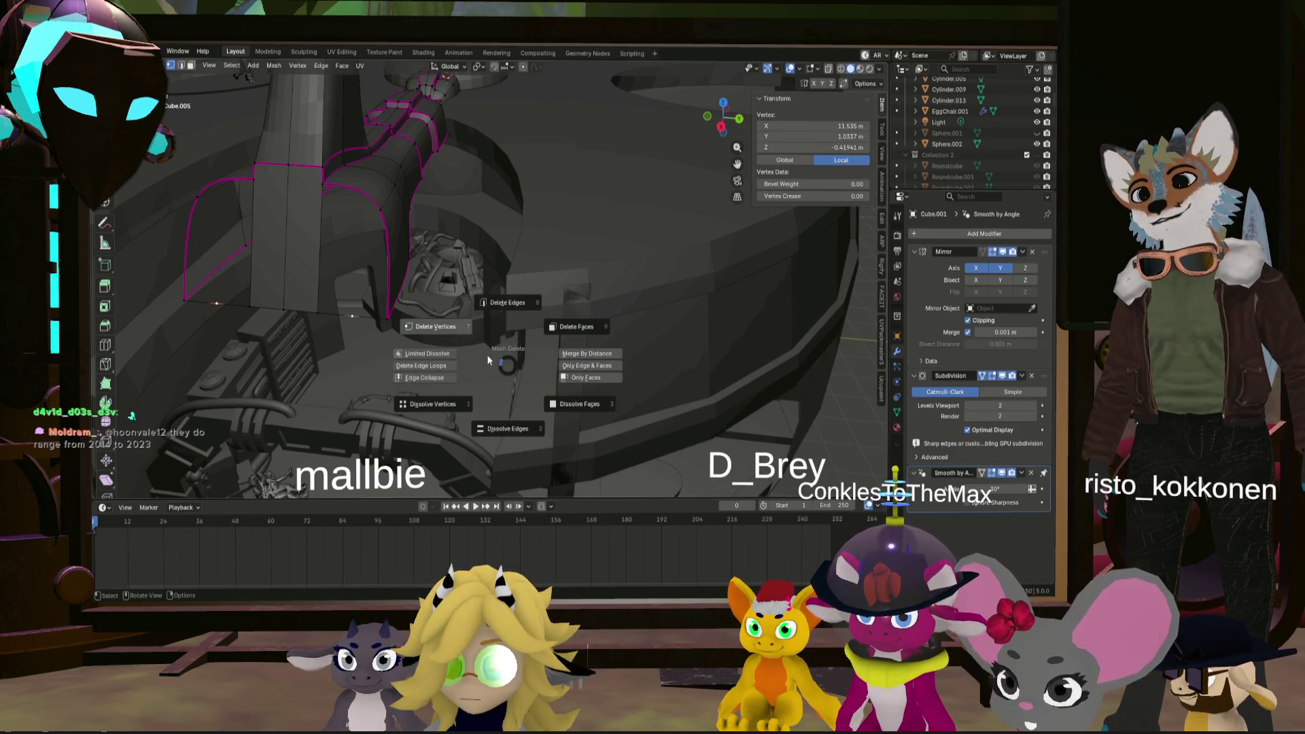
pyautogui.click(462, 406)
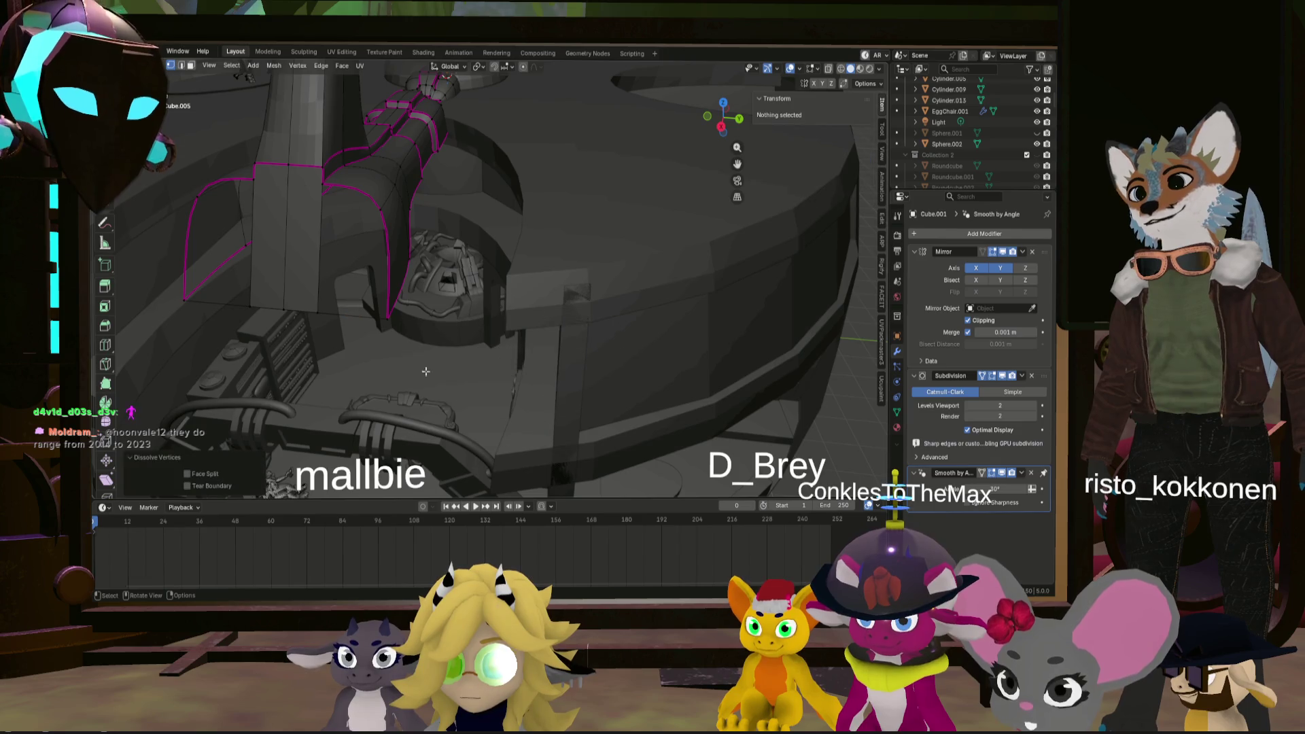
# - Fill faces between two selected horn-end edges, then view the whole dome
pyautogui.click(316, 309)
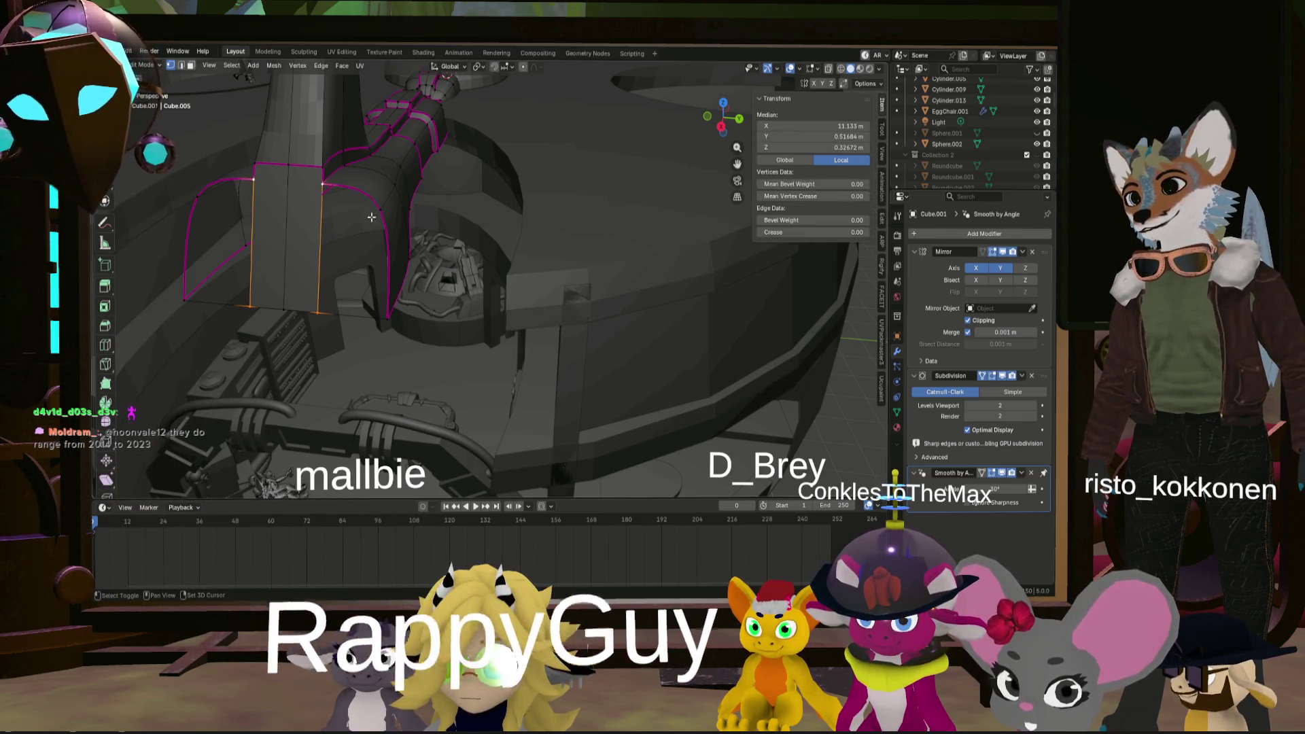
pyautogui.keyDown('shift'); pyautogui.click(389, 314); pyautogui.keyUp('shift')
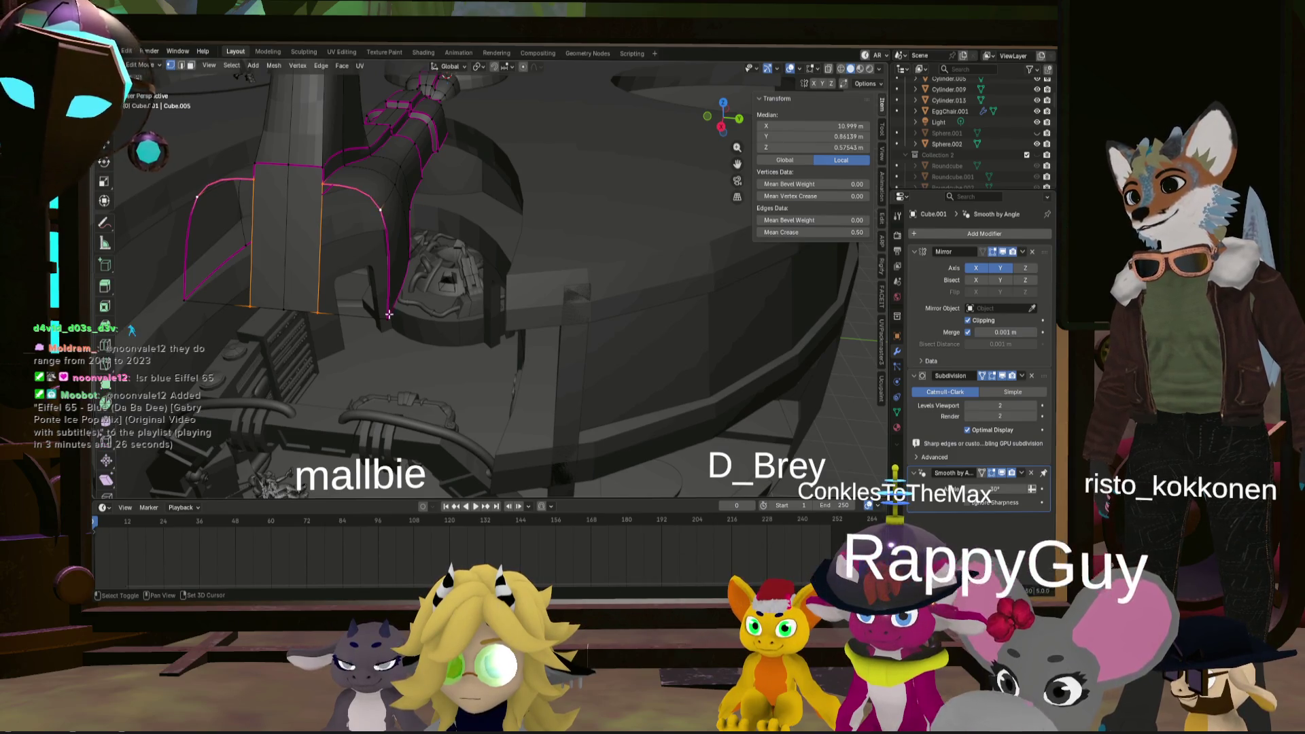
pyautogui.press('f')
pyautogui.press('g')
pyautogui.moveTo(381, 261)
pyautogui.mouseDown(button='middle')
pyautogui.moveTo(440, 264)
pyautogui.moveTo(538, 311)
pyautogui.moveTo(527, 322)
pyautogui.mouseUp(button='middle')
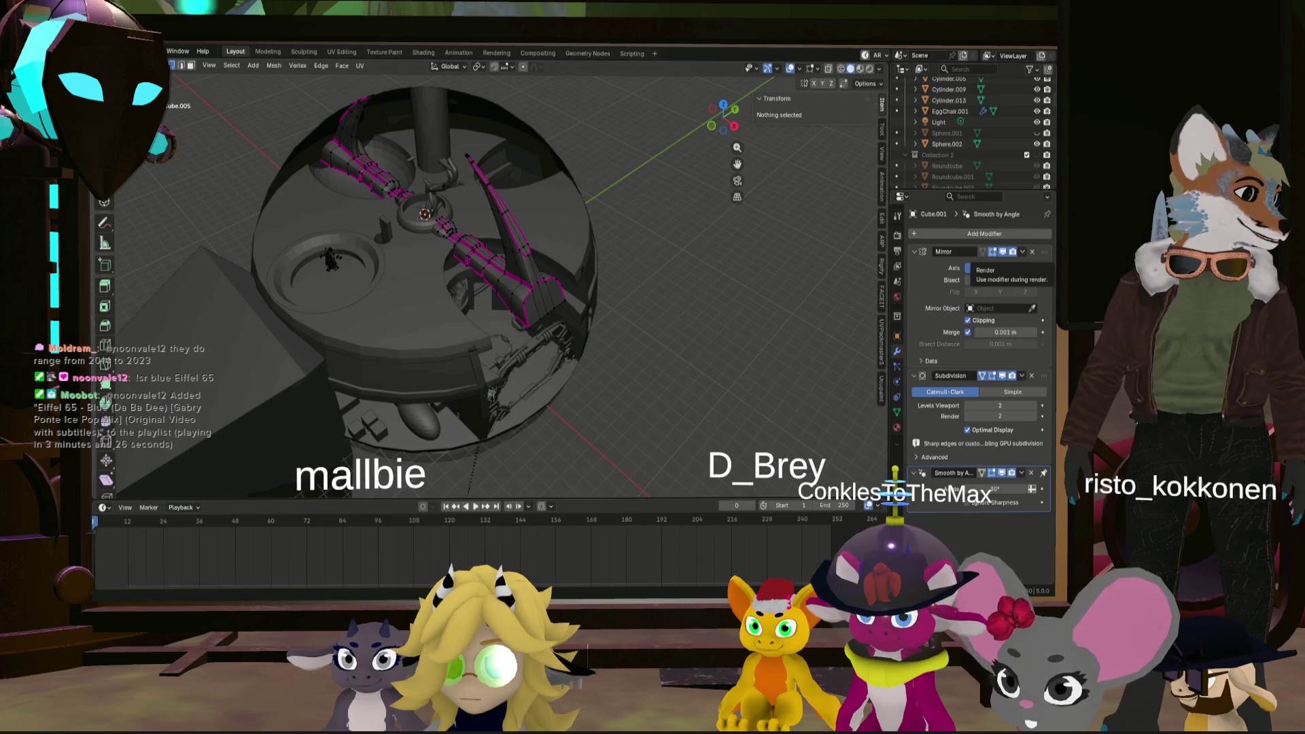
pyautogui.moveTo(517, 272)
pyautogui.mouseDown(button='middle')
pyautogui.moveTo(544, 279)
pyautogui.moveTo(486, 212)
pyautogui.moveTo(519, 237)
pyautogui.mouseUp(button='middle')
pyautogui.scroll(6, 486, 212)
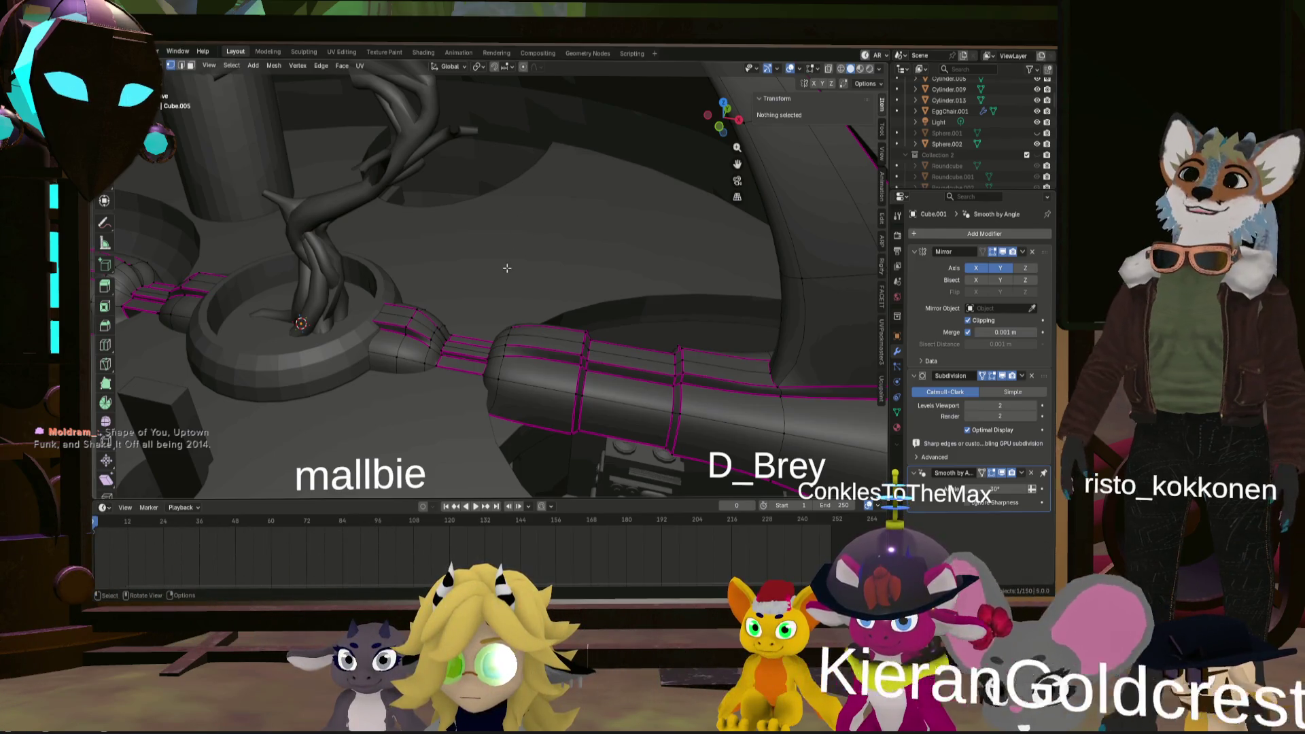
pyautogui.moveTo(526, 285)
pyautogui.mouseDown(button='middle')
pyautogui.moveTo(550, 223)
pyautogui.moveTo(625, 257)
pyautogui.moveTo(610, 230)
pyautogui.mouseUp(button='middle')
pyautogui.keyDown('shift'); pyautogui.moveTo(716, 198); pyautogui.dragTo(622, 229, button='middle'); pyautogui.keyUp('shift')
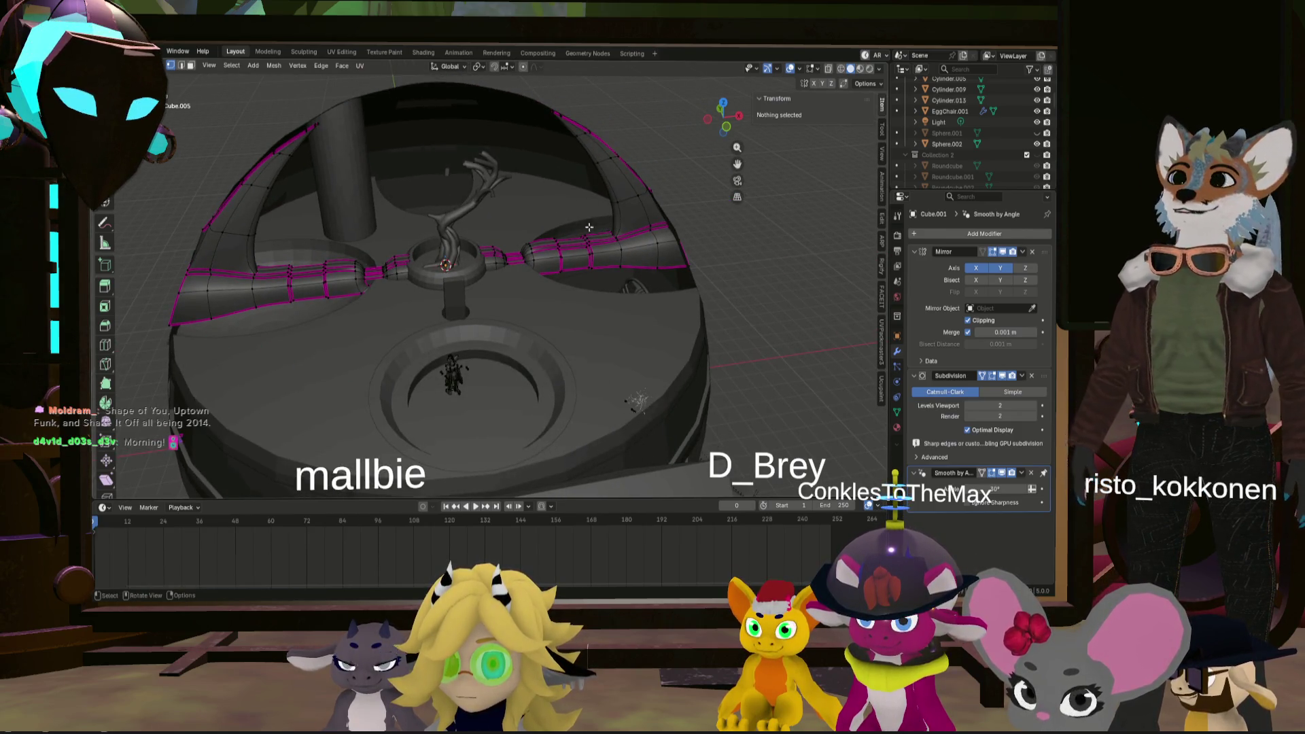
pyautogui.scroll(-5, 589, 227)
pyautogui.moveTo(588, 227)
pyautogui.mouseDown(button='middle')
pyautogui.moveTo(690, 243)
pyautogui.moveTo(502, 292)
pyautogui.moveTo(476, 285)
pyautogui.mouseUp(button='middle')
pyautogui.scroll(6, 476, 285)
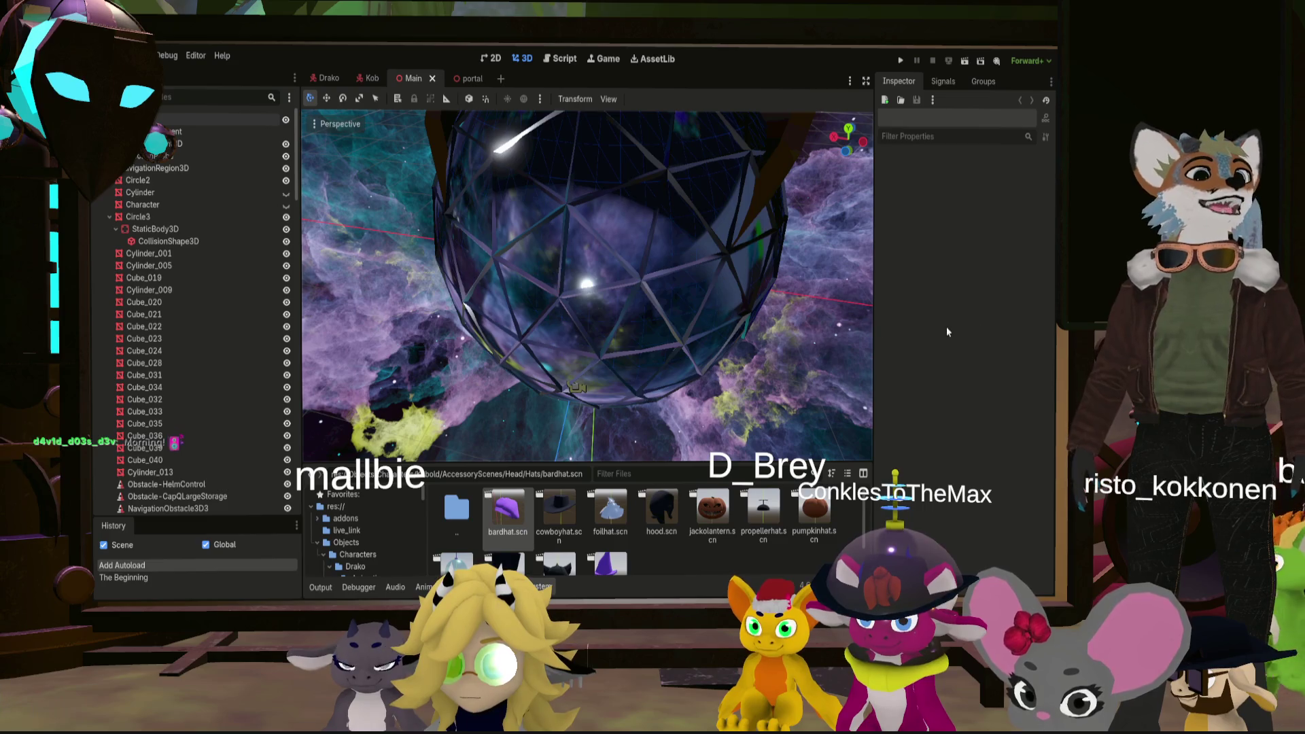
pyautogui.moveTo(816, 326); pyautogui.dragTo(680, 306, button='right')
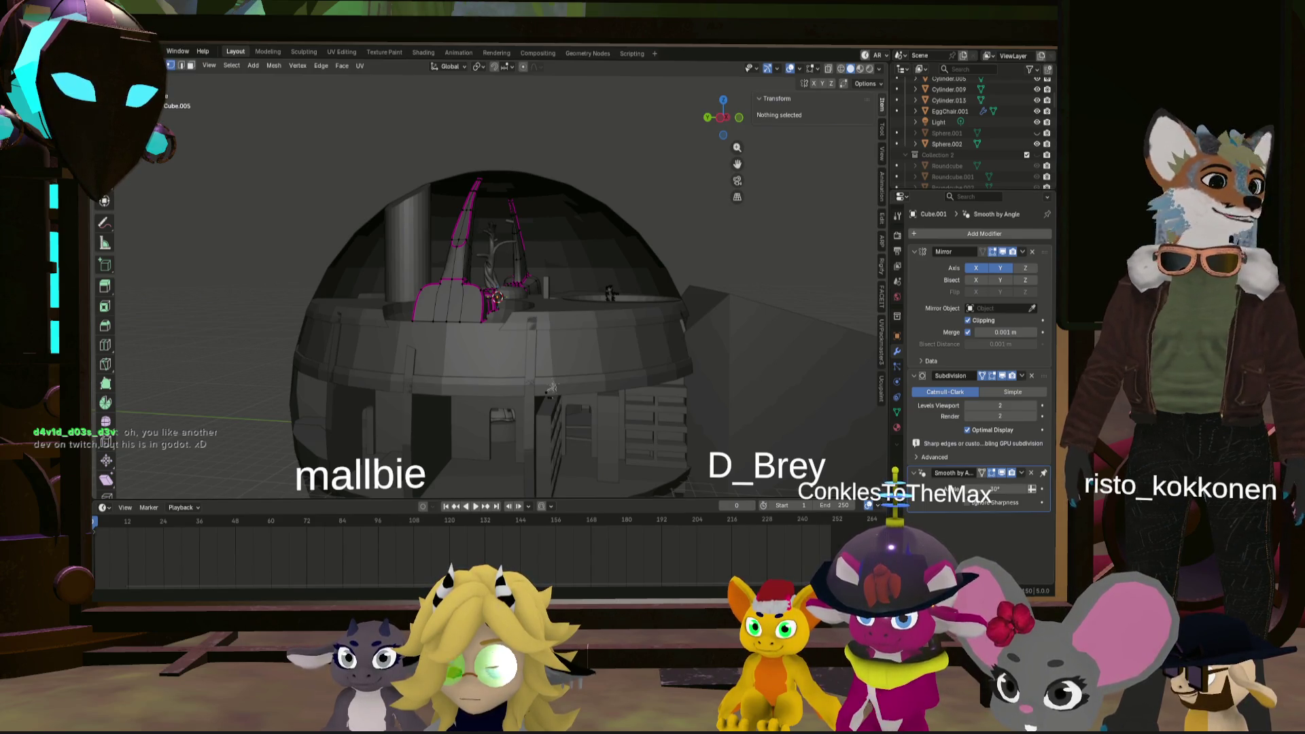
# - Give the edge loop near the upright column's top a full 1.00 crease
pyautogui.moveTo(552, 386)
pyautogui.mouseDown(button='middle')
pyautogui.moveTo(505, 362)
pyautogui.moveTo(430, 397)
pyautogui.moveTo(464, 303)
pyautogui.moveTo(470, 232)
pyautogui.moveTo(475, 356)
pyautogui.mouseUp(button='middle')
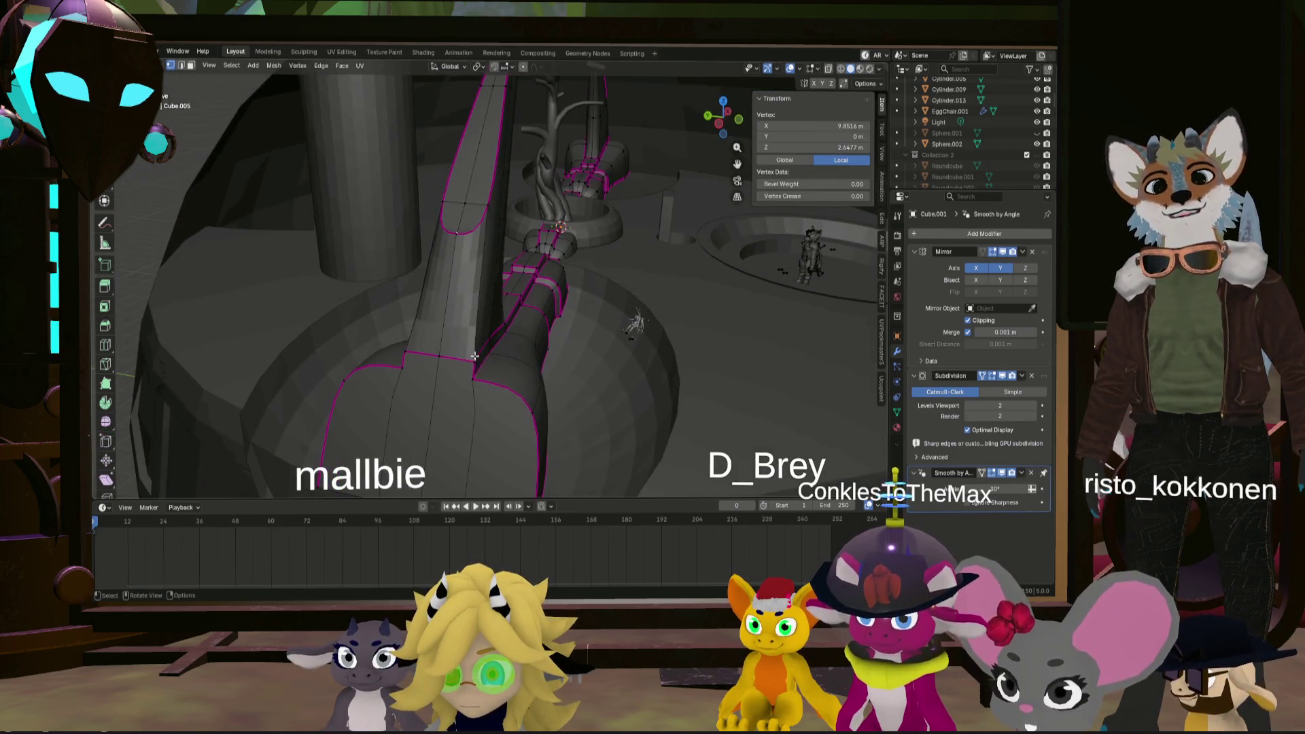
pyautogui.keyDown('alt'); pyautogui.click(486, 233); pyautogui.keyUp('alt')
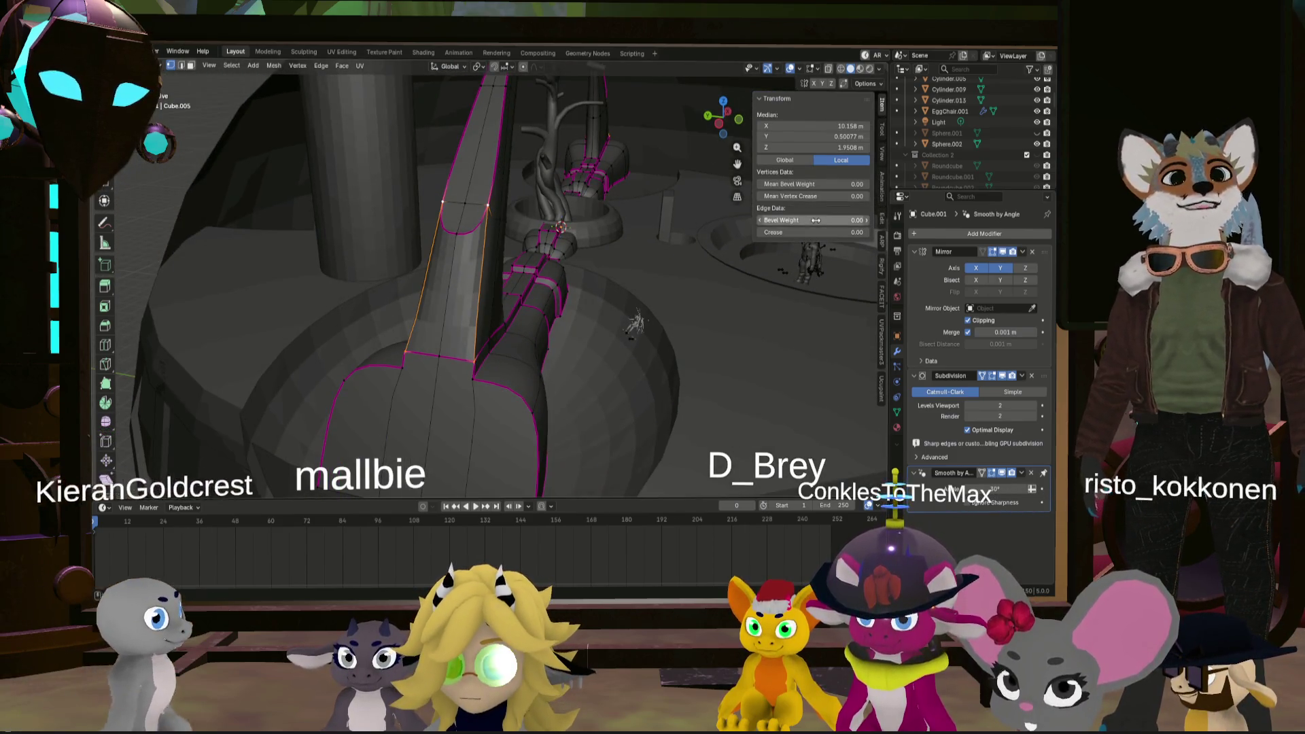
pyautogui.hotkey('shift', 'e')
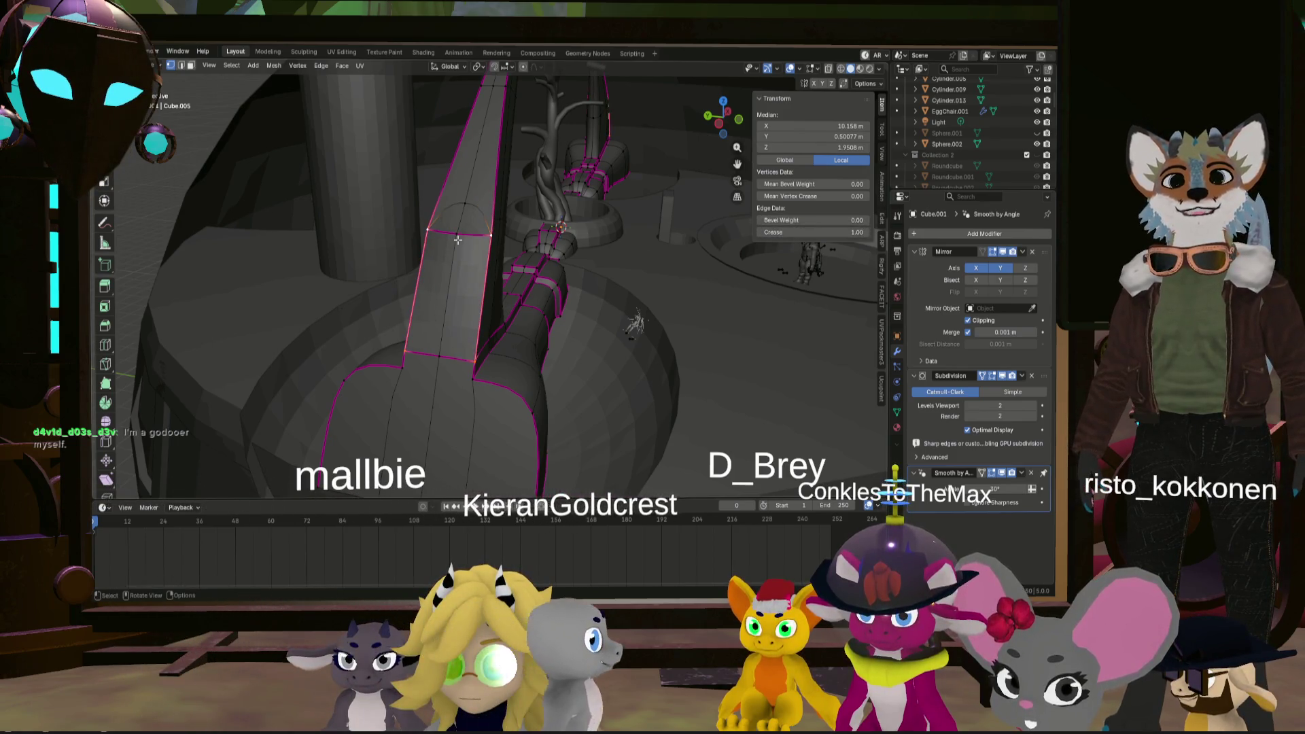
# - Dissolve the extra vertices on the upright strut column
pyautogui.click(440, 231)
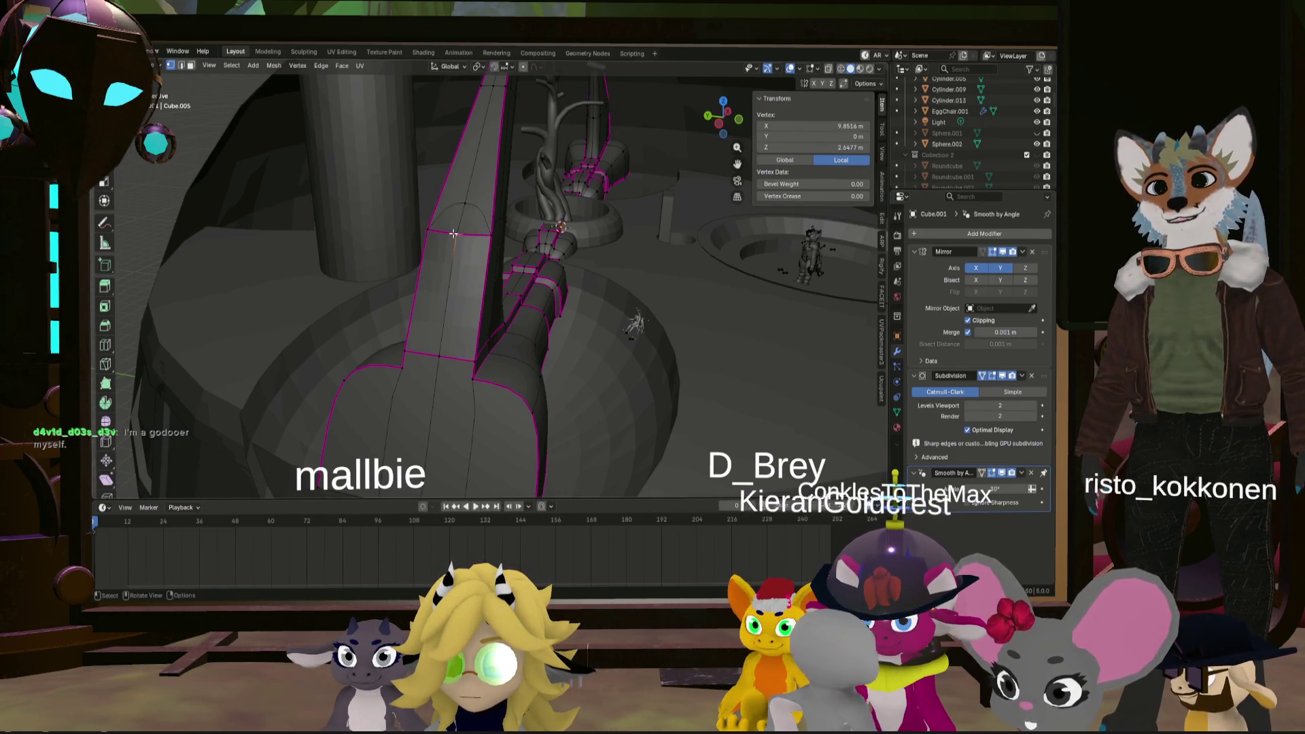
pyautogui.scroll(2, 454, 233)
pyautogui.moveTo(517, 236); pyautogui.dragTo(809, 250, button='middle')
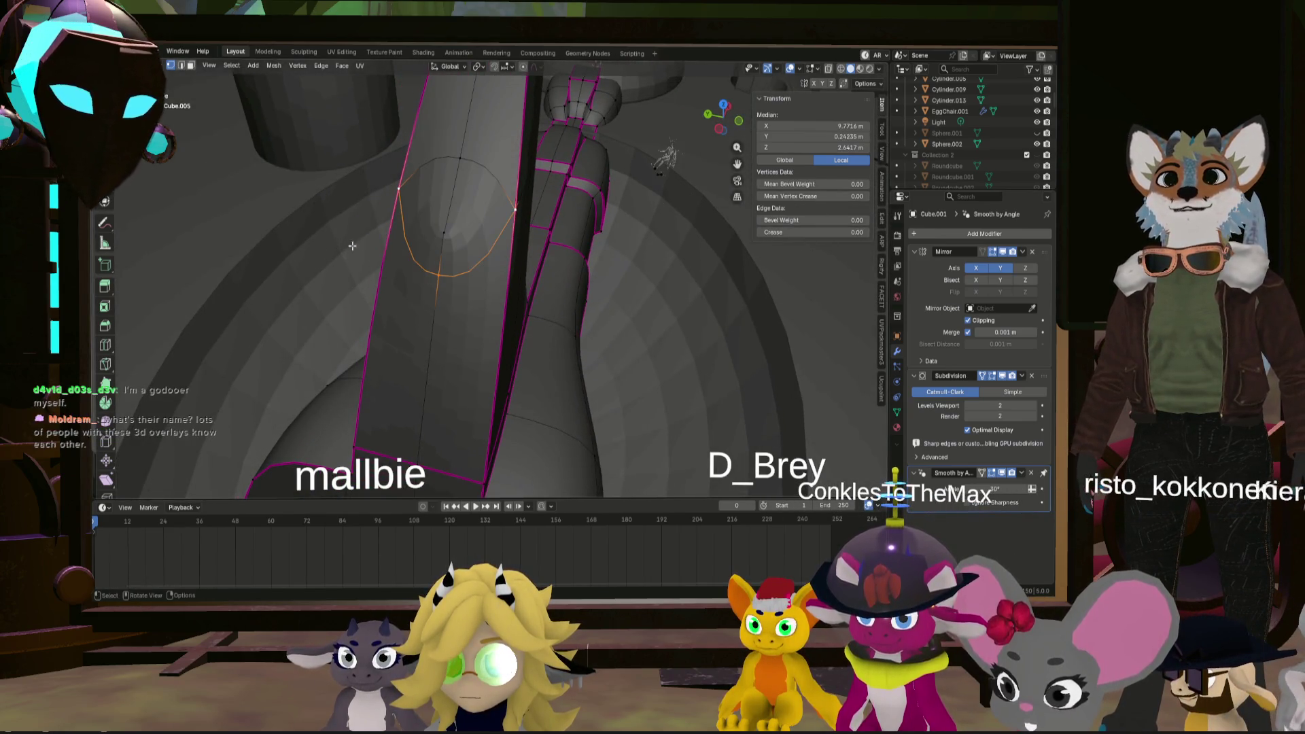
pyautogui.moveTo(443, 231); pyautogui.dragTo(490, 217, button='middle')
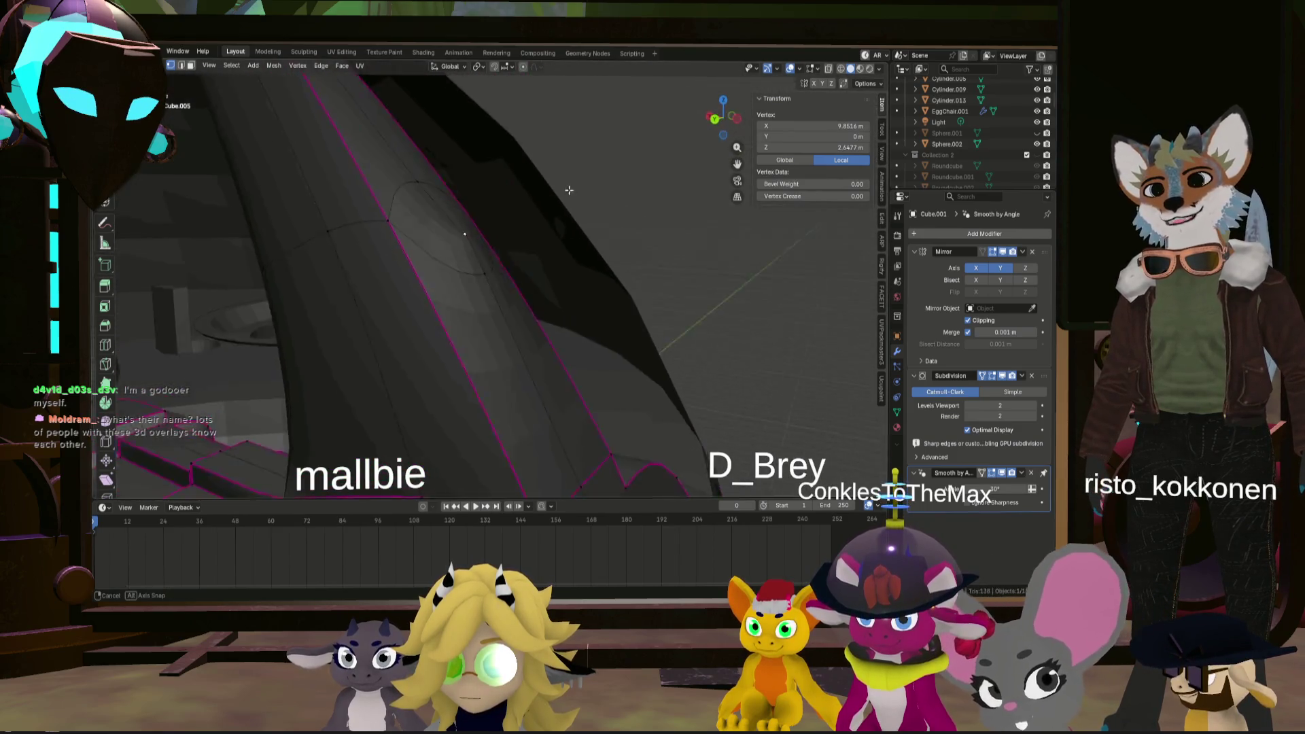
pyautogui.press('x')
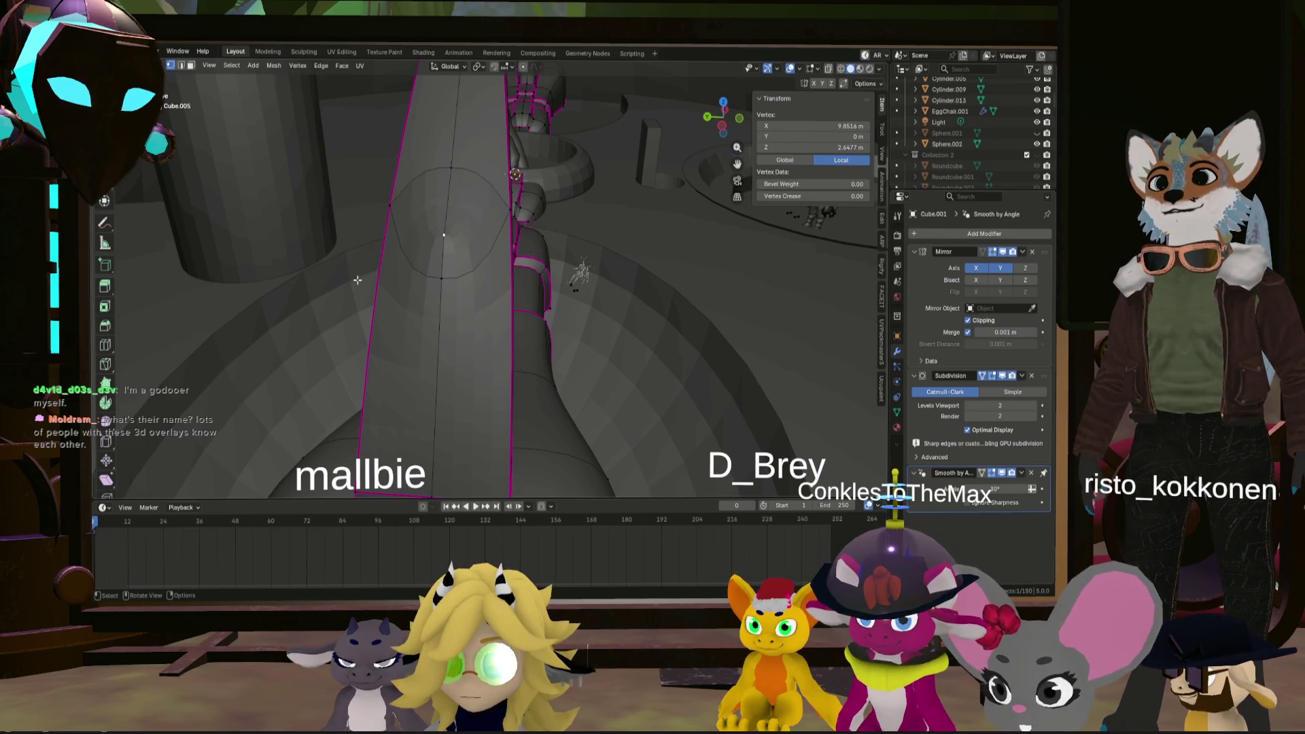
pyautogui.click(389, 270)
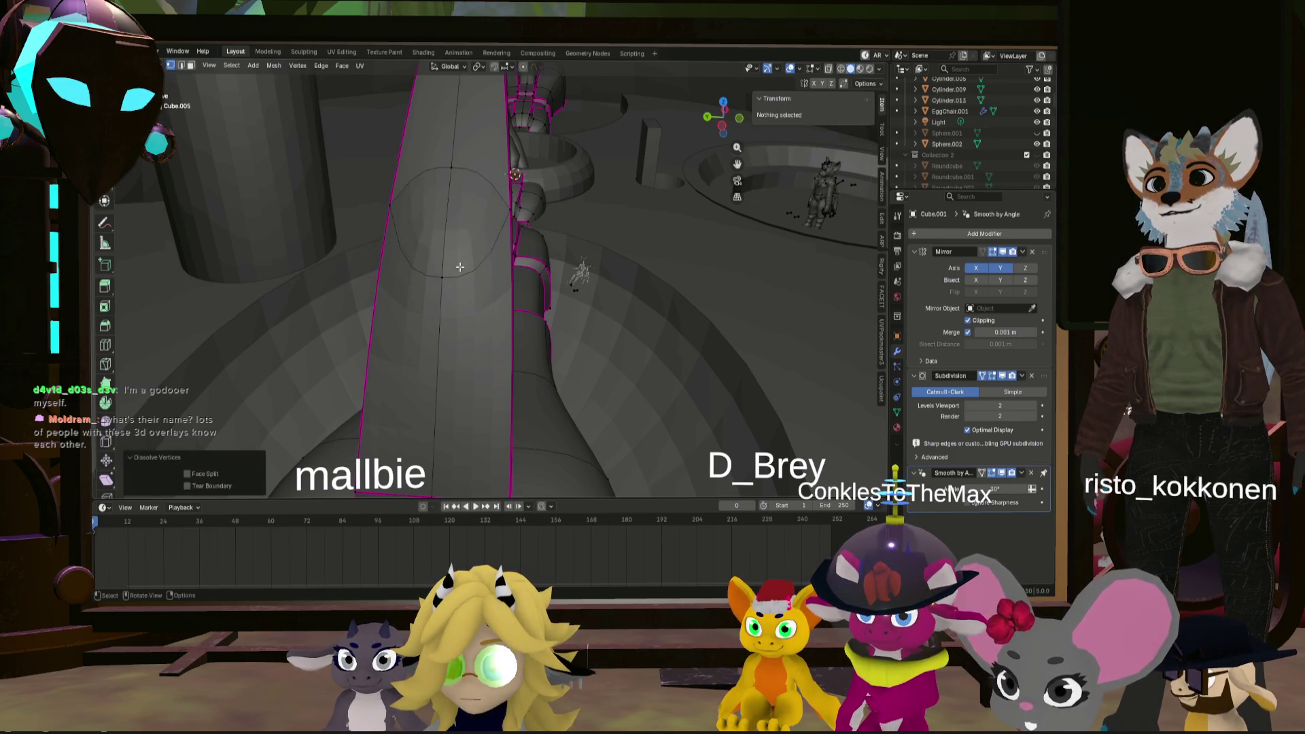
pyautogui.moveTo(460, 267)
pyautogui.mouseDown(button='middle')
pyautogui.moveTo(489, 279)
pyautogui.moveTo(528, 236)
pyautogui.moveTo(490, 419)
pyautogui.moveTo(664, 365)
pyautogui.moveTo(563, 363)
pyautogui.mouseUp(button='middle')
pyautogui.click(443, 279)
pyautogui.click(410, 325)
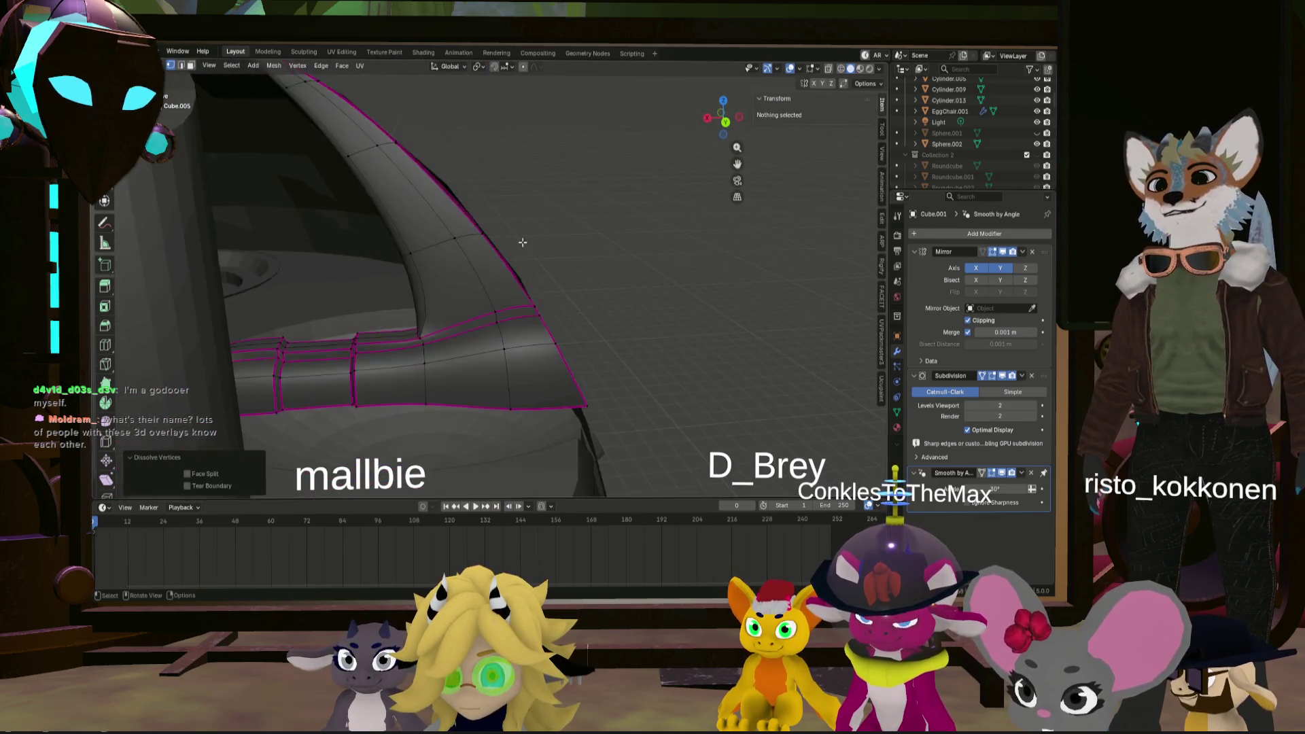
pyautogui.scroll(-6, 522, 242)
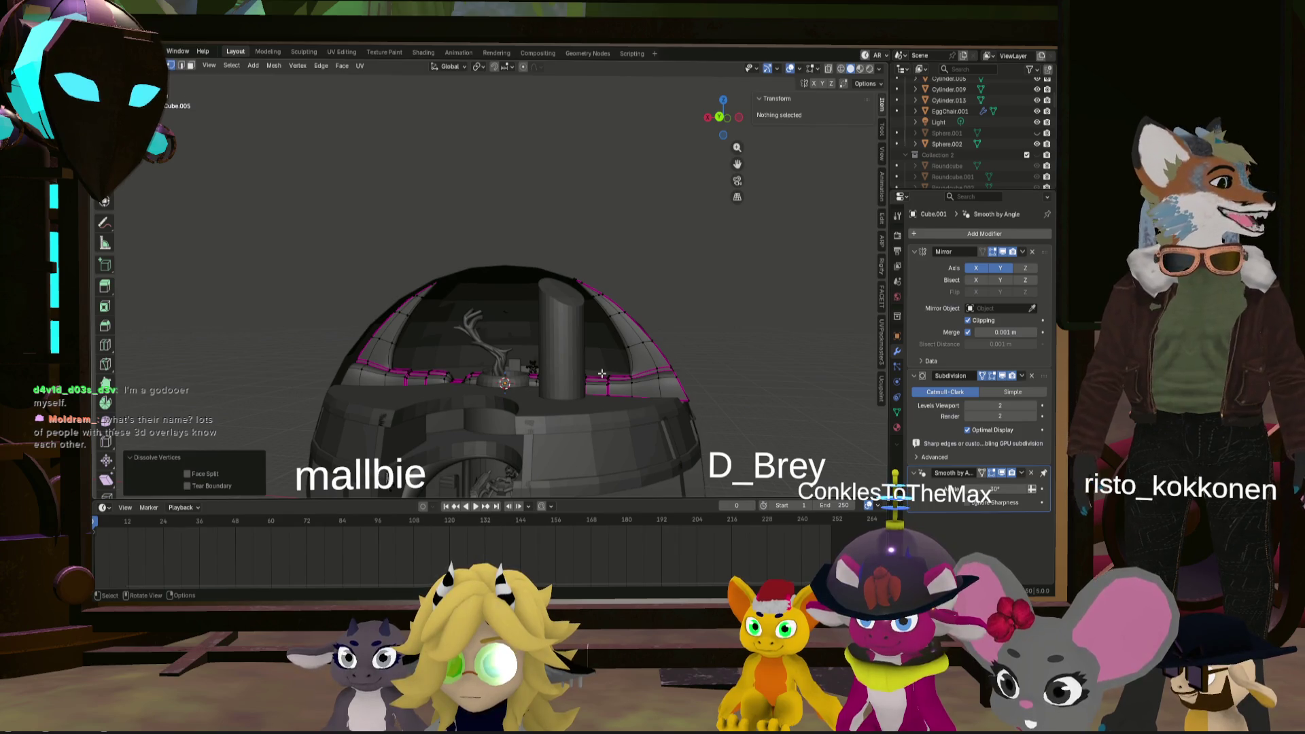
pyautogui.moveTo(613, 365)
pyautogui.mouseDown(button='middle')
pyautogui.moveTo(470, 403)
pyautogui.moveTo(537, 390)
pyautogui.mouseUp(button='middle')
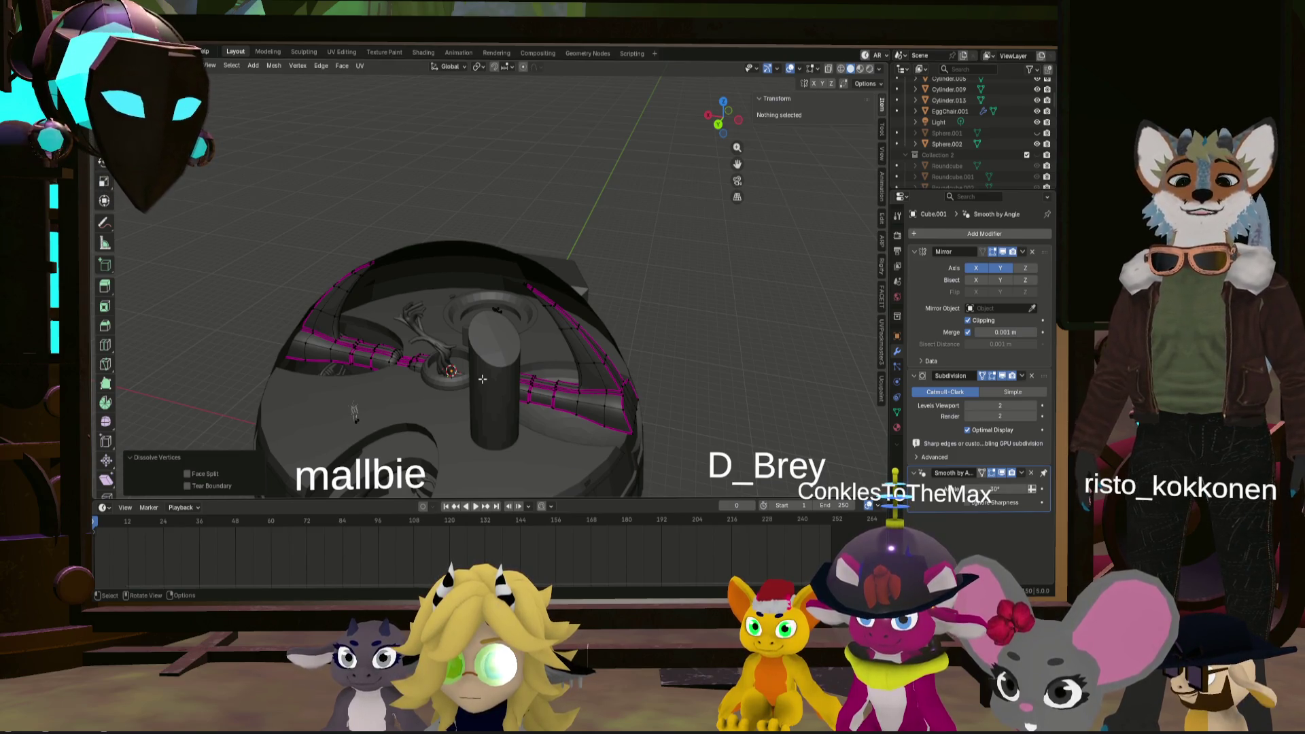
pyautogui.moveTo(492, 421)
pyautogui.mouseDown(button='middle')
pyautogui.moveTo(478, 447)
pyautogui.moveTo(586, 429)
pyautogui.moveTo(560, 344)
pyautogui.moveTo(532, 342)
pyautogui.moveTo(748, 292)
pyautogui.mouseUp(button='middle')
pyautogui.scroll(5, 560, 344)
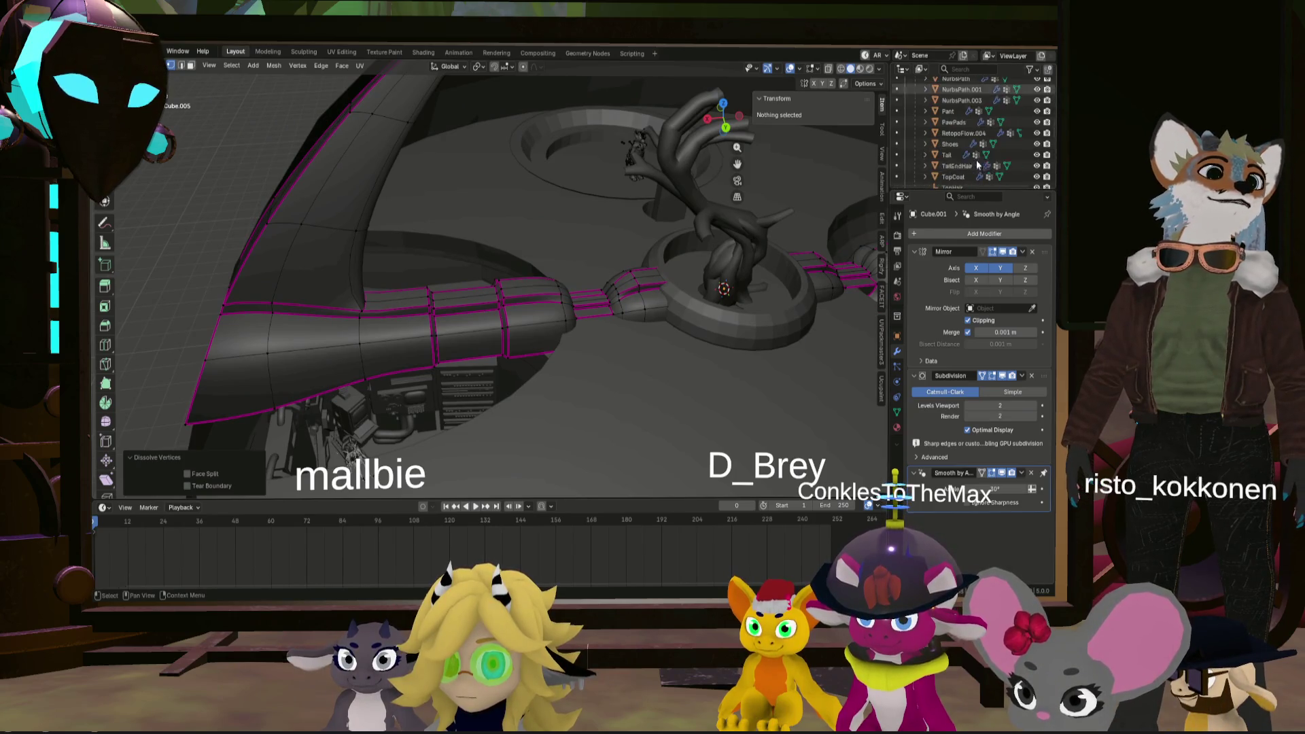
# - In Object Mode, rename Cube.001 to 'Struts'
pyautogui.scroll(-2, 976, 158)
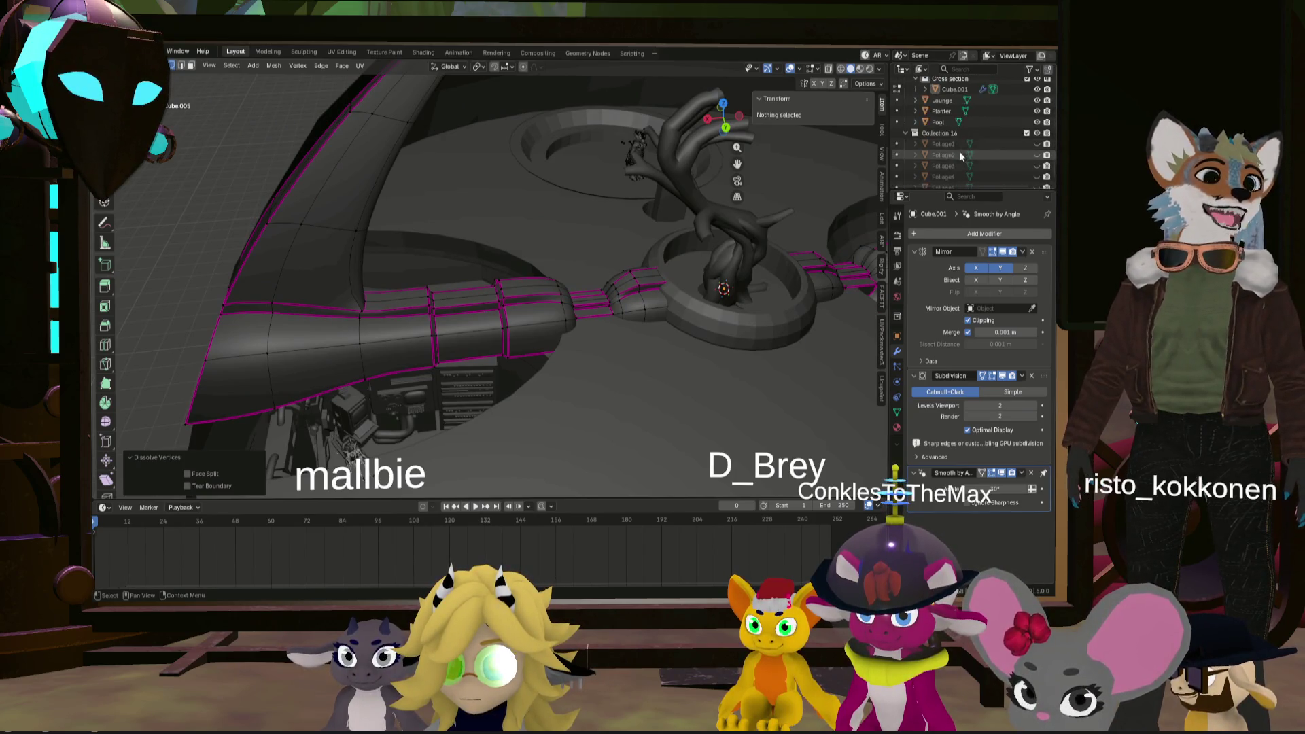
pyautogui.press('Tab')
pyautogui.doubleClick(956, 177)
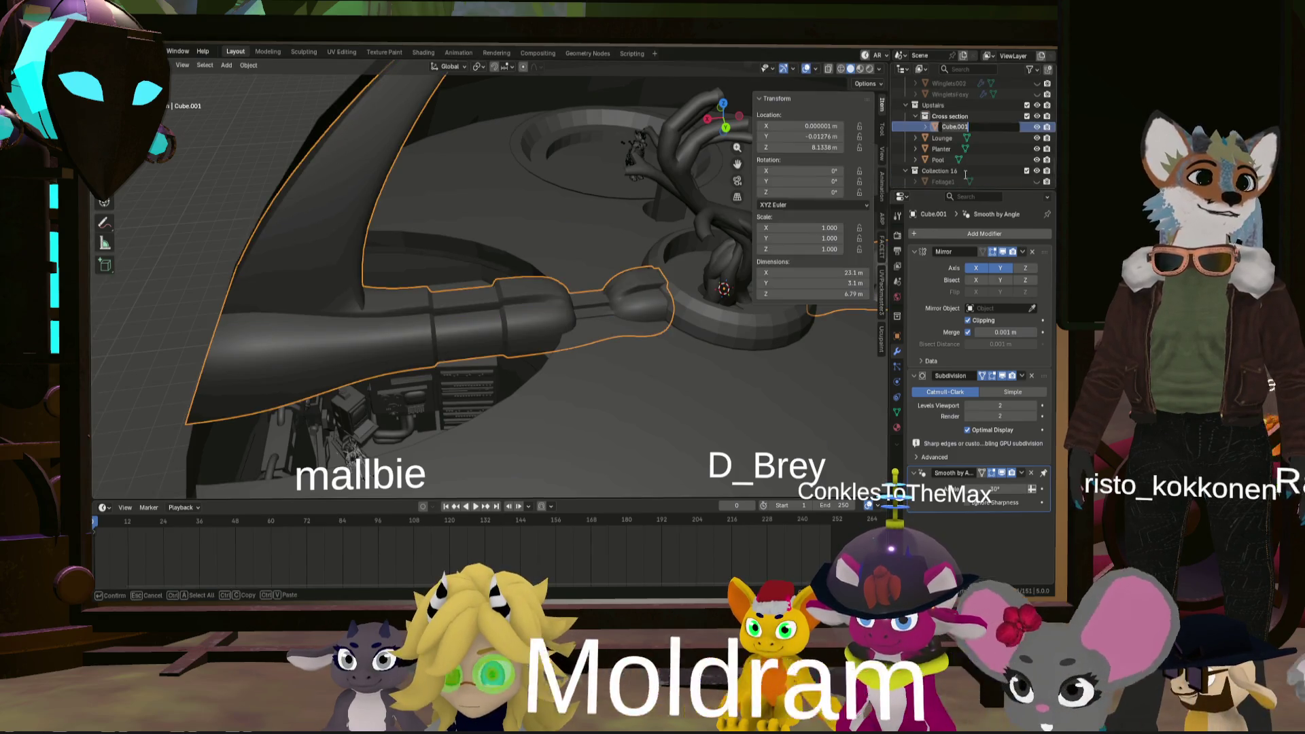
pyautogui.write('Struts')
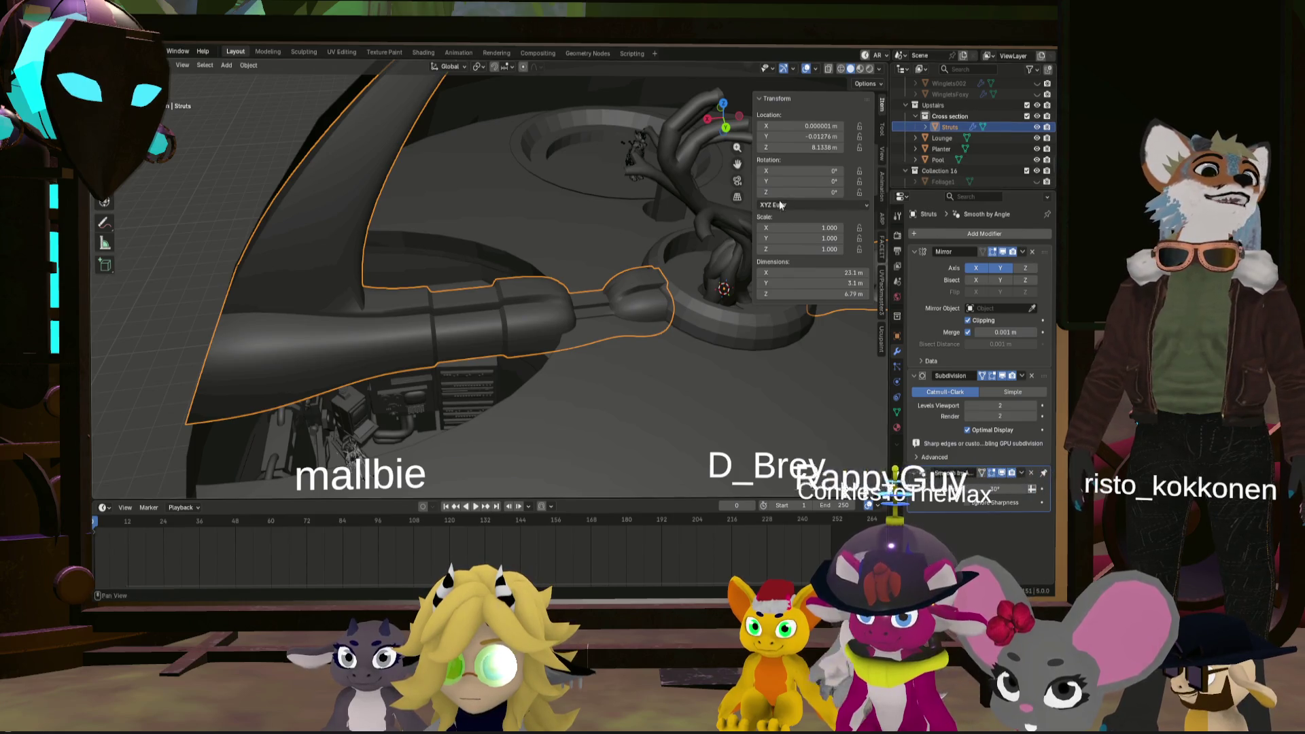
# - Duplicate Struts in place as Struts.001 and hide the original
pyautogui.moveTo(779, 200); pyautogui.dragTo(670, 251, button='middle')
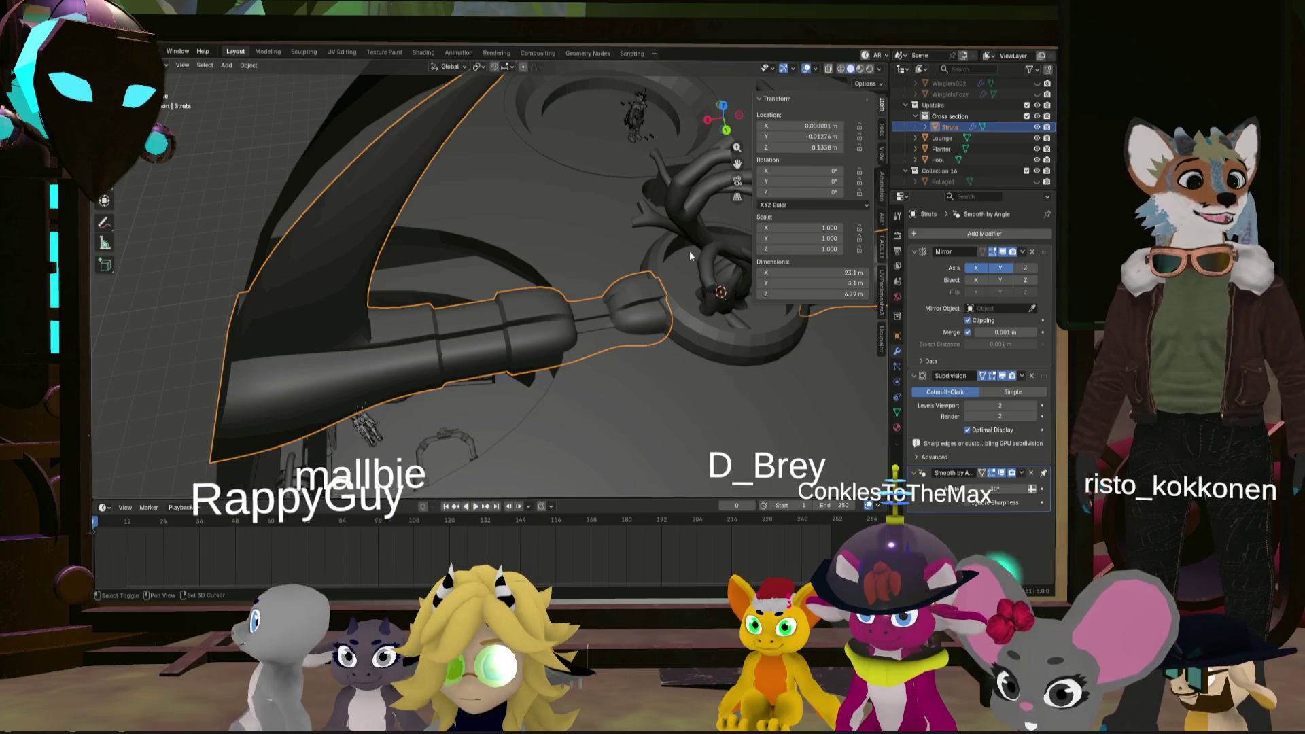
pyautogui.hotkey('shift', 'd')
pyautogui.press('Escape')
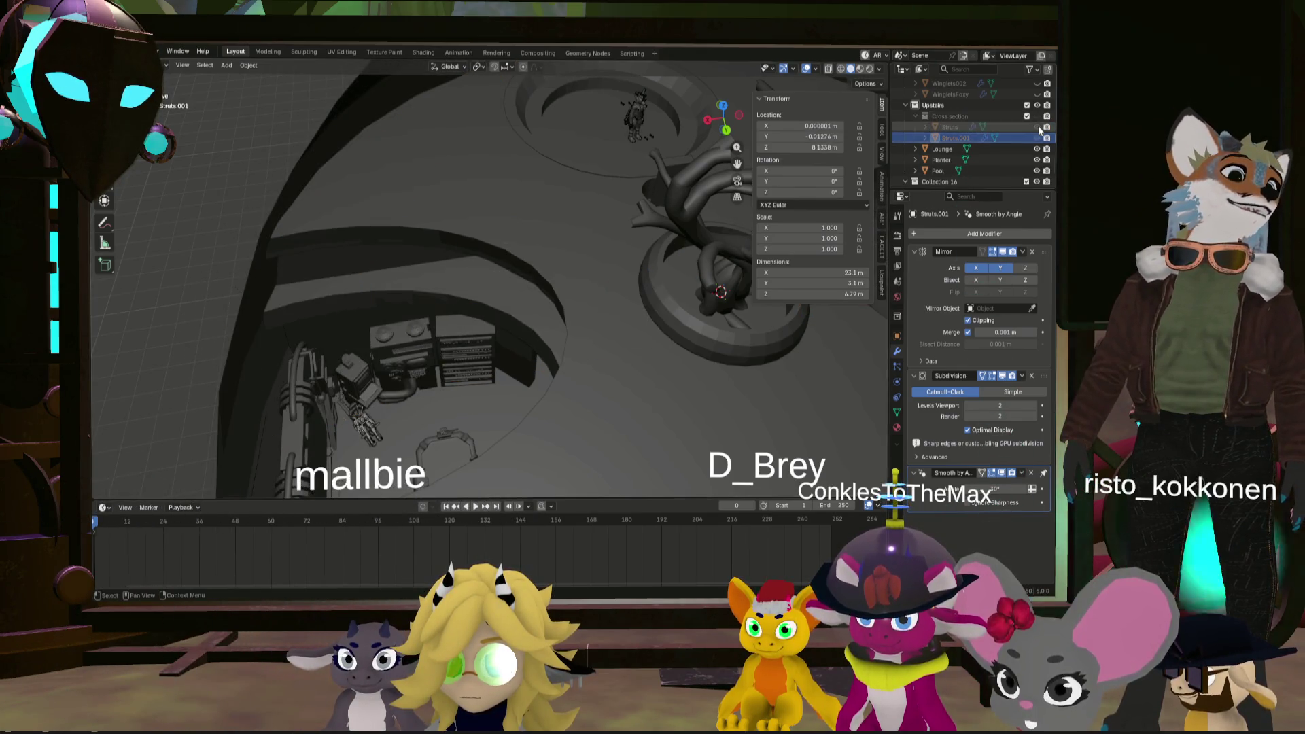
pyautogui.click(1037, 126)
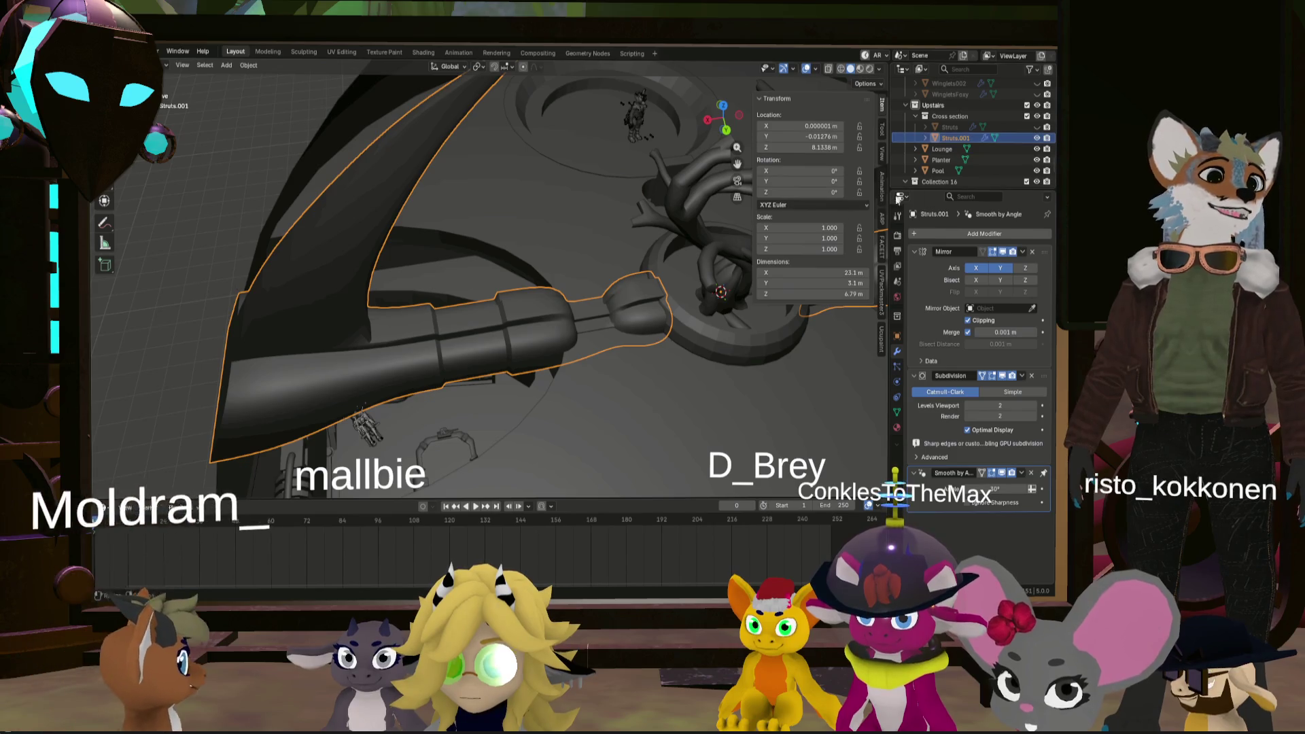
# - In Edit Mode, duplicate all of the copy's strut geometry in place
pyautogui.press('Tab')
pyautogui.moveTo(598, 292); pyautogui.dragTo(754, 320, button='middle')
pyautogui.press('a')
pyautogui.hotkey('shift', 'd')
pyautogui.press('Escape')
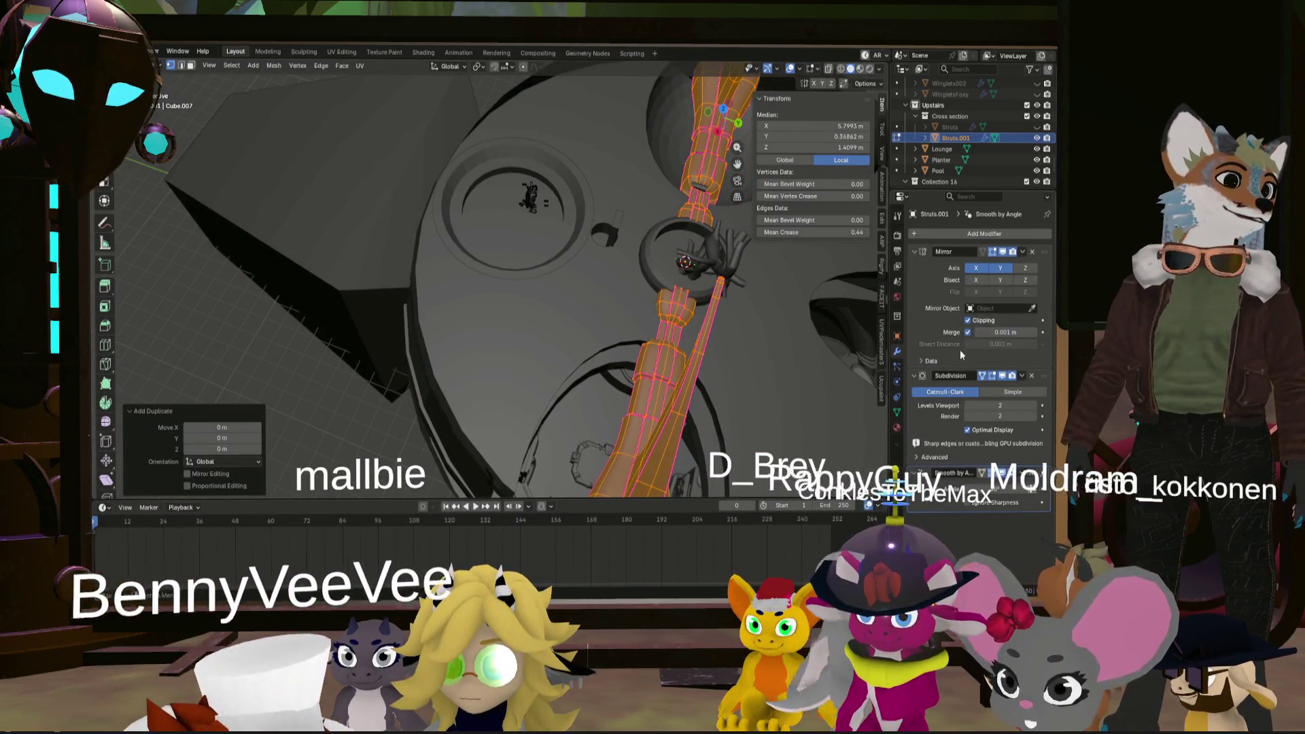
# - Turn off Mirror merging, change the pivot point, and rotate the strut copy 90° about Z
pyautogui.click(970, 336)
pyautogui.click(969, 332)
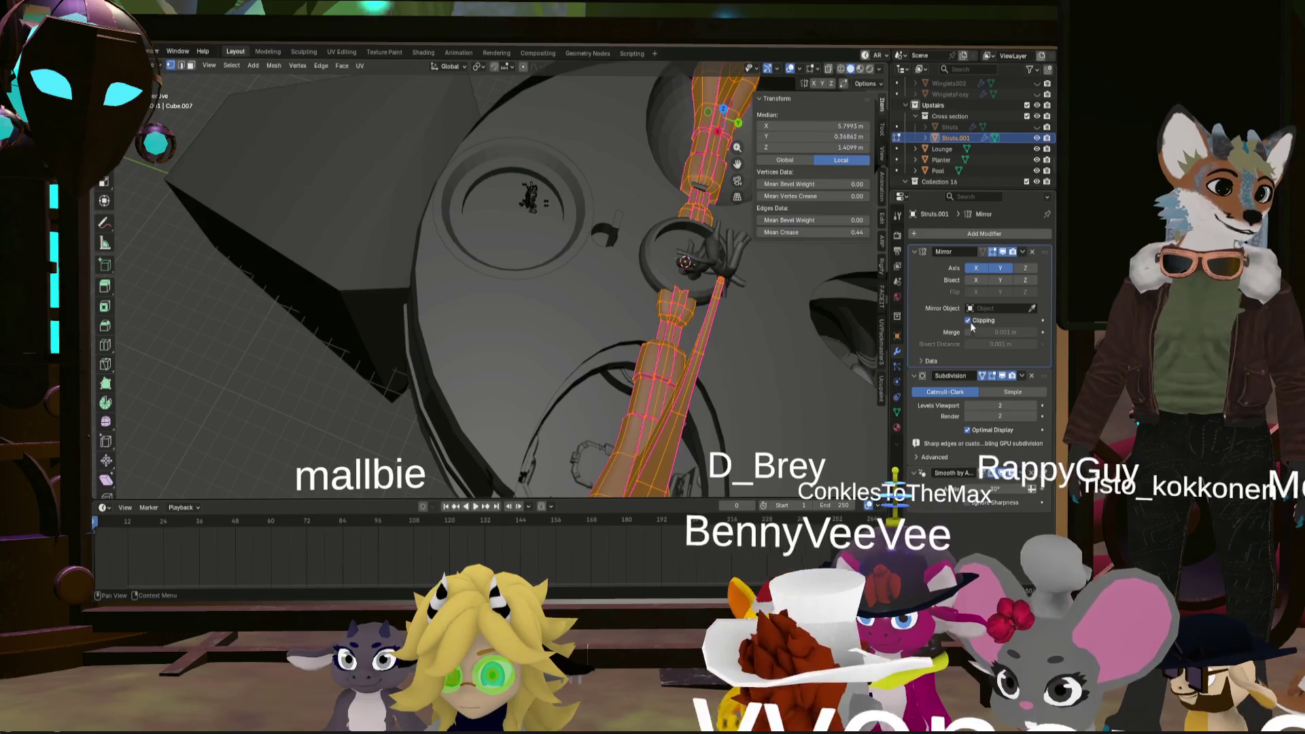
pyautogui.moveTo(816, 313); pyautogui.dragTo(729, 298, button='middle')
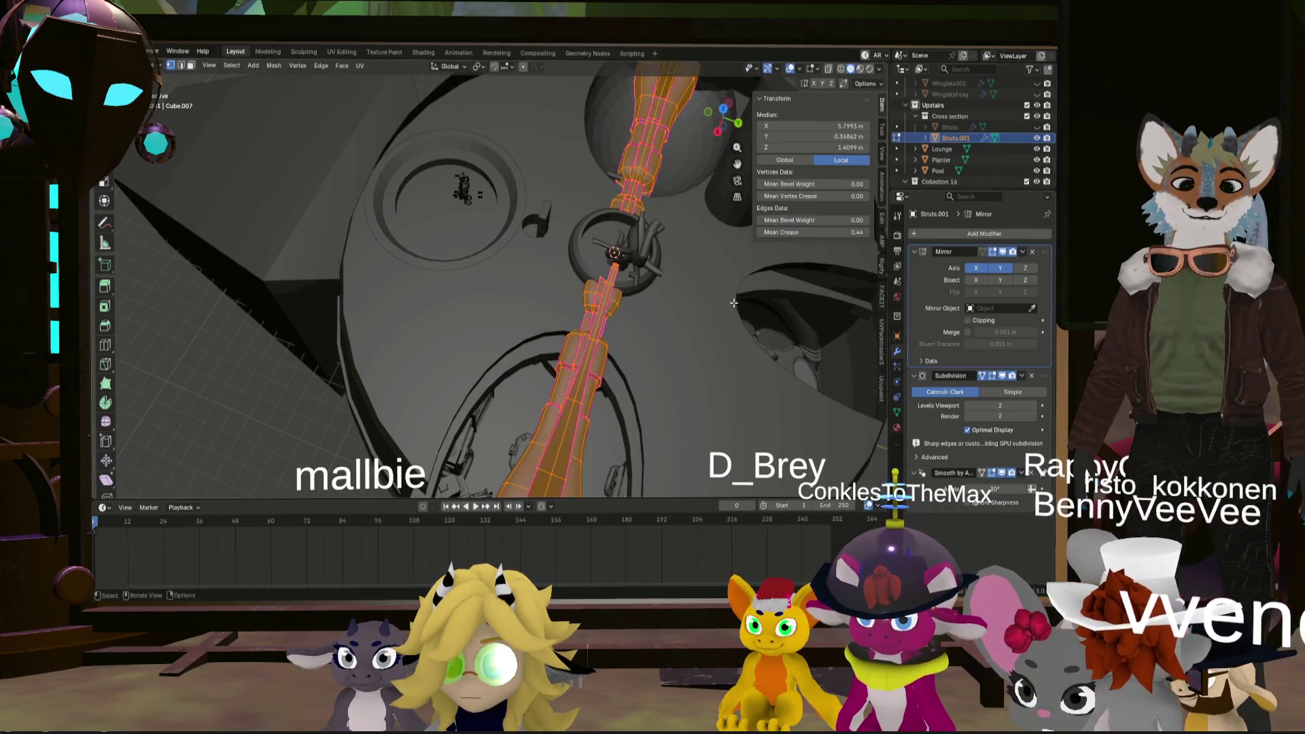
pyautogui.press('s')
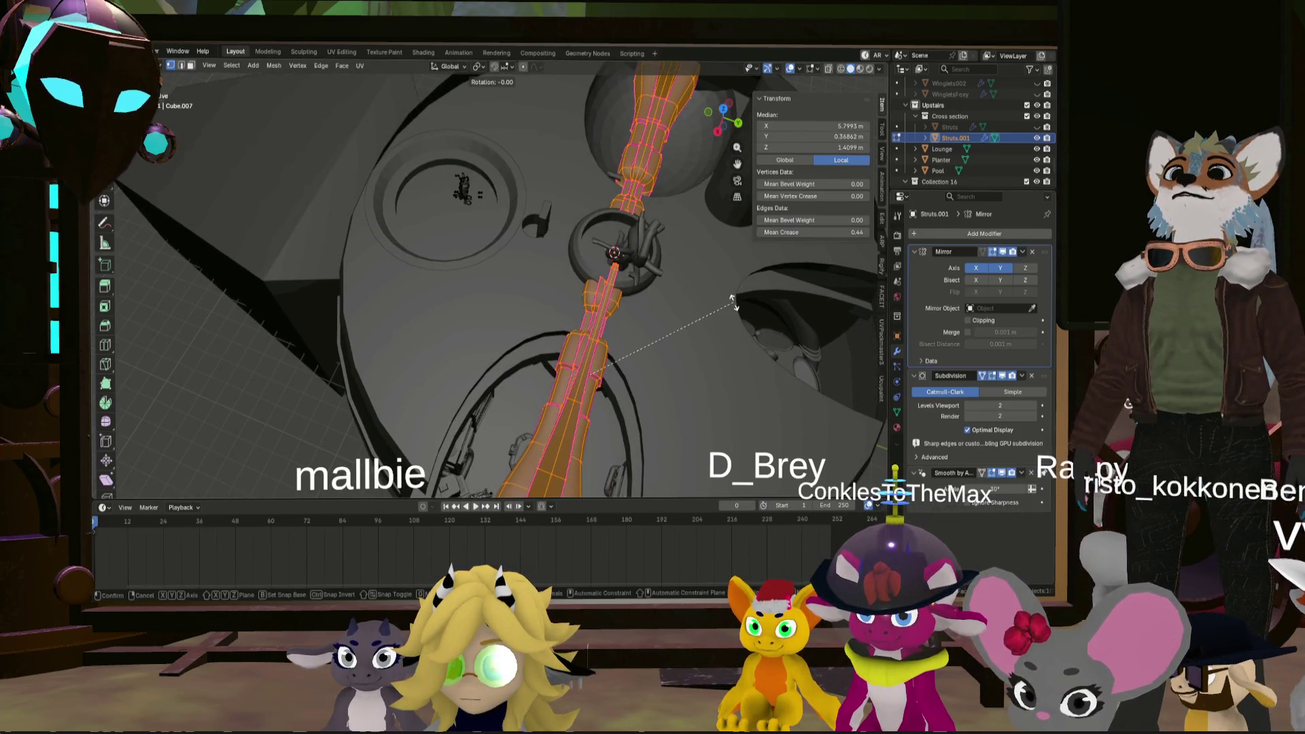
pyautogui.click(486, 67)
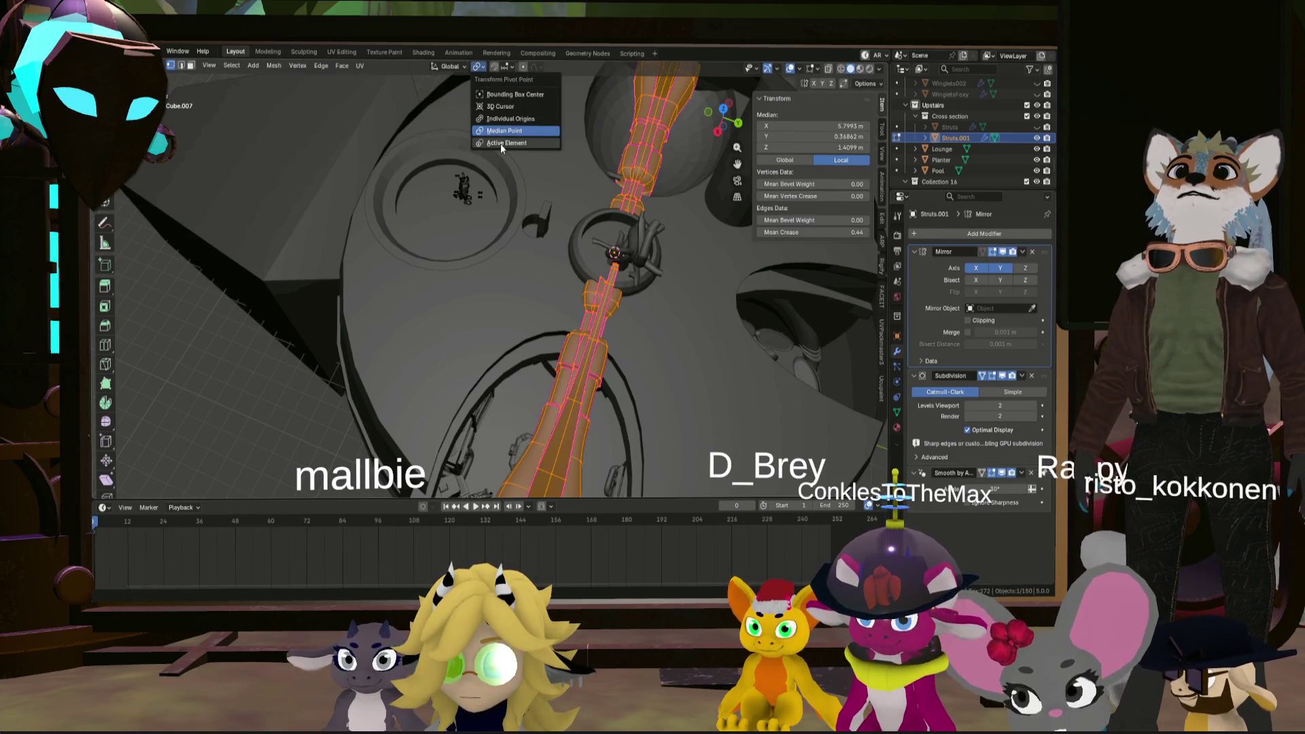
pyautogui.click(523, 113)
pyautogui.press('z')
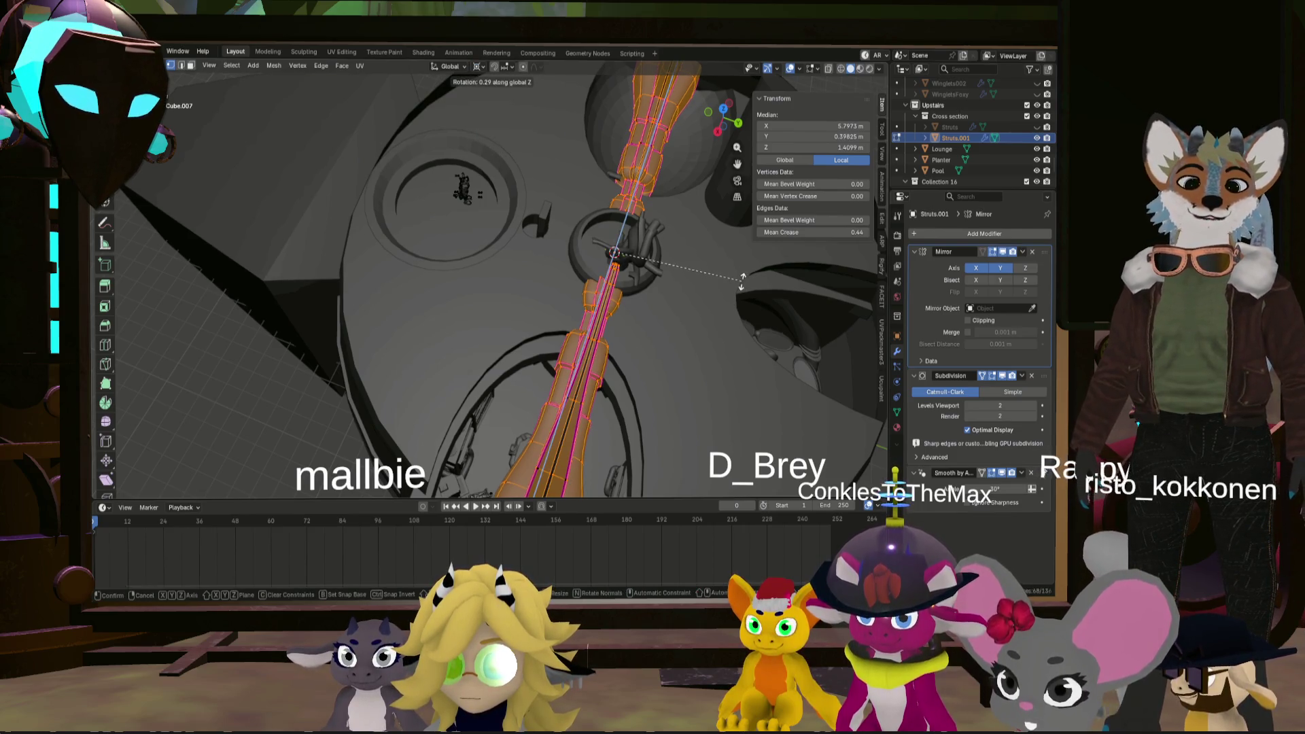
pyautogui.write('90')
pyautogui.press('Return')
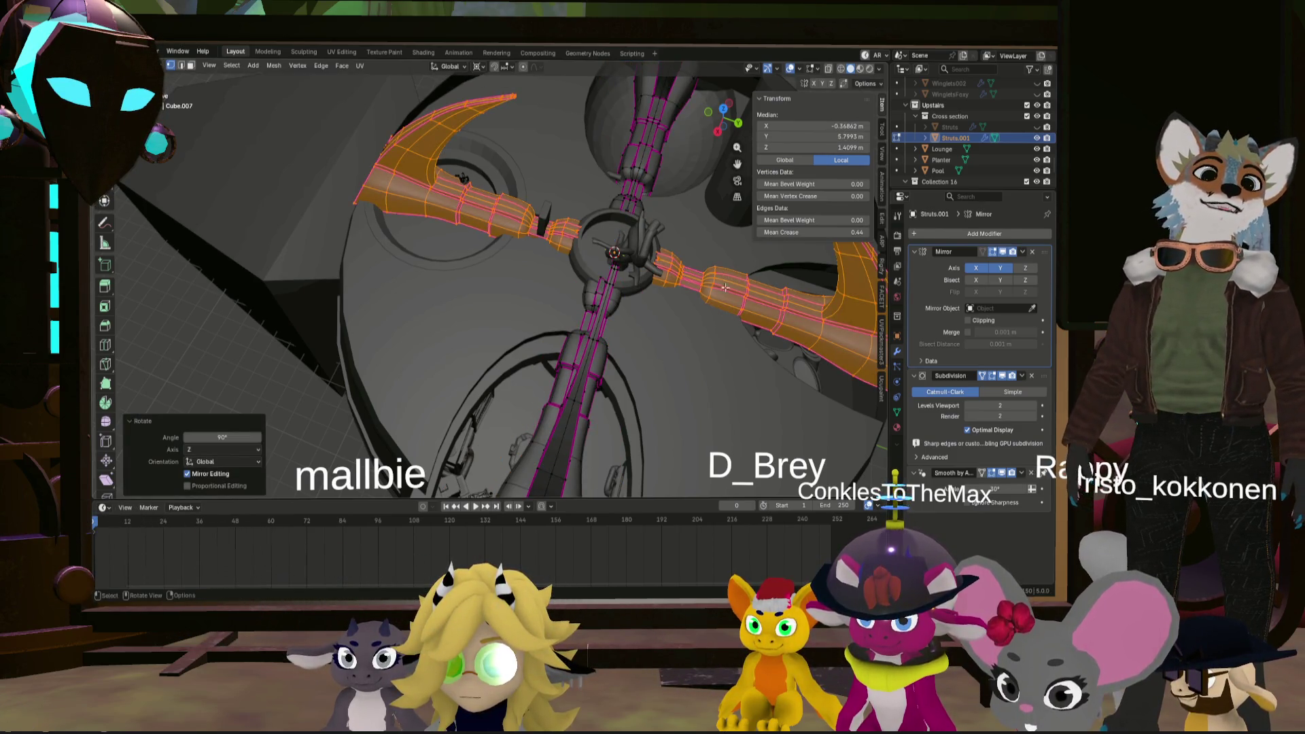
# - Re-enable Mirror merging and rotate the whole struts mesh 45°
pyautogui.click(968, 333)
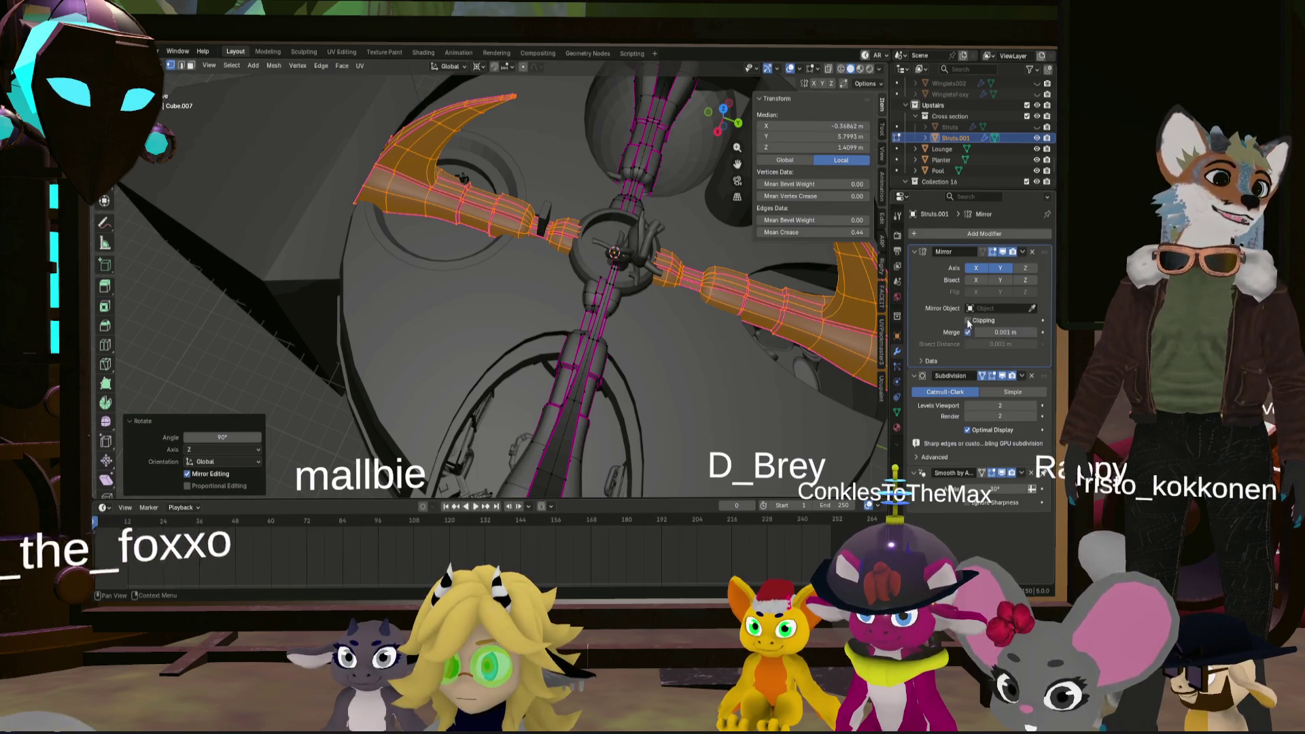
pyautogui.moveTo(687, 292)
pyautogui.mouseDown(button='middle')
pyautogui.moveTo(719, 314)
pyautogui.moveTo(696, 368)
pyautogui.mouseUp(button='middle')
pyautogui.scroll(-4, 719, 314)
pyautogui.click(719, 314)
pyautogui.press('a')
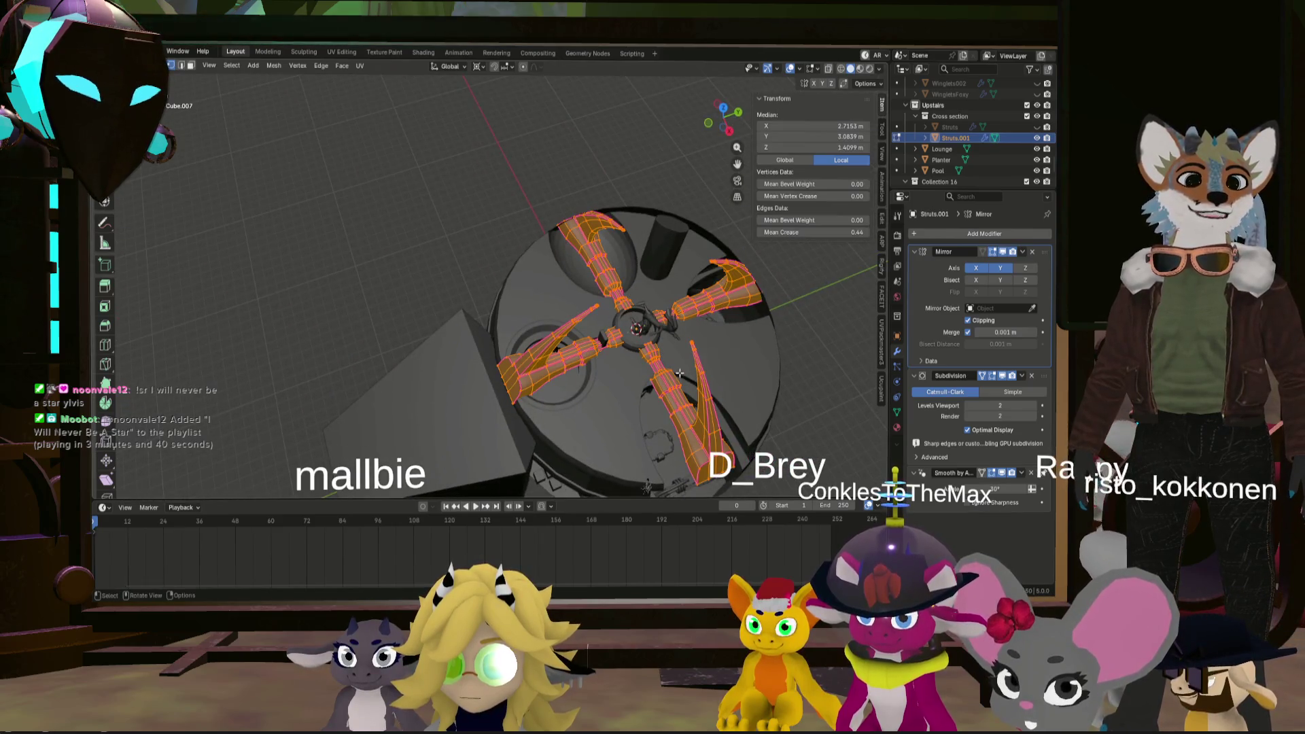
pyautogui.press('r')
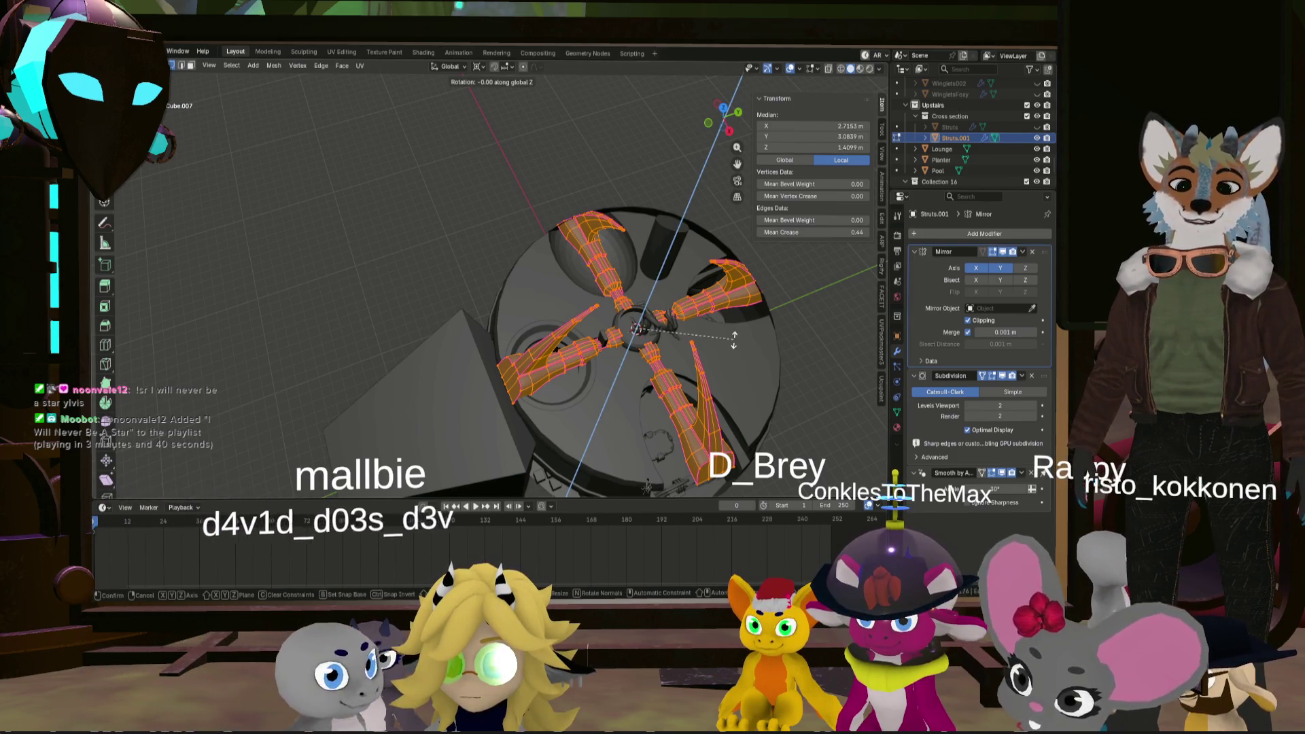
pyautogui.write('45')
pyautogui.press('Return')
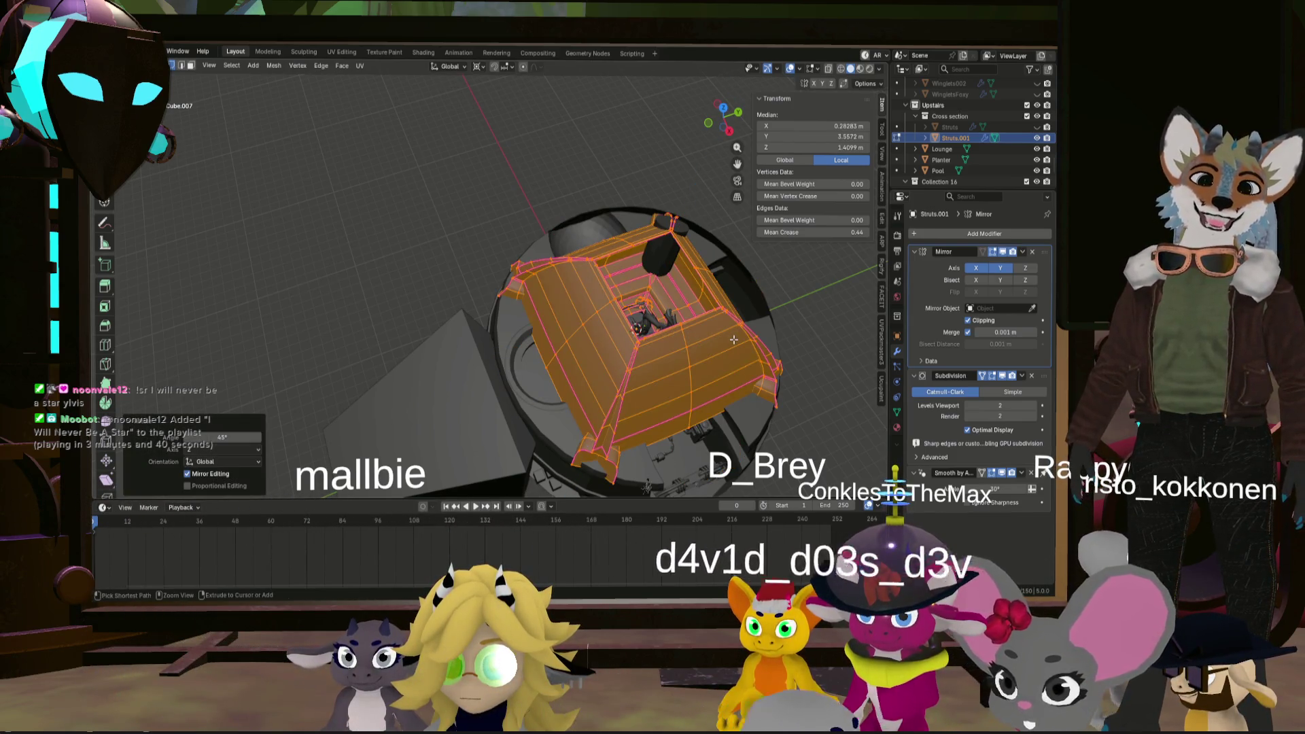
# - Revert the unwanted mesh change, select the linked struts mesh, and return to Object Mode
pyautogui.moveTo(734, 337); pyautogui.dragTo(817, 353, button='middle')
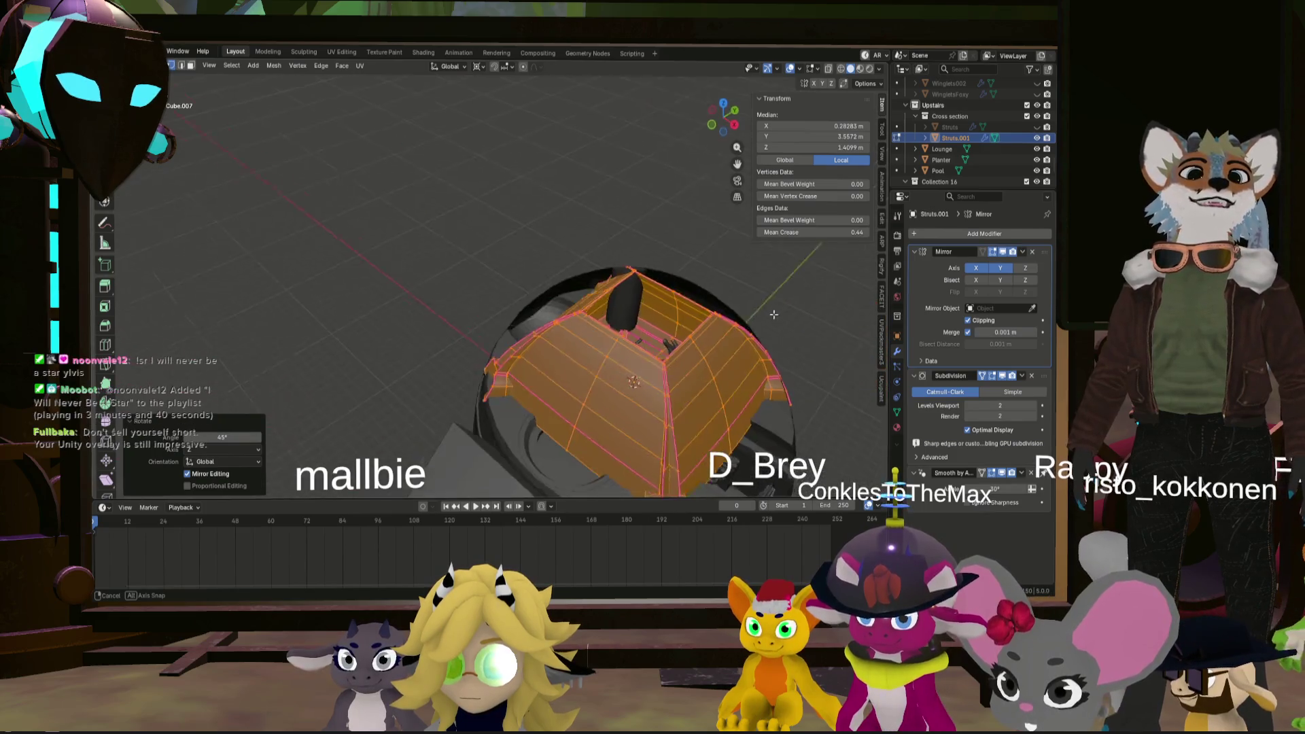
pyautogui.press('h')
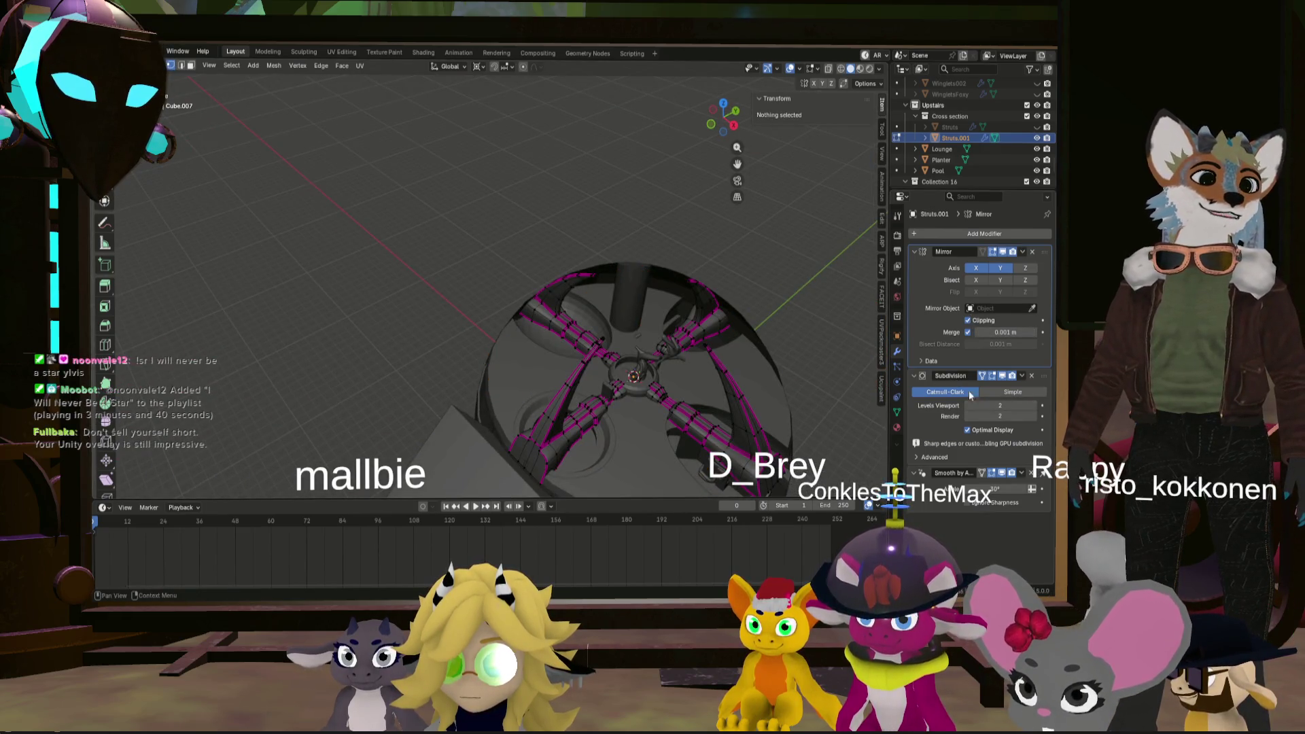
pyautogui.click(716, 340)
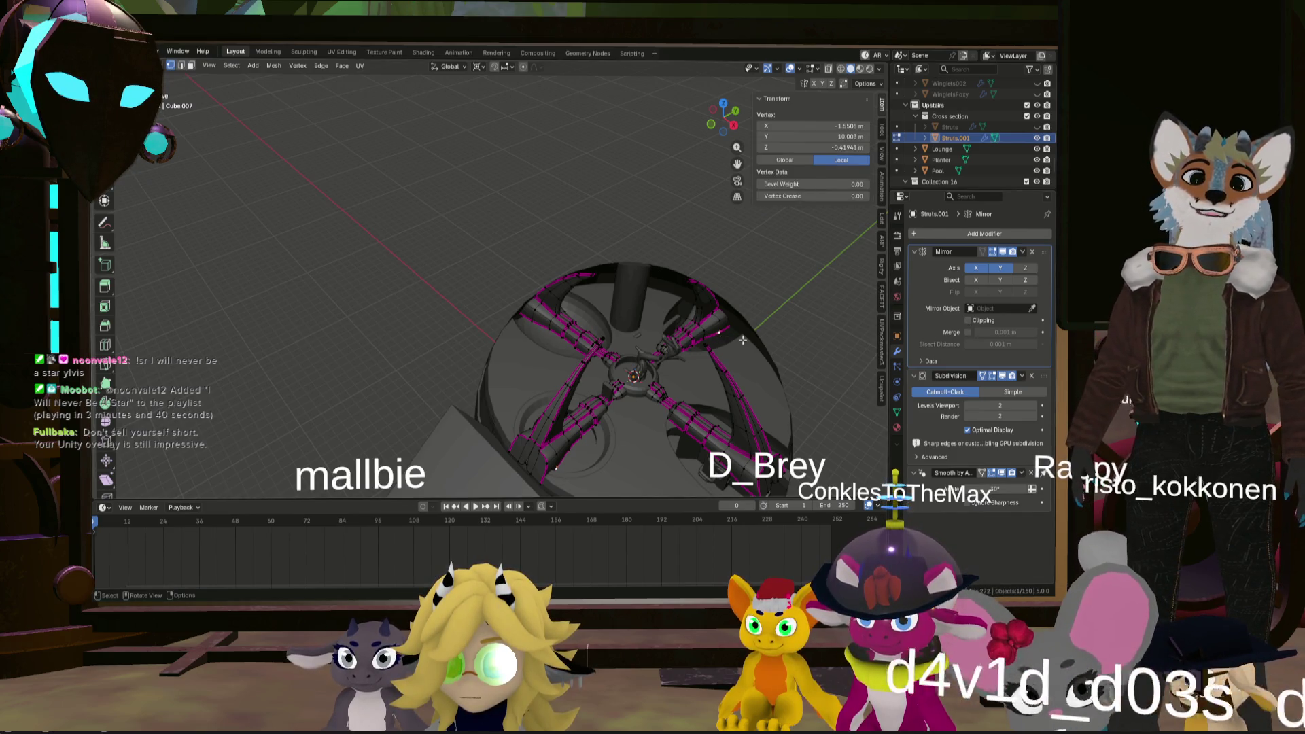
pyautogui.hotkey('ctrl', 'l')
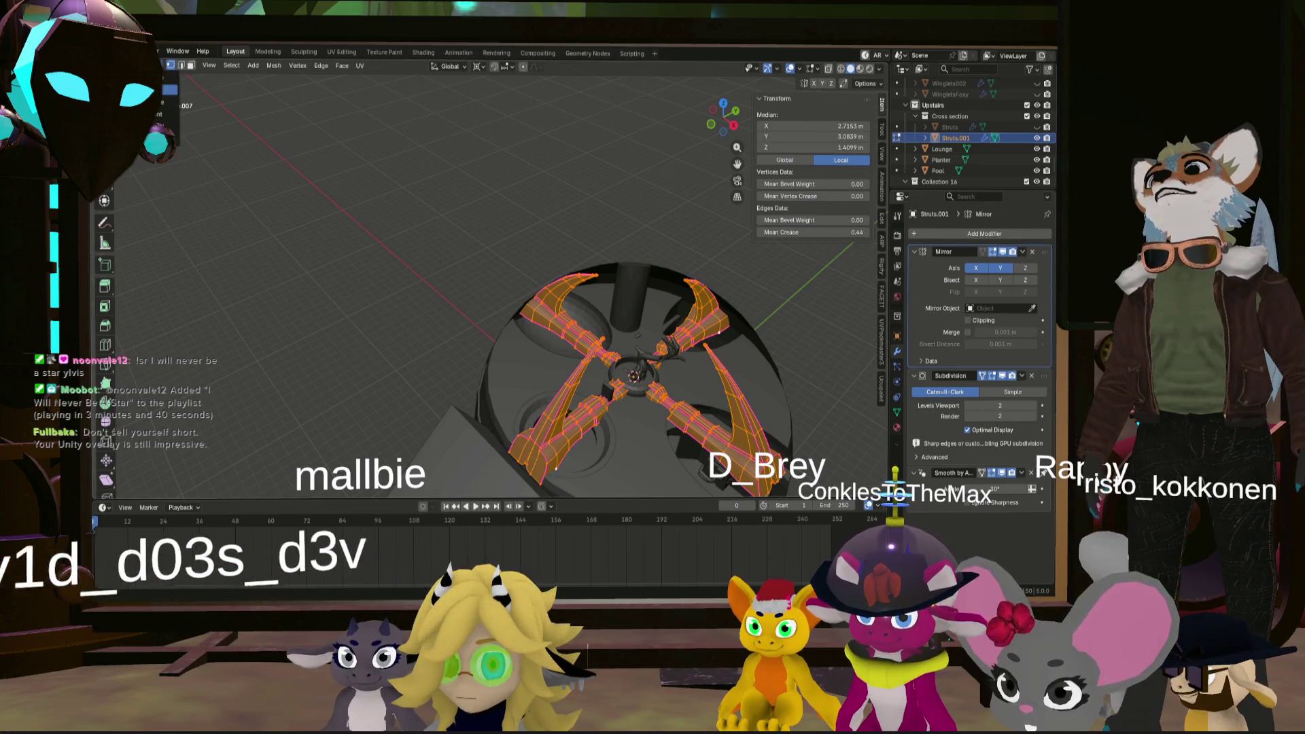
pyautogui.press('Tab')
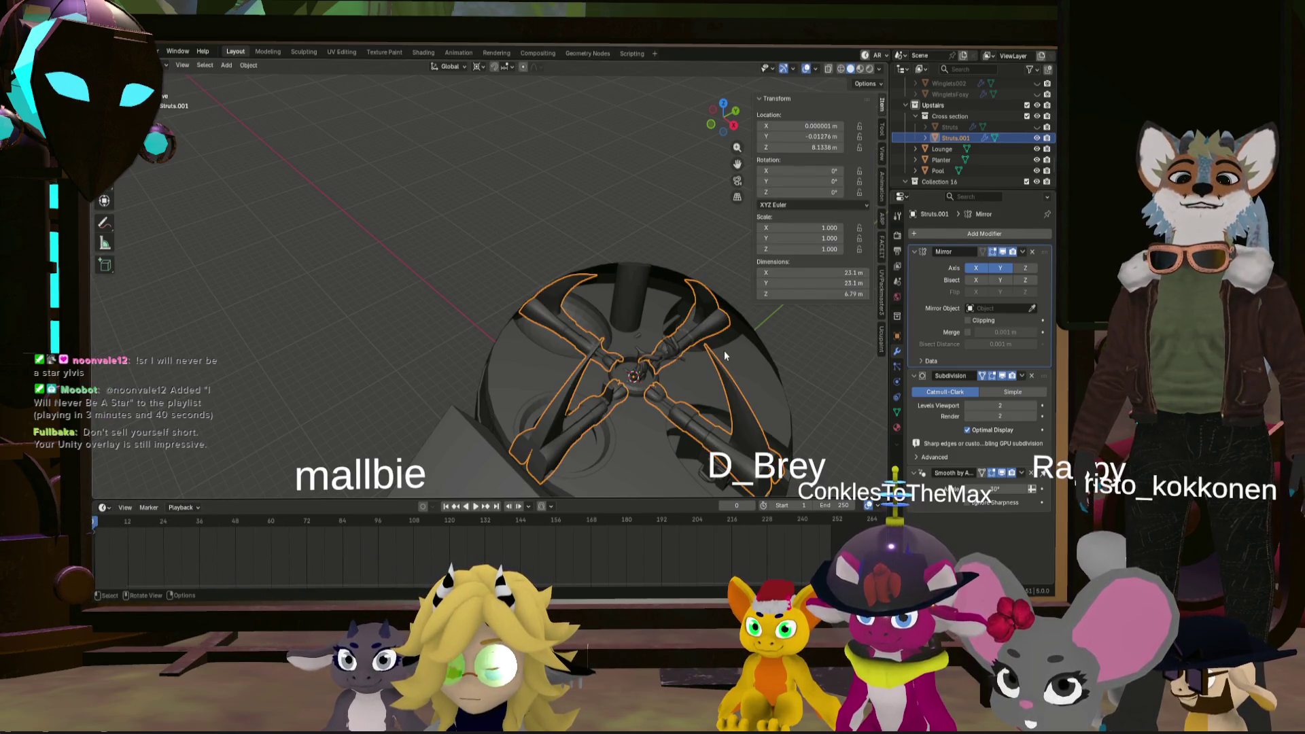
# - Rotate Struts.001 45° about Z with r45 and view it from a low angle
pyautogui.write('r45')
pyautogui.press('Return')
pyautogui.moveTo(724, 350)
pyautogui.mouseDown(button='middle')
pyautogui.moveTo(765, 359)
pyautogui.moveTo(665, 308)
pyautogui.moveTo(594, 328)
pyautogui.moveTo(585, 317)
pyautogui.moveTo(625, 336)
pyautogui.moveTo(585, 348)
pyautogui.mouseUp(button='middle')
pyautogui.scroll(3, 764, 359)
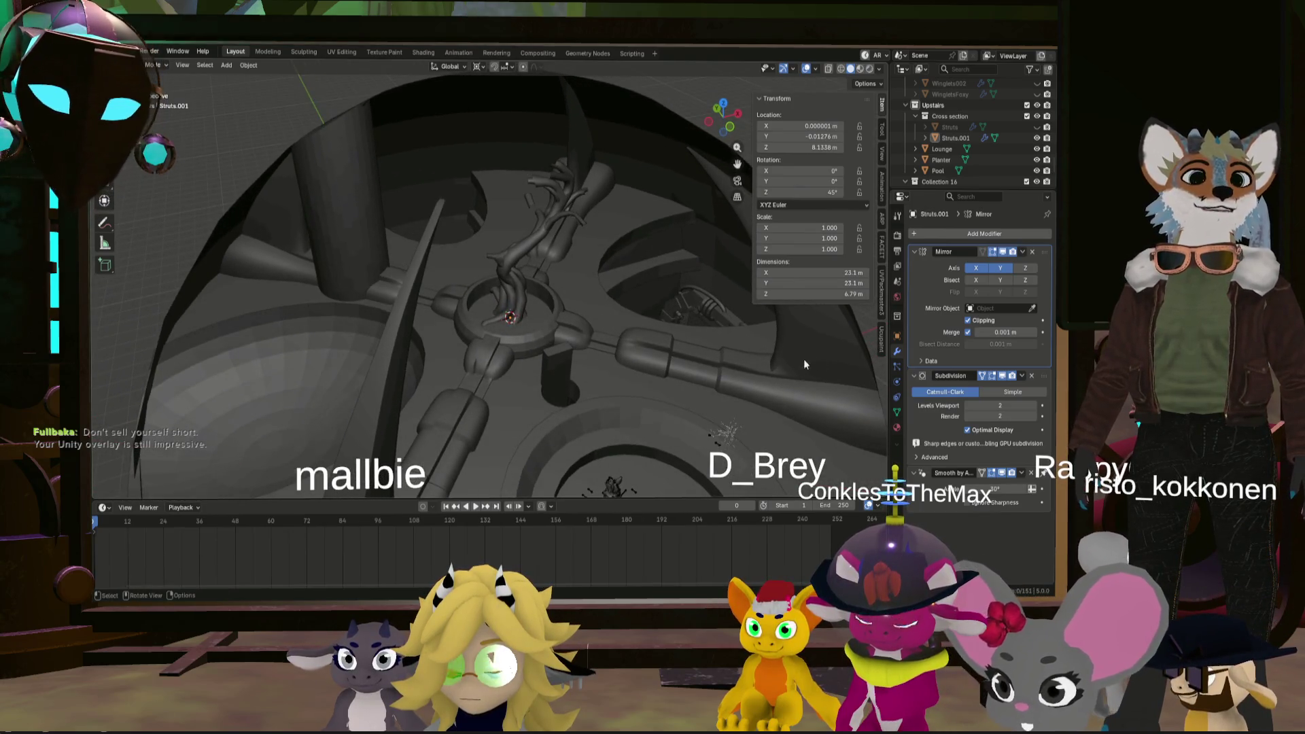
pyautogui.moveTo(804, 364)
pyautogui.mouseDown(button='middle')
pyautogui.moveTo(628, 336)
pyautogui.moveTo(646, 311)
pyautogui.moveTo(684, 308)
pyautogui.mouseUp(button='middle')
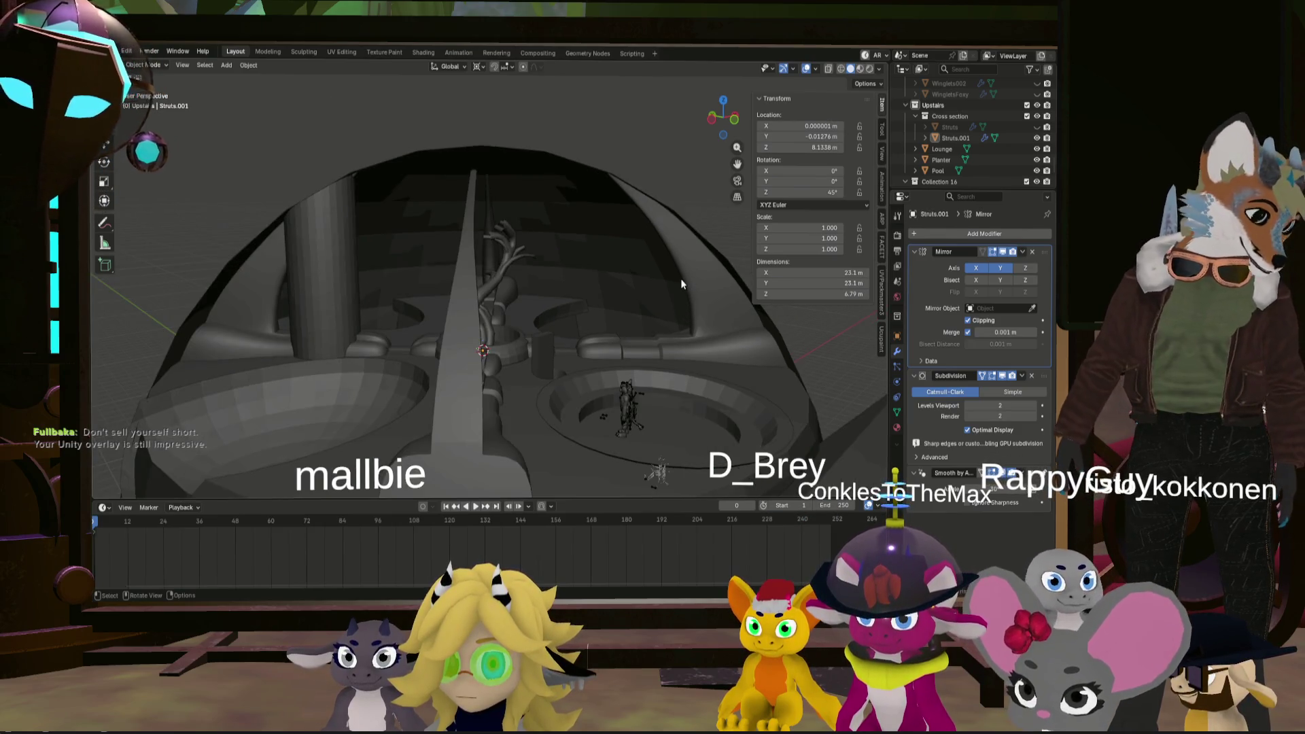
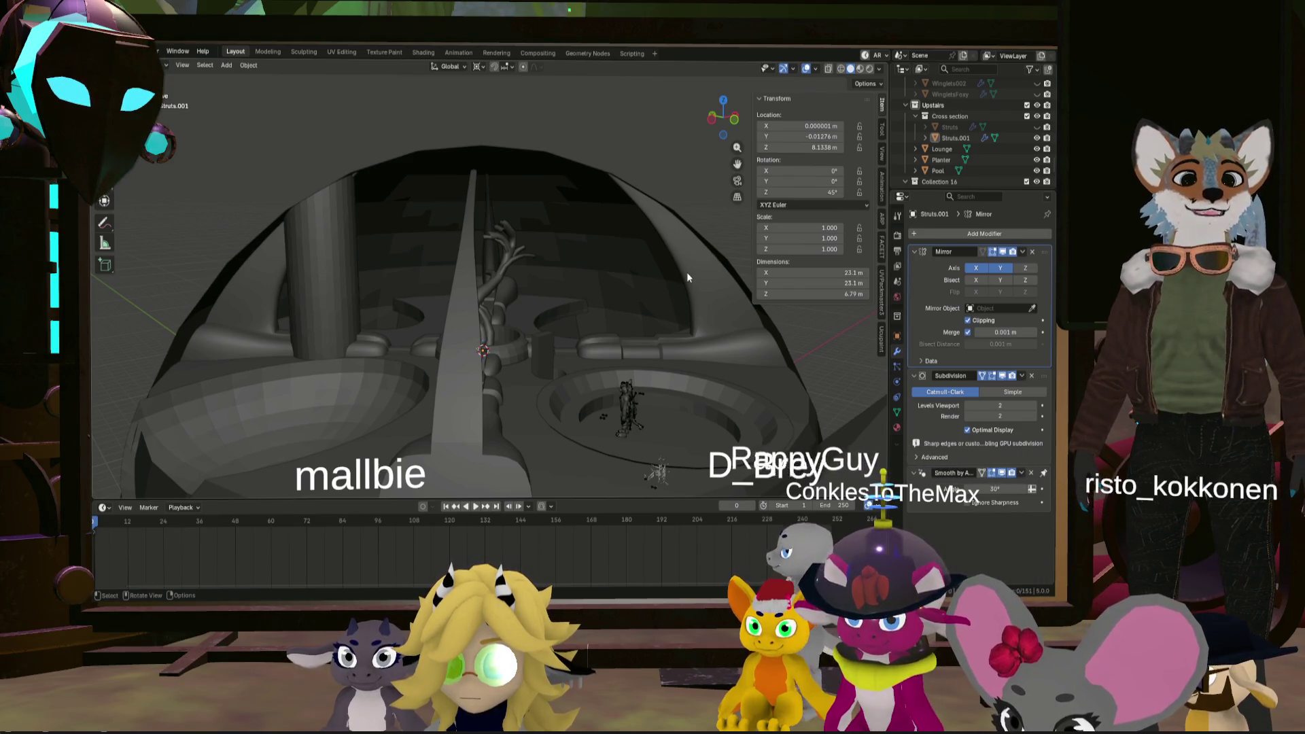
# - Orbit and zoom around the dome to inspect it from several angles, including top-down
pyautogui.moveTo(670, 164)
pyautogui.mouseDown(button='middle')
pyautogui.moveTo(453, 383)
pyautogui.moveTo(633, 373)
pyautogui.mouseUp(button='middle')
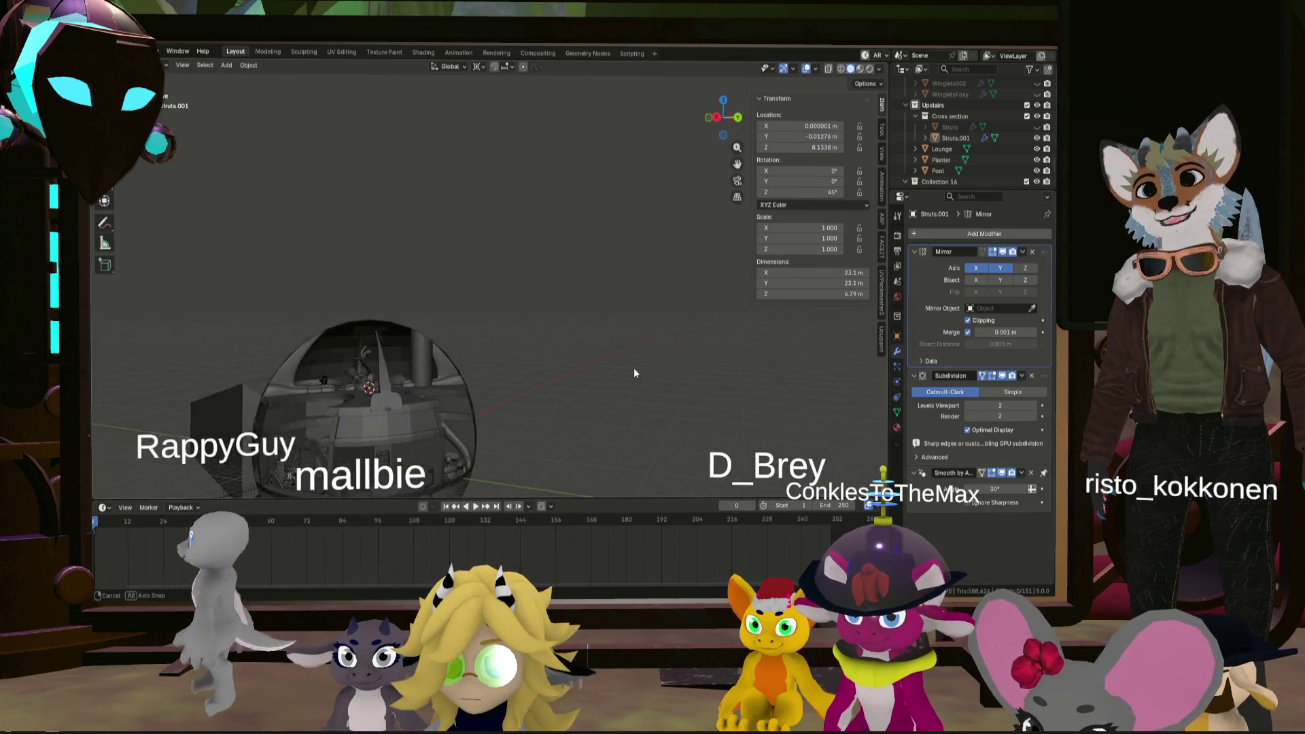
pyautogui.moveTo(634, 374)
pyautogui.mouseDown(button='middle')
pyautogui.moveTo(455, 357)
pyautogui.moveTo(514, 350)
pyautogui.moveTo(528, 356)
pyautogui.moveTo(410, 353)
pyautogui.moveTo(387, 398)
pyautogui.moveTo(286, 385)
pyautogui.moveTo(228, 400)
pyautogui.moveTo(187, 386)
pyautogui.moveTo(371, 381)
pyautogui.moveTo(381, 360)
pyautogui.moveTo(323, 340)
pyautogui.moveTo(412, 349)
pyautogui.moveTo(398, 356)
pyautogui.moveTo(398, 346)
pyautogui.mouseUp(button='middle')
pyautogui.scroll(5, 380, 360)
pyautogui.scroll(3, 366, 356)
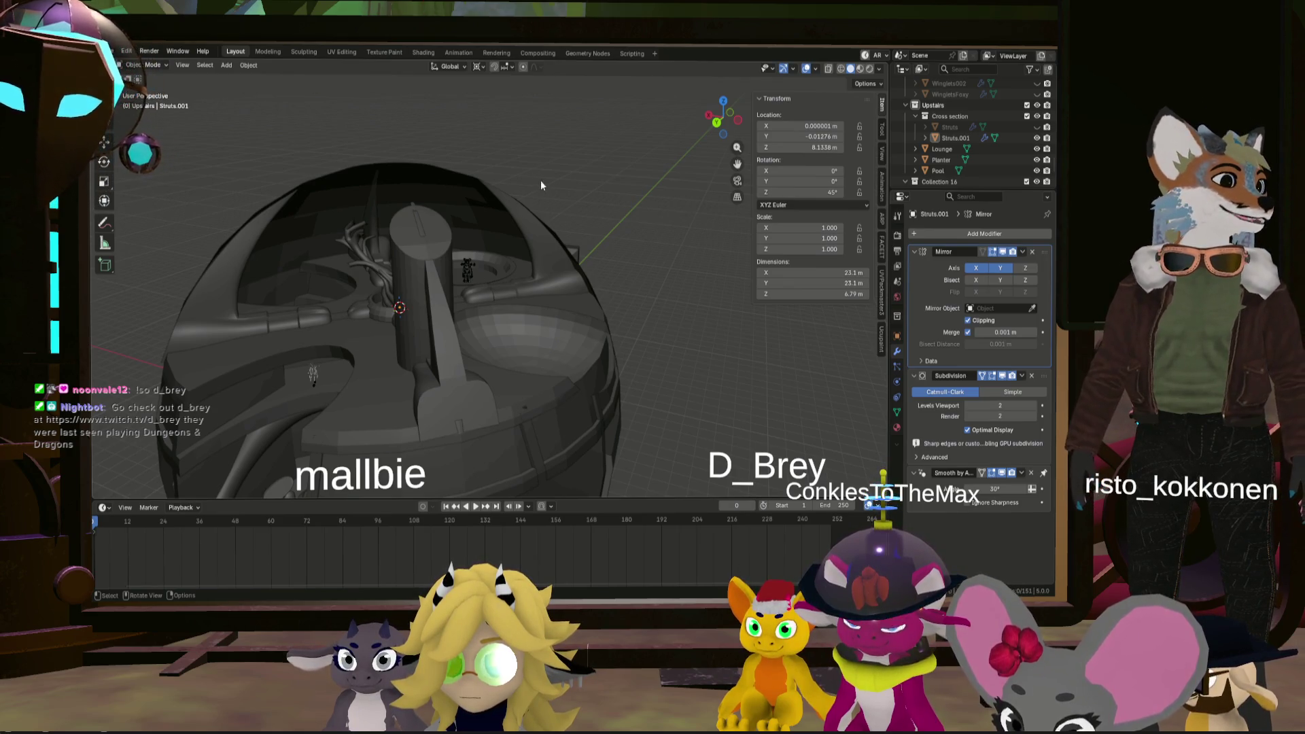
pyautogui.moveTo(438, 345)
pyautogui.mouseDown(button='middle')
pyautogui.moveTo(703, 260)
pyautogui.moveTo(635, 303)
pyautogui.moveTo(691, 276)
pyautogui.moveTo(709, 314)
pyautogui.moveTo(534, 299)
pyautogui.moveTo(564, 342)
pyautogui.moveTo(582, 251)
pyautogui.moveTo(565, 332)
pyautogui.moveTo(622, 386)
pyautogui.mouseUp(button='middle')
pyautogui.moveTo(460, 243)
pyautogui.mouseDown(button='middle')
pyautogui.moveTo(557, 300)
pyautogui.moveTo(544, 306)
pyautogui.moveTo(565, 295)
pyautogui.moveTo(461, 339)
pyautogui.mouseUp(button='middle')
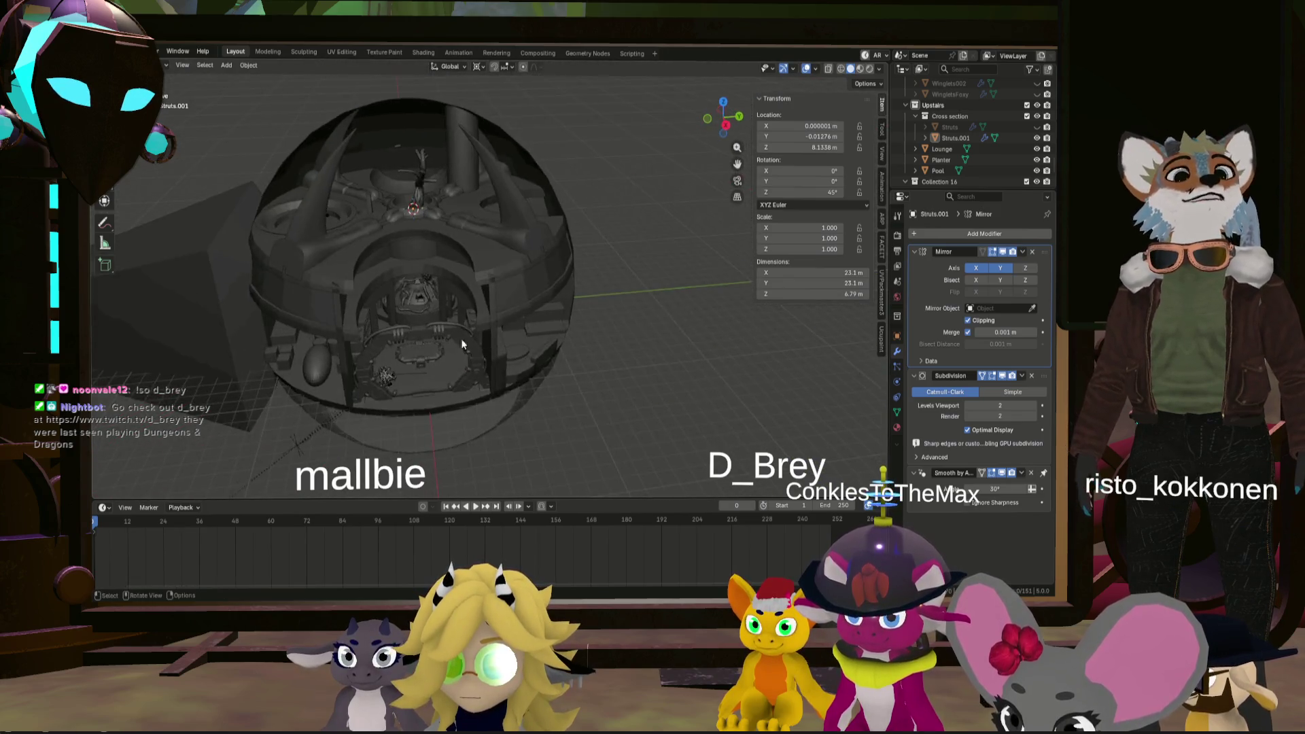
pyautogui.scroll(5, 476, 330)
pyautogui.scroll(-5, 532, 389)
pyautogui.moveTo(615, 310)
pyautogui.mouseDown(button='middle')
pyautogui.moveTo(504, 324)
pyautogui.moveTo(589, 300)
pyautogui.moveTo(499, 300)
pyautogui.moveTo(480, 314)
pyautogui.moveTo(395, 291)
pyautogui.moveTo(487, 247)
pyautogui.moveTo(480, 312)
pyautogui.moveTo(519, 306)
pyautogui.moveTo(545, 280)
pyautogui.mouseUp(button='middle')
pyautogui.scroll(-3, 394, 287)
pyautogui.scroll(-3, 348, 293)
pyautogui.scroll(-3, 329, 304)
pyautogui.scroll(4, 485, 282)
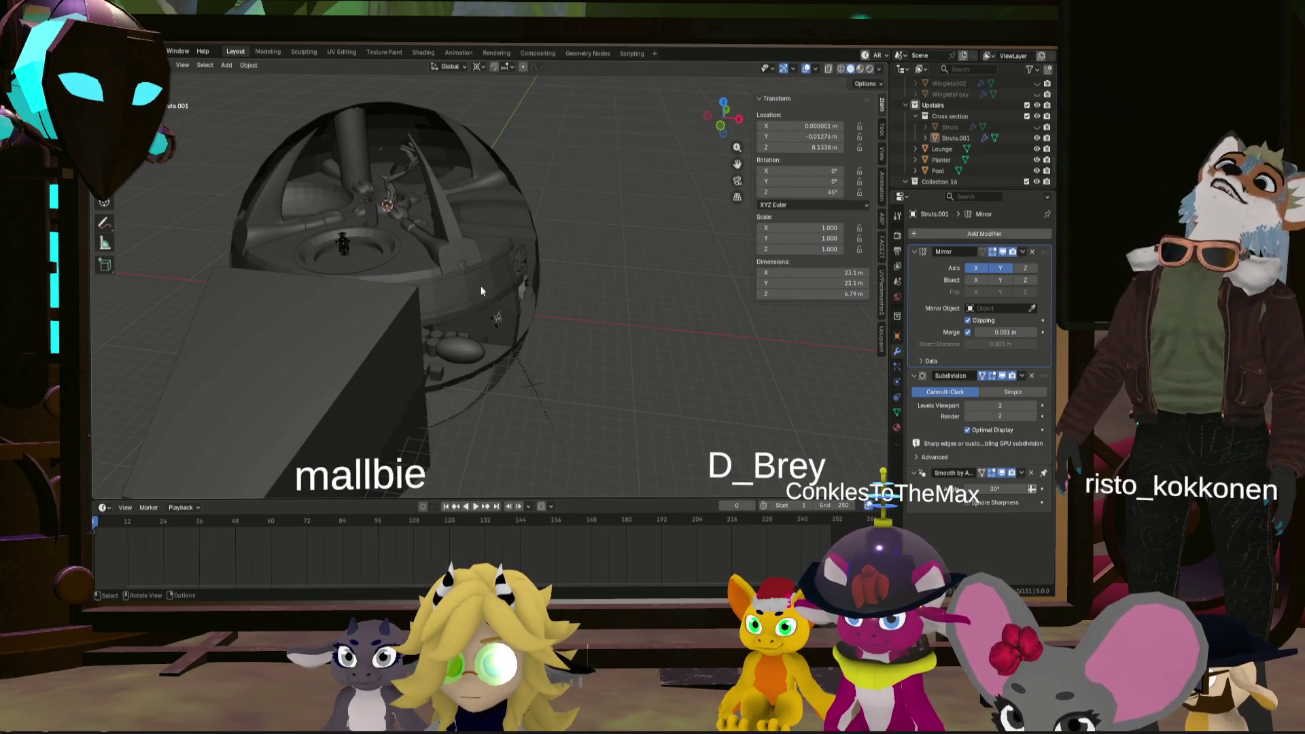
pyautogui.moveTo(511, 263)
pyautogui.mouseDown(button='middle')
pyautogui.moveTo(515, 288)
pyautogui.moveTo(581, 317)
pyautogui.moveTo(519, 267)
pyautogui.moveTo(473, 266)
pyautogui.moveTo(456, 273)
pyautogui.moveTo(448, 344)
pyautogui.moveTo(488, 154)
pyautogui.moveTo(486, 266)
pyautogui.moveTo(394, 231)
pyautogui.moveTo(258, 226)
pyautogui.moveTo(469, 231)
pyautogui.mouseUp(button='middle')
pyautogui.scroll(3, 533, 300)
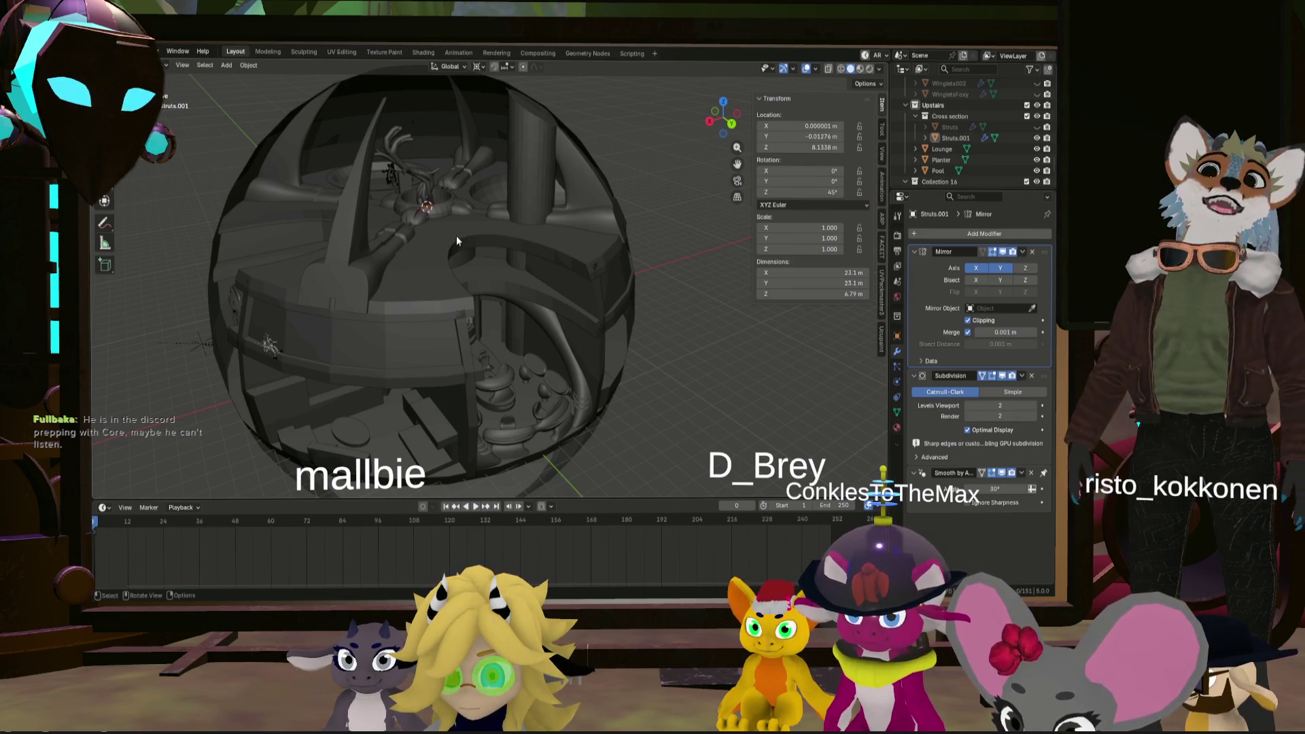
pyautogui.moveTo(457, 236); pyautogui.dragTo(439, 244, button='middle')
pyautogui.moveTo(471, 197)
pyautogui.mouseDown(button='middle')
pyautogui.moveTo(462, 255)
pyautogui.moveTo(550, 246)
pyautogui.moveTo(385, 250)
pyautogui.mouseUp(button='middle')
pyautogui.scroll(5, 385, 251)
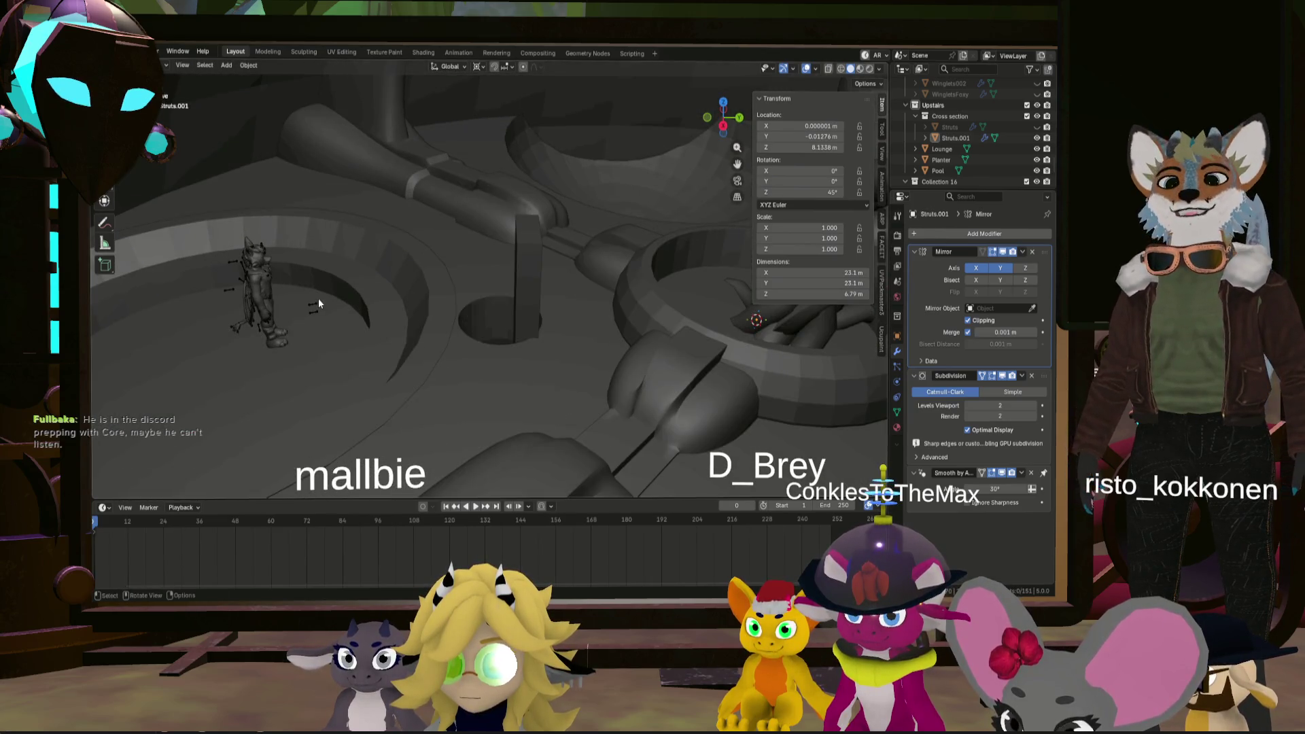
# - Select the Lounge object, inspect it up close, then deselect it
pyautogui.click(318, 297)
pyautogui.scroll(3, 305, 308)
pyautogui.scroll(3, 235, 335)
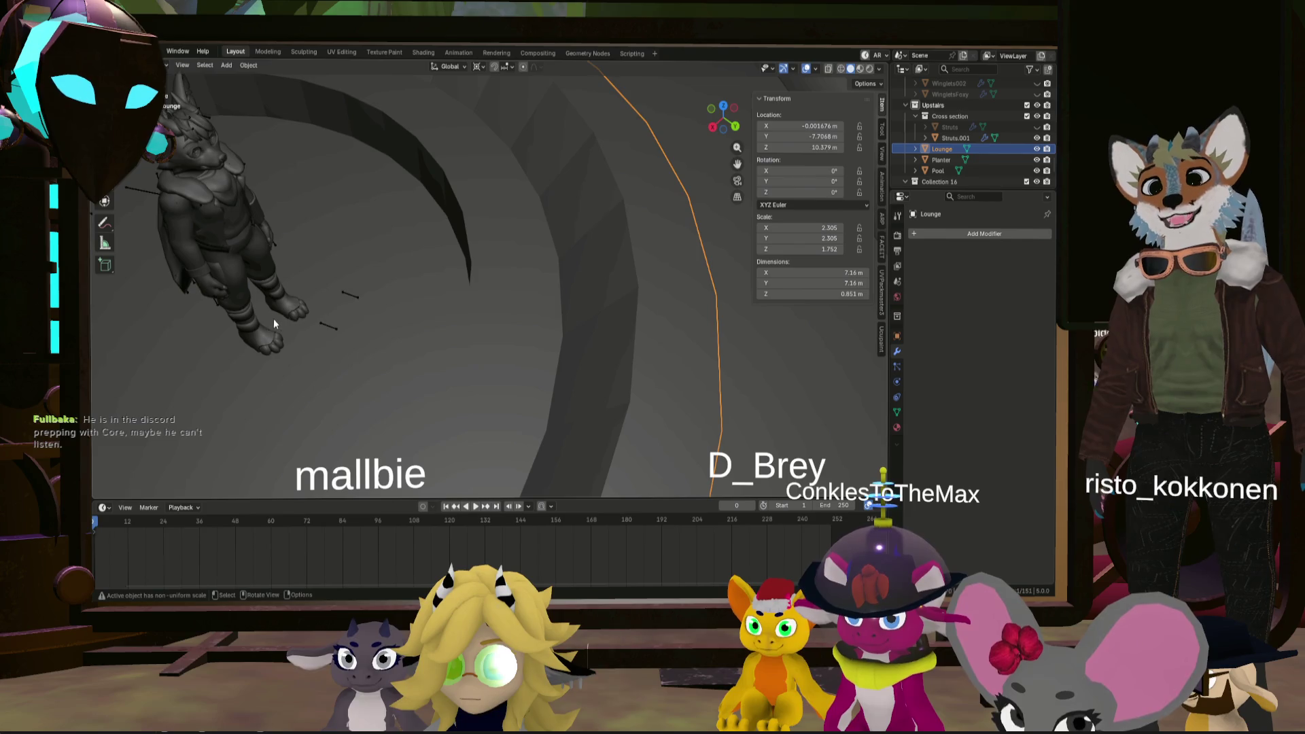
pyautogui.moveTo(335, 326)
pyautogui.mouseDown(button='middle')
pyautogui.moveTo(288, 304)
pyautogui.moveTo(314, 295)
pyautogui.moveTo(320, 264)
pyautogui.moveTo(416, 280)
pyautogui.moveTo(639, 270)
pyautogui.moveTo(602, 297)
pyautogui.mouseUp(button='middle')
pyautogui.scroll(-5, 314, 295)
pyautogui.click(639, 269)
pyautogui.scroll(3, 603, 297)
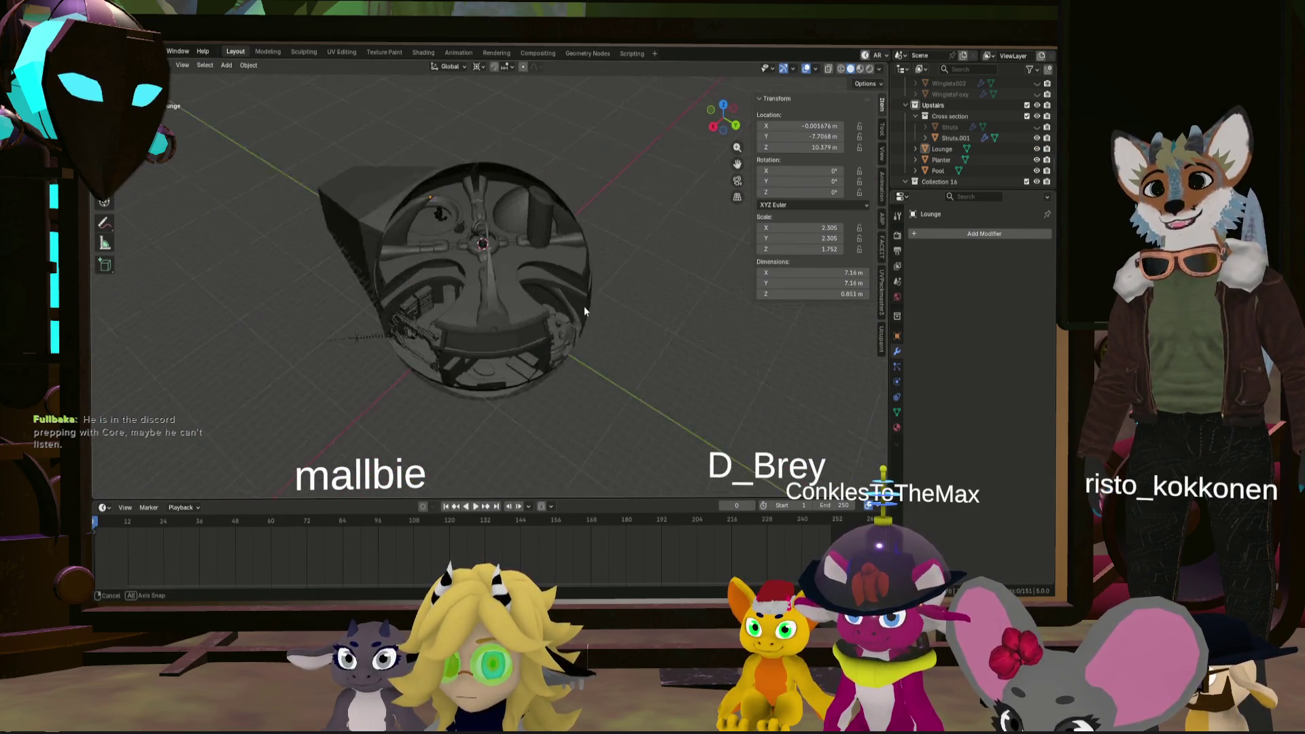
pyautogui.scroll(4, 585, 306)
pyautogui.moveTo(478, 257)
pyautogui.mouseDown(button='middle')
pyautogui.moveTo(427, 213)
pyautogui.moveTo(406, 273)
pyautogui.moveTo(442, 248)
pyautogui.moveTo(471, 247)
pyautogui.moveTo(445, 265)
pyautogui.mouseUp(button='middle')
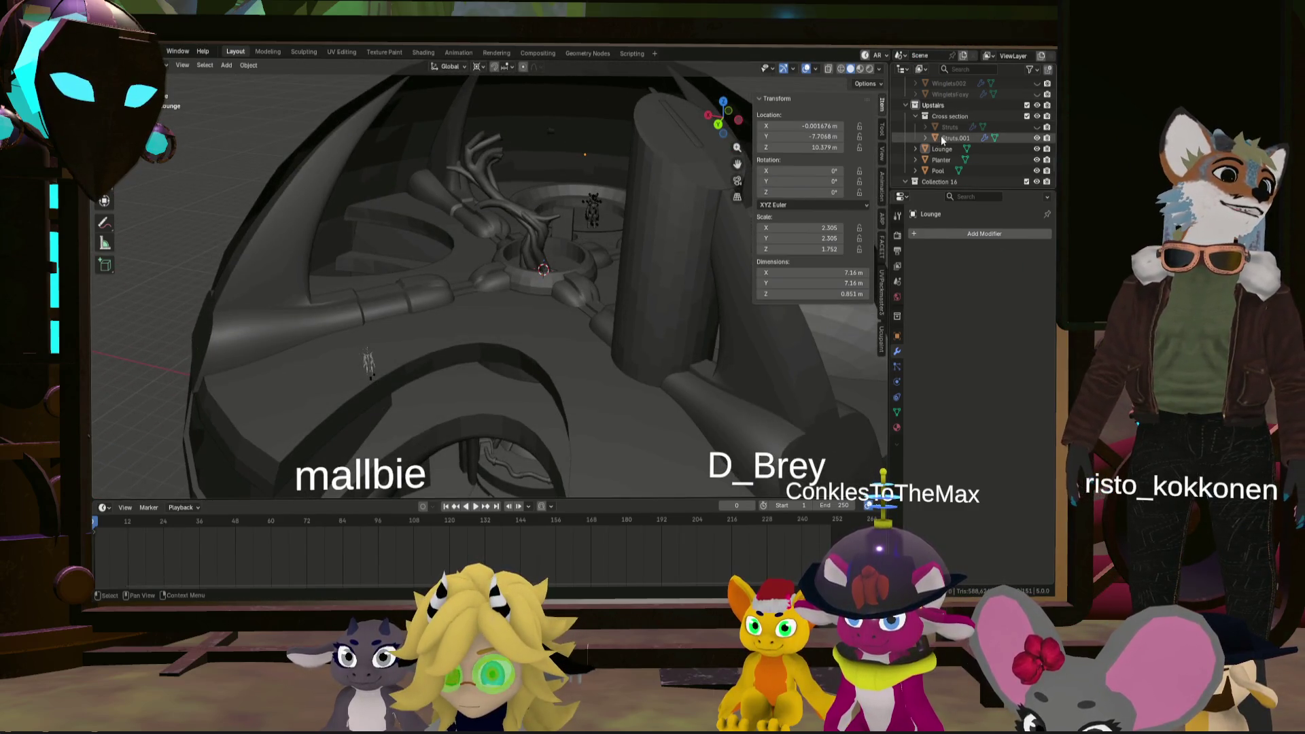
# - Delete the Struts.001 duplicate and make the original Struts object visible again
pyautogui.click(942, 138)
pyautogui.rightClick(942, 139)
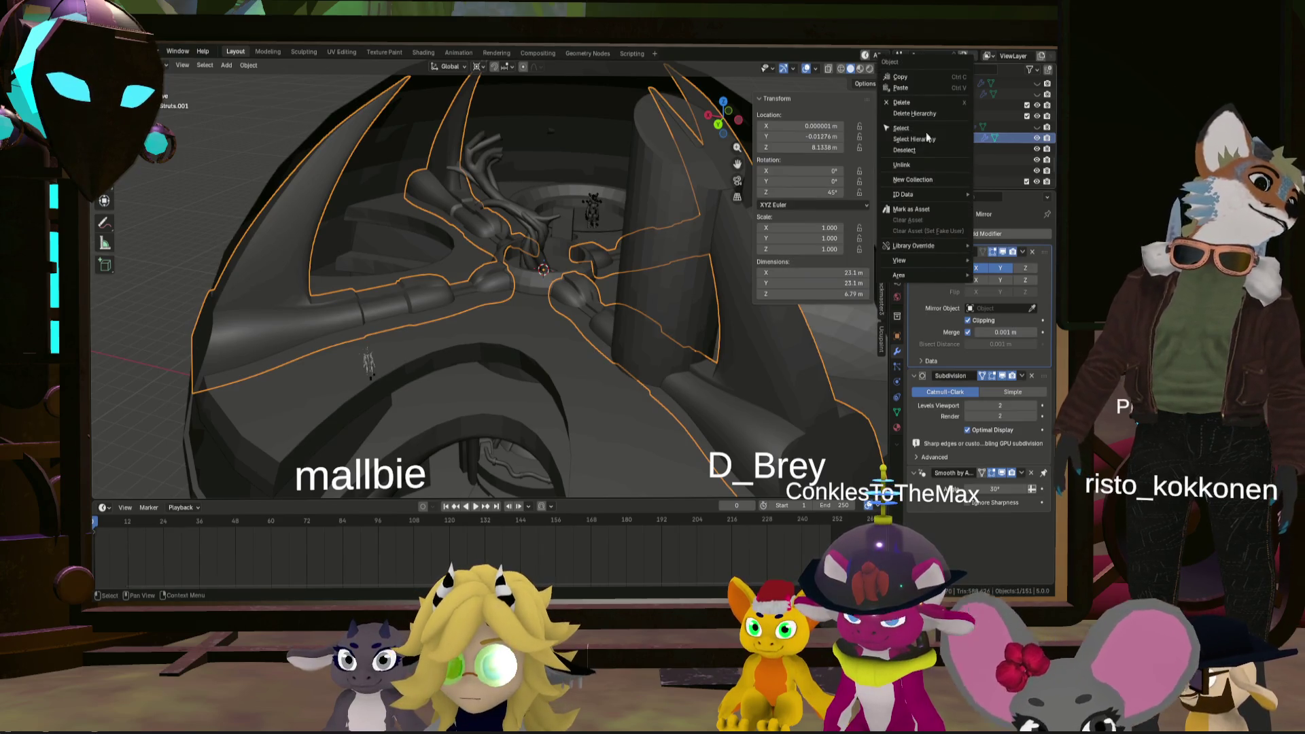
pyautogui.click(936, 105)
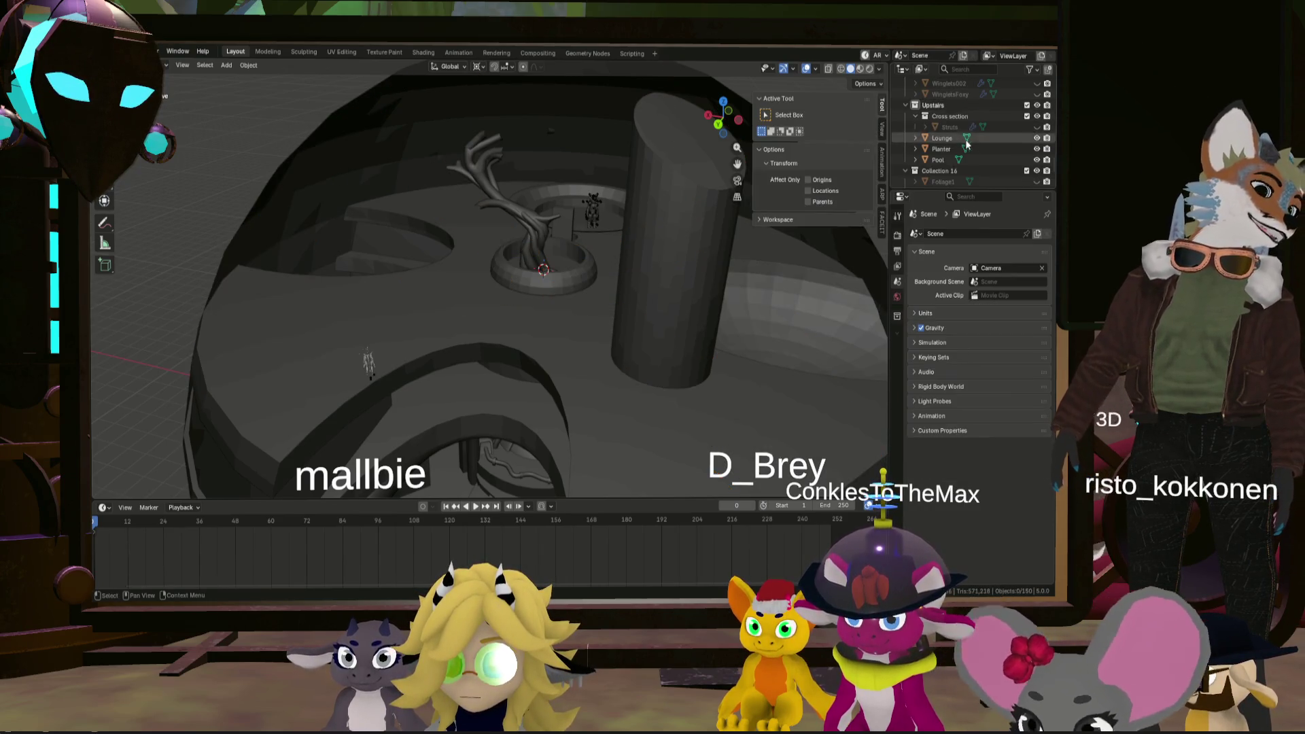
pyautogui.click(1038, 128)
# - Orbit around the sphere to review the scene and select the original Struts object
pyautogui.moveTo(612, 214)
pyautogui.mouseDown(button='middle')
pyautogui.moveTo(377, 250)
pyautogui.moveTo(255, 302)
pyautogui.moveTo(360, 298)
pyautogui.moveTo(491, 174)
pyautogui.mouseUp(button='middle')
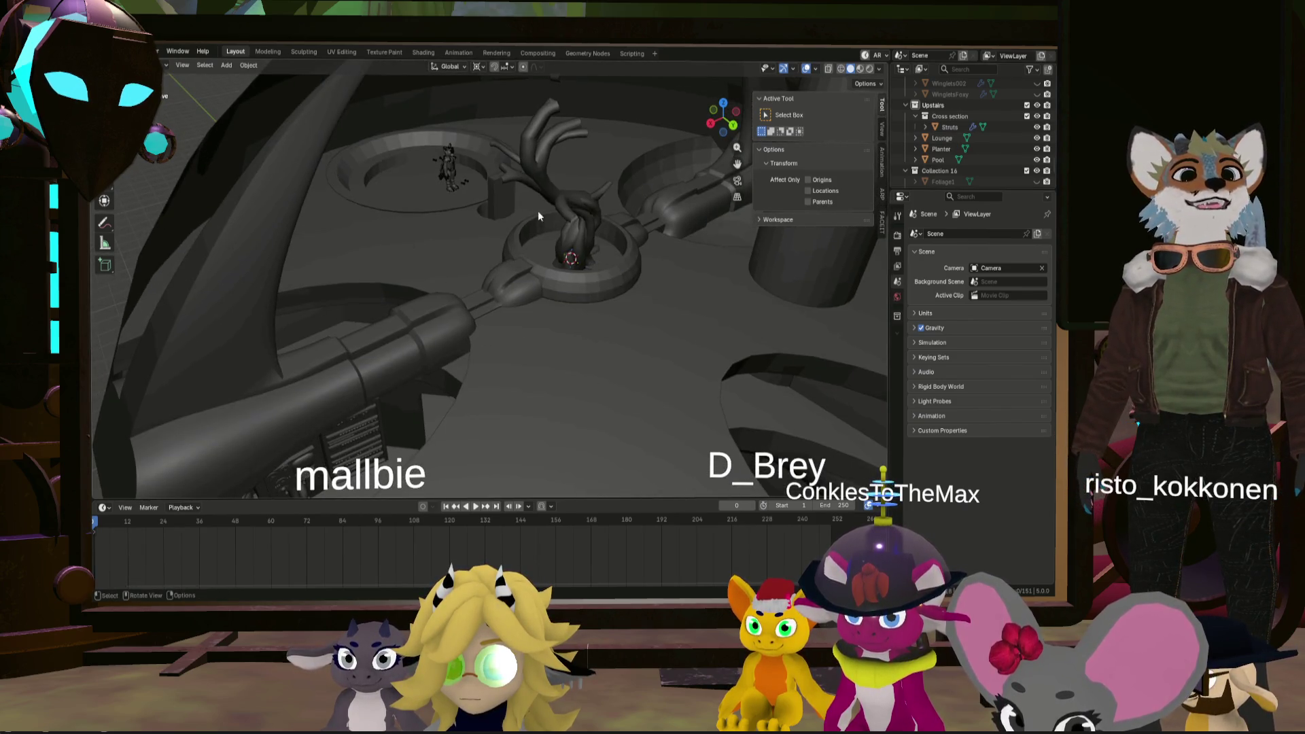
pyautogui.scroll(-6, 512, 323)
pyautogui.moveTo(476, 326)
pyautogui.mouseDown(button='middle')
pyautogui.moveTo(496, 350)
pyautogui.moveTo(467, 349)
pyautogui.moveTo(531, 362)
pyautogui.mouseUp(button='middle')
pyautogui.scroll(2, 533, 326)
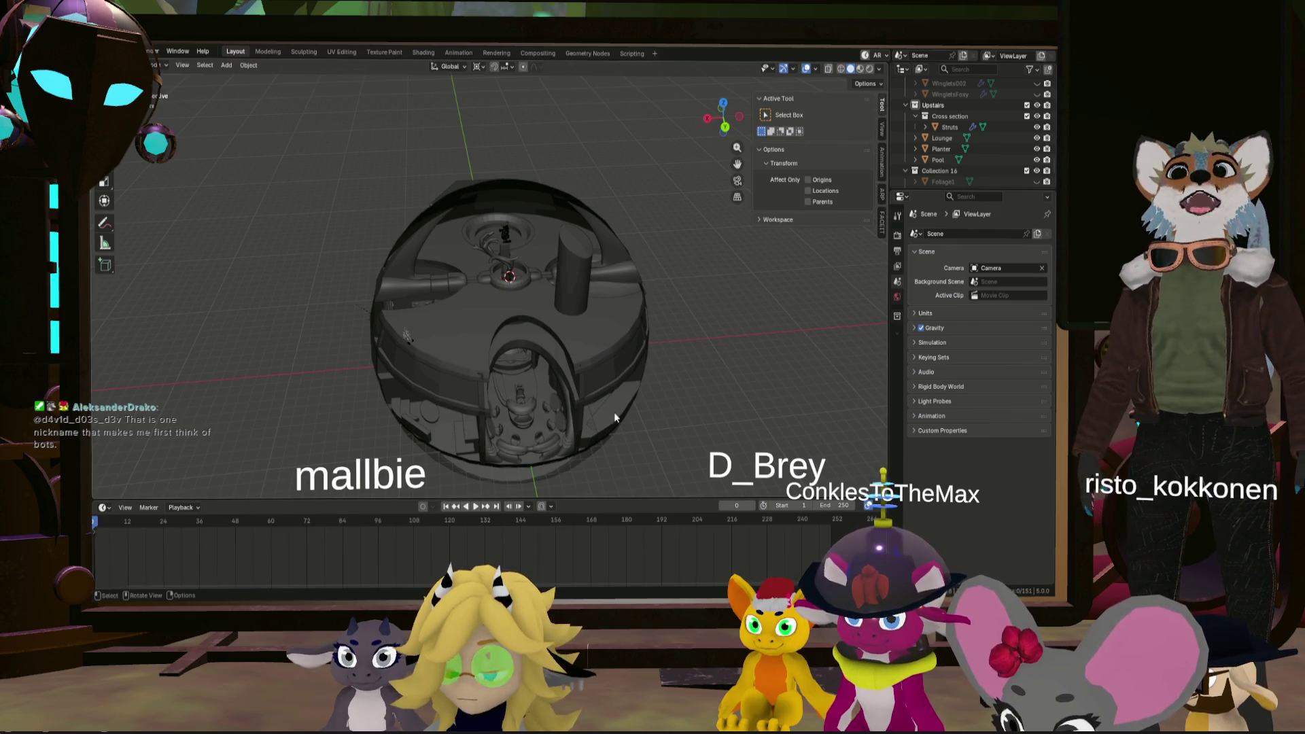
pyautogui.scroll(2, 415, 328)
pyautogui.scroll(2, 430, 352)
pyautogui.scroll(1, 438, 325)
pyautogui.scroll(2, 452, 338)
pyautogui.moveTo(452, 338)
pyautogui.mouseDown(button='middle')
pyautogui.moveTo(465, 277)
pyautogui.moveTo(504, 344)
pyautogui.mouseUp(button='middle')
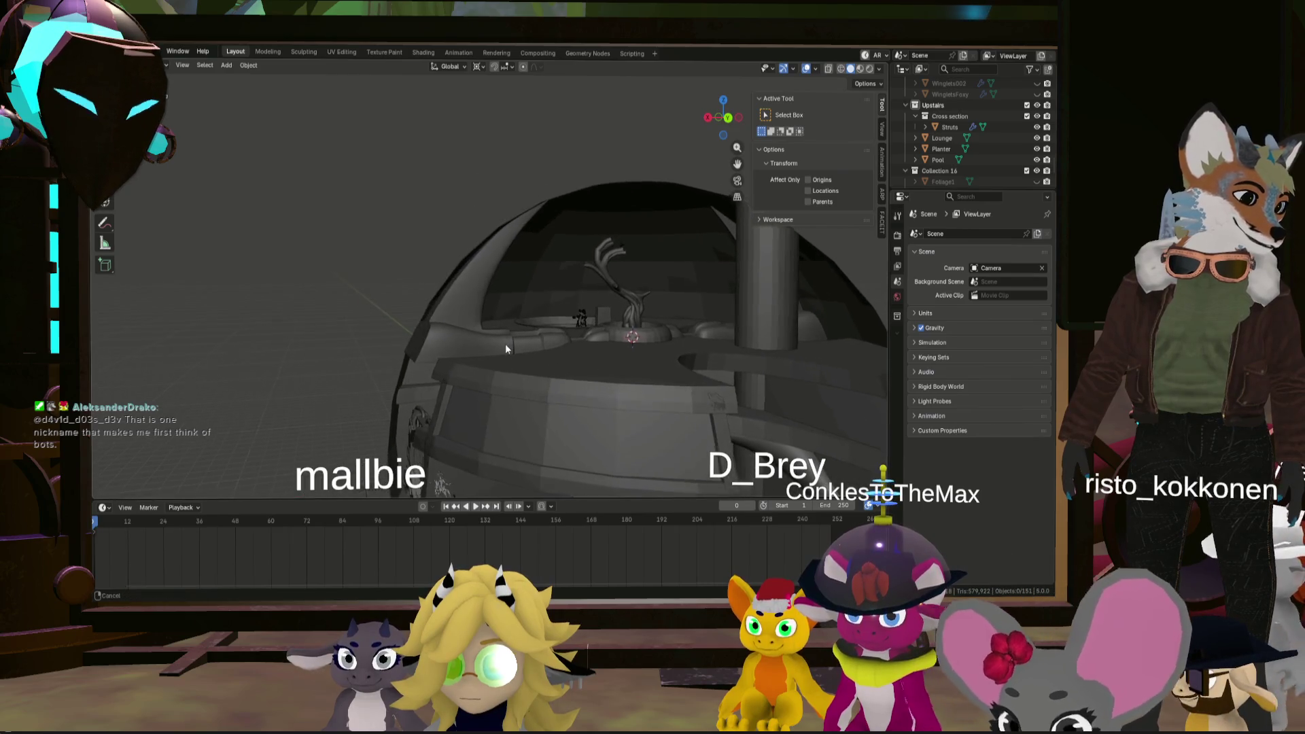
pyautogui.scroll(2, 500, 348)
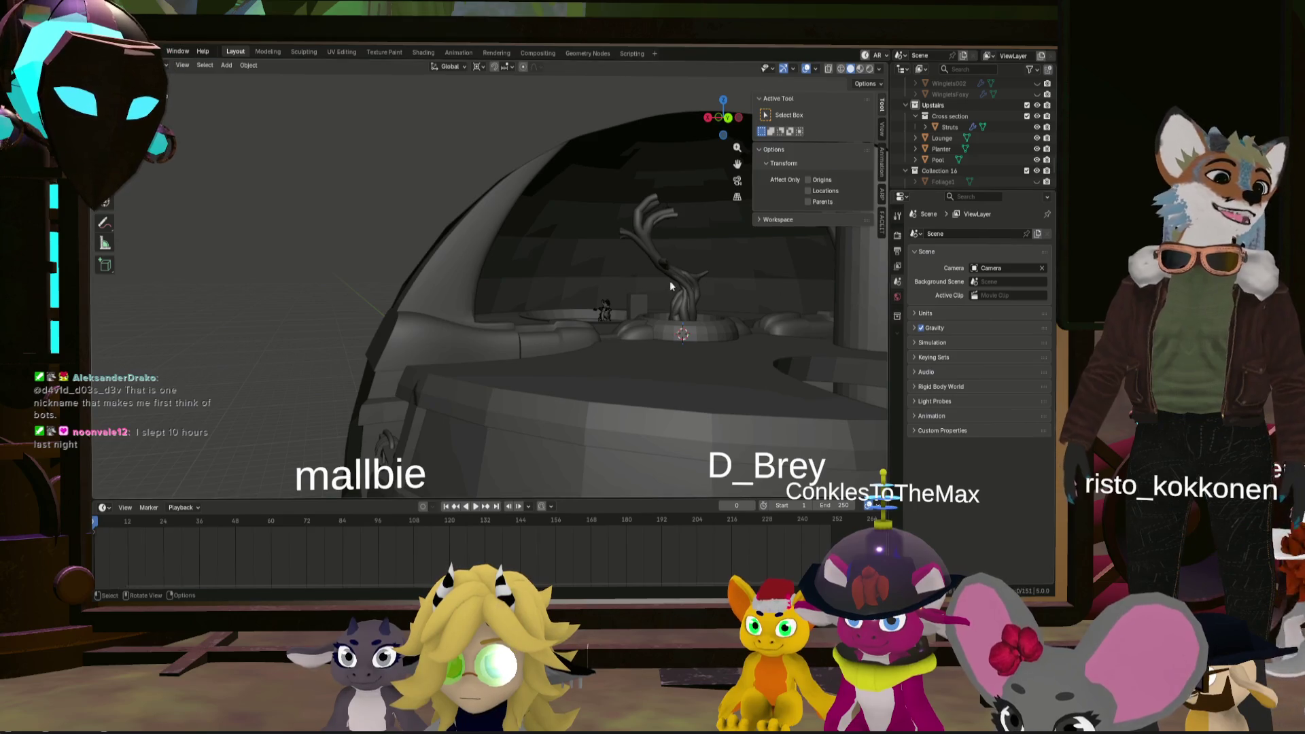
pyautogui.moveTo(670, 280); pyautogui.dragTo(533, 325, button='middle')
pyautogui.moveTo(471, 395)
pyautogui.mouseDown(button='middle')
pyautogui.moveTo(489, 355)
pyautogui.moveTo(440, 369)
pyautogui.moveTo(487, 315)
pyautogui.moveTo(540, 343)
pyautogui.moveTo(410, 370)
pyautogui.moveTo(671, 371)
pyautogui.moveTo(548, 382)
pyautogui.moveTo(688, 390)
pyautogui.moveTo(617, 391)
pyautogui.moveTo(557, 358)
pyautogui.moveTo(556, 343)
pyautogui.moveTo(526, 337)
pyautogui.moveTo(559, 346)
pyautogui.mouseUp(button='middle')
pyautogui.scroll(3, 494, 340)
pyautogui.click(487, 333)
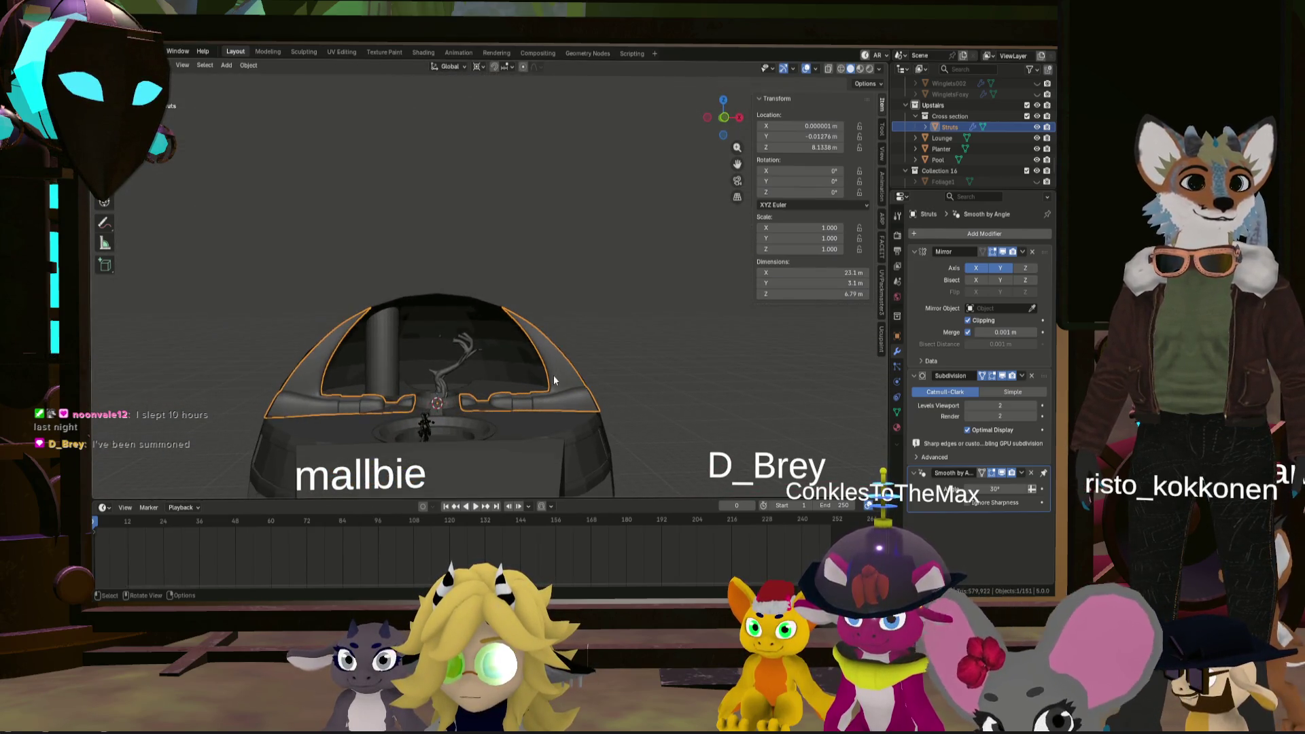
pyautogui.scroll(4, 554, 374)
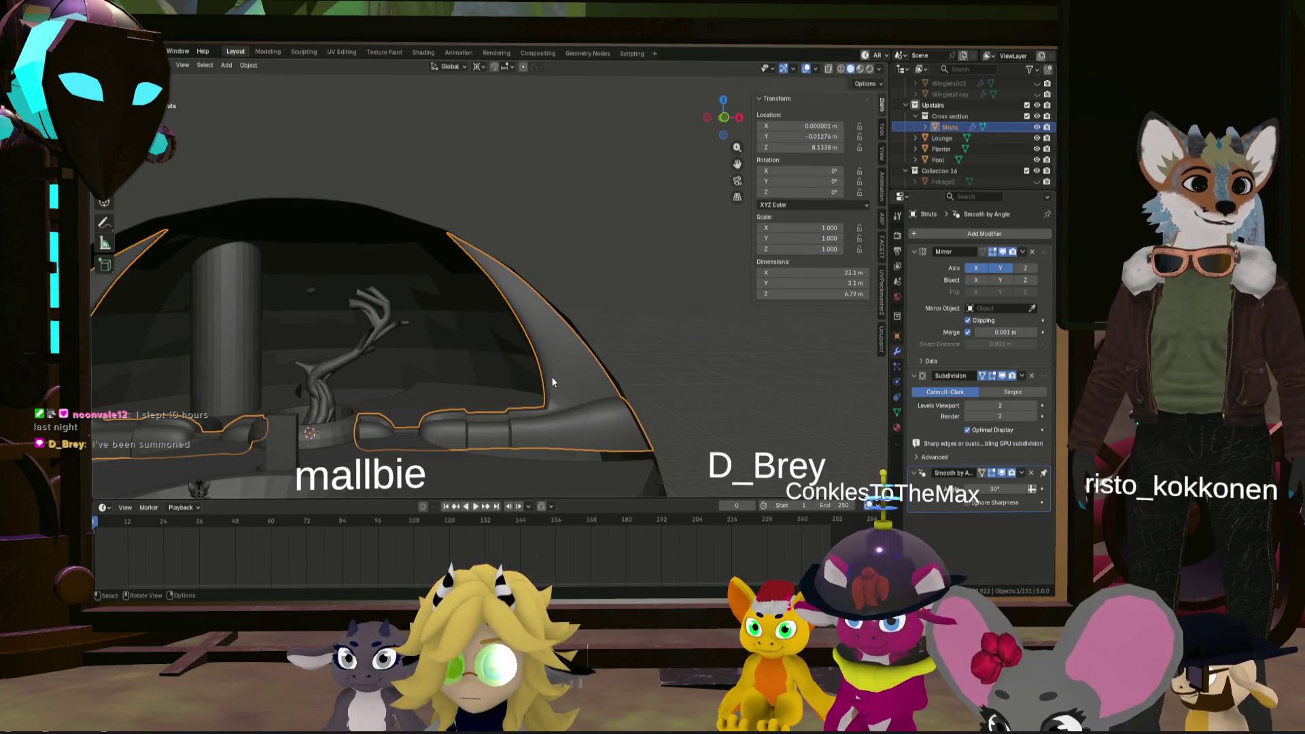
pyautogui.moveTo(491, 383)
pyautogui.keyDown('shift'); pyautogui.mouseDown(button='middle')
pyautogui.moveTo(499, 344)
pyautogui.moveTo(513, 340)
pyautogui.mouseUp(button='middle'); pyautogui.keyUp('shift')
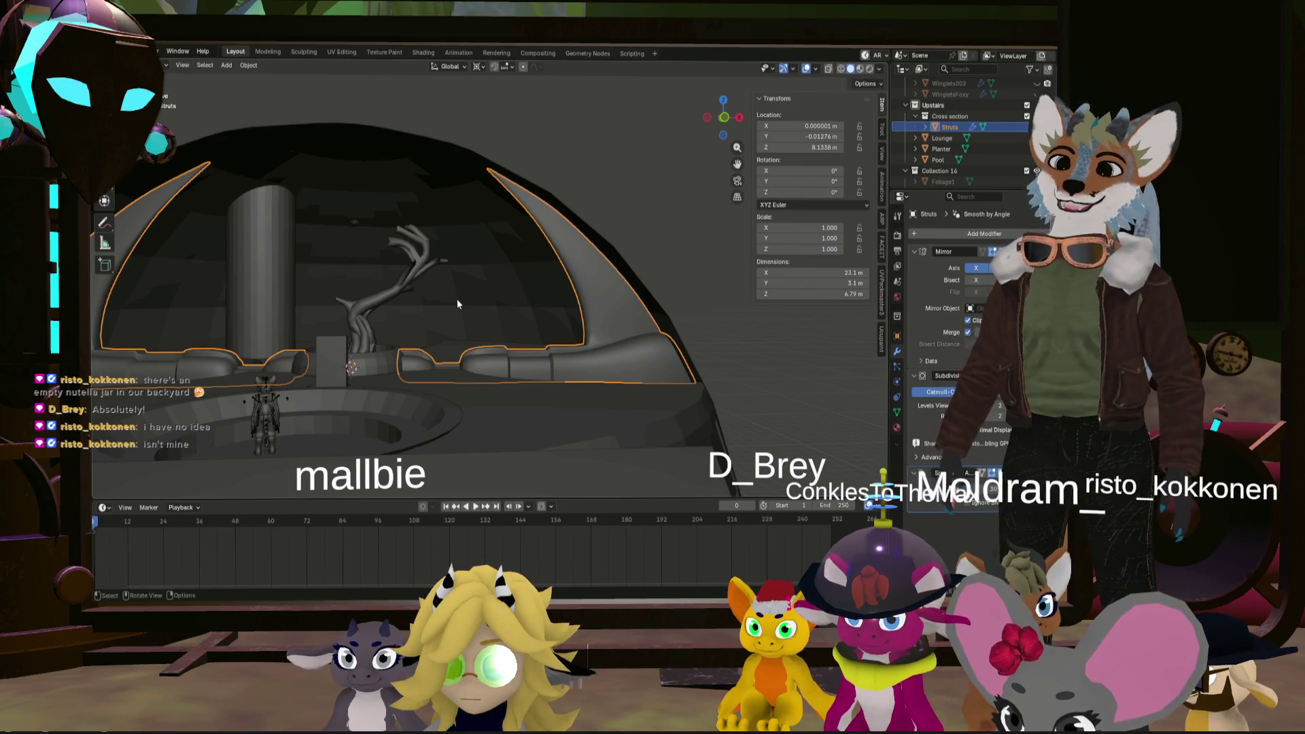
pyautogui.scroll(4, 581, 271)
pyautogui.moveTo(580, 345)
pyautogui.mouseDown(button='middle')
pyautogui.moveTo(637, 354)
pyautogui.moveTo(562, 247)
pyautogui.moveTo(572, 247)
pyautogui.mouseUp(button='middle')
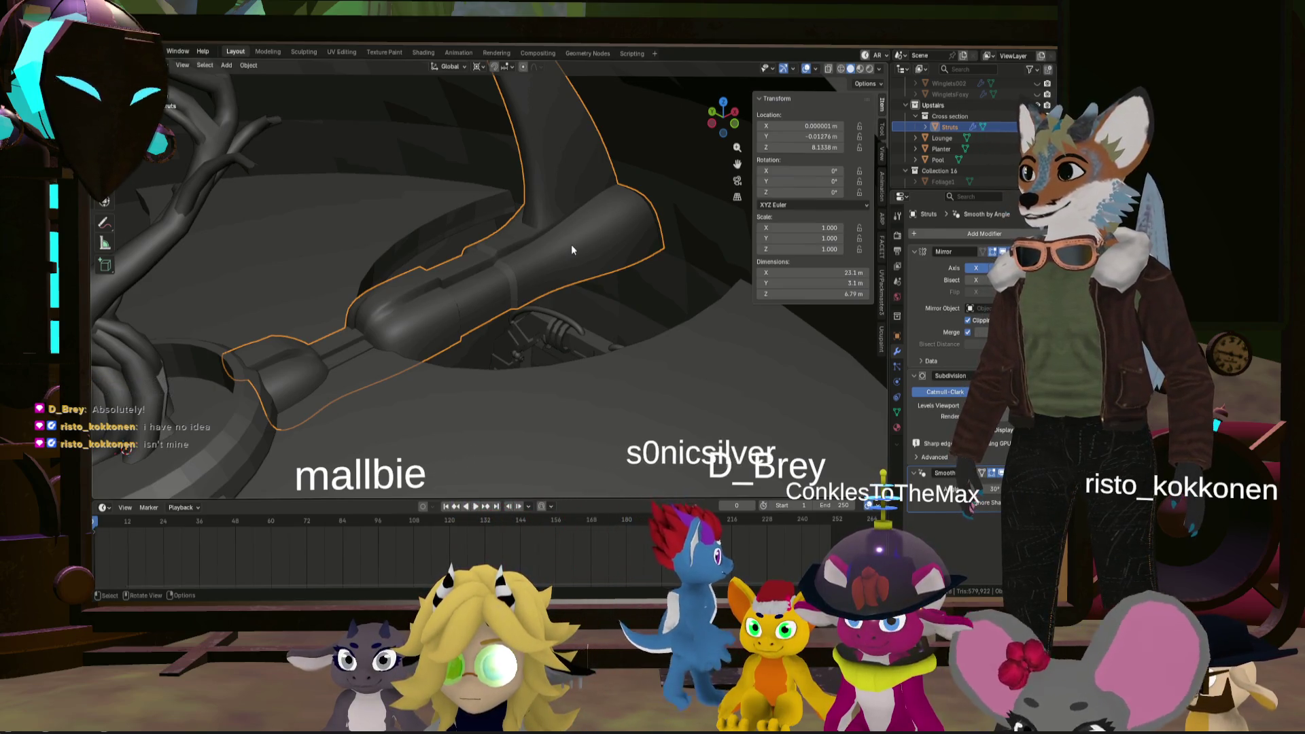
pyautogui.moveTo(537, 231)
pyautogui.mouseDown(button='middle')
pyautogui.moveTo(499, 202)
pyautogui.moveTo(548, 211)
pyautogui.moveTo(565, 237)
pyautogui.mouseUp(button='middle')
pyautogui.moveTo(659, 244); pyautogui.dragTo(696, 275, button='middle')
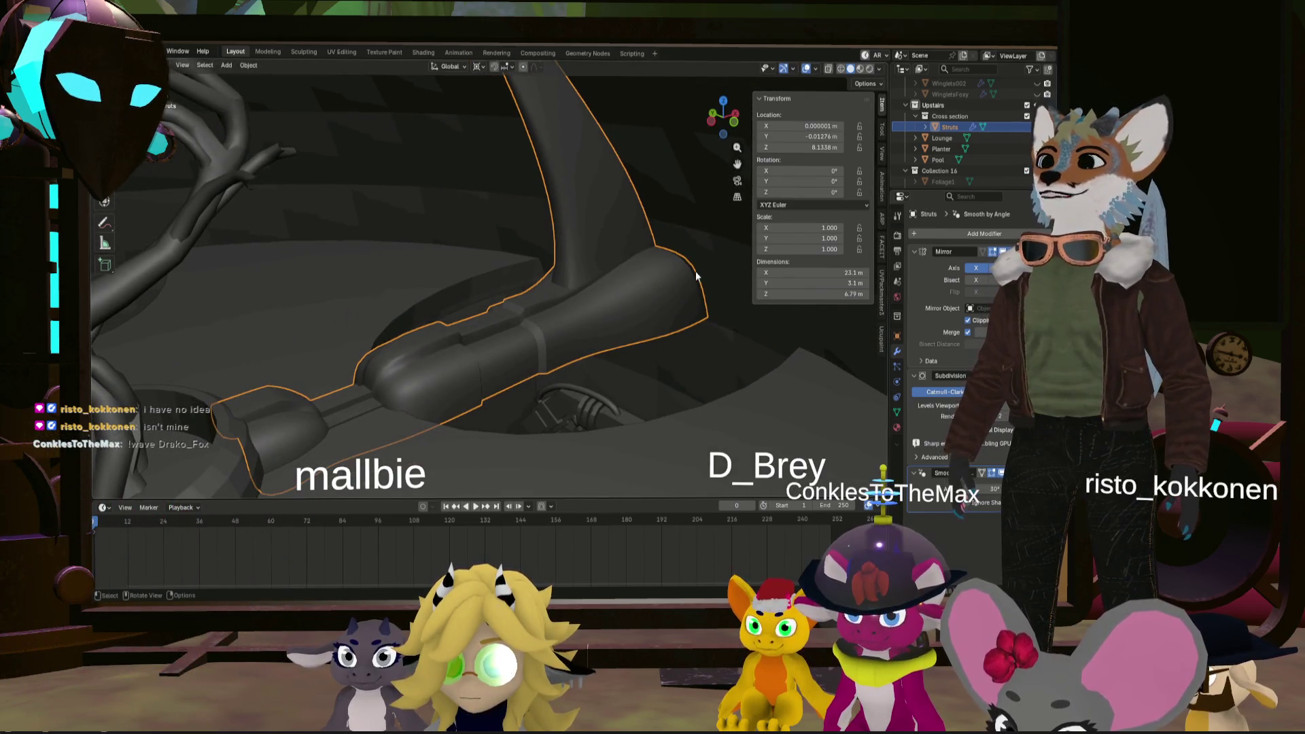
pyautogui.scroll(2, 703, 291)
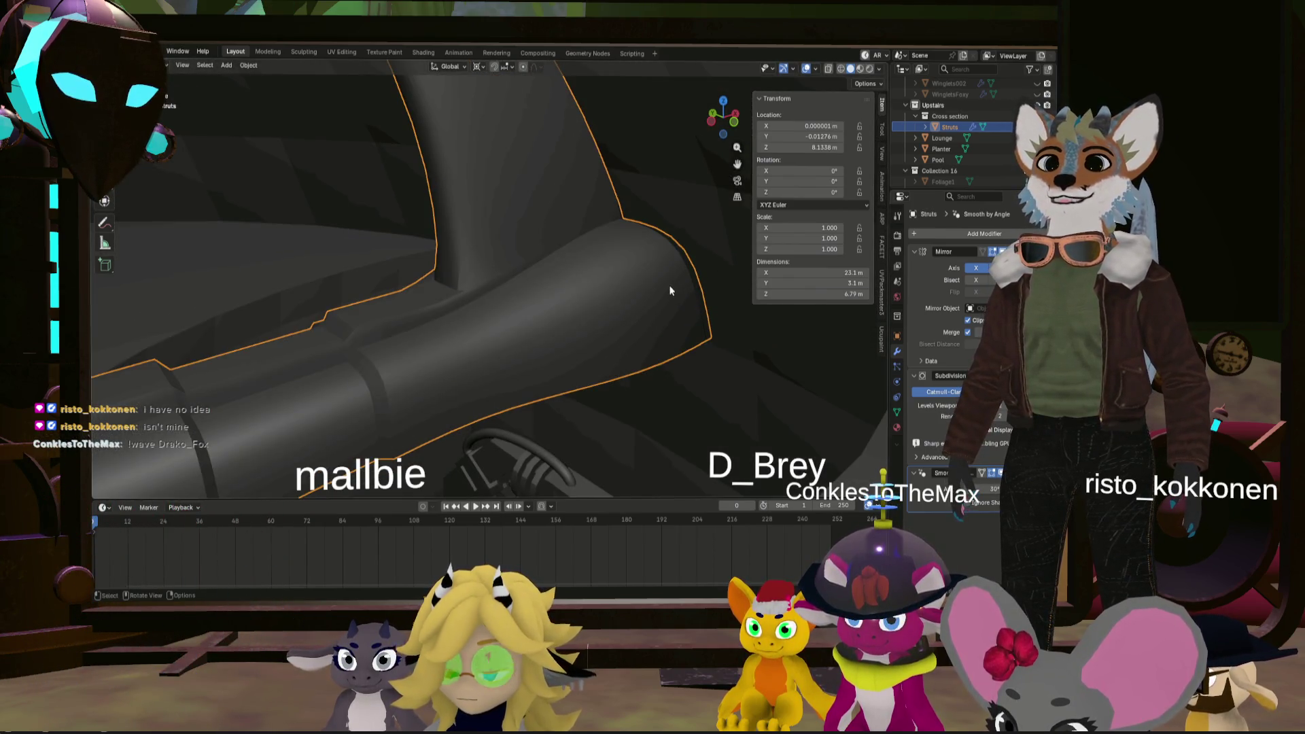
# - Enter Edit Mode on Struts, then zoom and orbit to inspect its curved arm and ringed base
pyautogui.press('Tab')
pyautogui.scroll(-2, 672, 292)
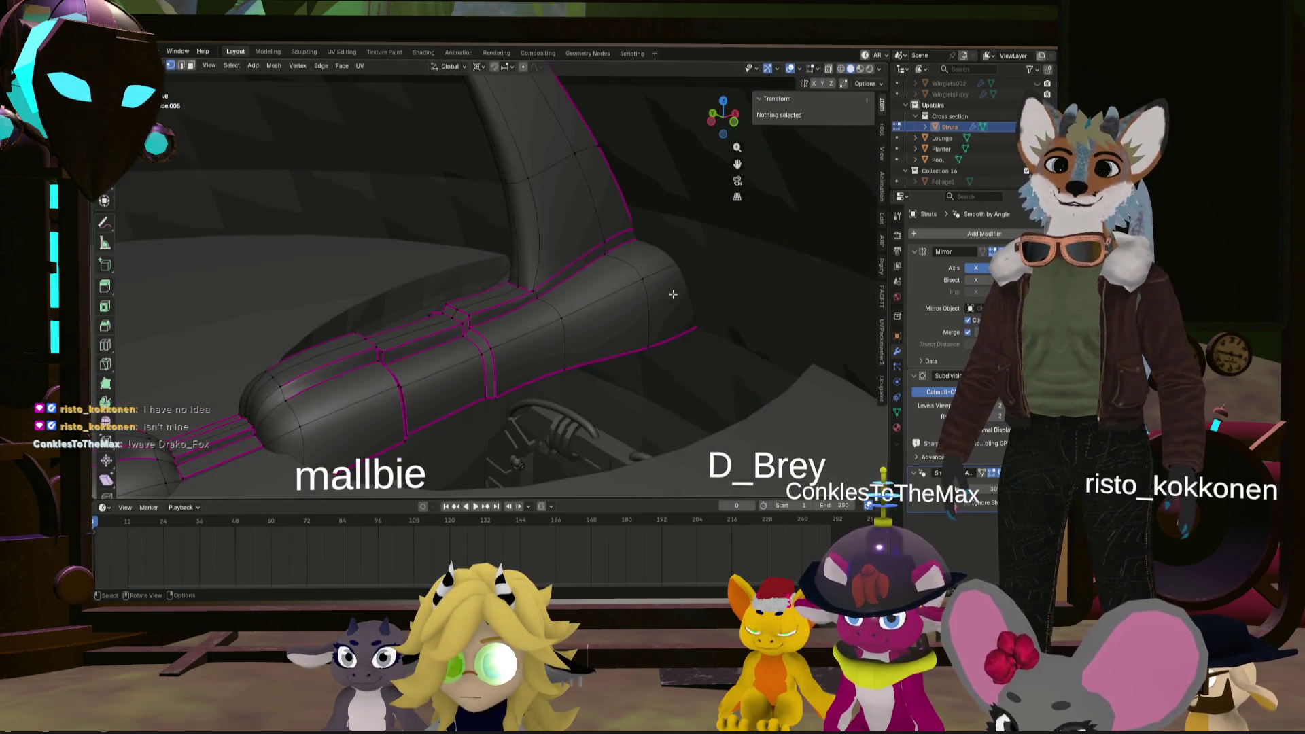
pyautogui.scroll(-2, 673, 297)
pyautogui.scroll(2, 673, 296)
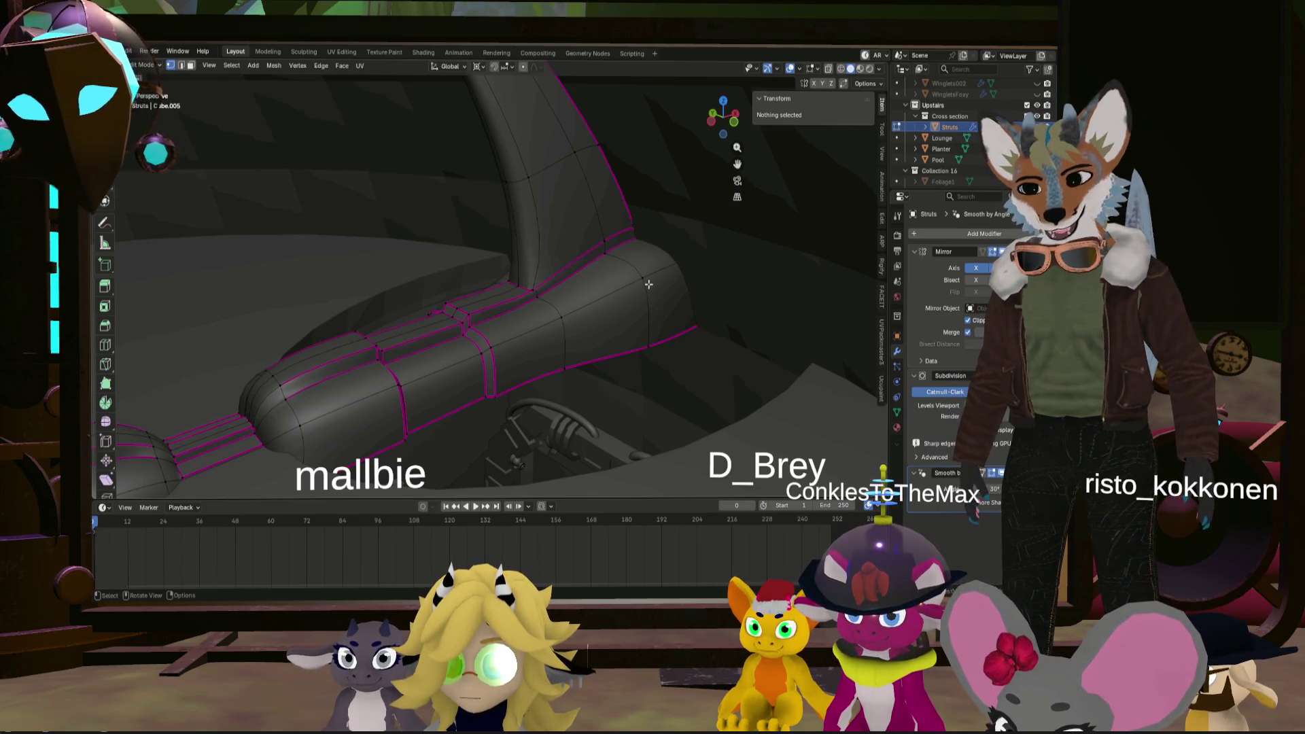
pyautogui.scroll(2, 673, 319)
pyautogui.scroll(2, 675, 303)
pyautogui.scroll(2, 675, 302)
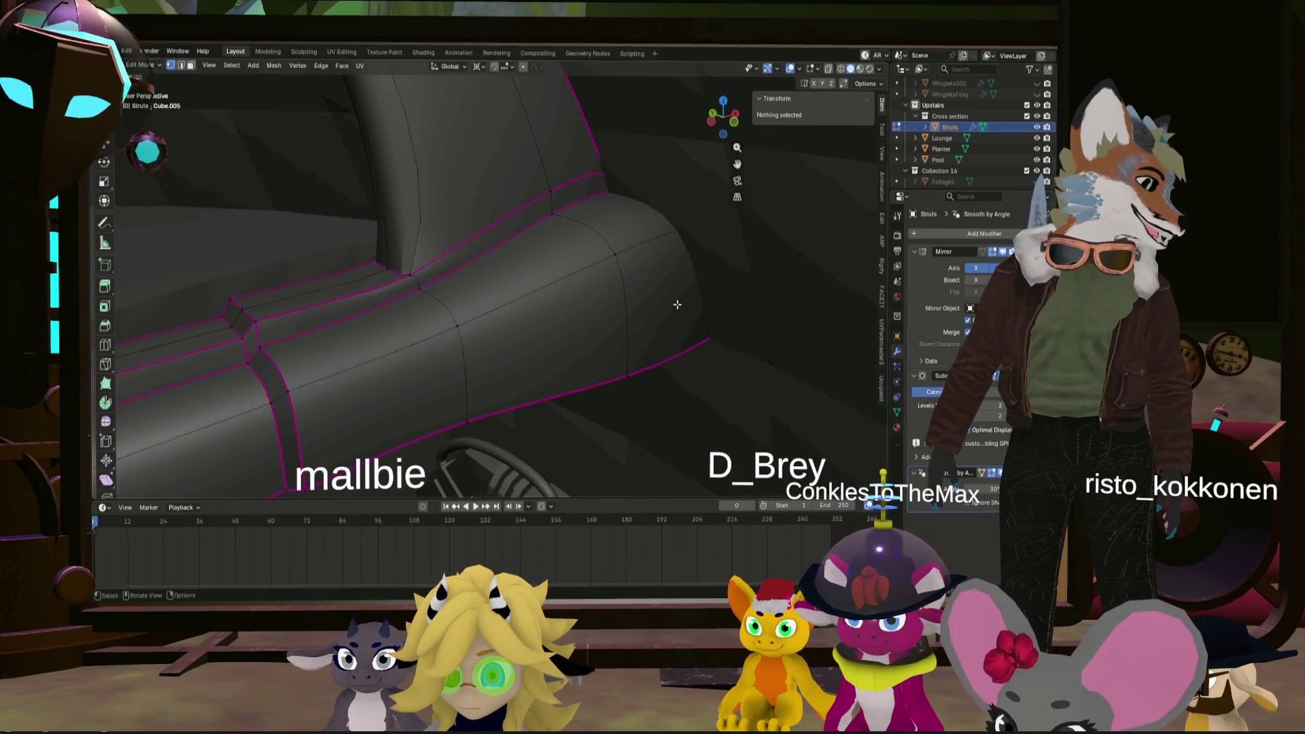
pyautogui.scroll(-4, 674, 306)
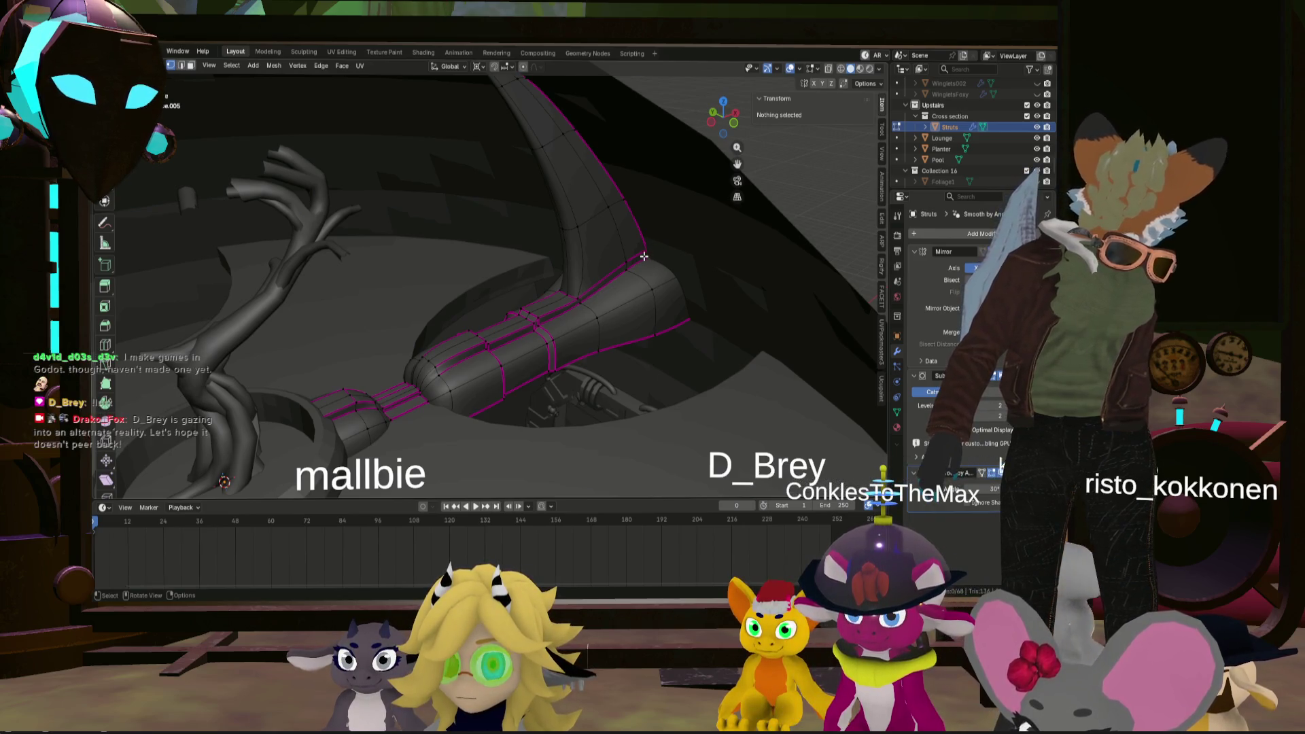
pyautogui.scroll(3, 644, 257)
pyautogui.moveTo(643, 256)
pyautogui.mouseDown(button='middle')
pyautogui.moveTo(655, 317)
pyautogui.moveTo(632, 290)
pyautogui.mouseUp(button='middle')
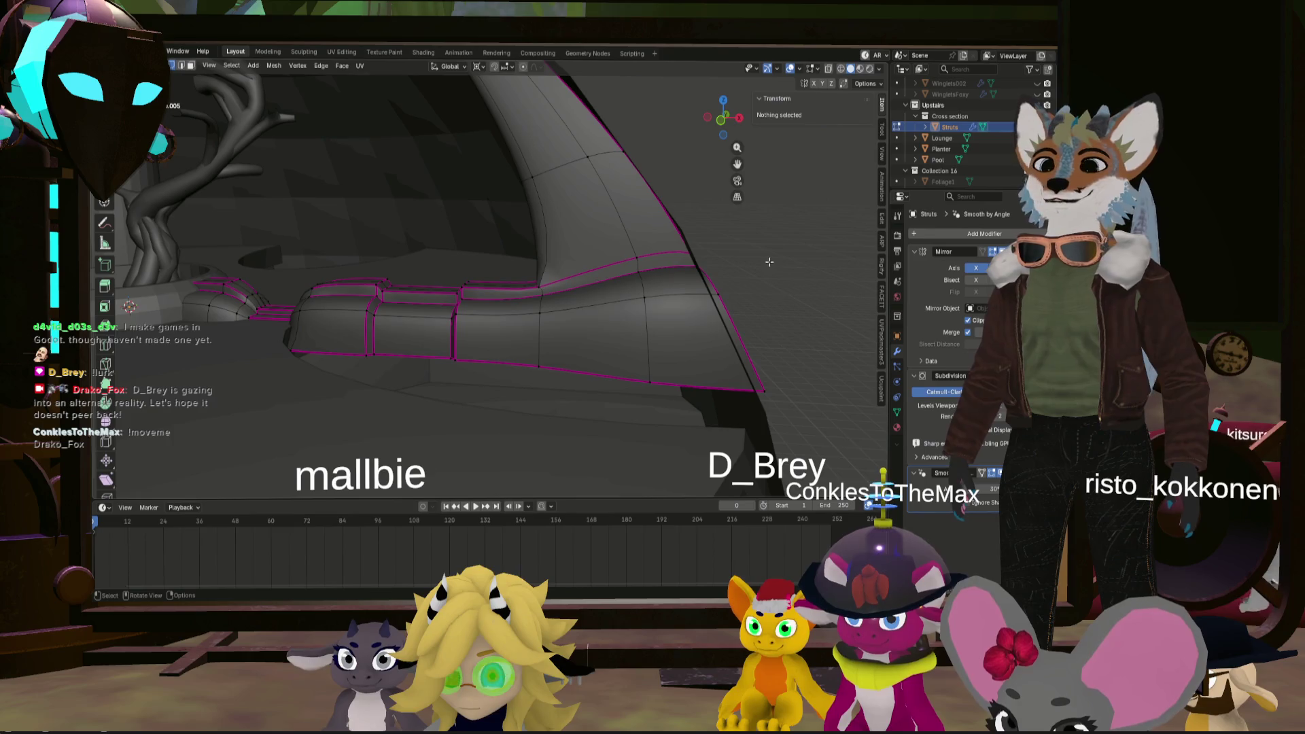
pyautogui.click(726, 304)
pyautogui.moveTo(726, 303)
pyautogui.mouseDown(button='middle')
pyautogui.moveTo(717, 290)
pyautogui.moveTo(813, 360)
pyautogui.mouseUp(button='middle')
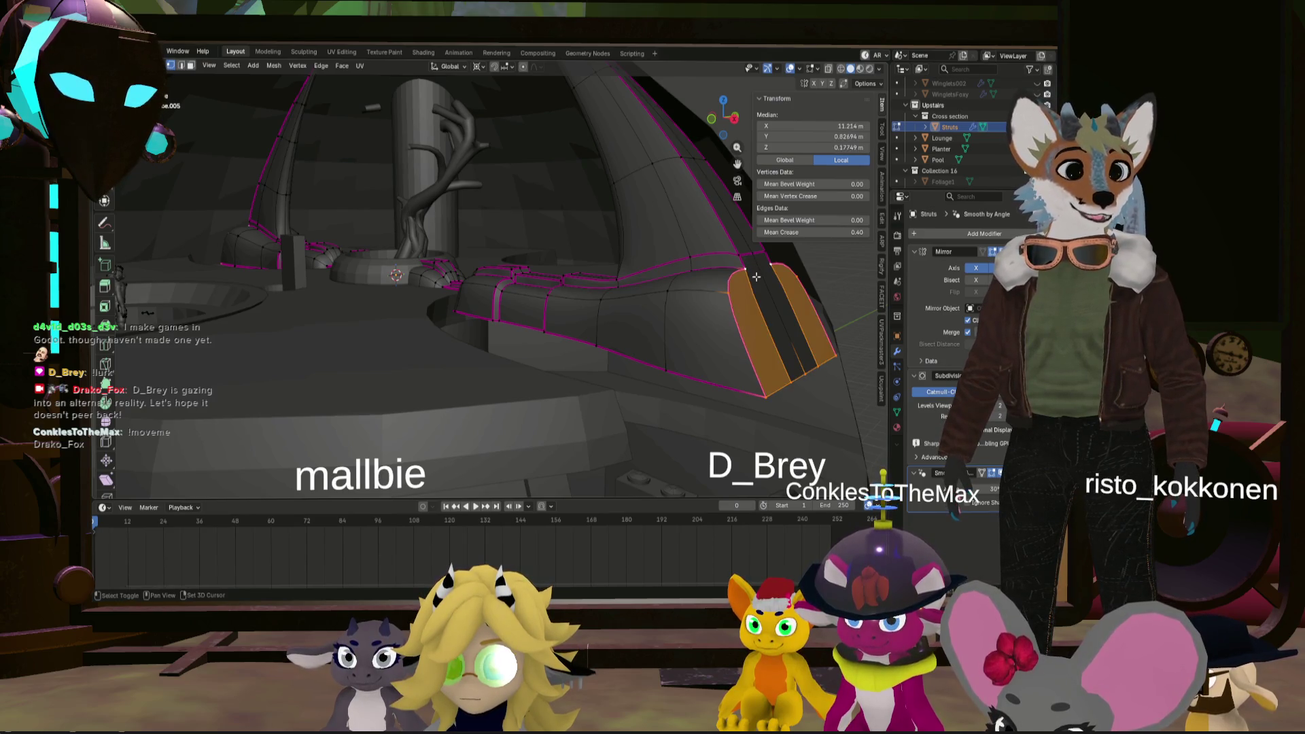
pyautogui.moveTo(741, 256)
pyautogui.mouseDown(button='middle')
pyautogui.moveTo(786, 270)
pyautogui.moveTo(753, 117)
pyautogui.mouseUp(button='middle')
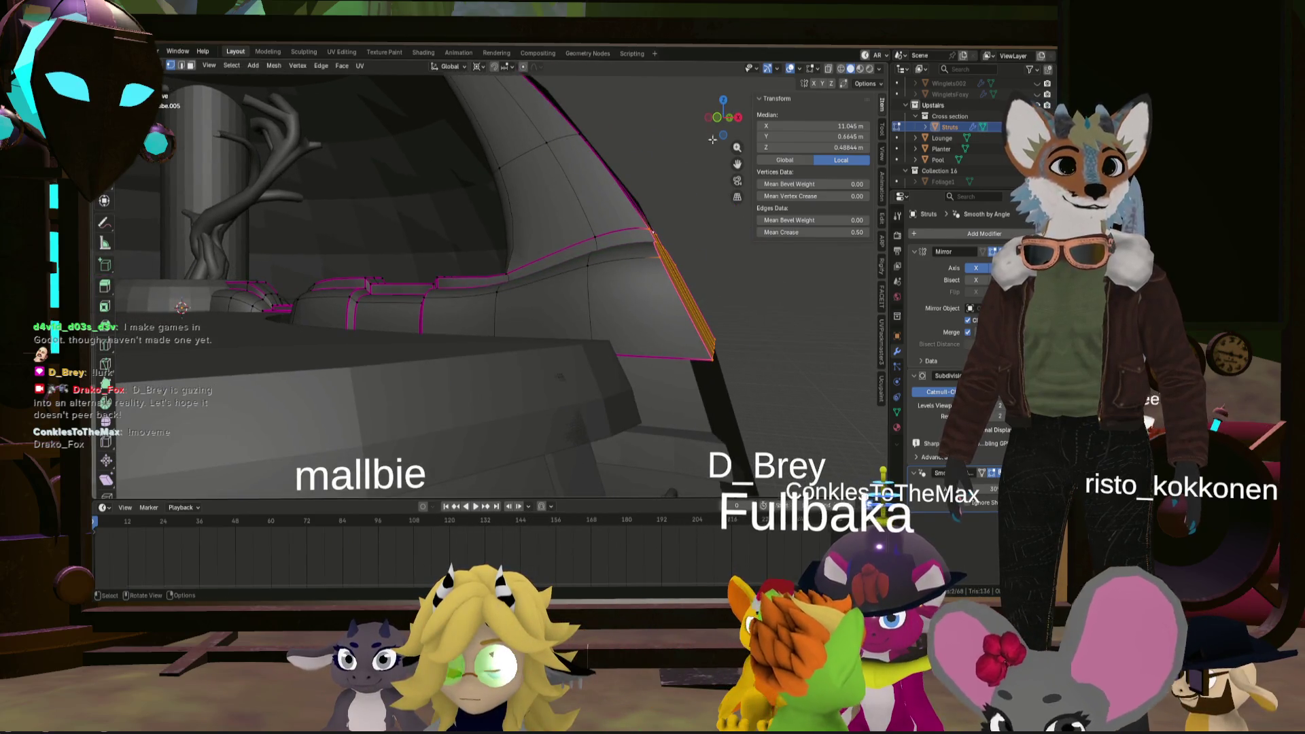
pyautogui.moveTo(723, 120)
pyautogui.mouseDown()
pyautogui.moveTo(674, 293)
pyautogui.moveTo(503, 253)
pyautogui.moveTo(515, 274)
pyautogui.moveTo(733, 283)
pyautogui.mouseUp()
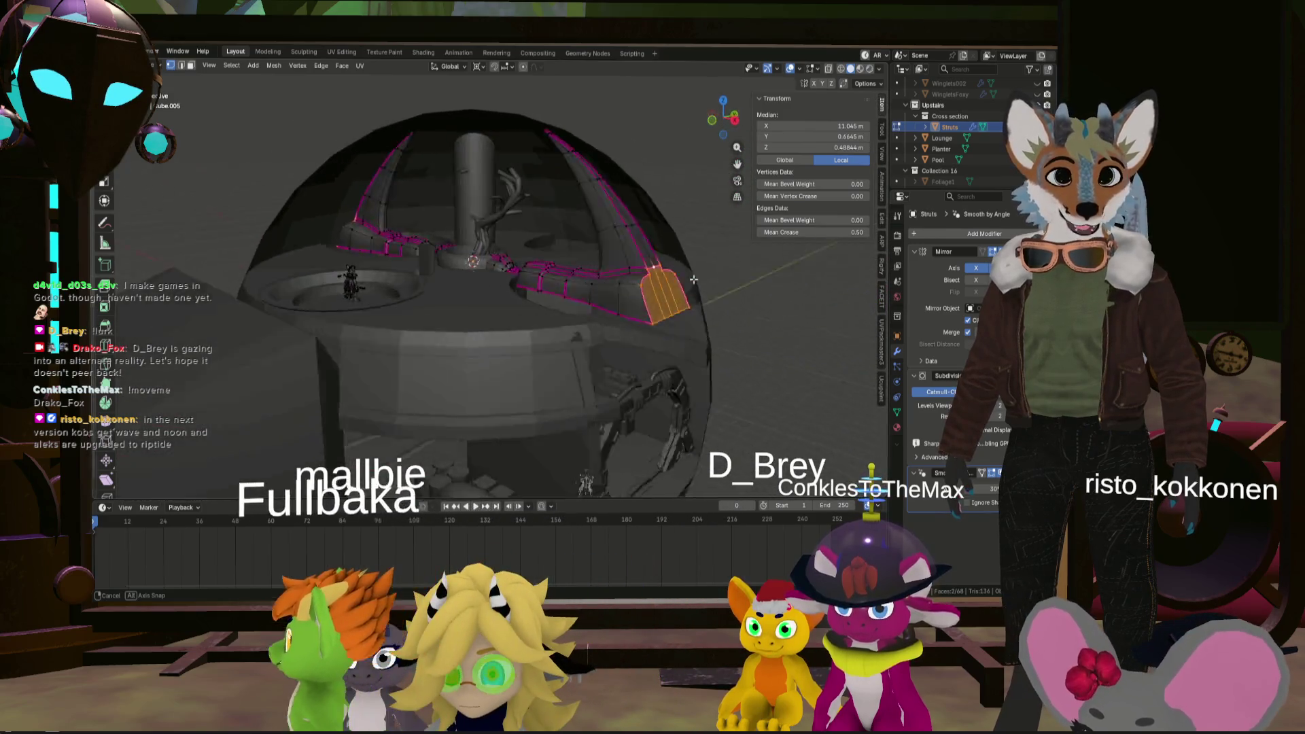
pyautogui.moveTo(733, 284); pyautogui.dragTo(635, 277, button='middle')
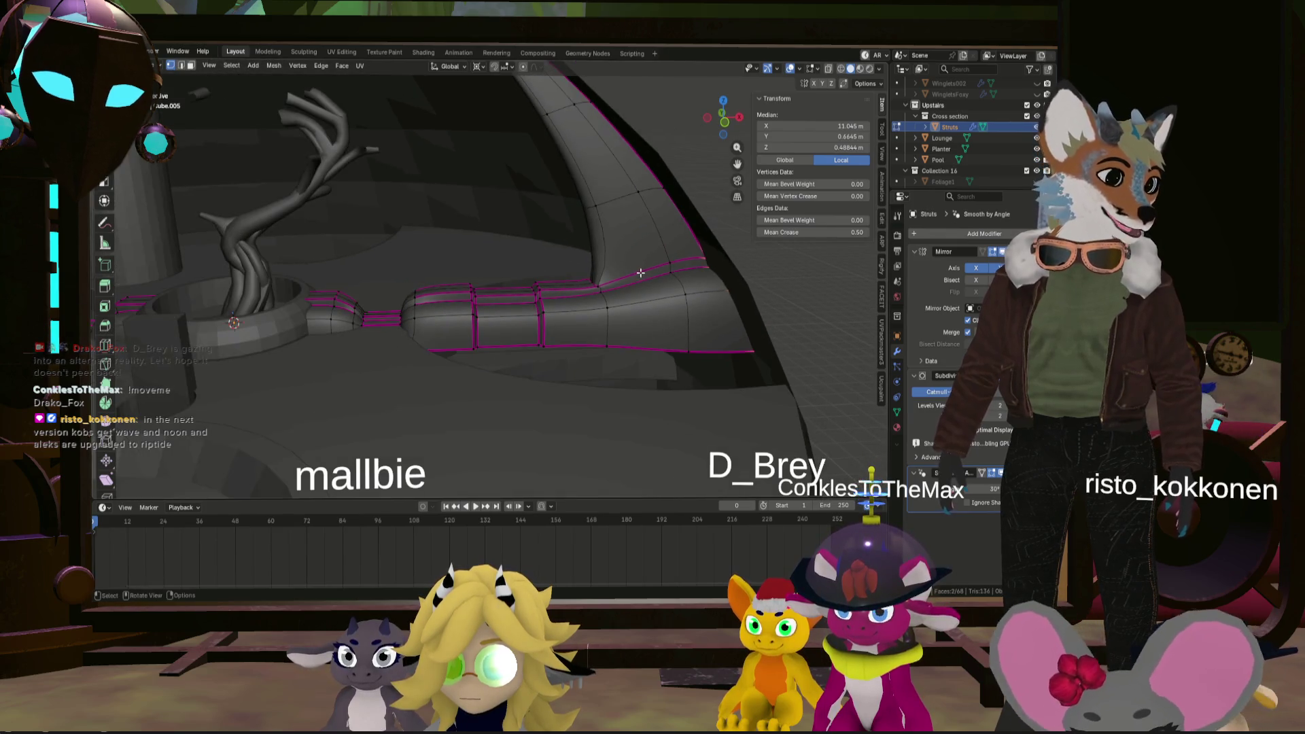
pyautogui.moveTo(635, 277); pyautogui.dragTo(669, 284, button='middle')
pyautogui.press('KP_4')
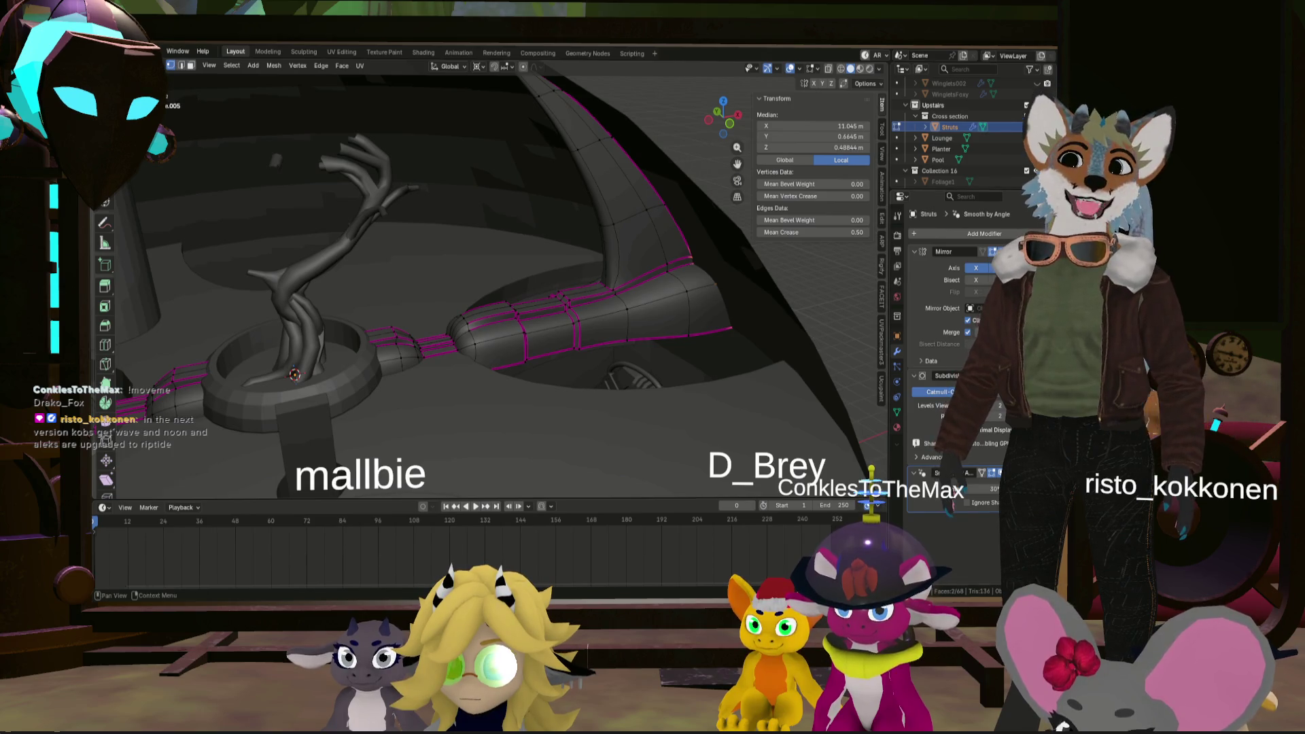
pyautogui.moveTo(580, 285)
pyautogui.mouseDown(button='middle')
pyautogui.moveTo(573, 350)
pyautogui.moveTo(598, 344)
pyautogui.mouseUp(button='middle')
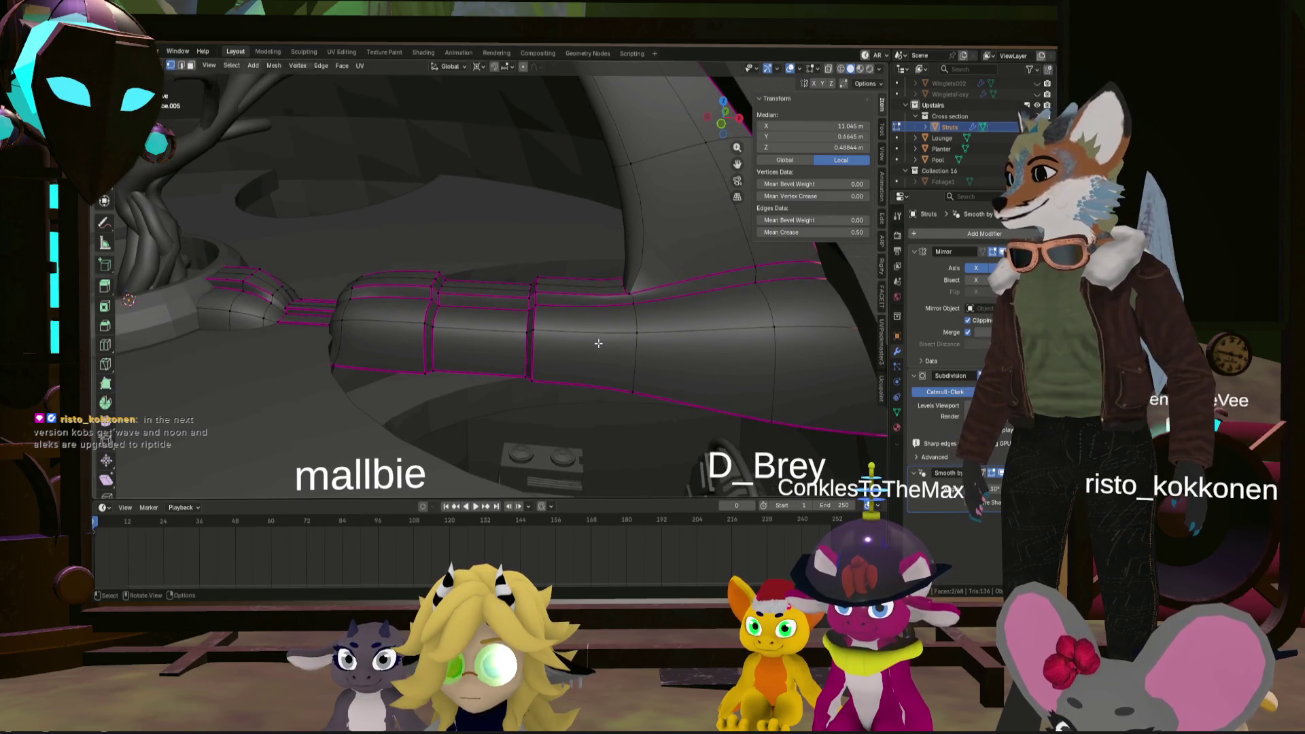
pyautogui.moveTo(701, 342); pyautogui.dragTo(624, 365, button='middle')
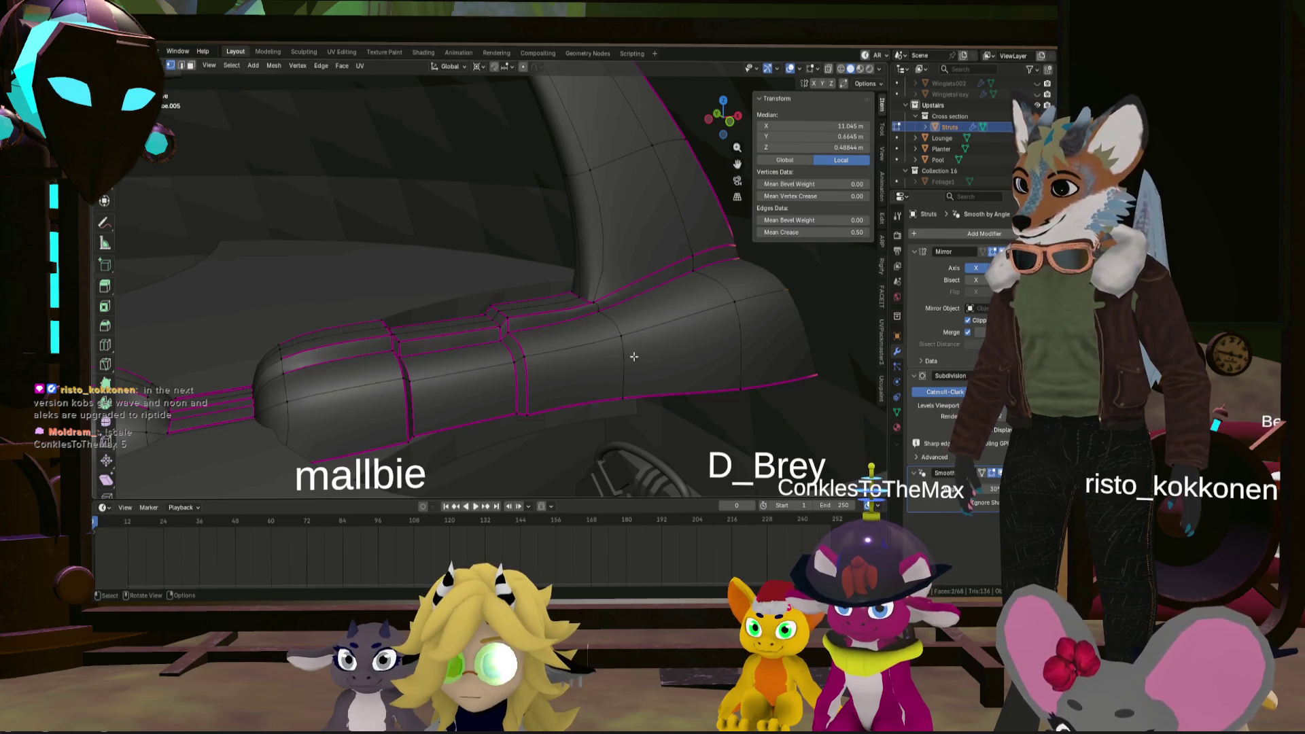
pyautogui.moveTo(634, 357); pyautogui.dragTo(635, 369, button='middle')
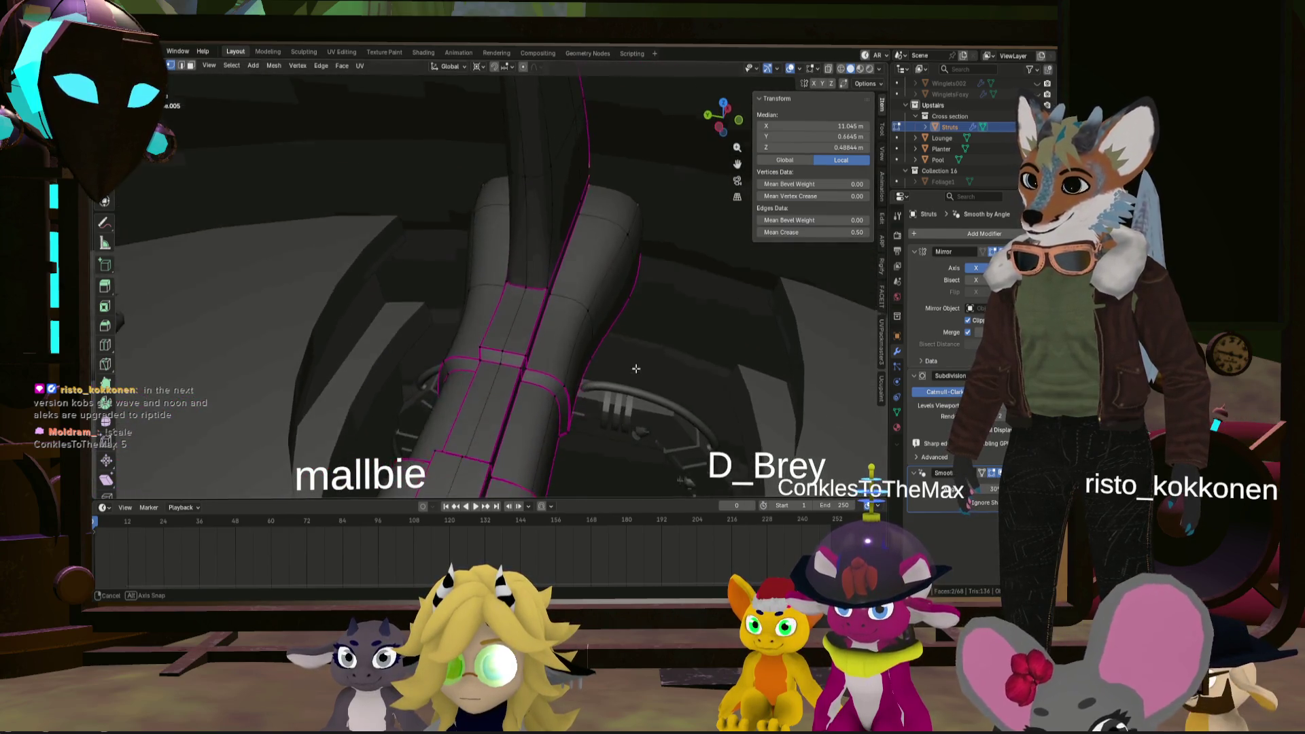
pyautogui.moveTo(635, 368)
pyautogui.mouseDown(button='middle')
pyautogui.moveTo(552, 301)
pyautogui.moveTo(590, 296)
pyautogui.mouseUp(button='middle')
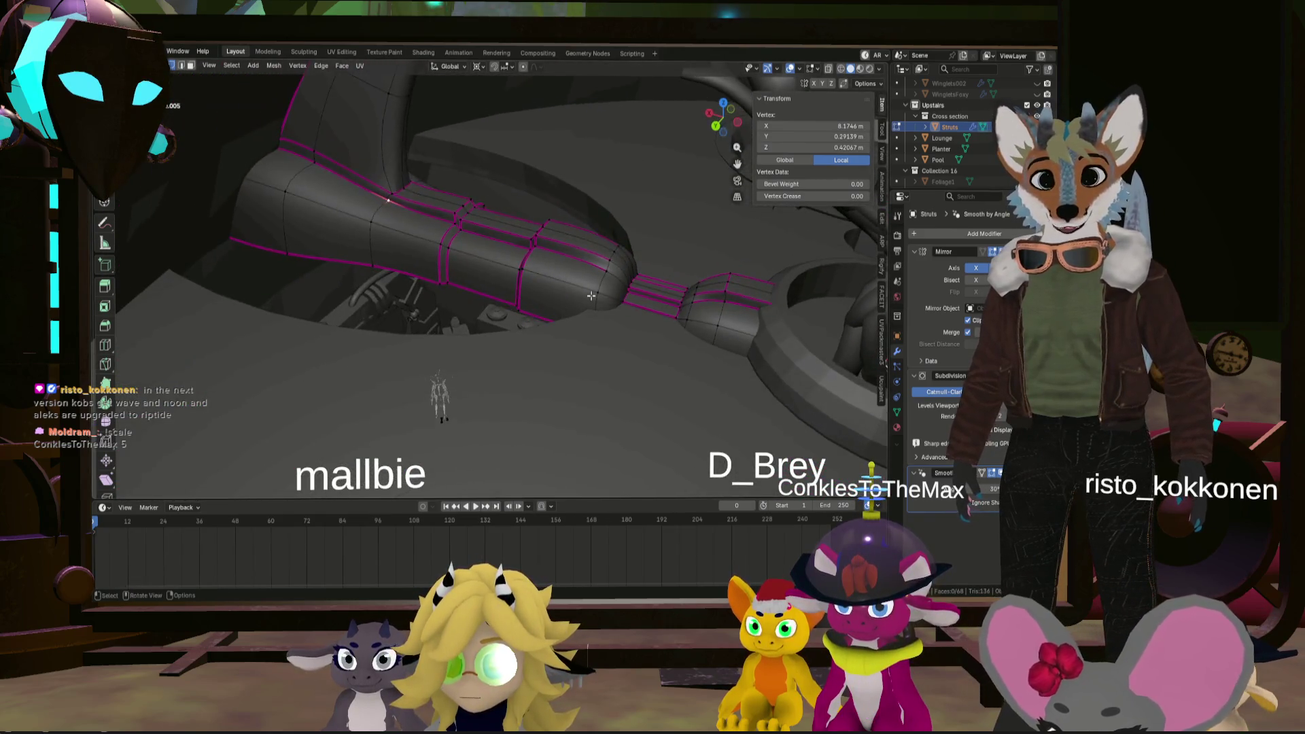
pyautogui.scroll(3, 590, 296)
pyautogui.moveTo(591, 295)
pyautogui.mouseDown(button='middle')
pyautogui.moveTo(551, 327)
pyautogui.moveTo(488, 302)
pyautogui.moveTo(510, 278)
pyautogui.moveTo(590, 281)
pyautogui.moveTo(497, 290)
pyautogui.mouseUp(button='middle')
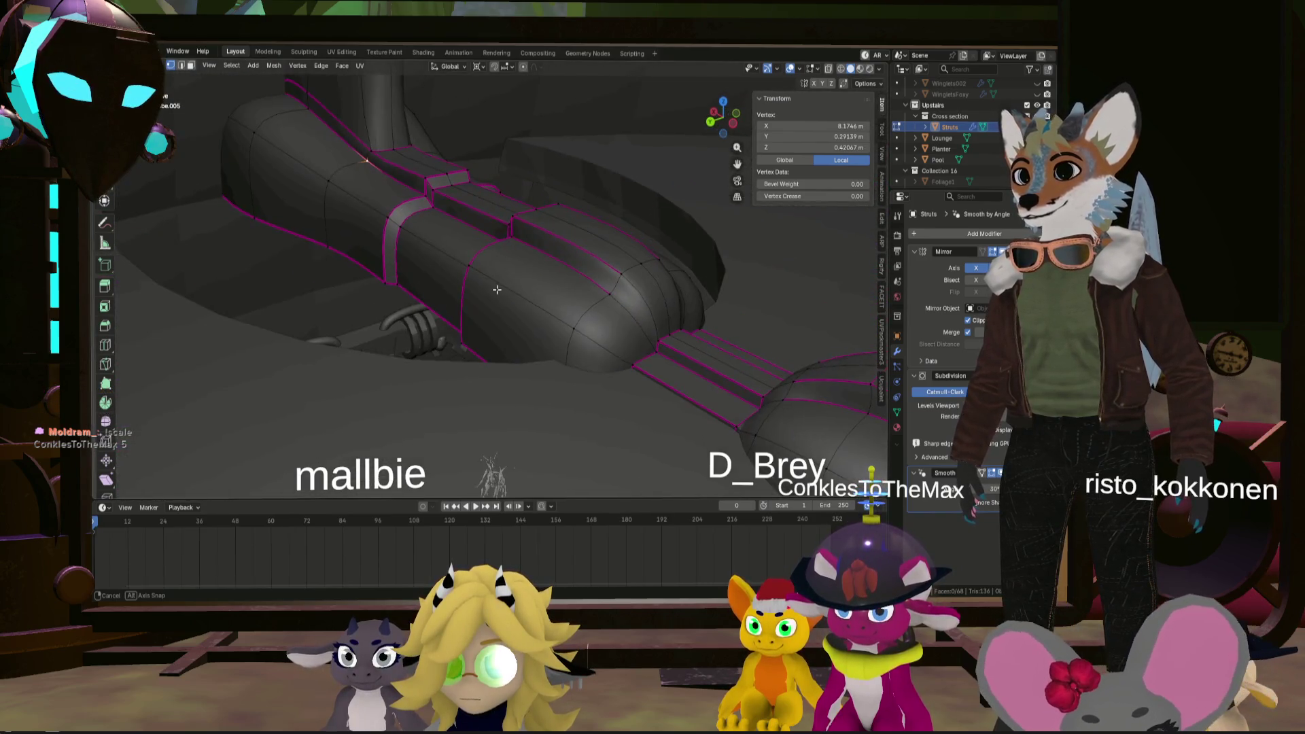
pyautogui.click(573, 327)
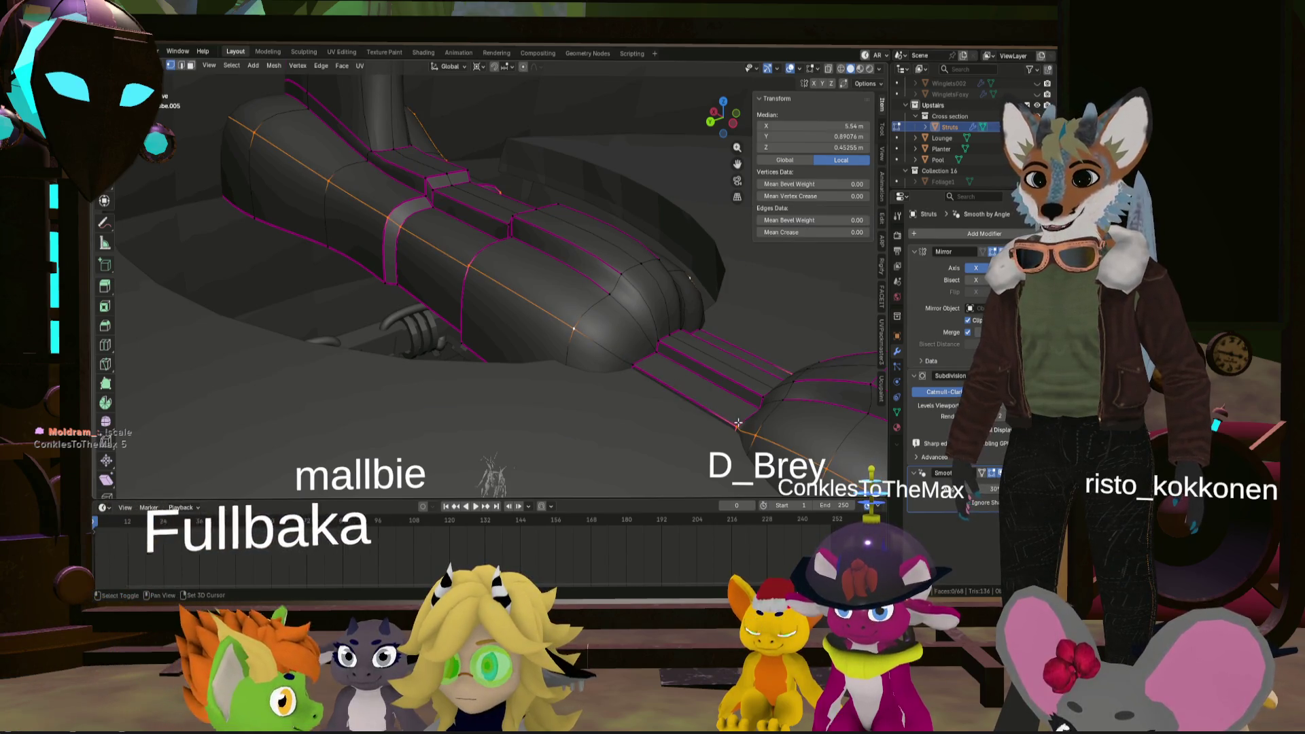
# - Bevel the strut's selected edge loop and sink the bevelled strip into the strut
pyautogui.scroll(2, 548, 322)
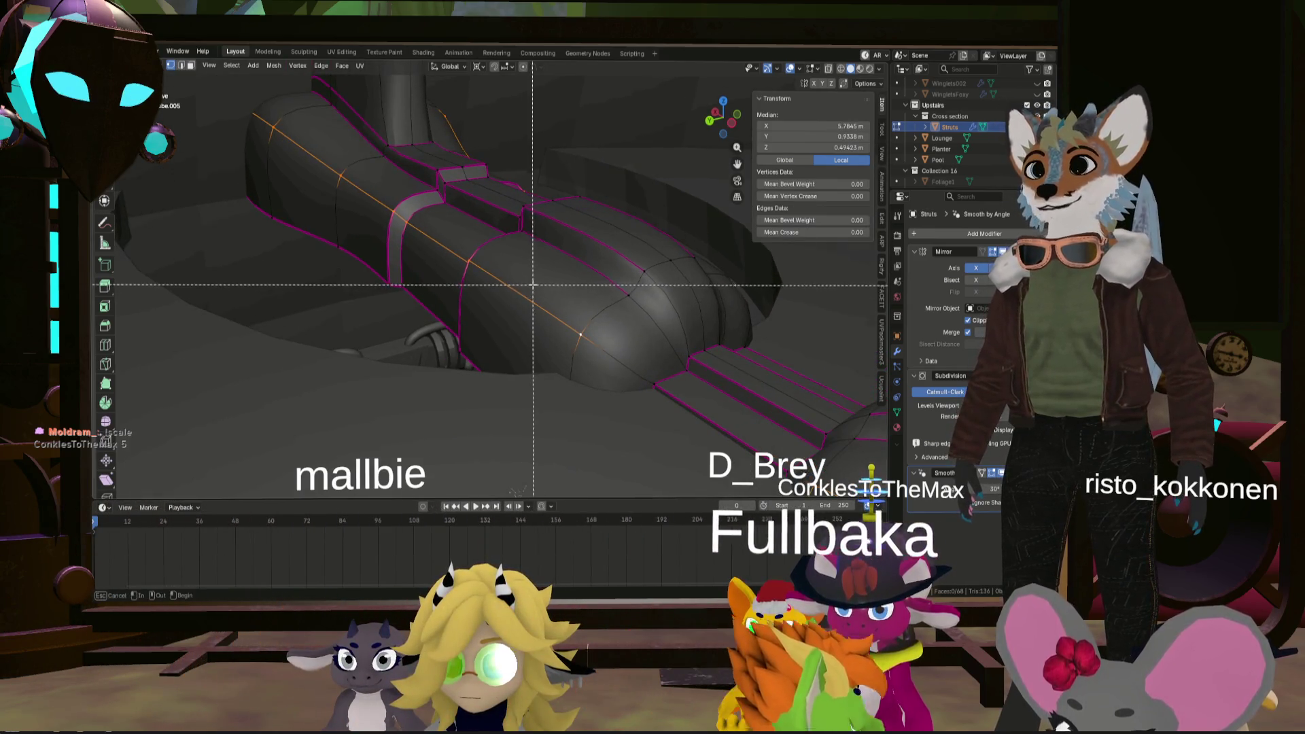
pyautogui.hotkey('ctrl', 'b')
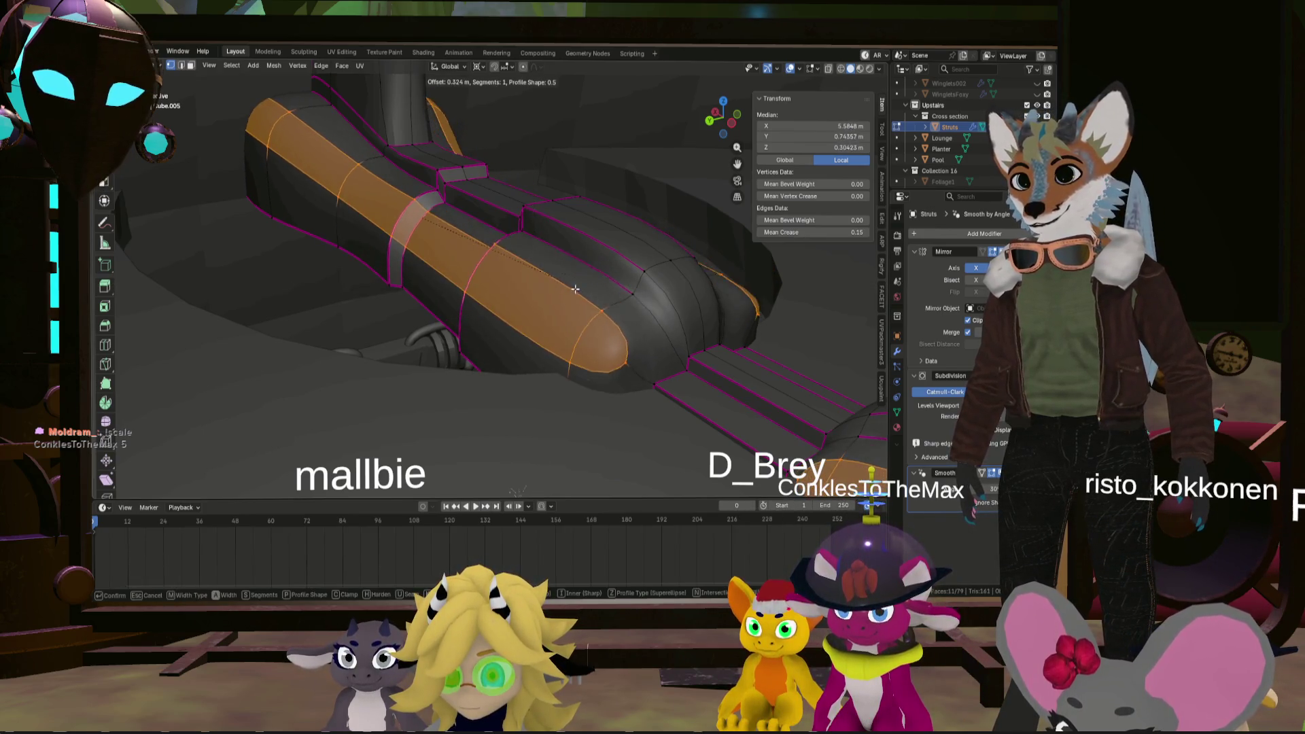
pyautogui.click(532, 298)
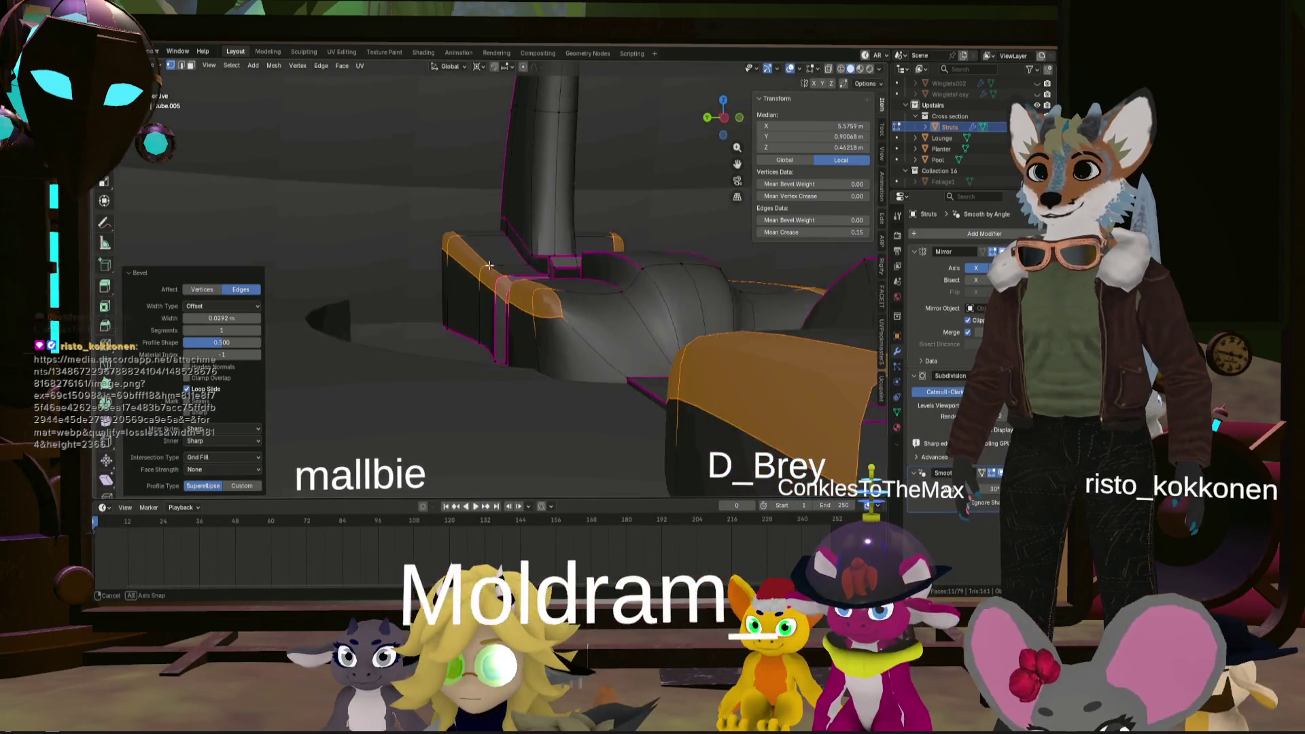
pyautogui.moveTo(508, 290); pyautogui.dragTo(544, 291, button='middle')
pyautogui.press('g')
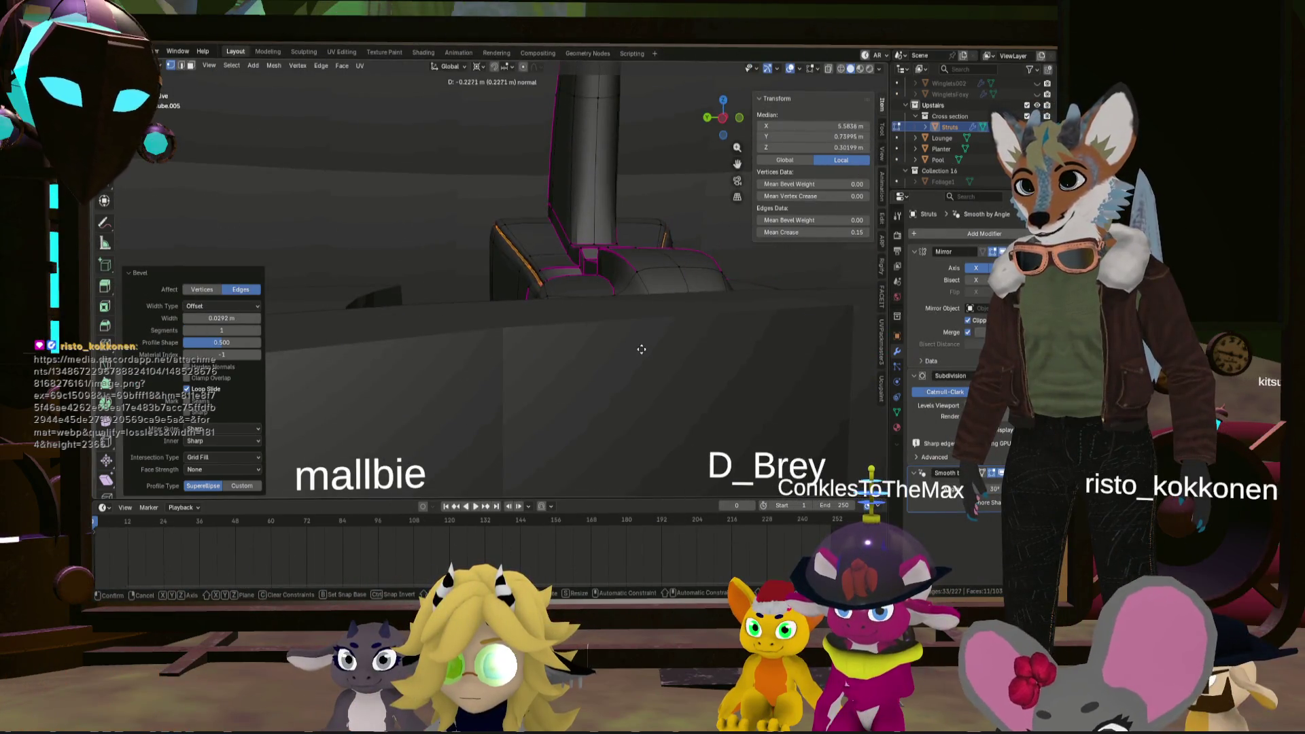
pyautogui.click(725, 390)
pyautogui.moveTo(743, 393)
pyautogui.mouseDown(button='middle')
pyautogui.moveTo(571, 326)
pyautogui.moveTo(410, 305)
pyautogui.moveTo(789, 242)
pyautogui.moveTo(462, 292)
pyautogui.mouseUp(button='middle')
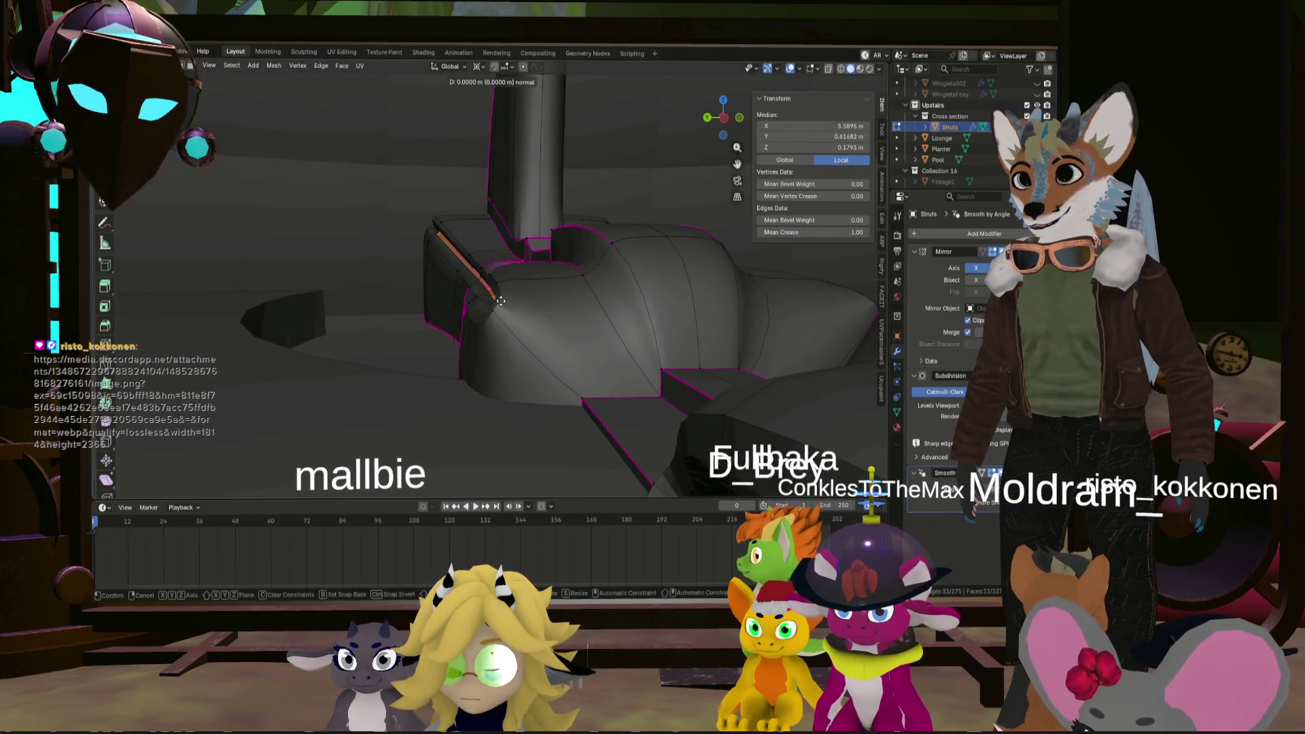
# - Reposition the groove vertices with an unconstrained move and select a single strut vertex
pyautogui.press('z')
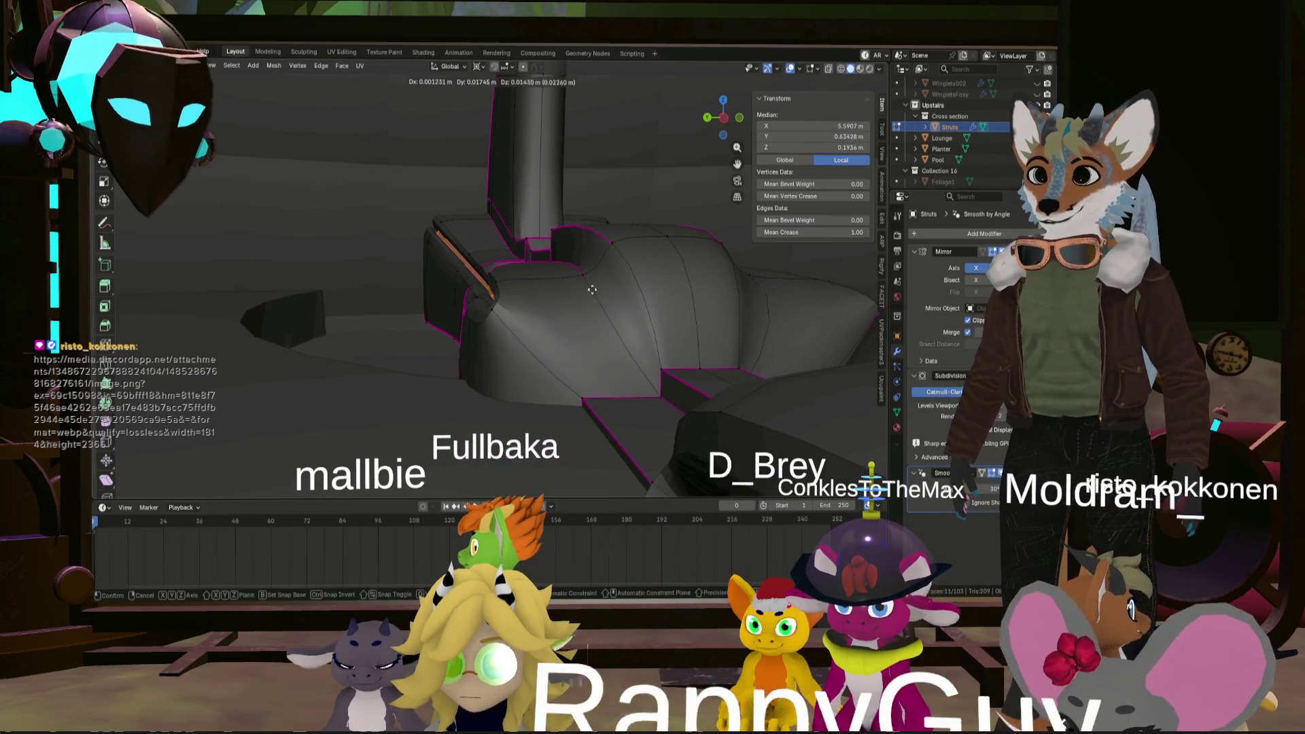
pyautogui.click(573, 274)
pyautogui.moveTo(573, 274)
pyautogui.mouseDown(button='middle')
pyautogui.moveTo(548, 319)
pyautogui.moveTo(414, 275)
pyautogui.moveTo(492, 321)
pyautogui.moveTo(566, 338)
pyautogui.mouseUp(button='middle')
pyautogui.scroll(5, 524, 313)
pyautogui.click(414, 275)
pyautogui.scroll(5, 414, 275)
pyautogui.scroll(-3, 414, 275)
pyautogui.scroll(-4, 414, 275)
pyautogui.scroll(3, 566, 338)
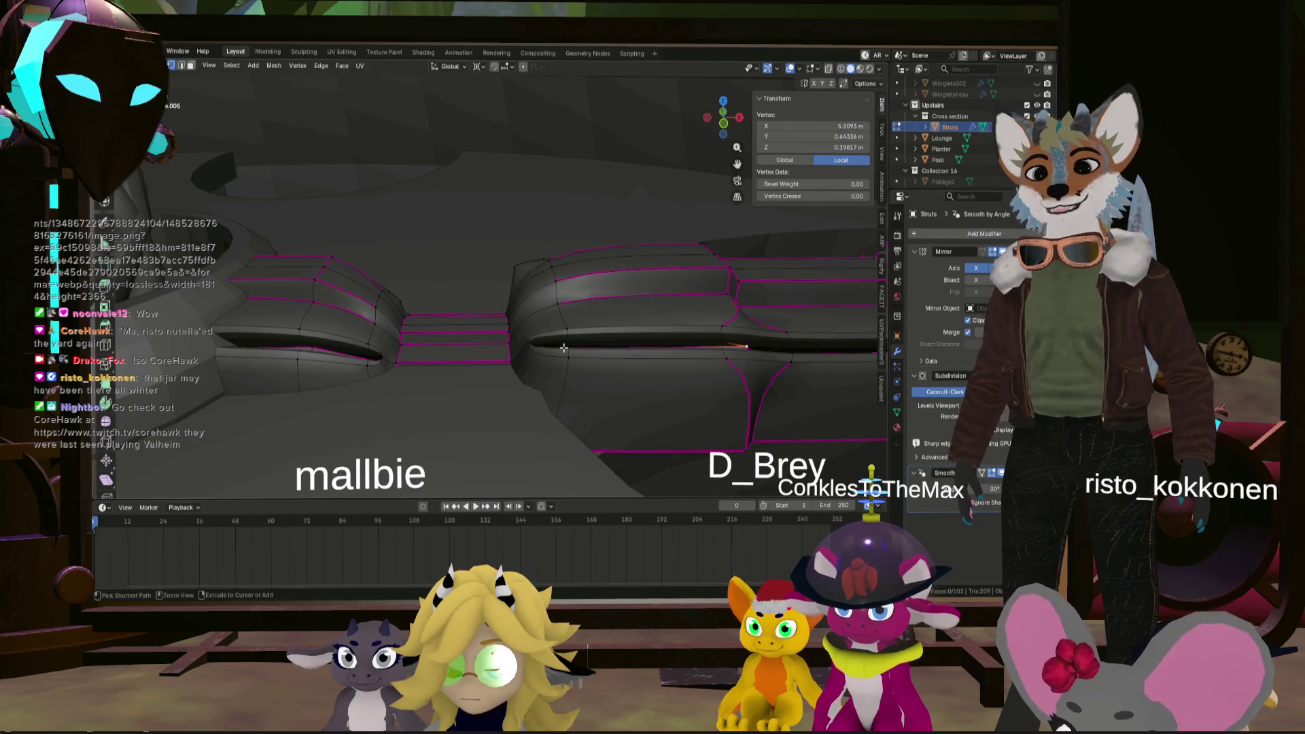
# - Undo the groove, re-bevel the loop at 0.018 m and sink the narrow strip inward
pyautogui.hotkey('ctrl', 'x')
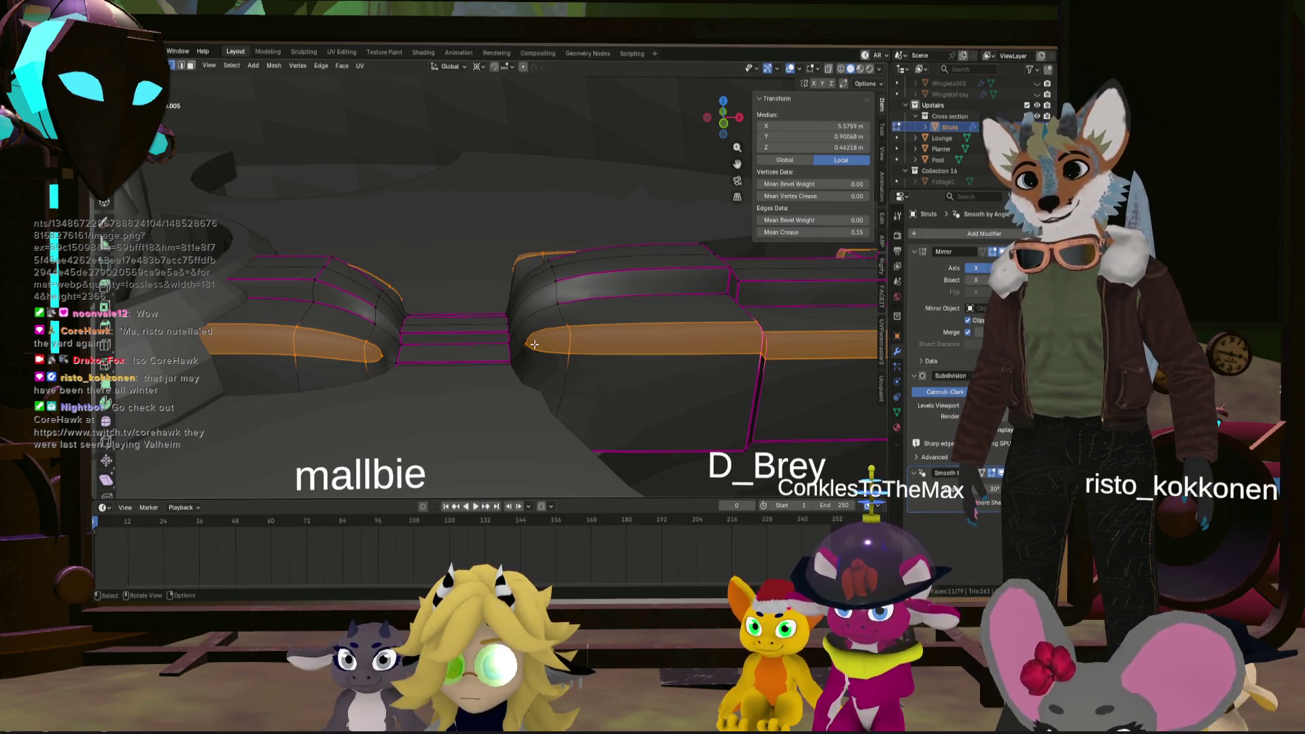
pyautogui.hotkey('ctrl', 'x')
pyautogui.moveTo(617, 343)
pyautogui.mouseDown(button='middle')
pyautogui.moveTo(452, 271)
pyautogui.moveTo(554, 277)
pyautogui.moveTo(483, 135)
pyautogui.moveTo(531, 227)
pyautogui.mouseUp(button='middle')
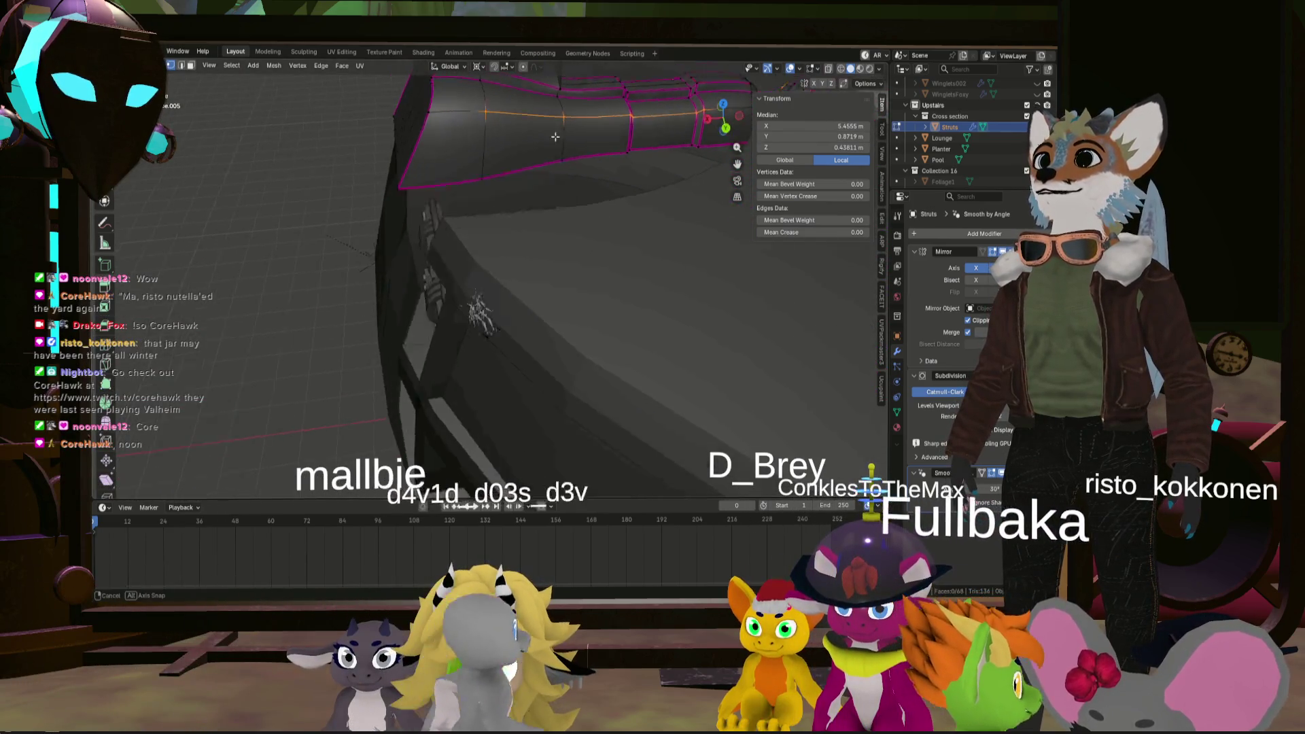
pyautogui.scroll(1, 532, 226)
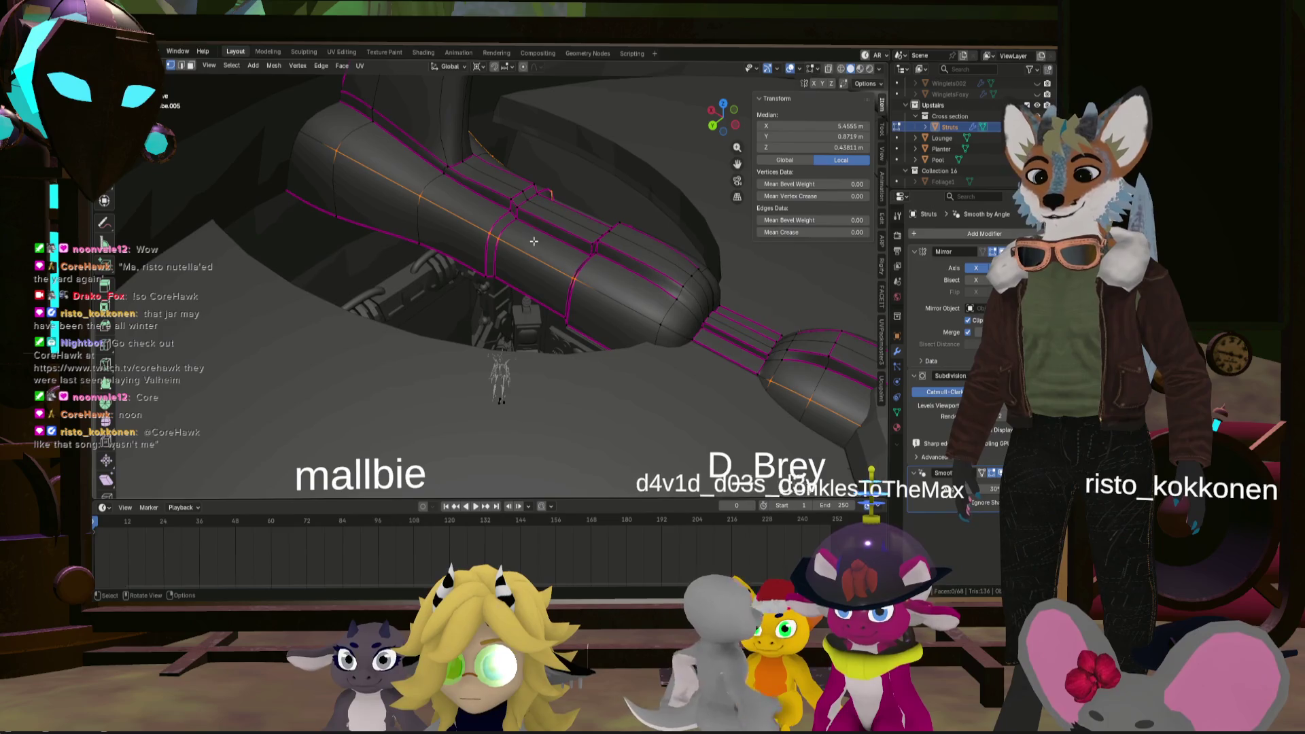
pyautogui.scroll(1, 537, 244)
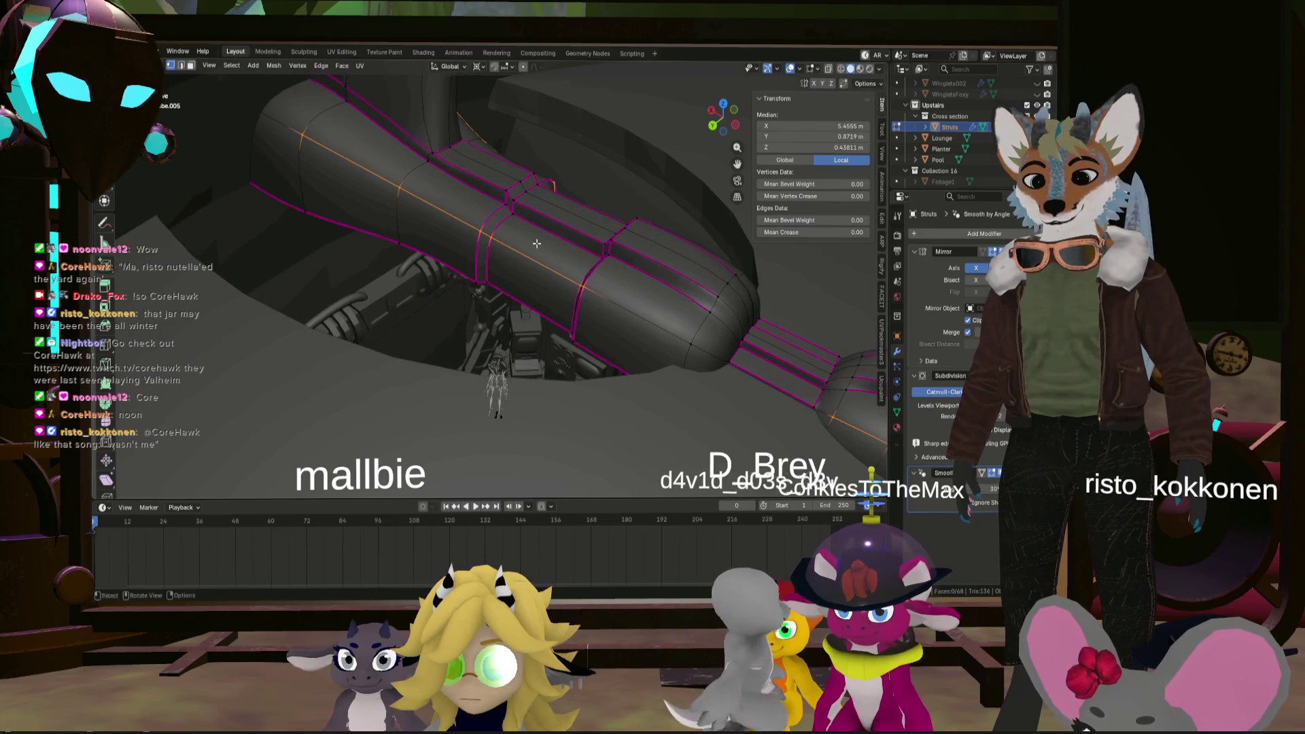
pyautogui.click(589, 239)
pyautogui.moveTo(589, 239); pyautogui.dragTo(587, 290, button='middle')
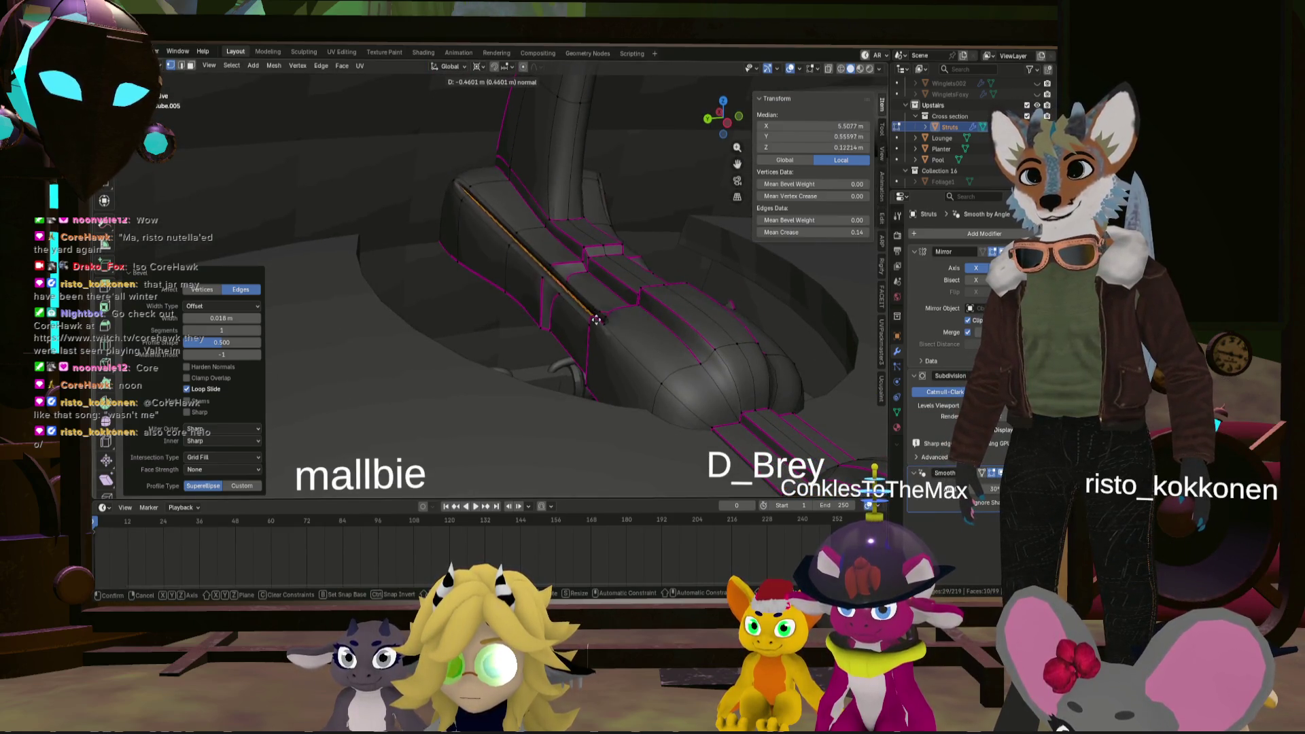
pyautogui.click(620, 345)
pyautogui.moveTo(619, 346)
pyautogui.mouseDown(button='middle')
pyautogui.moveTo(619, 367)
pyautogui.moveTo(816, 221)
pyautogui.mouseUp(button='middle')
pyautogui.moveTo(634, 313)
pyautogui.mouseDown(button='middle')
pyautogui.moveTo(700, 355)
pyautogui.moveTo(554, 366)
pyautogui.moveTo(675, 399)
pyautogui.mouseUp(button='middle')
pyautogui.rightClick(644, 355)
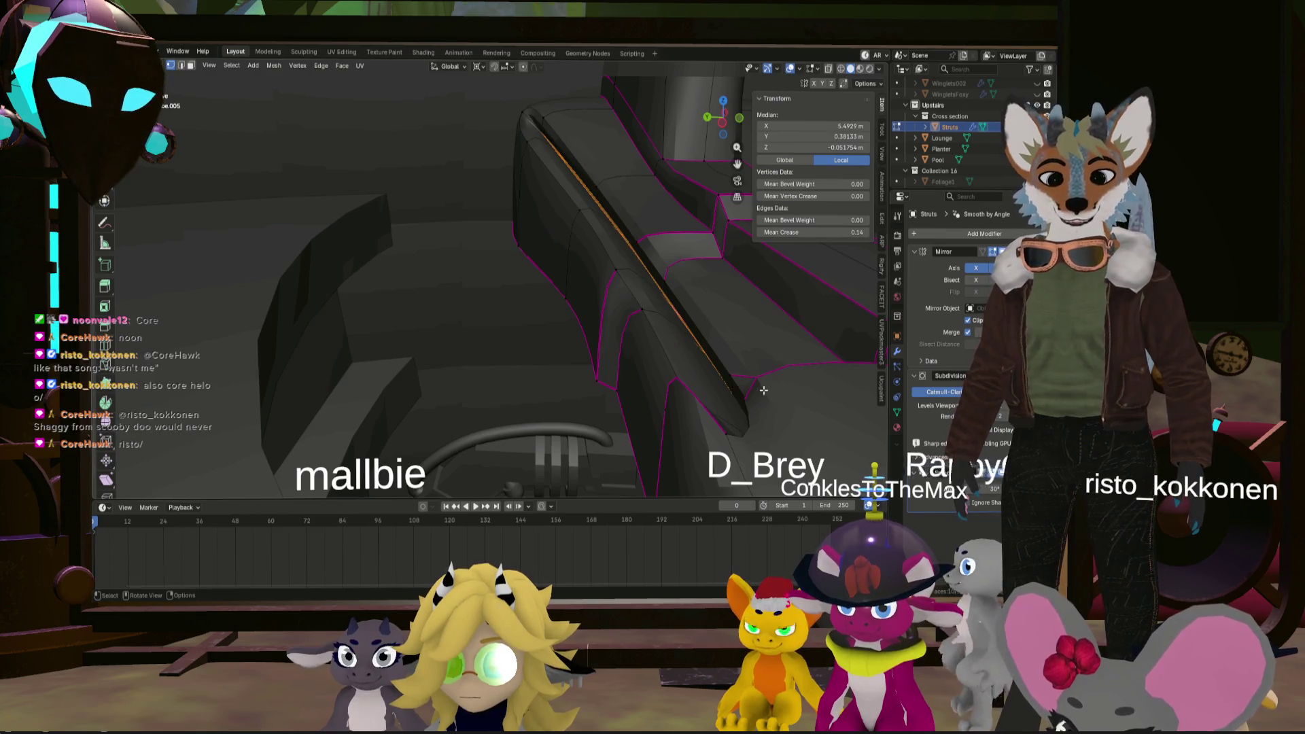
# - Confirm the groove edge move and give the selected groove edge a full 1.00 crease
pyautogui.click(705, 324)
pyautogui.moveTo(705, 324)
pyautogui.mouseDown(button='middle')
pyautogui.moveTo(697, 344)
pyautogui.moveTo(584, 387)
pyautogui.mouseUp(button='middle')
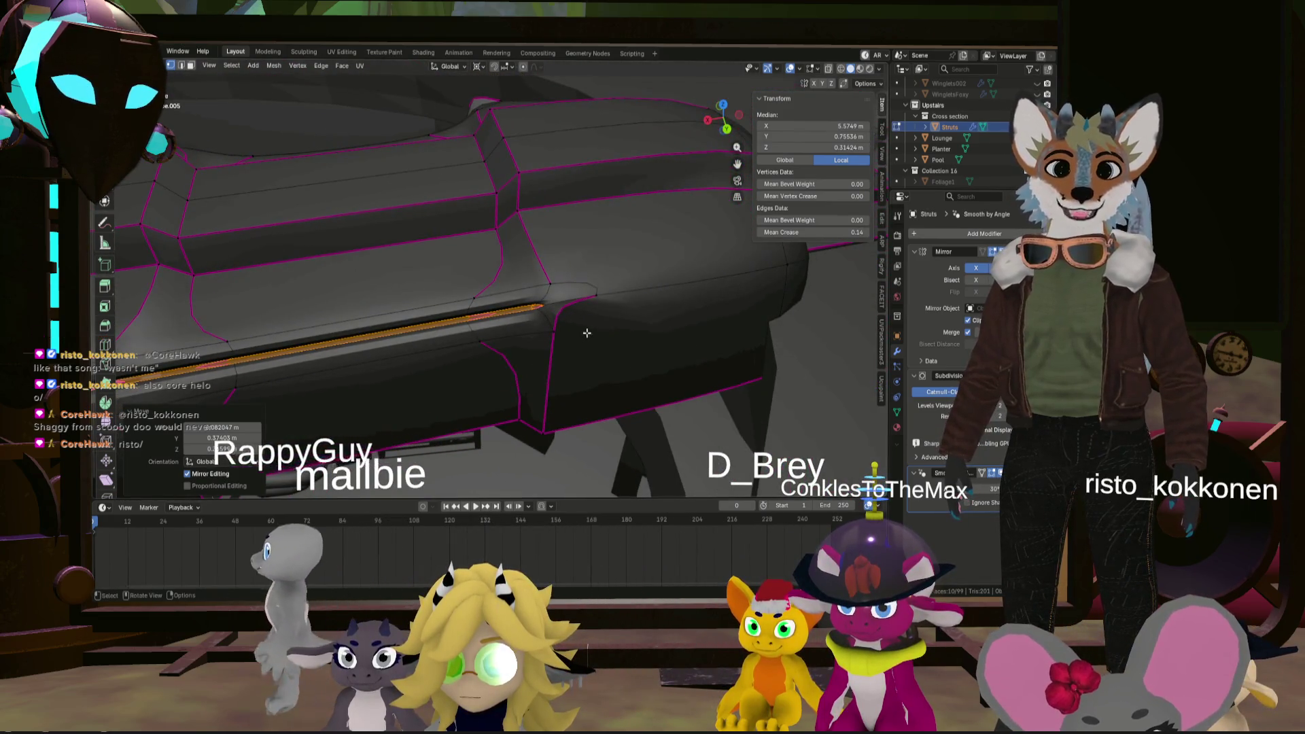
pyautogui.click(599, 292)
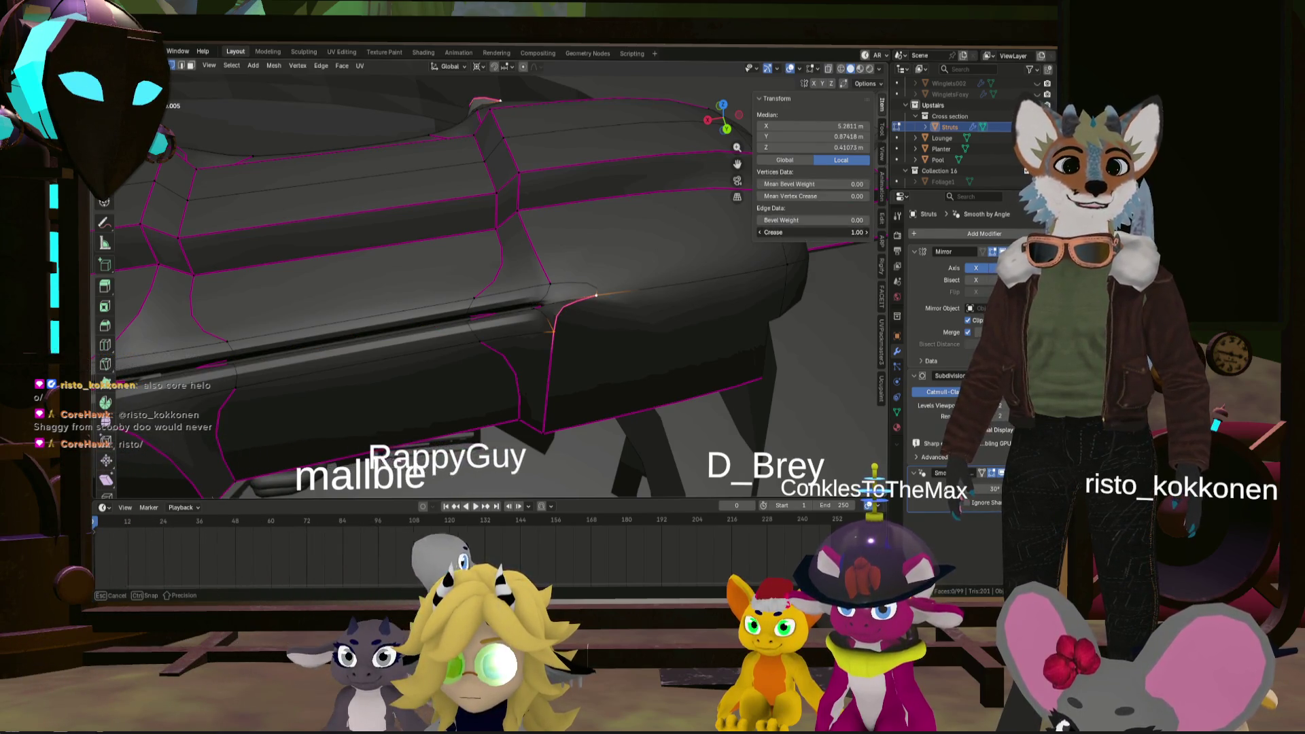
pyautogui.click(687, 287)
pyautogui.moveTo(687, 287)
pyautogui.mouseDown(button='middle')
pyautogui.moveTo(548, 265)
pyautogui.moveTo(502, 315)
pyautogui.moveTo(517, 310)
pyautogui.mouseUp(button='middle')
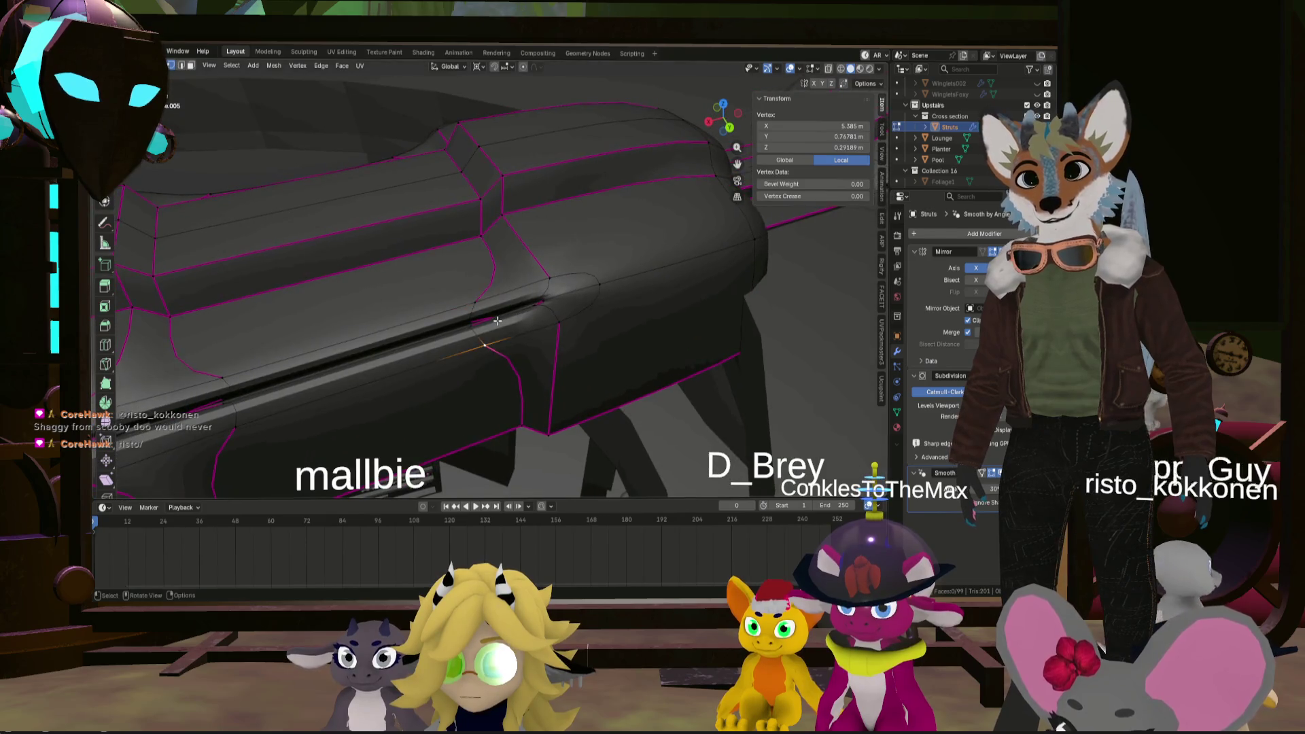
pyautogui.scroll(3, 538, 306)
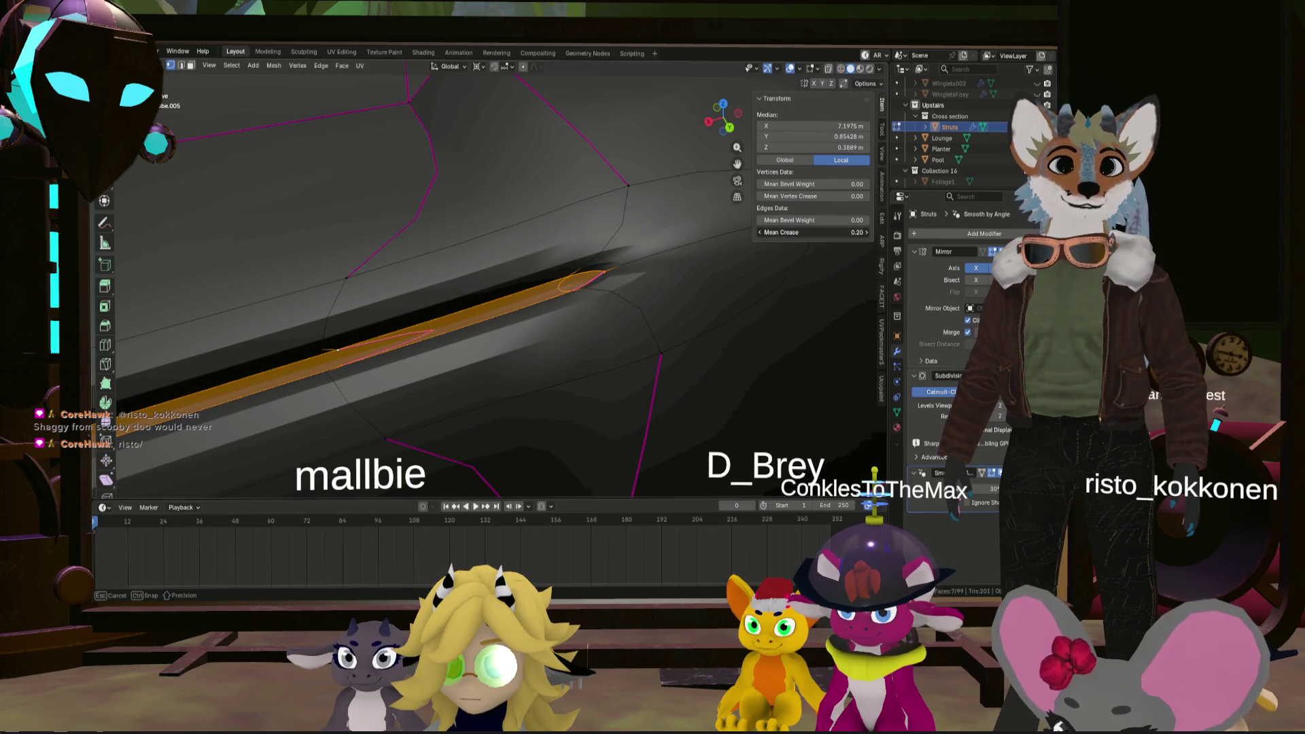
pyautogui.press('1')
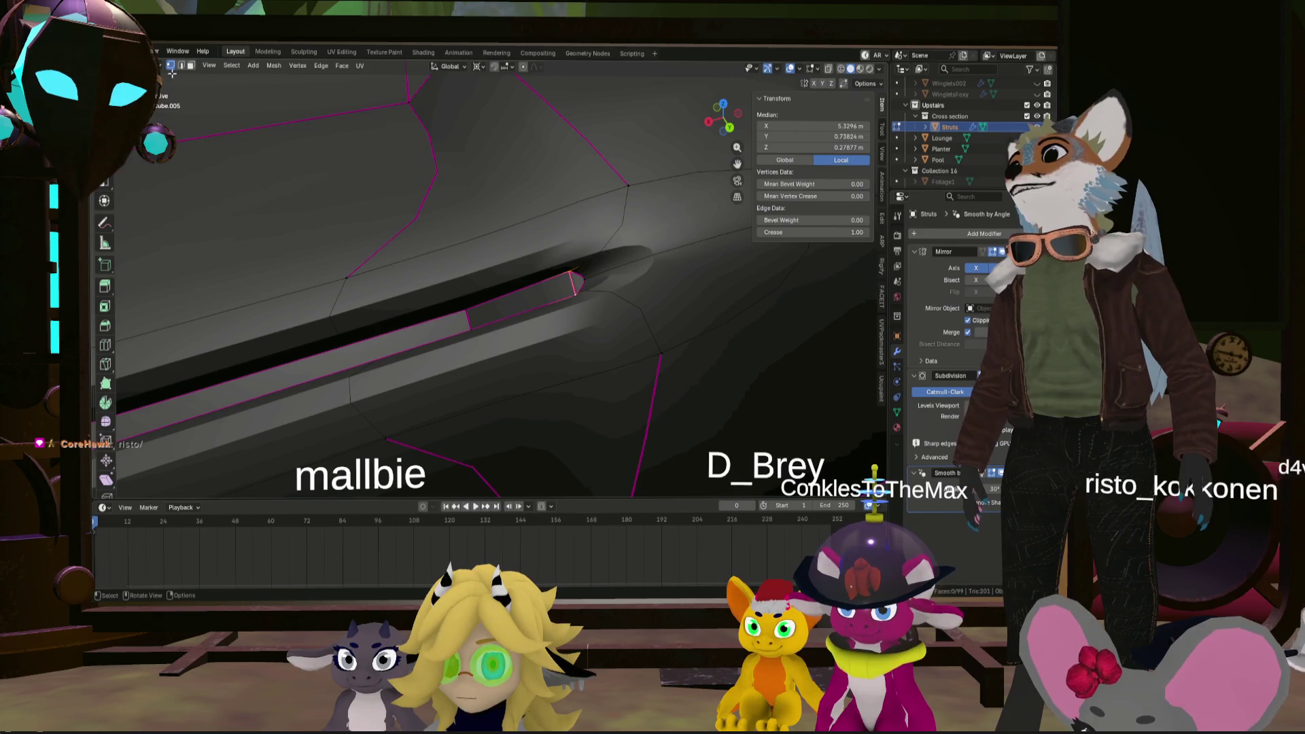
# - Extend the selection to more groove edges along the strut, then exit Edit Mode
pyautogui.keyDown('shift'); pyautogui.click(476, 319); pyautogui.keyUp('shift')
pyautogui.moveTo(476, 318)
pyautogui.mouseDown(button='middle')
pyautogui.moveTo(364, 230)
pyautogui.moveTo(356, 243)
pyautogui.mouseUp(button='middle')
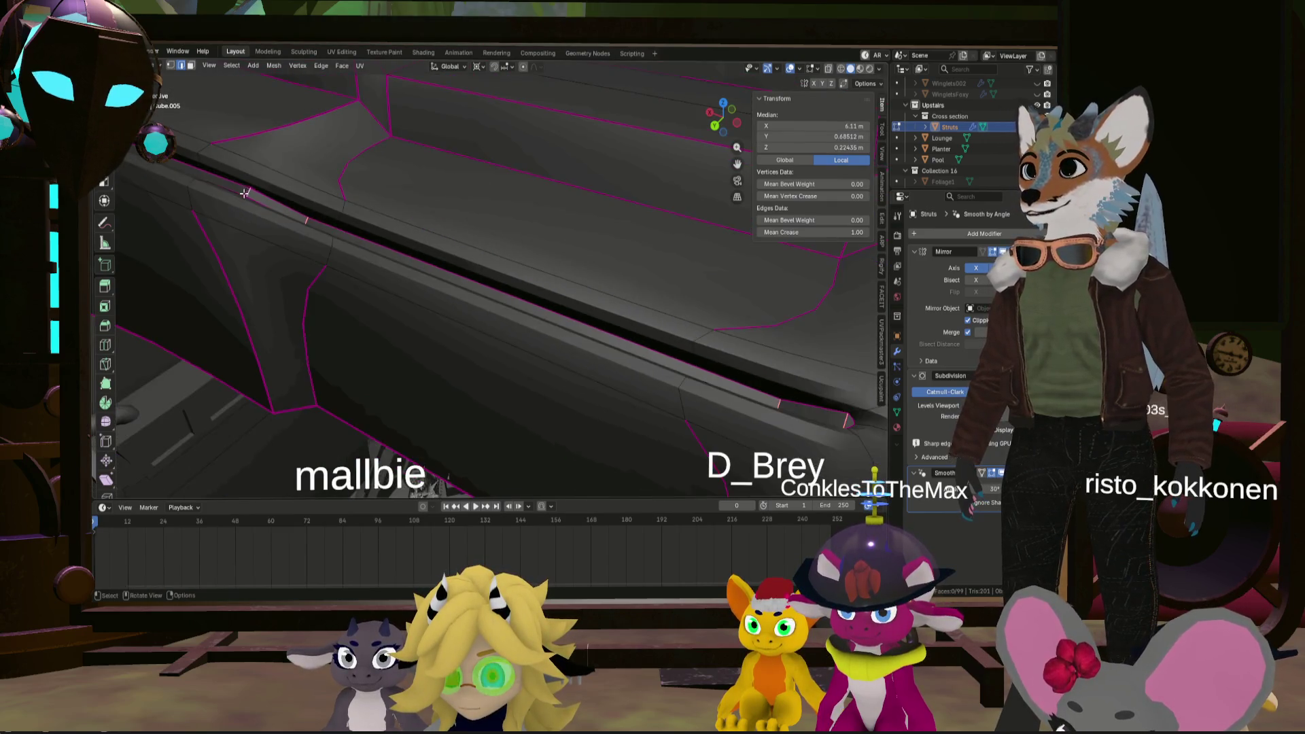
pyautogui.scroll(-3, 248, 190)
pyautogui.moveTo(249, 190); pyautogui.dragTo(234, 204, button='middle')
pyautogui.scroll(5, 252, 197)
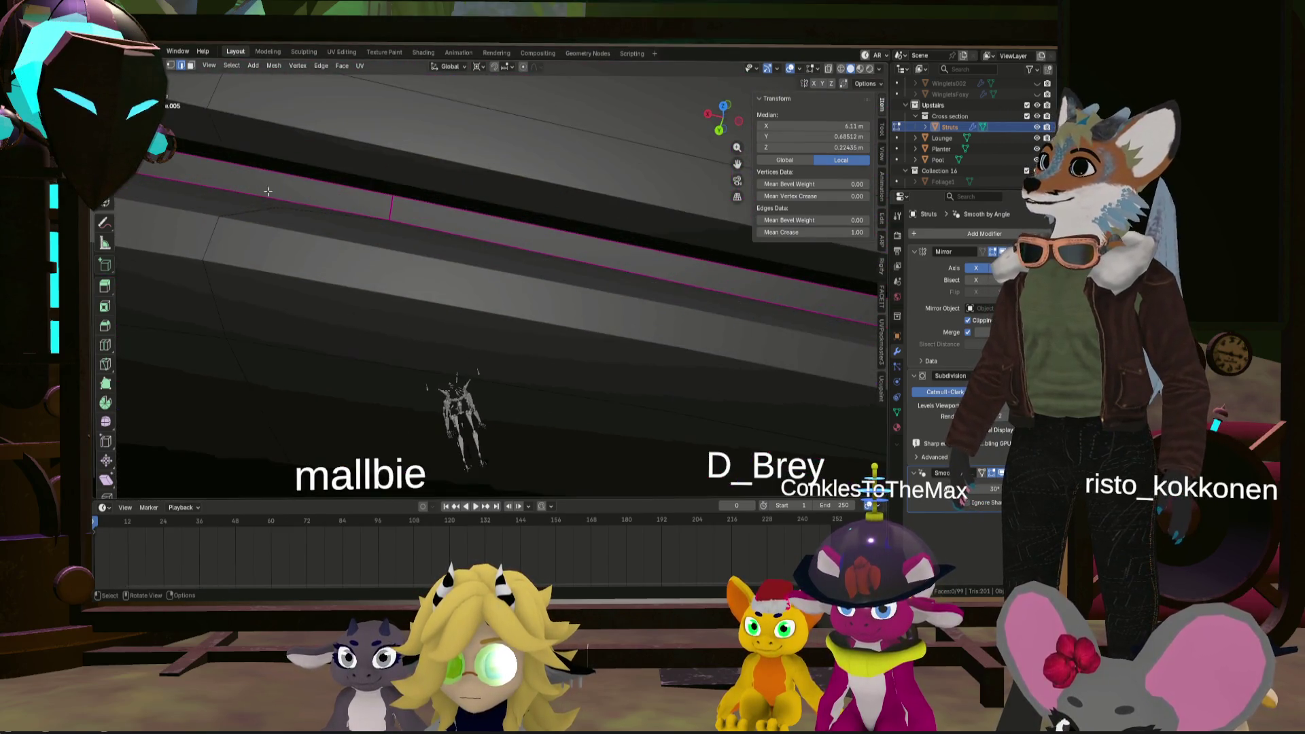
pyautogui.keyDown('shift'); pyautogui.click(397, 198); pyautogui.keyUp('shift')
pyautogui.scroll(-5, 435, 238)
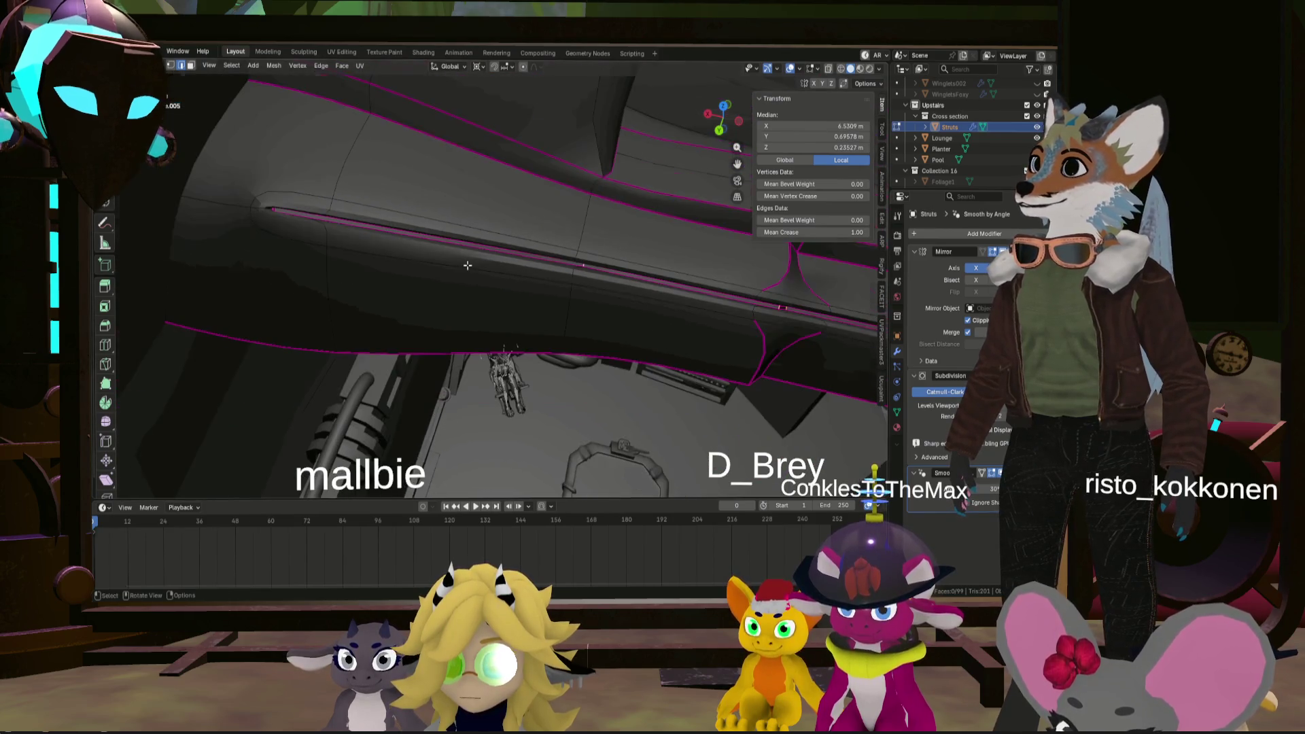
pyautogui.scroll(2, 316, 229)
pyautogui.scroll(3, 299, 234)
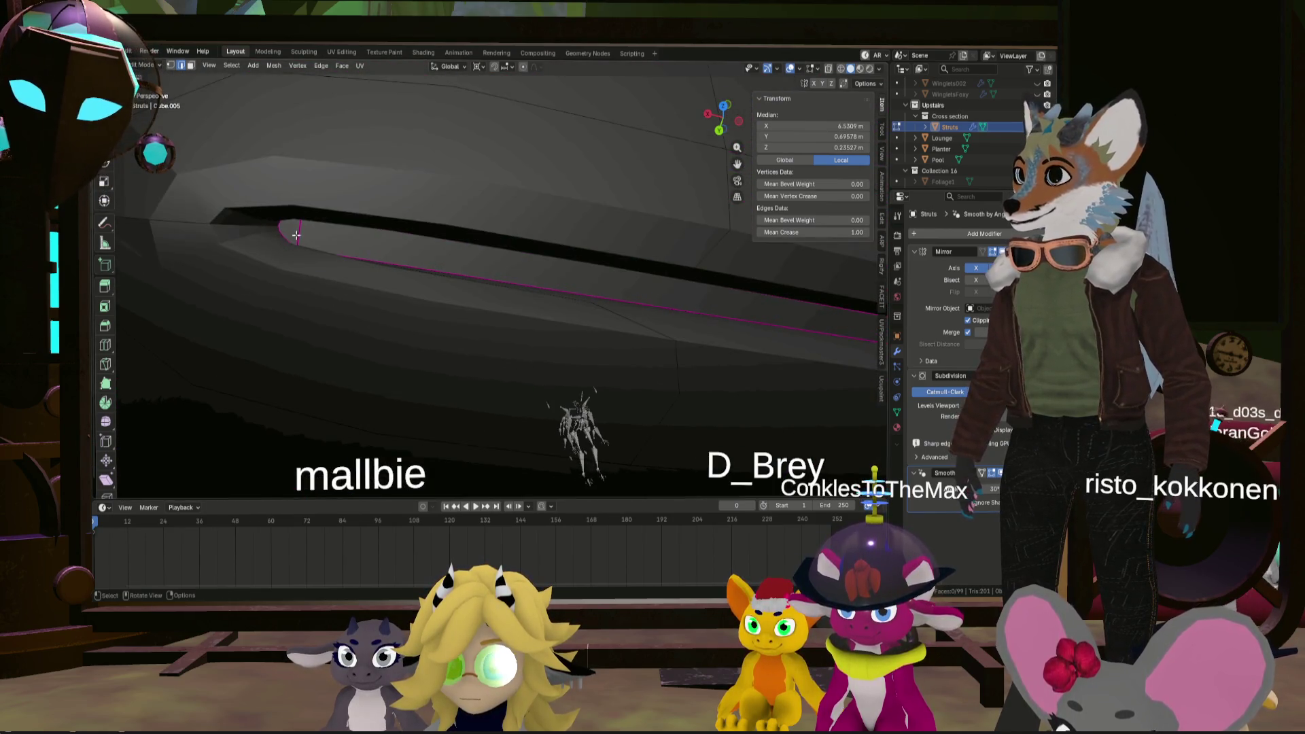
pyautogui.keyDown('shift'); pyautogui.moveTo(401, 244); pyautogui.dragTo(767, 213, button='middle'); pyautogui.keyUp('shift')
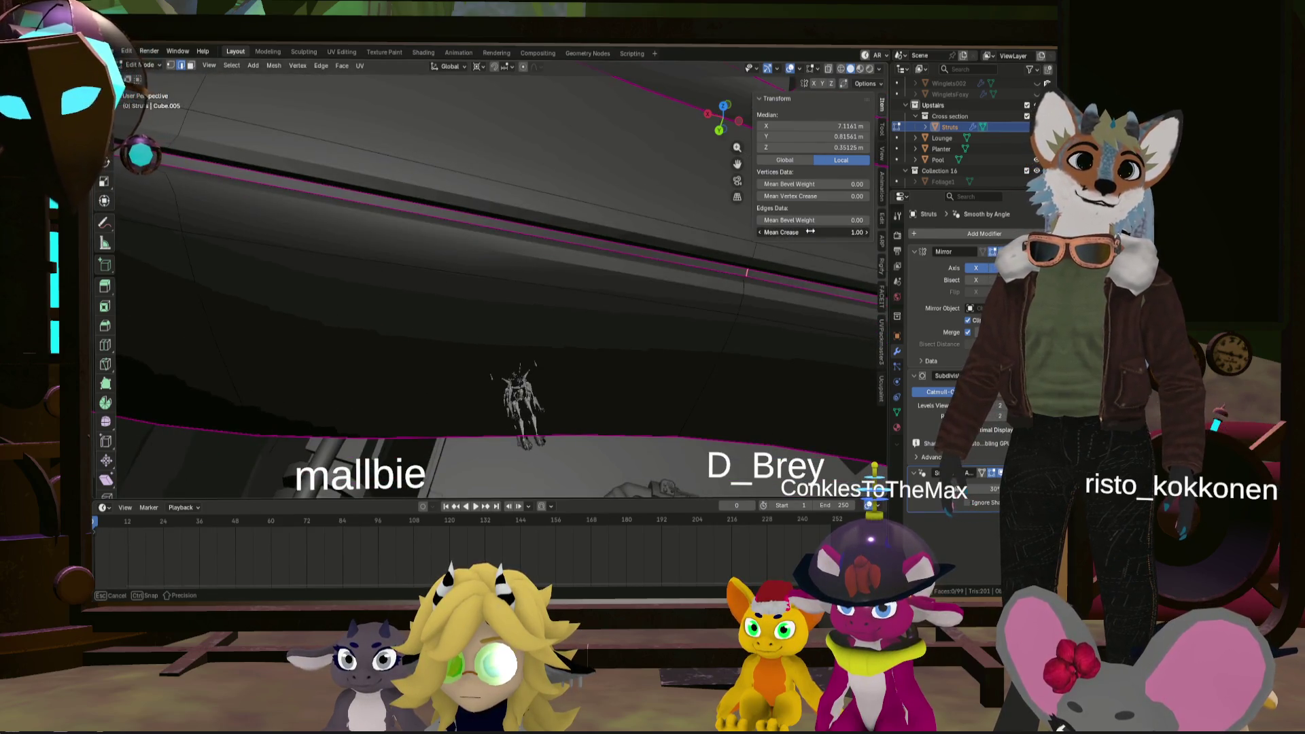
pyautogui.scroll(-5, 215, 232)
pyautogui.moveTo(279, 247)
pyautogui.mouseDown(button='middle')
pyautogui.moveTo(384, 229)
pyautogui.moveTo(535, 244)
pyautogui.mouseUp(button='middle')
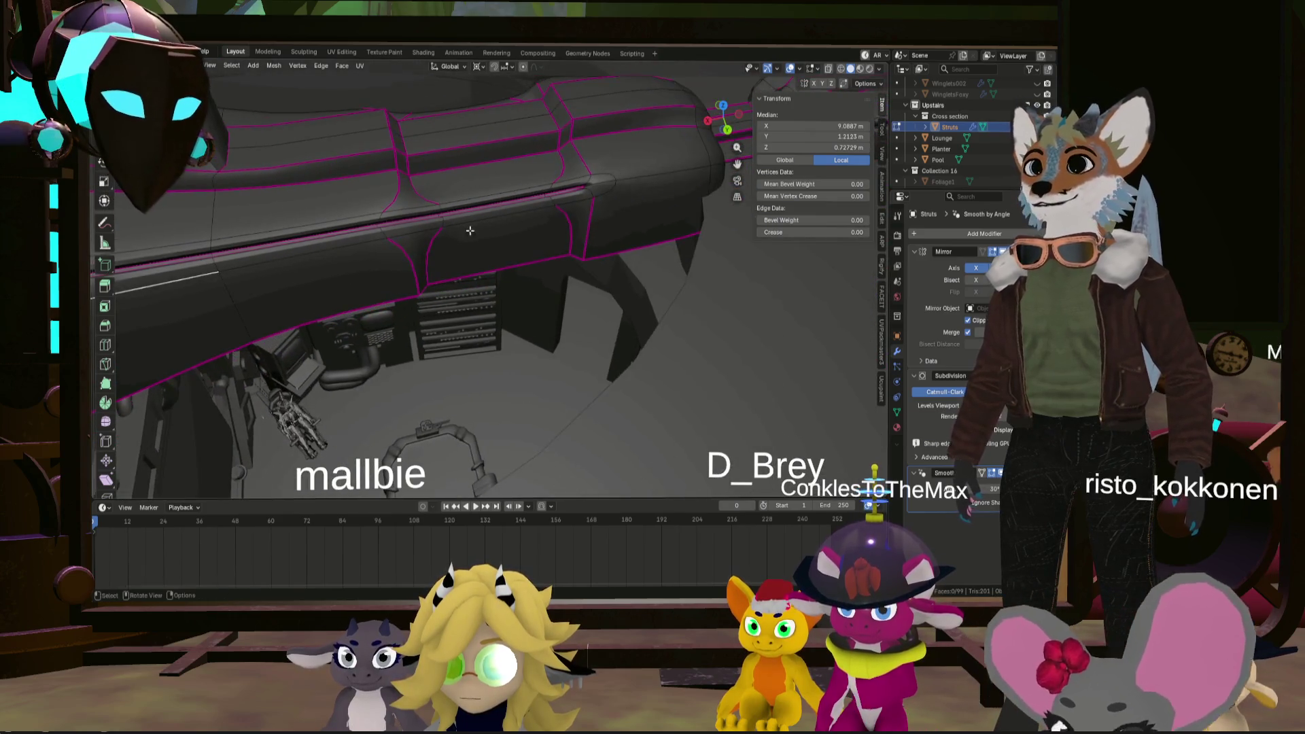
pyautogui.moveTo(701, 346)
pyautogui.mouseDown(button='middle')
pyautogui.moveTo(634, 297)
pyautogui.moveTo(534, 275)
pyautogui.moveTo(659, 297)
pyautogui.moveTo(549, 278)
pyautogui.mouseUp(button='middle')
pyautogui.scroll(10, 660, 302)
pyautogui.scroll(5, 659, 297)
pyautogui.scroll(4, 658, 297)
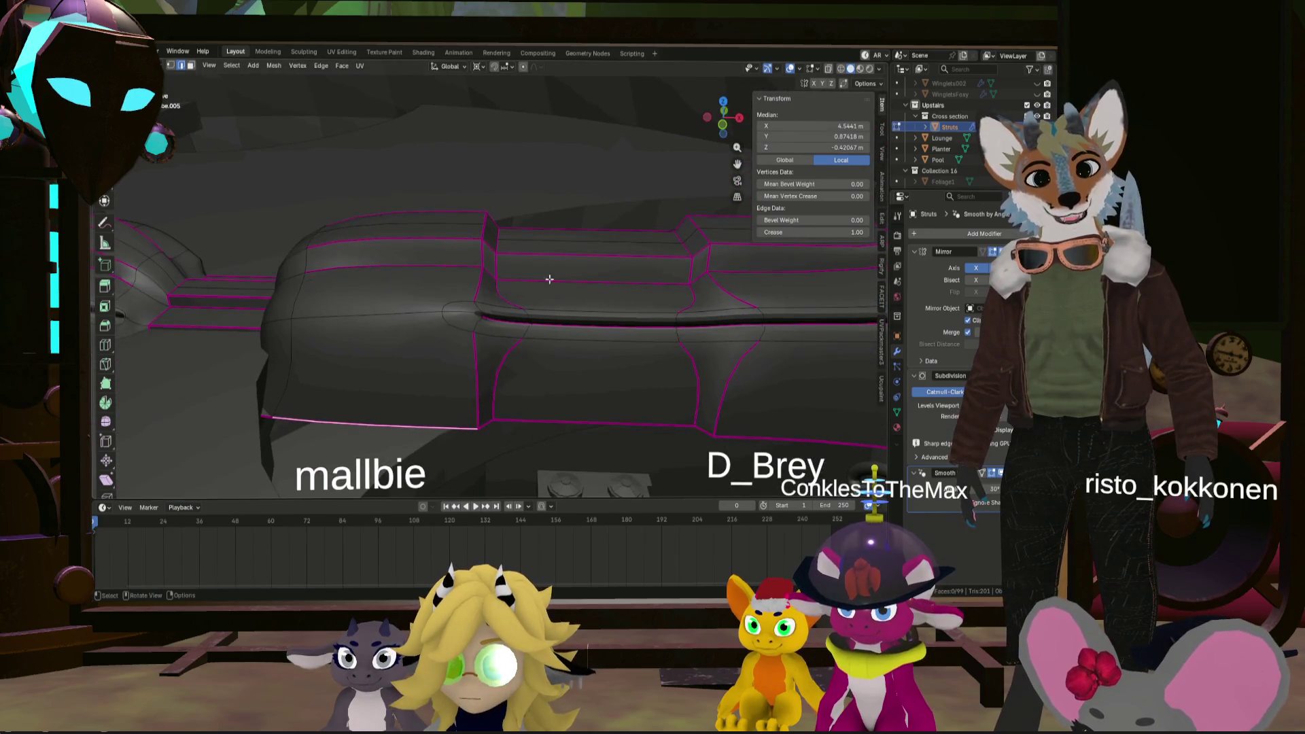
pyautogui.press('Tab')
# - Orbit around the smoothed Struts in Object Mode to review the sharp recessed groove channel
pyautogui.moveTo(548, 210)
pyautogui.mouseDown(button='middle')
pyautogui.moveTo(652, 253)
pyautogui.moveTo(685, 242)
pyautogui.moveTo(670, 275)
pyautogui.moveTo(533, 263)
pyautogui.moveTo(492, 243)
pyautogui.moveTo(483, 276)
pyautogui.moveTo(360, 244)
pyautogui.moveTo(495, 272)
pyautogui.moveTo(428, 282)
pyautogui.moveTo(367, 256)
pyautogui.moveTo(490, 285)
pyautogui.moveTo(455, 271)
pyautogui.moveTo(460, 259)
pyautogui.moveTo(496, 261)
pyautogui.moveTo(512, 287)
pyautogui.mouseUp(button='middle')
pyautogui.scroll(5, 434, 218)
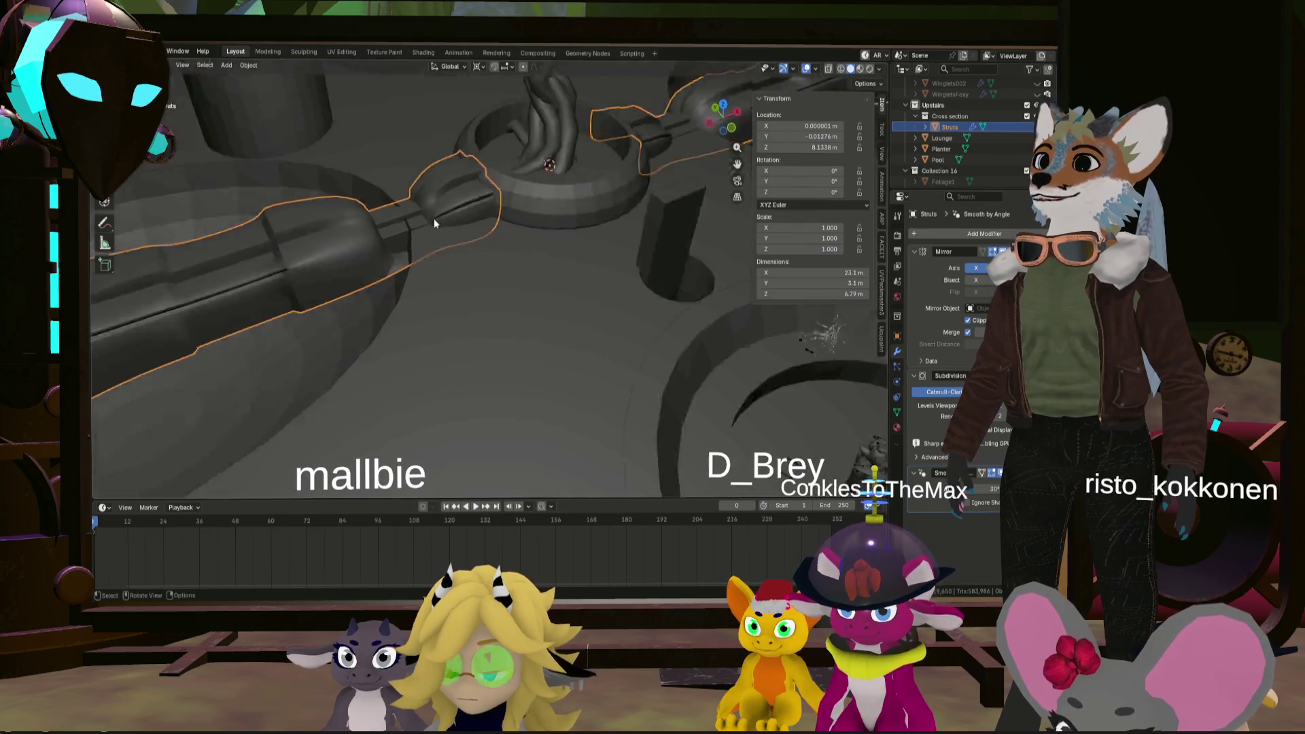
pyautogui.scroll(3, 429, 222)
pyautogui.moveTo(428, 223)
pyautogui.mouseDown(button='middle')
pyautogui.moveTo(489, 209)
pyautogui.moveTo(403, 212)
pyautogui.moveTo(521, 250)
pyautogui.moveTo(423, 213)
pyautogui.moveTo(393, 223)
pyautogui.mouseUp(button='middle')
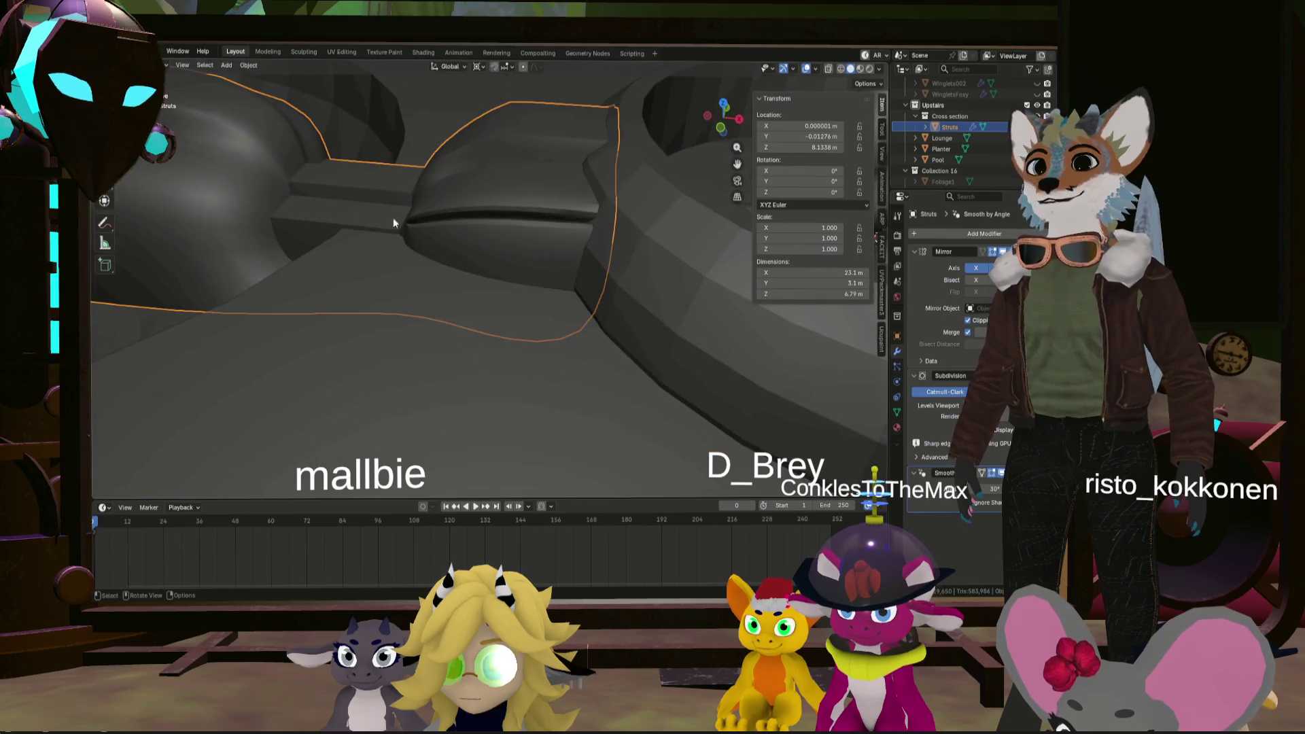
pyautogui.moveTo(576, 277)
pyautogui.mouseDown(button='middle')
pyautogui.moveTo(623, 279)
pyautogui.moveTo(619, 297)
pyautogui.moveTo(561, 244)
pyautogui.moveTo(454, 226)
pyautogui.moveTo(548, 291)
pyautogui.moveTo(618, 304)
pyautogui.moveTo(562, 341)
pyautogui.moveTo(492, 330)
pyautogui.moveTo(537, 320)
pyautogui.moveTo(605, 357)
pyautogui.mouseUp(button='middle')
pyautogui.press('Tab')
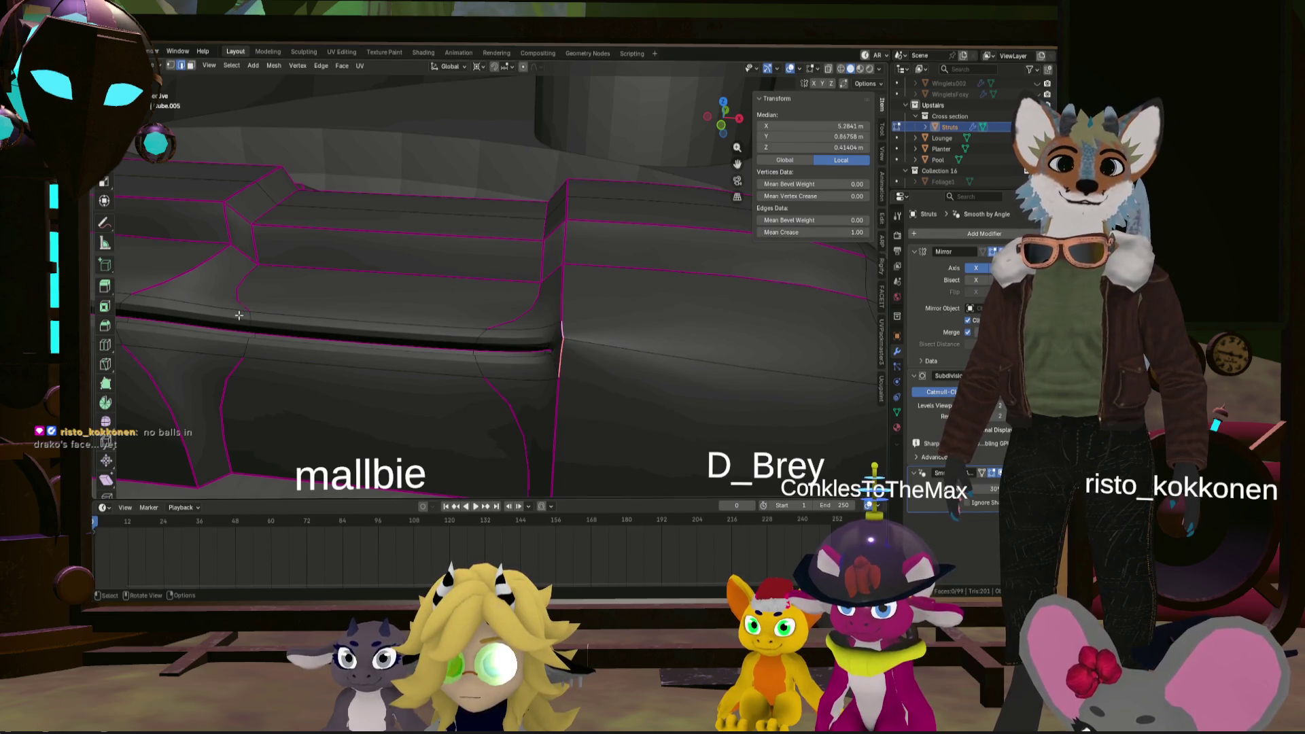
pyautogui.press('Tab')
pyautogui.moveTo(614, 305)
pyautogui.mouseDown(button='middle')
pyautogui.moveTo(541, 321)
pyautogui.moveTo(609, 302)
pyautogui.moveTo(630, 325)
pyautogui.moveTo(591, 329)
pyautogui.moveTo(690, 326)
pyautogui.moveTo(647, 350)
pyautogui.moveTo(464, 309)
pyautogui.moveTo(590, 310)
pyautogui.moveTo(538, 294)
pyautogui.moveTo(654, 306)
pyautogui.moveTo(589, 315)
pyautogui.mouseUp(button='middle')
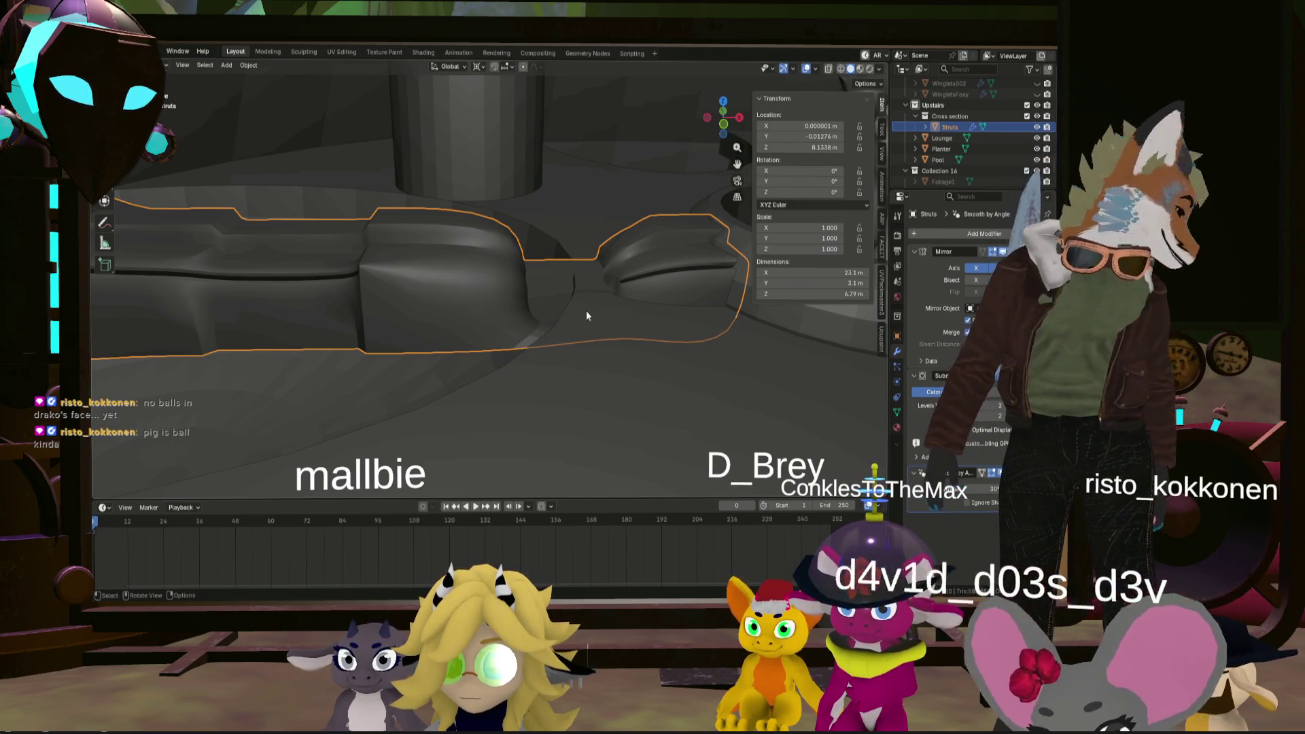
pyautogui.moveTo(518, 263)
pyautogui.mouseDown(button='middle')
pyautogui.moveTo(447, 289)
pyautogui.moveTo(533, 308)
pyautogui.moveTo(528, 261)
pyautogui.moveTo(484, 267)
pyautogui.moveTo(503, 290)
pyautogui.moveTo(529, 273)
pyautogui.mouseUp(button='middle')
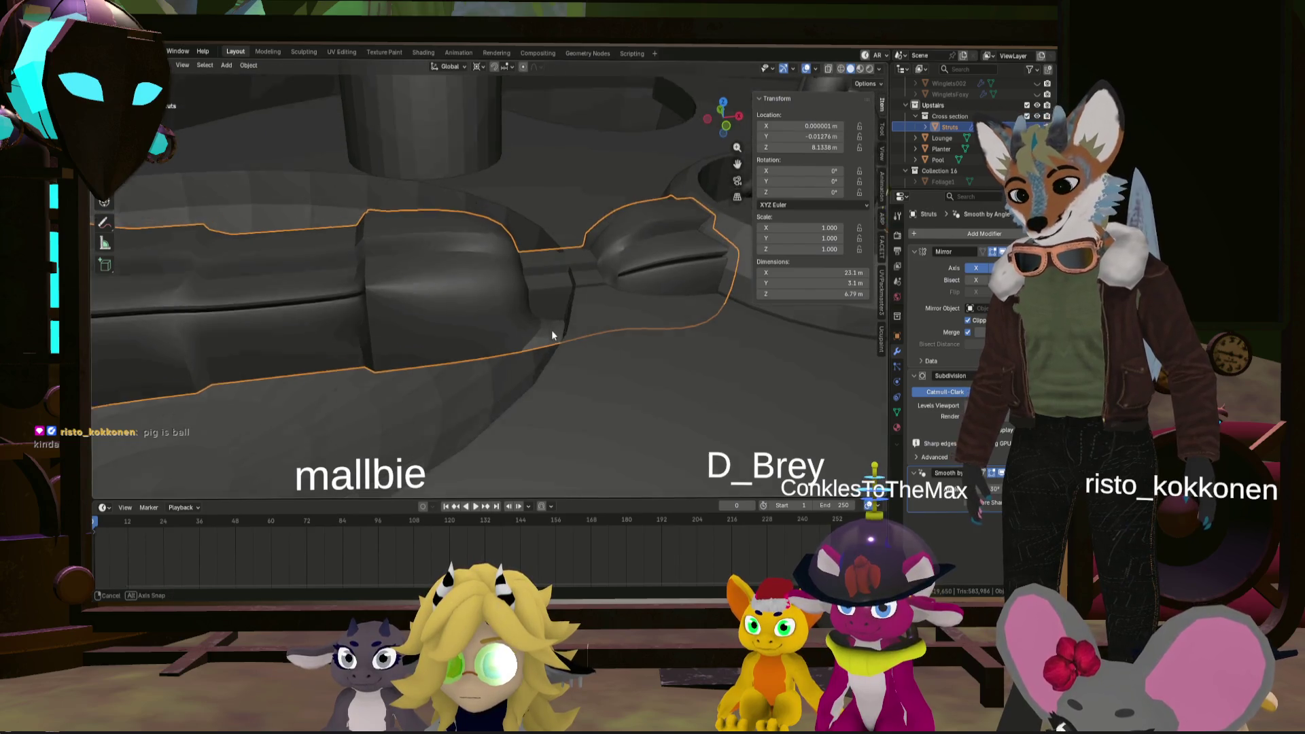
# - Enter Edit Mode on Struts and delete the unwanted faces at the strut joint
pyautogui.press('Tab')
pyautogui.scroll(3, 549, 327)
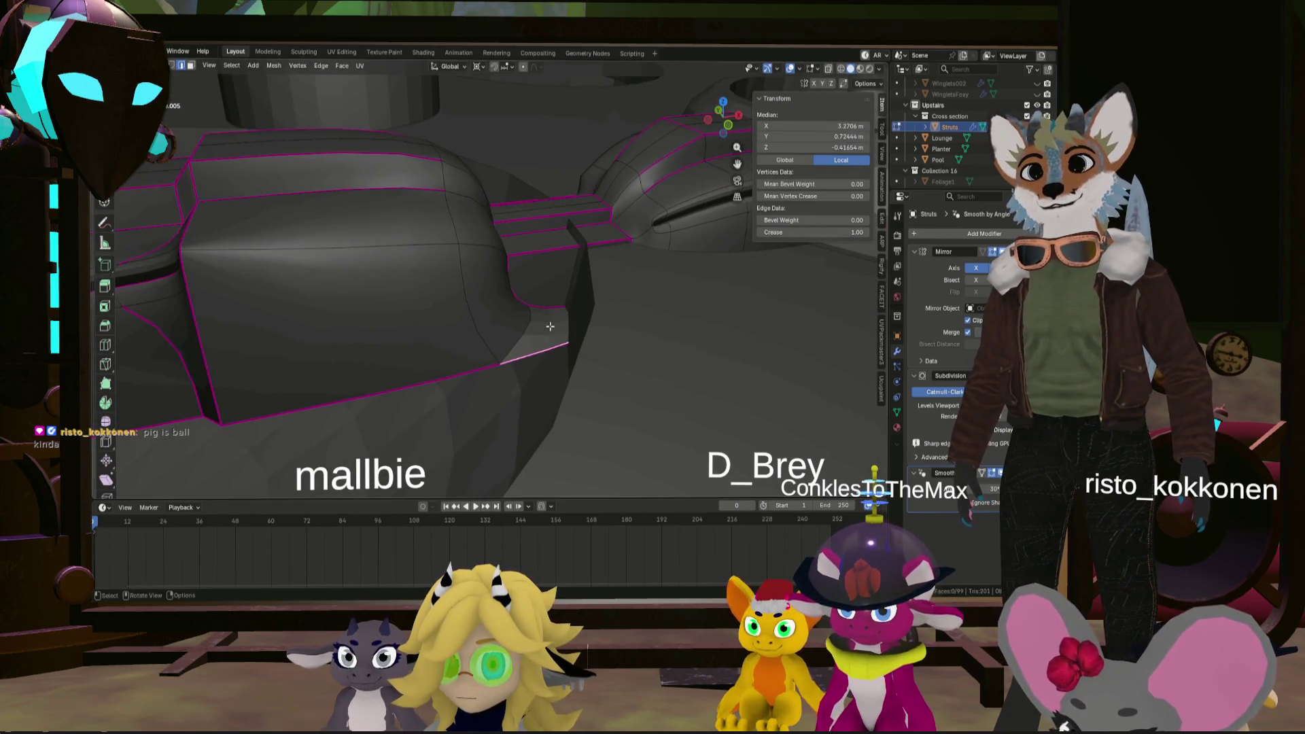
pyautogui.moveTo(550, 327); pyautogui.dragTo(527, 350, button='middle')
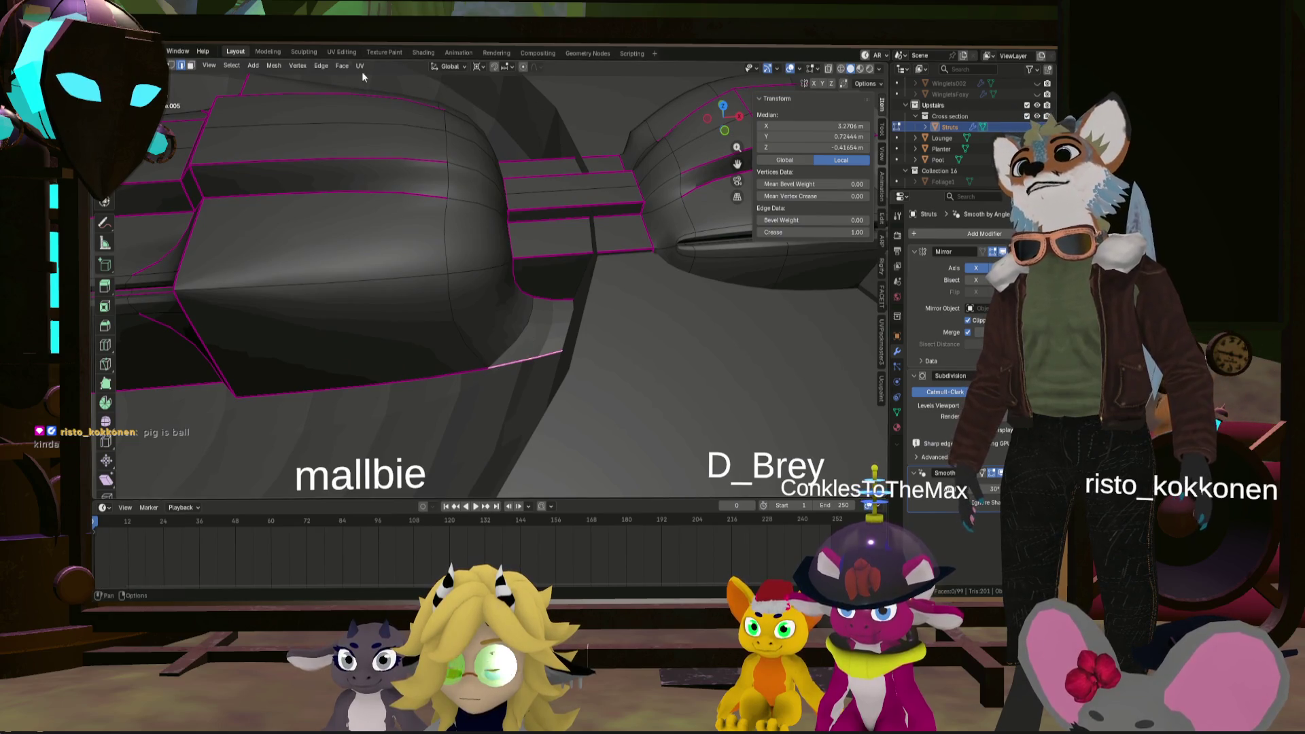
pyautogui.click(548, 322)
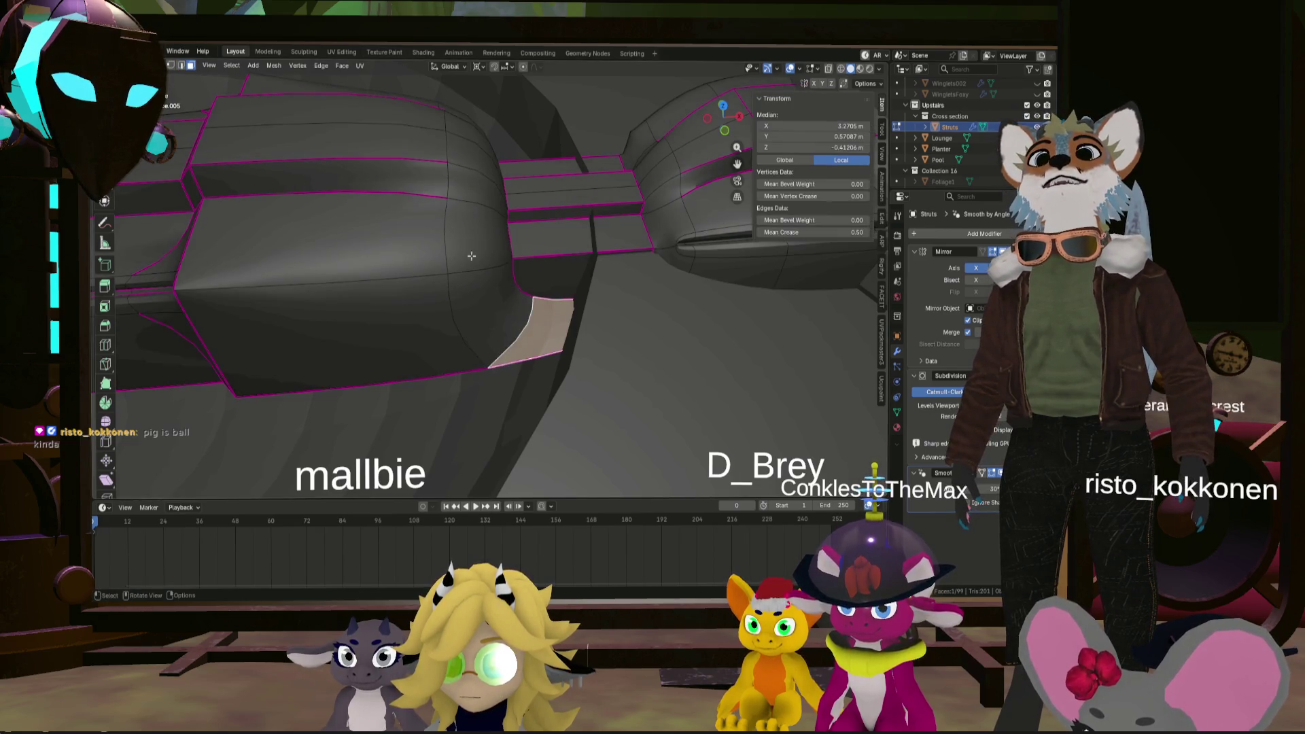
pyautogui.moveTo(471, 255); pyautogui.dragTo(458, 277, button='middle')
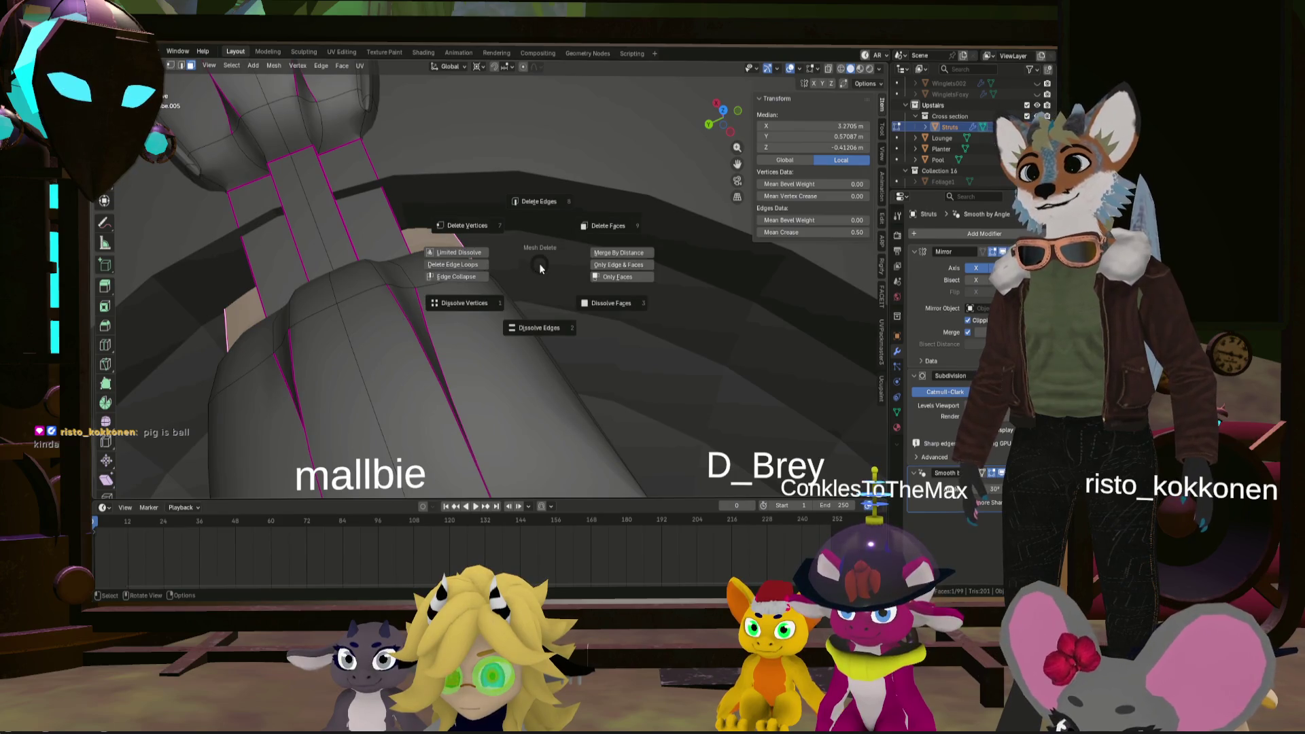
pyautogui.click(594, 224)
pyautogui.moveTo(593, 224)
pyautogui.mouseDown(button='middle')
pyautogui.moveTo(631, 470)
pyautogui.moveTo(690, 417)
pyautogui.moveTo(662, 416)
pyautogui.mouseUp(button='middle')
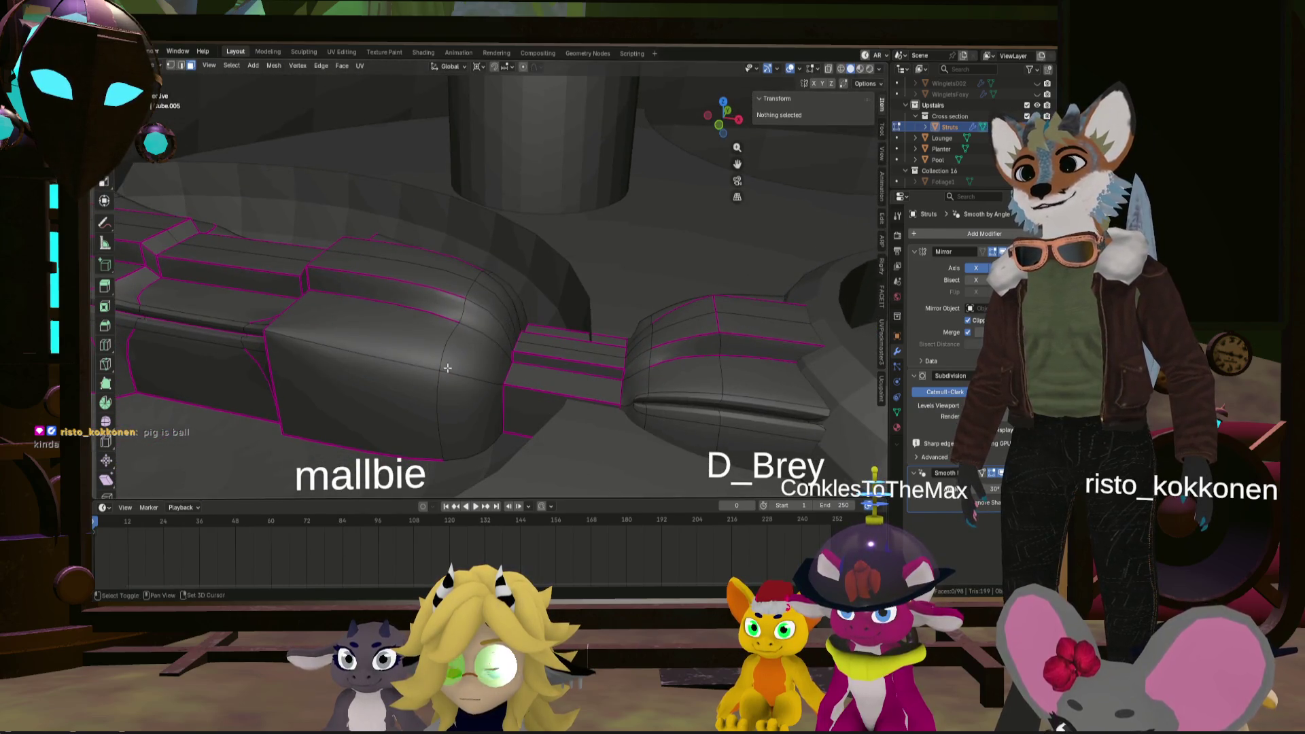
# - Select a band edge loop and set its crease to 0.00 after trying 1.00, then exit Edit Mode
pyautogui.scroll(3, 447, 368)
pyautogui.moveTo(452, 400)
pyautogui.mouseDown(button='middle')
pyautogui.moveTo(486, 380)
pyautogui.moveTo(460, 392)
pyautogui.moveTo(467, 384)
pyautogui.mouseUp(button='middle')
pyautogui.keyDown('alt'); pyautogui.click(472, 380); pyautogui.keyUp('alt')
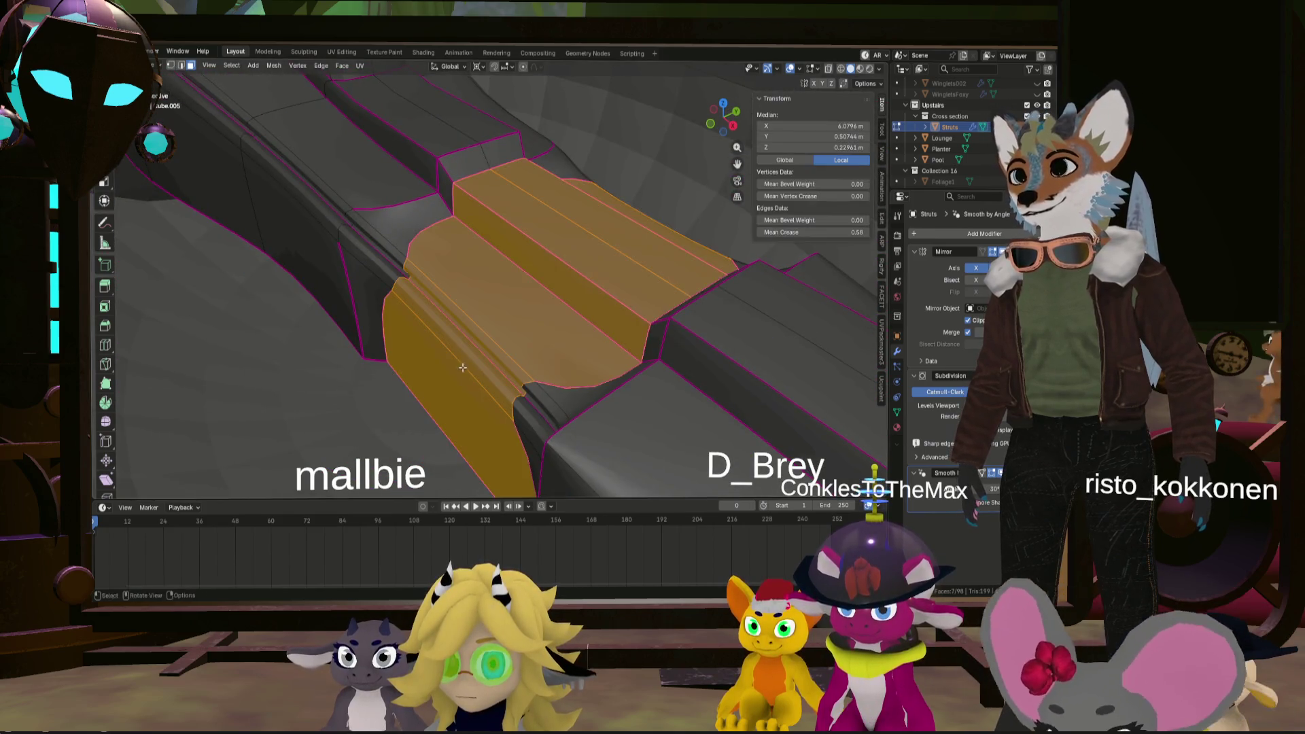
pyautogui.click(189, 65)
pyautogui.keyDown('alt'); pyautogui.click(441, 336); pyautogui.keyUp('alt')
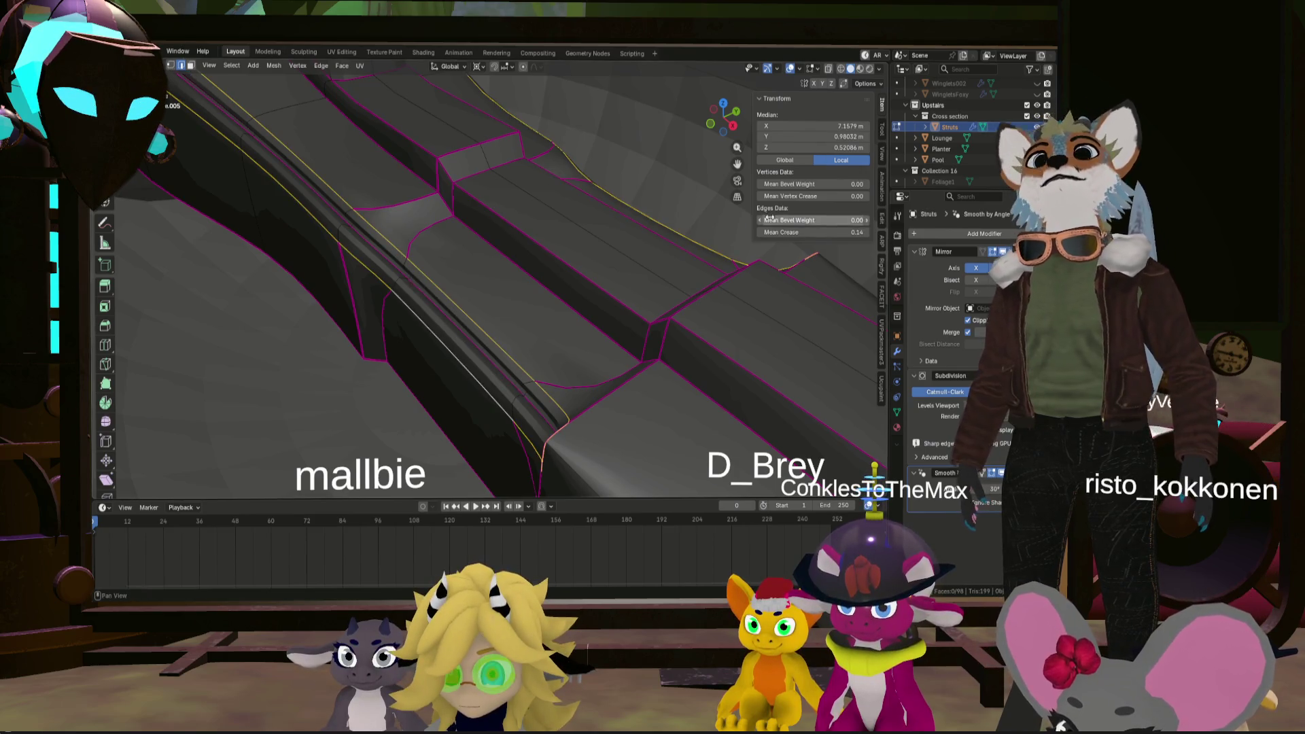
pyautogui.moveTo(838, 234); pyautogui.dragTo(866, 233)
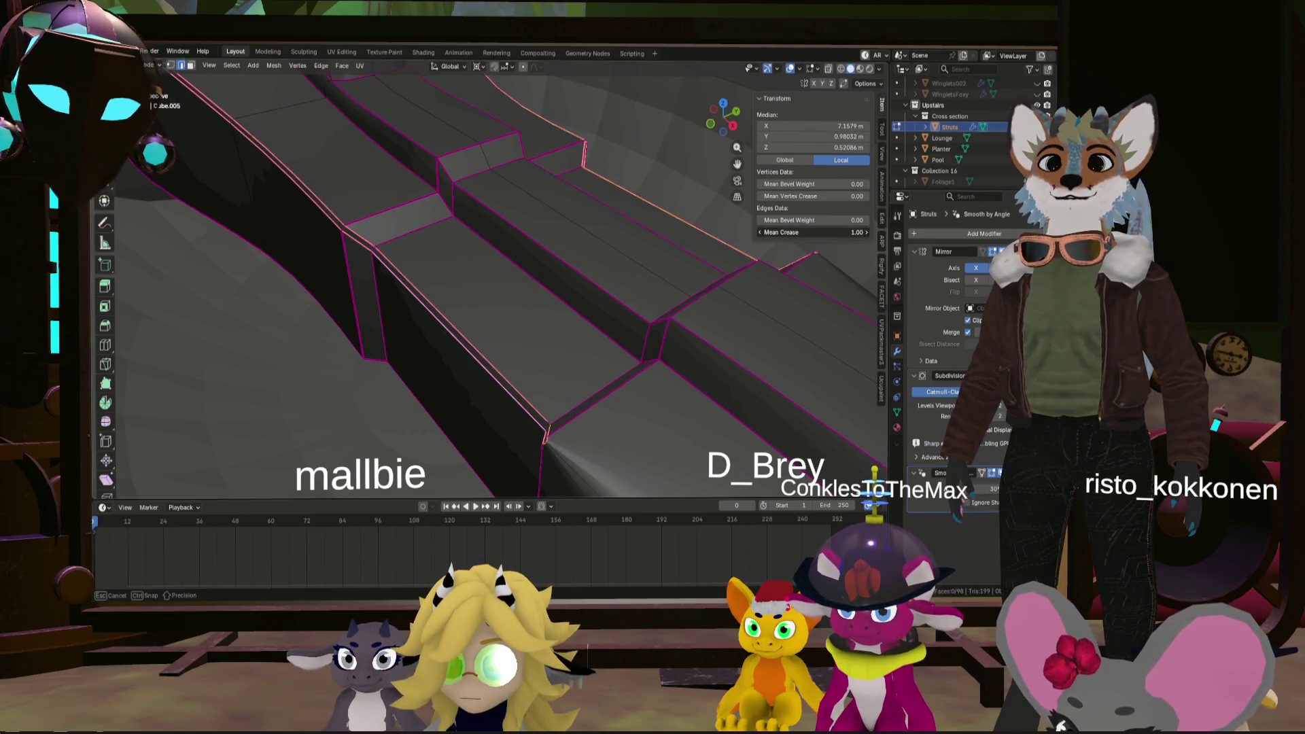
pyautogui.moveTo(575, 293)
pyautogui.mouseDown(button='middle')
pyautogui.moveTo(549, 356)
pyautogui.moveTo(619, 343)
pyautogui.moveTo(592, 317)
pyautogui.mouseUp(button='middle')
pyautogui.hotkey('ctrl', 'z')
pyautogui.moveTo(855, 231); pyautogui.dragTo(857, 232)
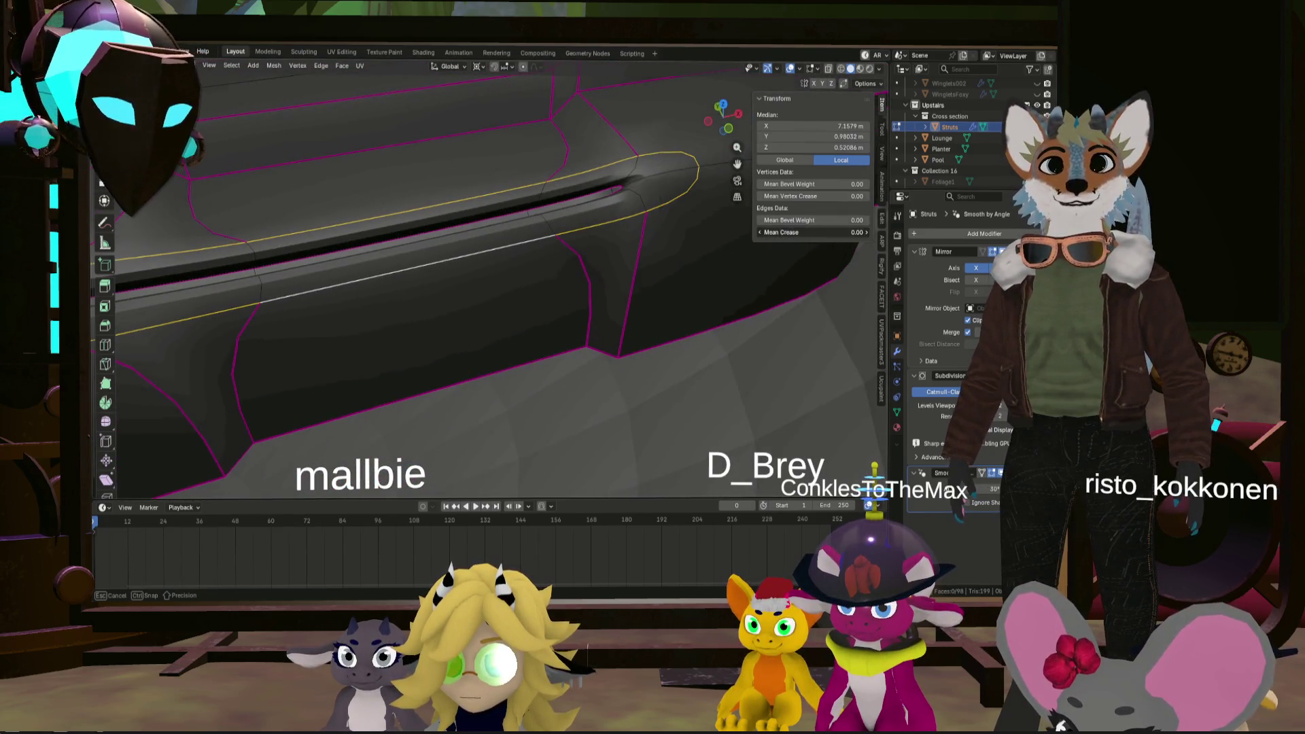
pyautogui.click(579, 237)
pyautogui.moveTo(579, 237)
pyautogui.mouseDown(button='middle')
pyautogui.moveTo(588, 251)
pyautogui.moveTo(607, 218)
pyautogui.moveTo(504, 257)
pyautogui.mouseUp(button='middle')
pyautogui.press('Tab')
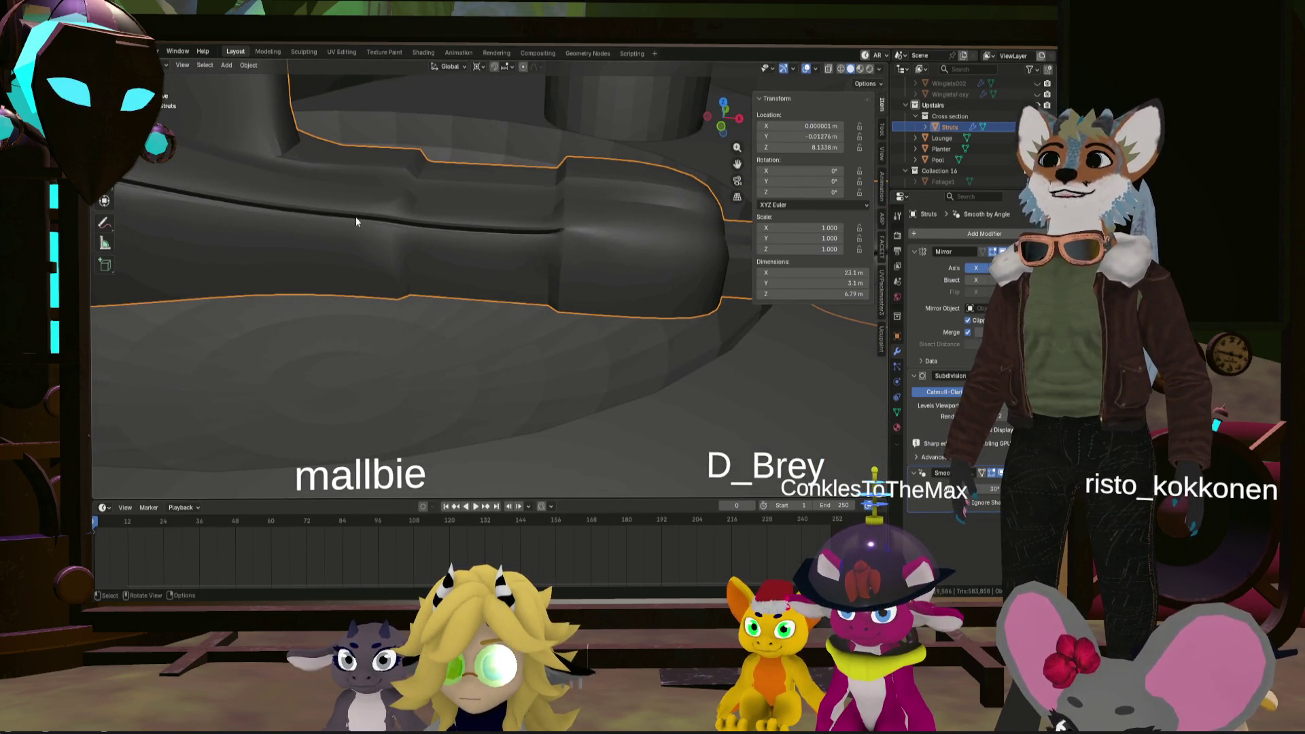
pyautogui.scroll(-4, 356, 221)
pyautogui.moveTo(459, 256); pyautogui.dragTo(513, 274, button='middle')
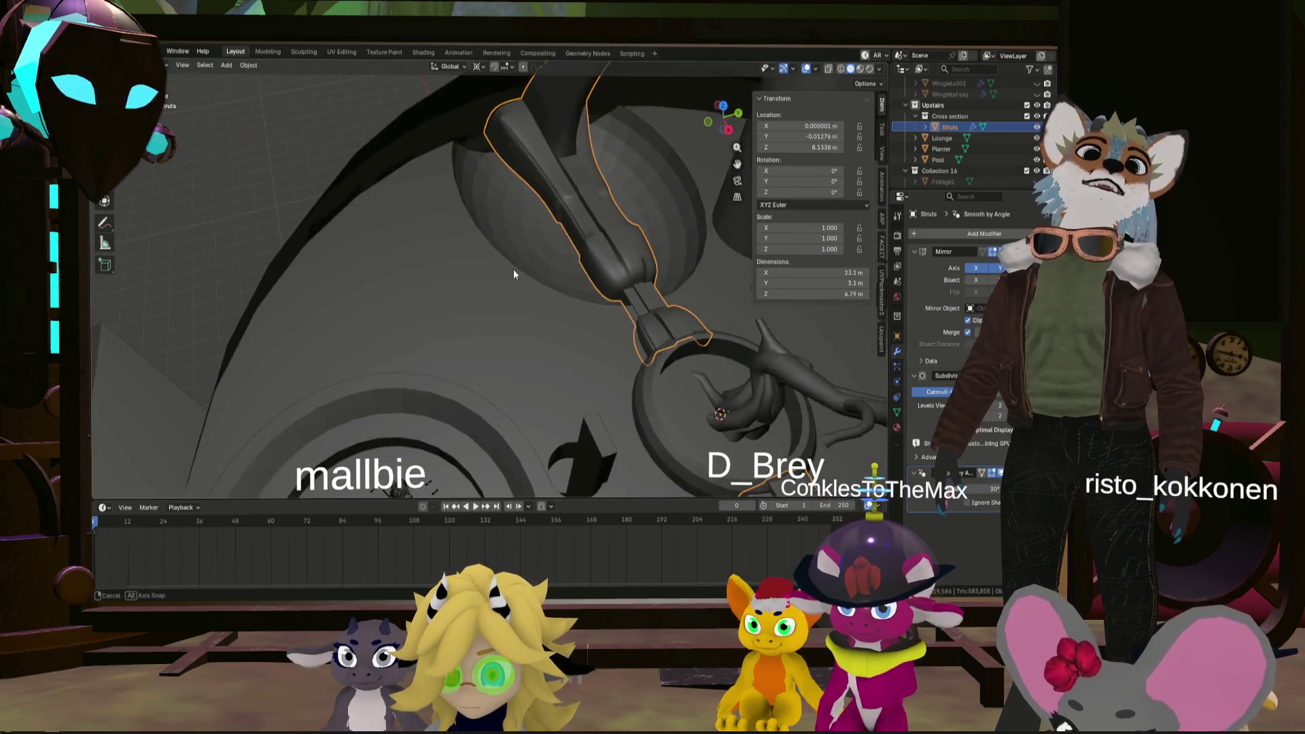
pyautogui.scroll(5, 584, 182)
pyautogui.moveTo(622, 208)
pyautogui.mouseDown(button='middle')
pyautogui.moveTo(519, 306)
pyautogui.moveTo(613, 325)
pyautogui.moveTo(417, 279)
pyautogui.moveTo(434, 303)
pyautogui.mouseUp(button='middle')
pyautogui.moveTo(516, 337); pyautogui.dragTo(442, 336, button='middle')
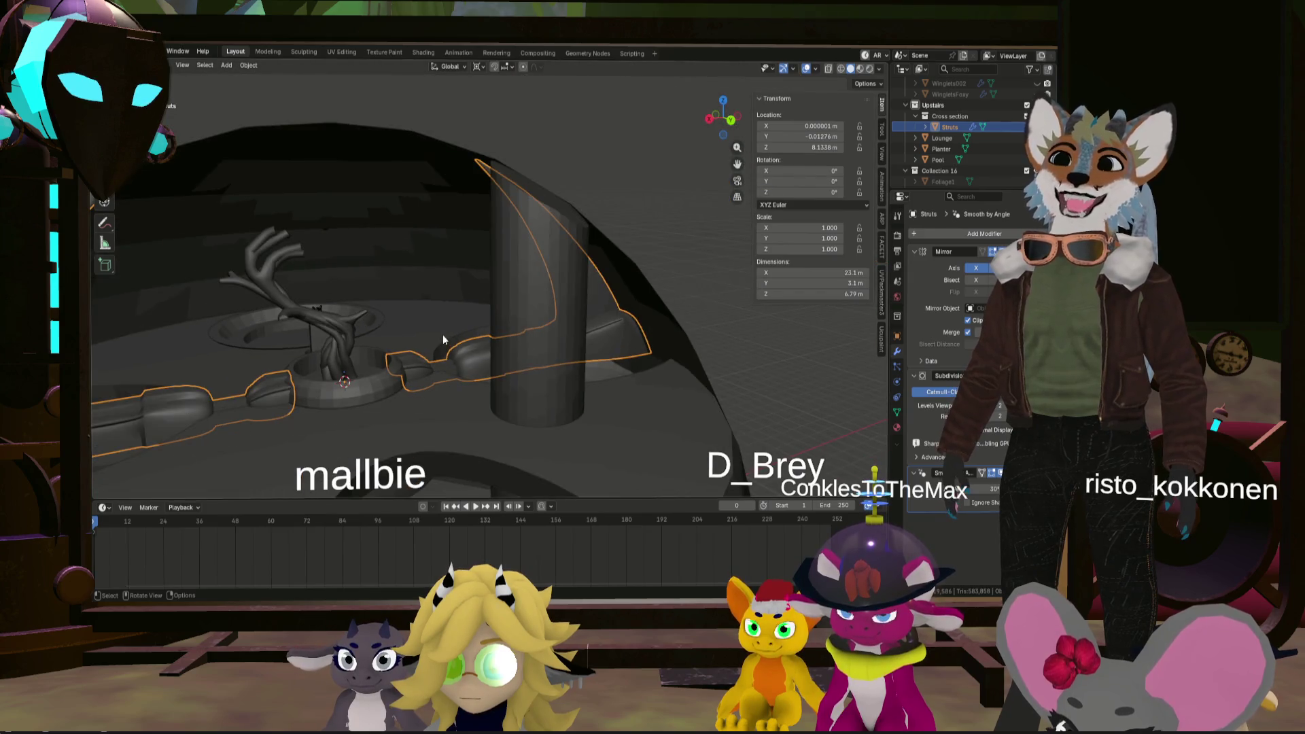
pyautogui.moveTo(455, 319)
pyautogui.mouseDown(button='middle')
pyautogui.moveTo(393, 341)
pyautogui.moveTo(476, 312)
pyautogui.mouseUp(button='middle')
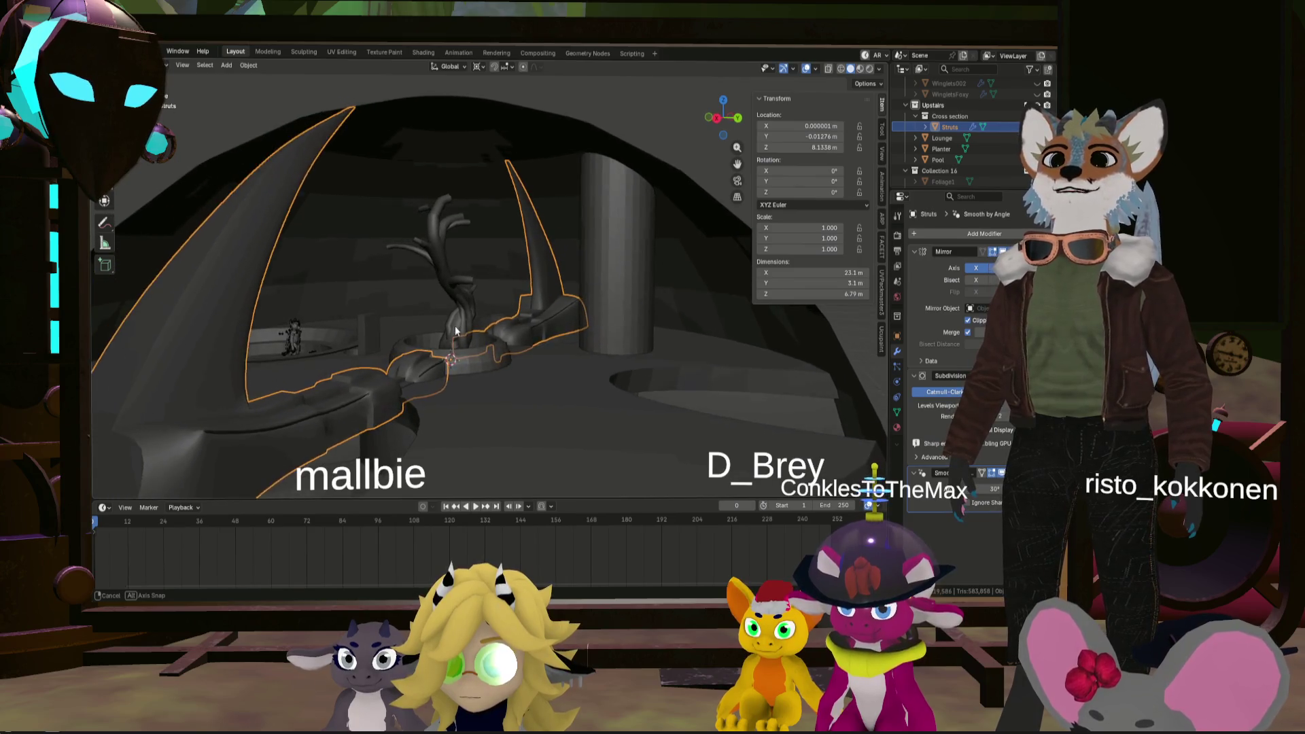
pyautogui.scroll(5, 540, 307)
pyautogui.scroll(3, 528, 246)
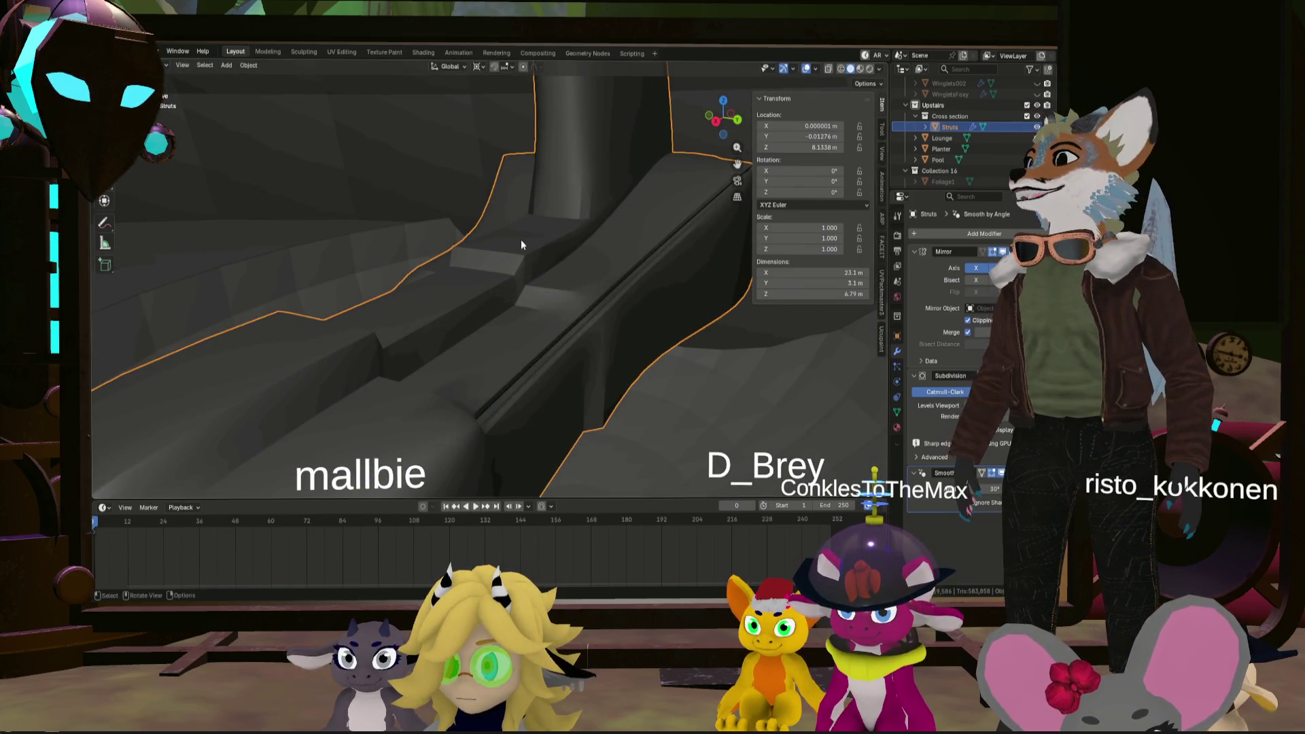
pyautogui.moveTo(521, 240); pyautogui.dragTo(514, 277, button='middle')
pyautogui.moveTo(581, 226)
pyautogui.mouseDown(button='middle')
pyautogui.moveTo(532, 319)
pyautogui.moveTo(514, 303)
pyautogui.moveTo(504, 317)
pyautogui.moveTo(523, 321)
pyautogui.moveTo(544, 288)
pyautogui.moveTo(601, 287)
pyautogui.moveTo(606, 310)
pyautogui.moveTo(565, 289)
pyautogui.moveTo(536, 295)
pyautogui.moveTo(446, 268)
pyautogui.moveTo(524, 284)
pyautogui.moveTo(411, 301)
pyautogui.moveTo(435, 322)
pyautogui.mouseUp(button='middle')
pyautogui.scroll(-5, 459, 344)
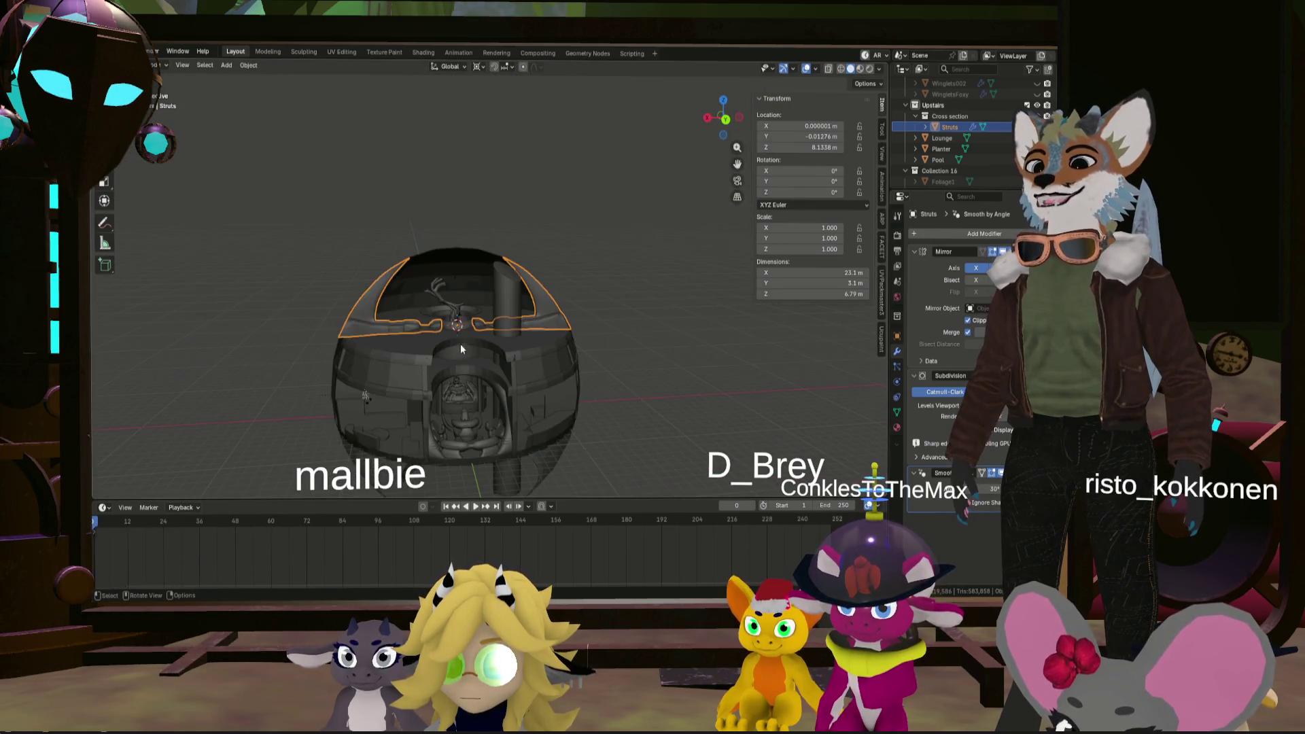
pyautogui.scroll(3, 493, 372)
pyautogui.scroll(5, 517, 426)
pyautogui.moveTo(517, 426)
pyautogui.mouseDown(button='middle')
pyautogui.moveTo(516, 283)
pyautogui.moveTo(551, 357)
pyautogui.moveTo(509, 222)
pyautogui.moveTo(459, 267)
pyautogui.moveTo(424, 240)
pyautogui.moveTo(407, 265)
pyautogui.mouseUp(button='middle')
pyautogui.scroll(-5, 473, 256)
pyautogui.scroll(-3, 457, 231)
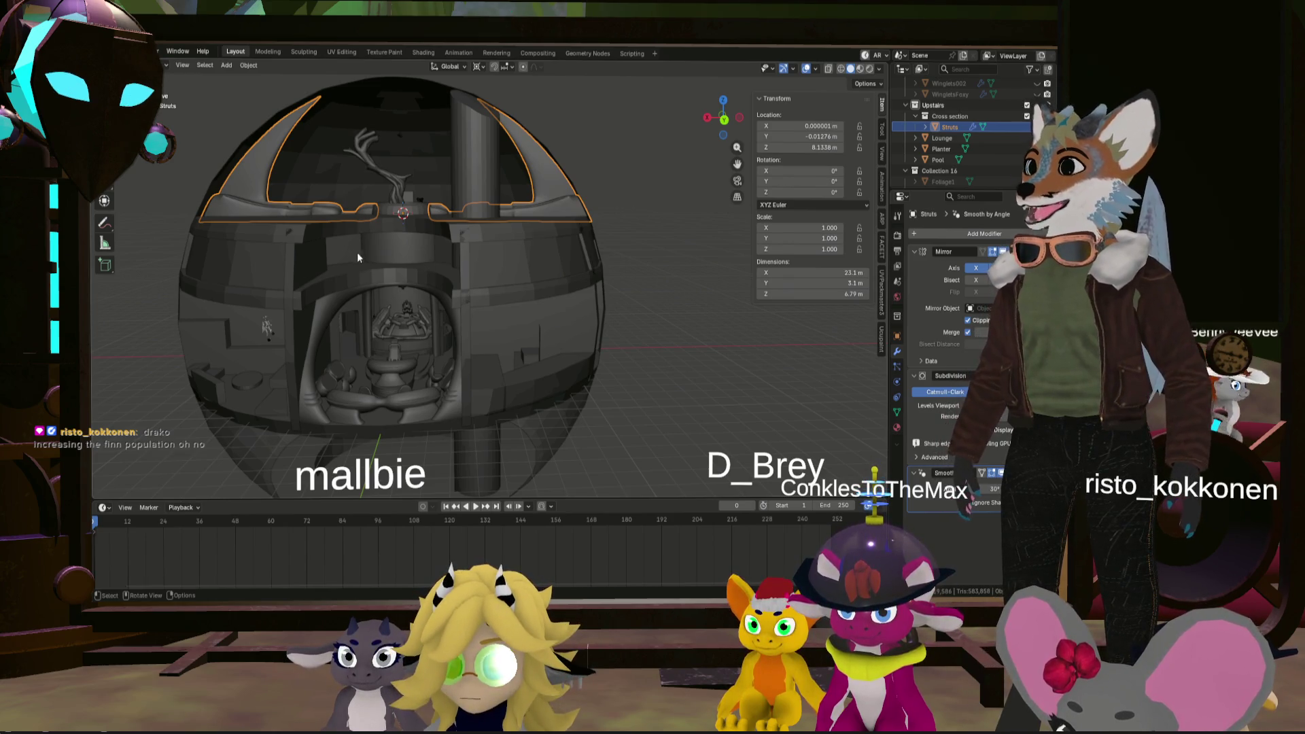
pyautogui.moveTo(397, 230)
pyautogui.mouseDown(button='middle')
pyautogui.moveTo(423, 198)
pyautogui.moveTo(426, 258)
pyautogui.moveTo(360, 254)
pyautogui.moveTo(389, 207)
pyautogui.moveTo(403, 233)
pyautogui.moveTo(489, 291)
pyautogui.moveTo(584, 307)
pyautogui.moveTo(593, 283)
pyautogui.moveTo(670, 313)
pyautogui.moveTo(650, 313)
pyautogui.moveTo(642, 353)
pyautogui.moveTo(662, 385)
pyautogui.moveTo(659, 358)
pyautogui.moveTo(516, 276)
pyautogui.moveTo(356, 276)
pyautogui.moveTo(453, 292)
pyautogui.moveTo(389, 257)
pyautogui.moveTo(372, 265)
pyautogui.moveTo(429, 302)
pyautogui.moveTo(477, 296)
pyautogui.mouseUp(button='middle')
pyautogui.scroll(3, 428, 245)
pyautogui.moveTo(269, 280)
pyautogui.mouseDown(button='middle')
pyautogui.moveTo(493, 307)
pyautogui.moveTo(480, 304)
pyautogui.mouseUp(button='middle')
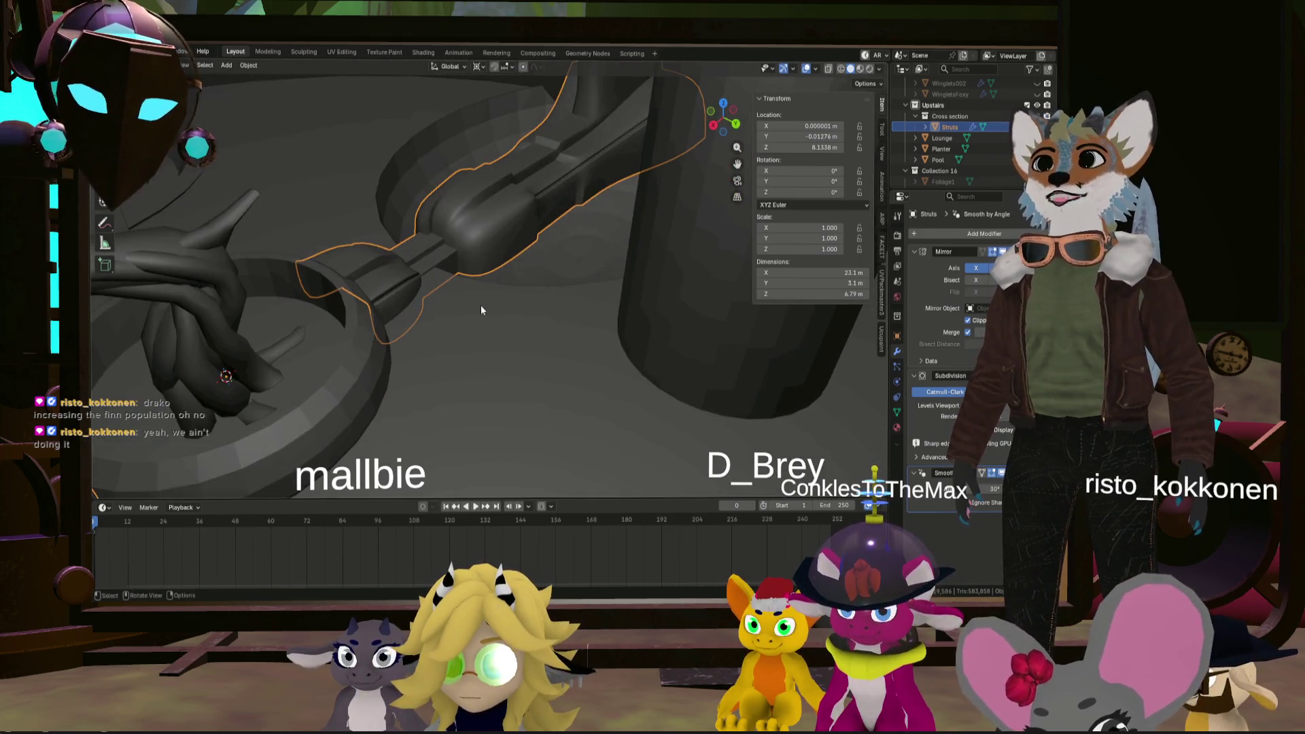
pyautogui.press('Tab')
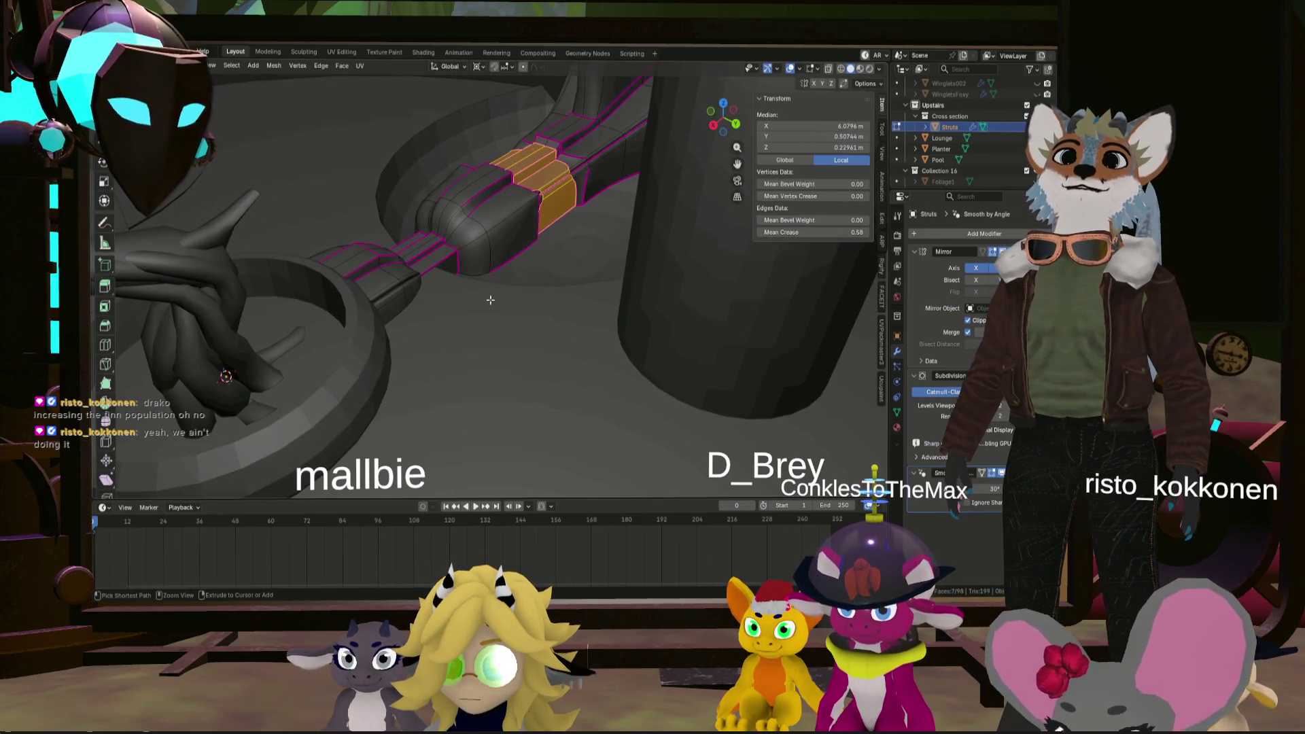
pyautogui.press('Tab')
pyautogui.press('Tab')
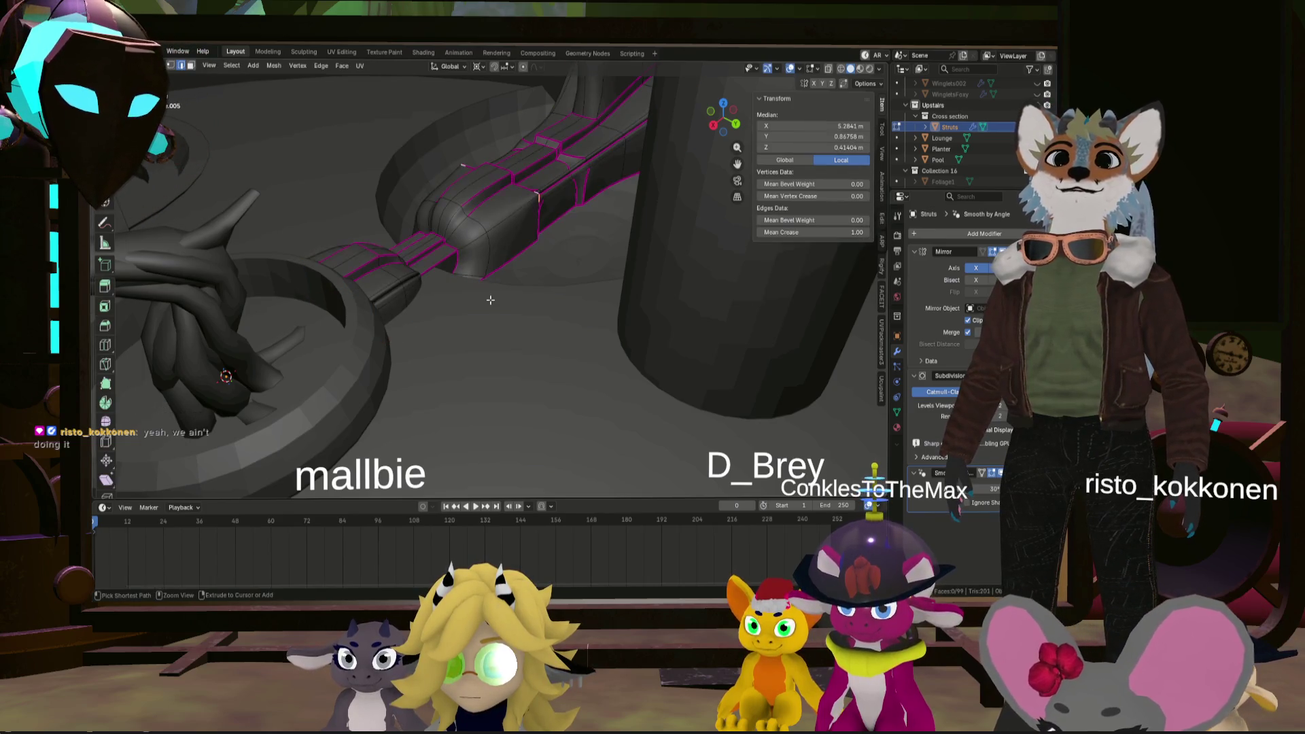
pyautogui.press('Tab')
pyautogui.press('Tab')
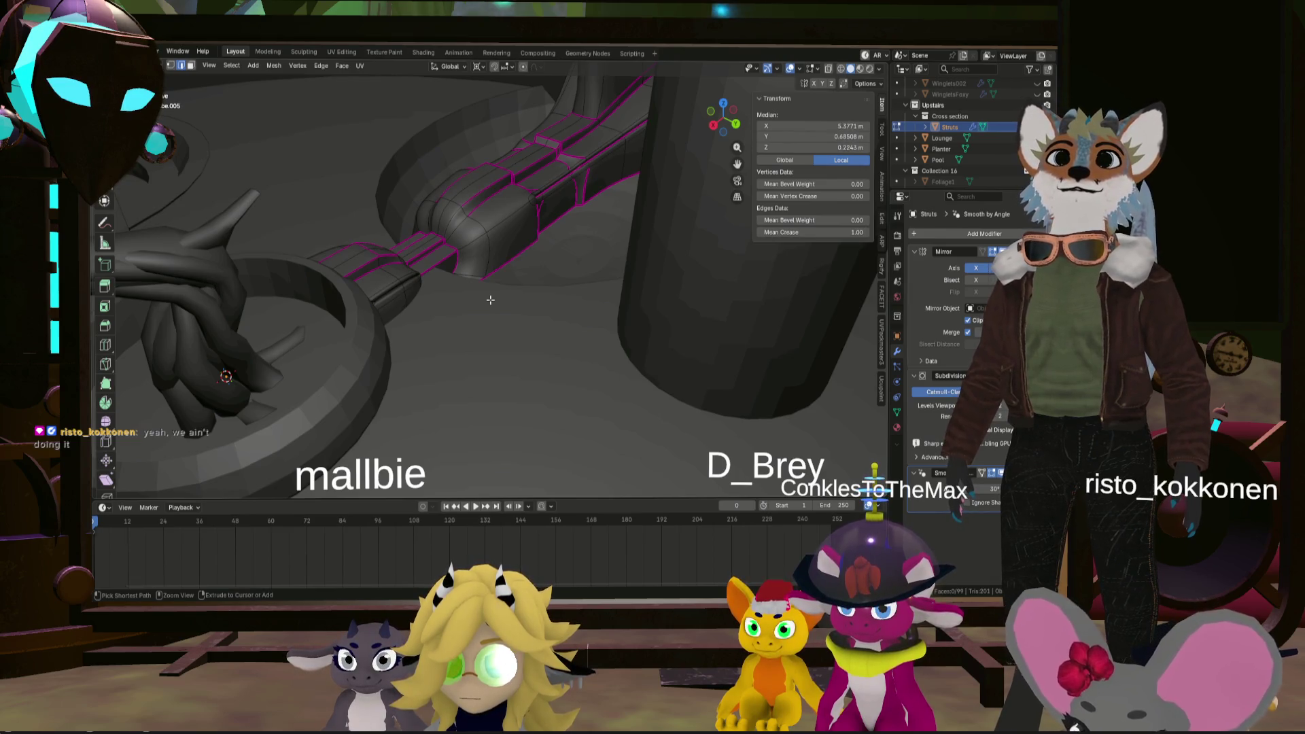
pyautogui.press('Tab')
pyautogui.press('Tab')
pyautogui.hotkey('ctrl', 'z')
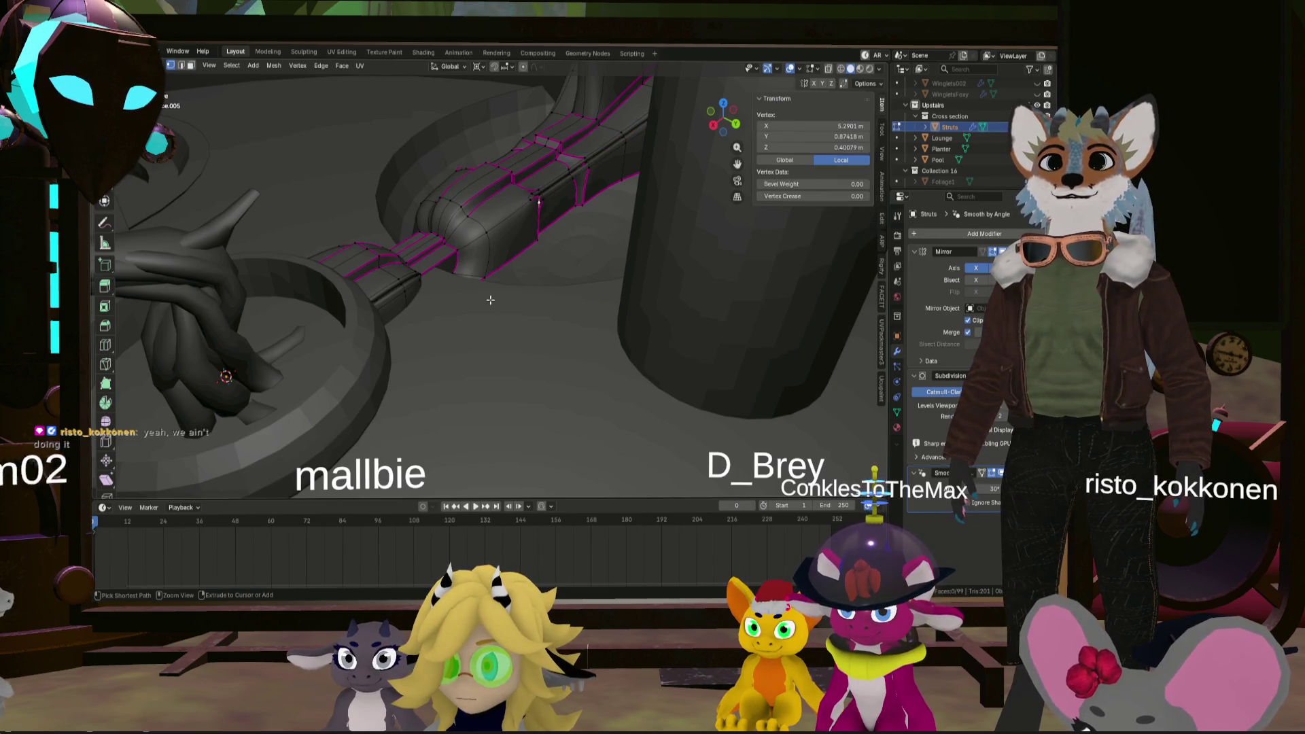
pyautogui.hotkey('ctrl', 'z')
pyautogui.moveTo(484, 296)
pyautogui.mouseDown(button='middle')
pyautogui.moveTo(463, 306)
pyautogui.moveTo(490, 294)
pyautogui.mouseUp(button='middle')
pyautogui.press('Tab')
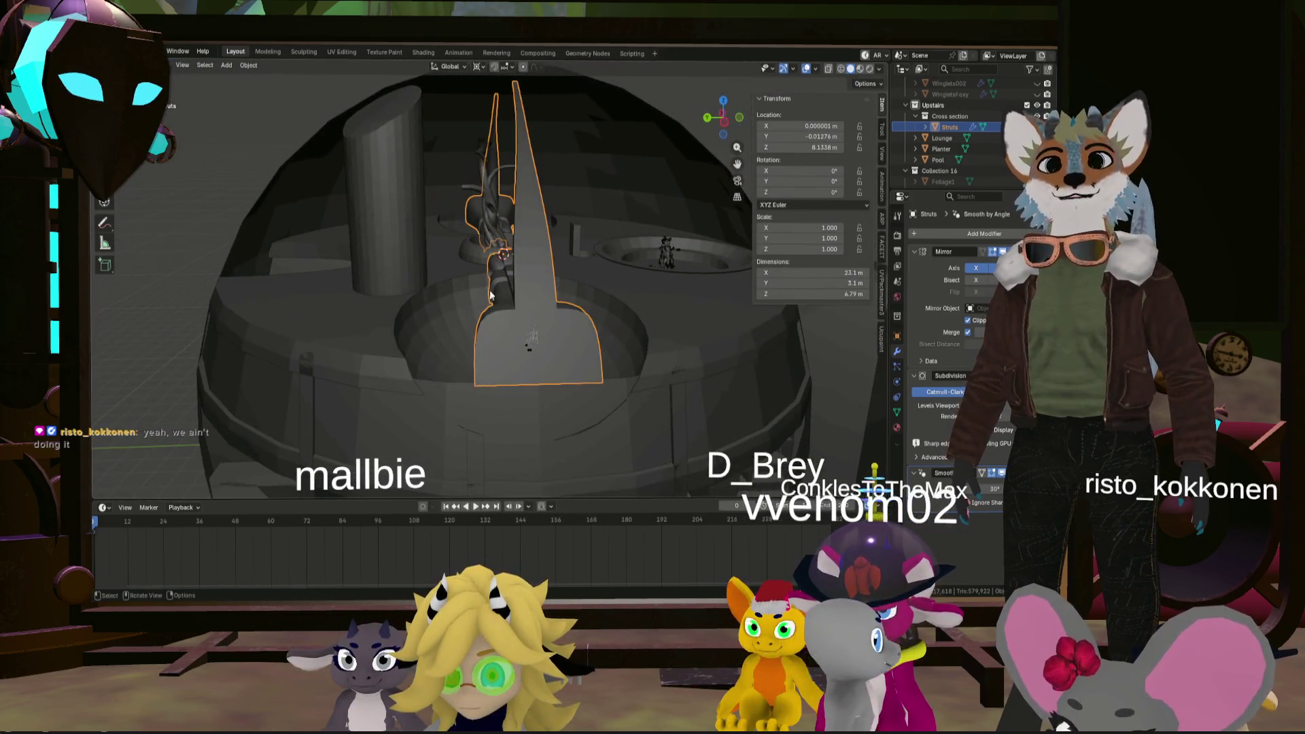
pyautogui.moveTo(496, 310)
pyautogui.mouseDown(button='middle')
pyautogui.moveTo(504, 328)
pyautogui.moveTo(525, 271)
pyautogui.moveTo(474, 289)
pyautogui.mouseUp(button='middle')
pyautogui.scroll(6, 519, 337)
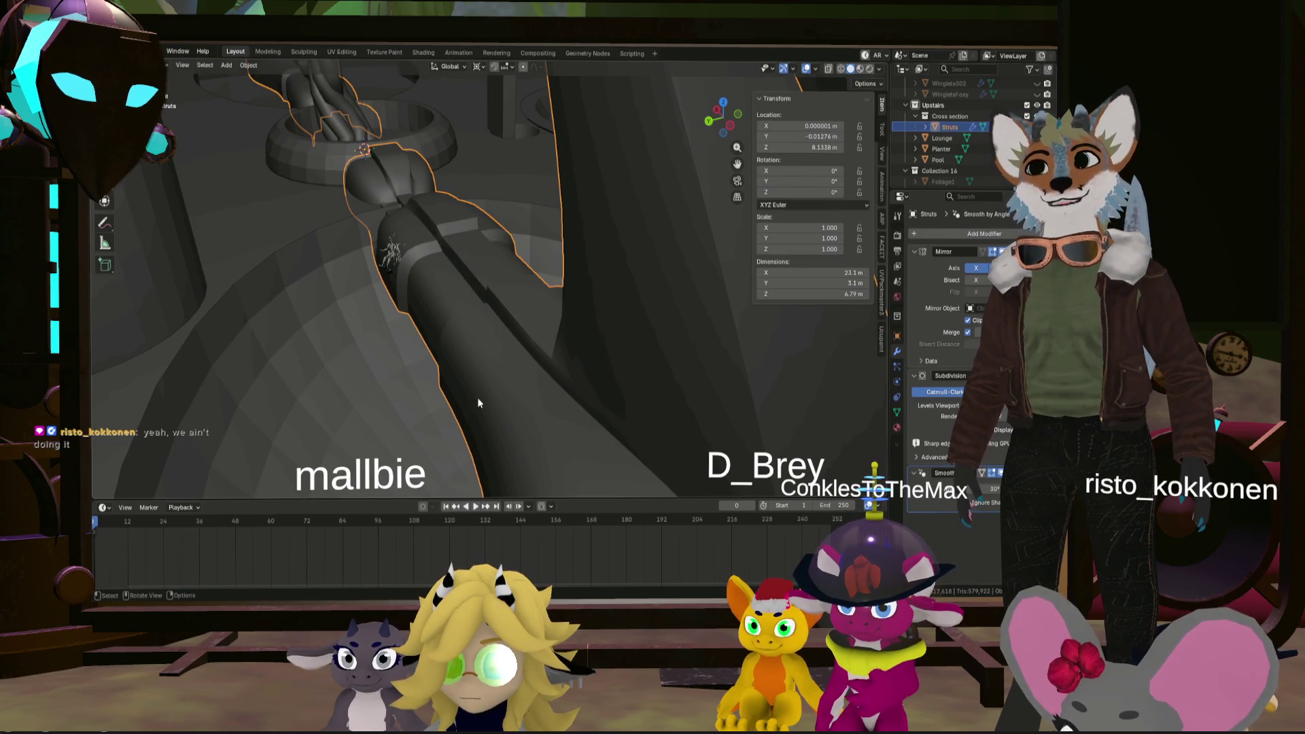
# - Subdivide the selected strut edge ring in Edit Mode to add a lengthwise centre loop
pyautogui.moveTo(491, 394)
pyautogui.mouseDown(button='middle')
pyautogui.moveTo(499, 317)
pyautogui.moveTo(463, 347)
pyautogui.moveTo(492, 321)
pyautogui.moveTo(451, 318)
pyautogui.moveTo(556, 310)
pyautogui.moveTo(274, 340)
pyautogui.moveTo(402, 381)
pyautogui.mouseUp(button='middle')
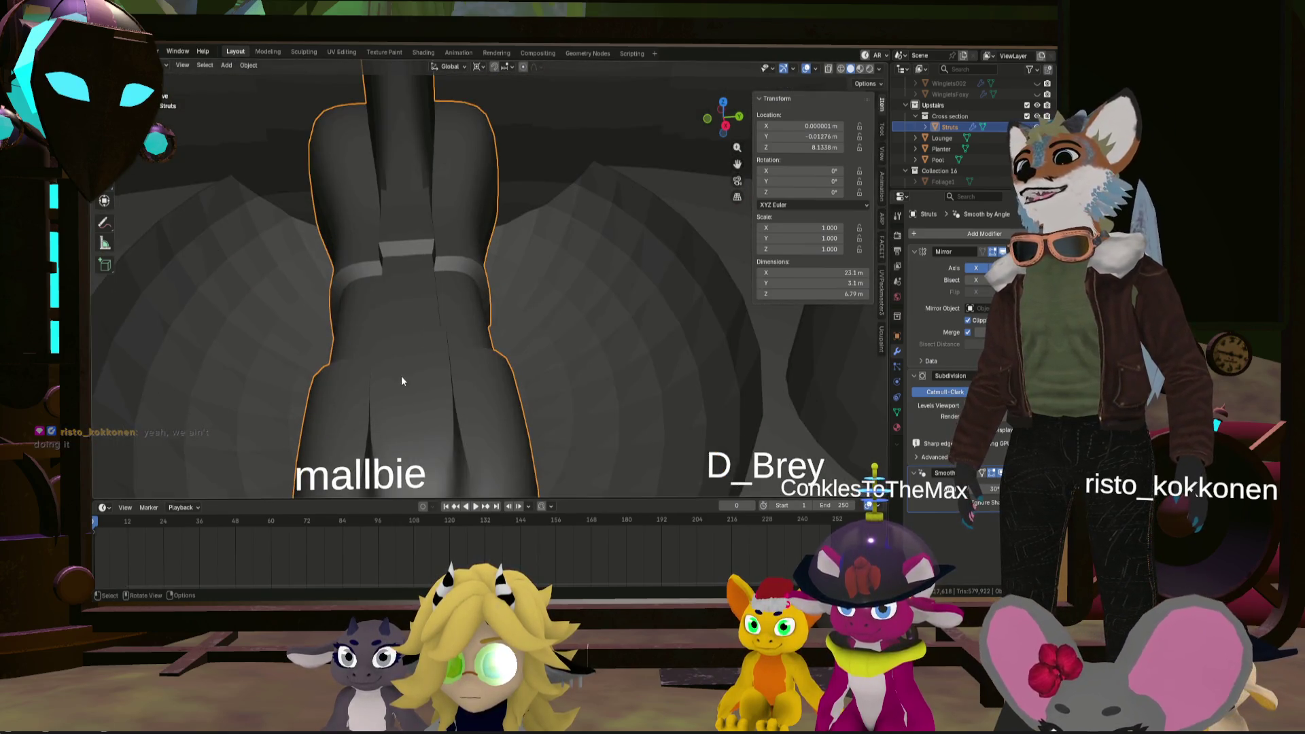
pyautogui.scroll(-2, 411, 374)
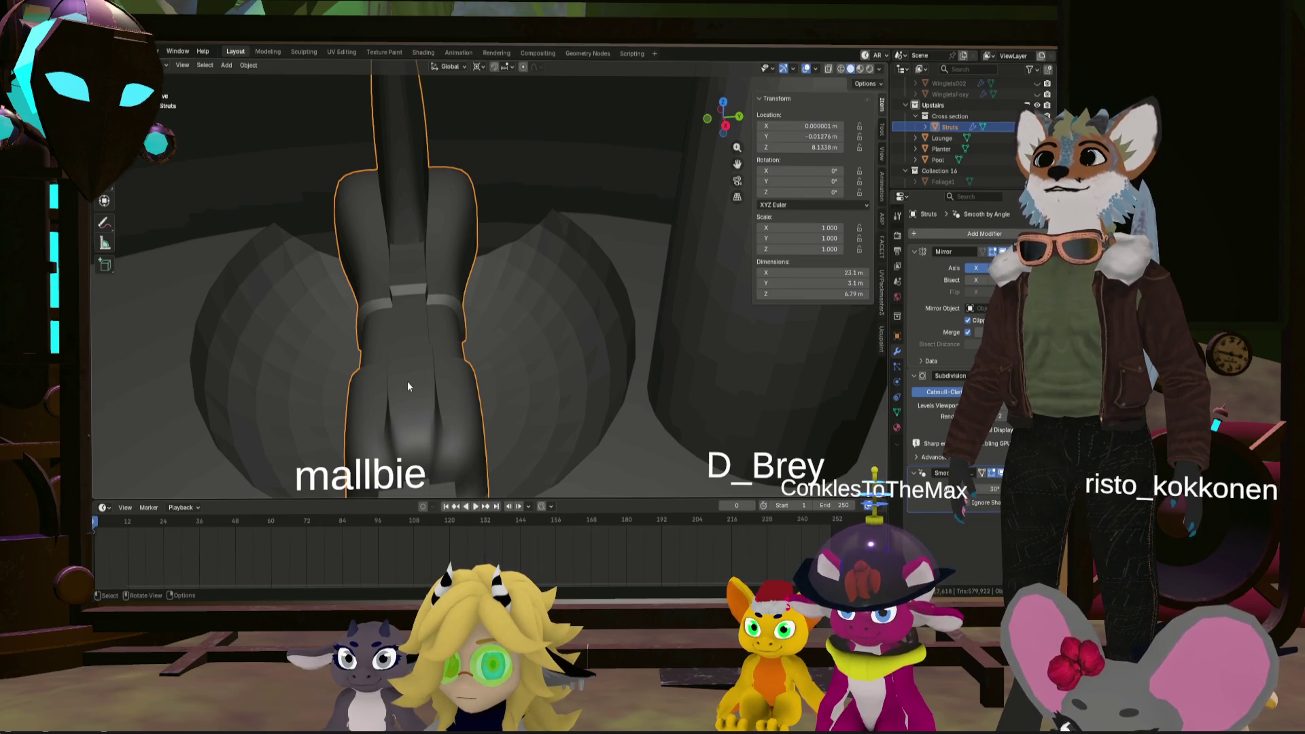
pyautogui.press('Tab')
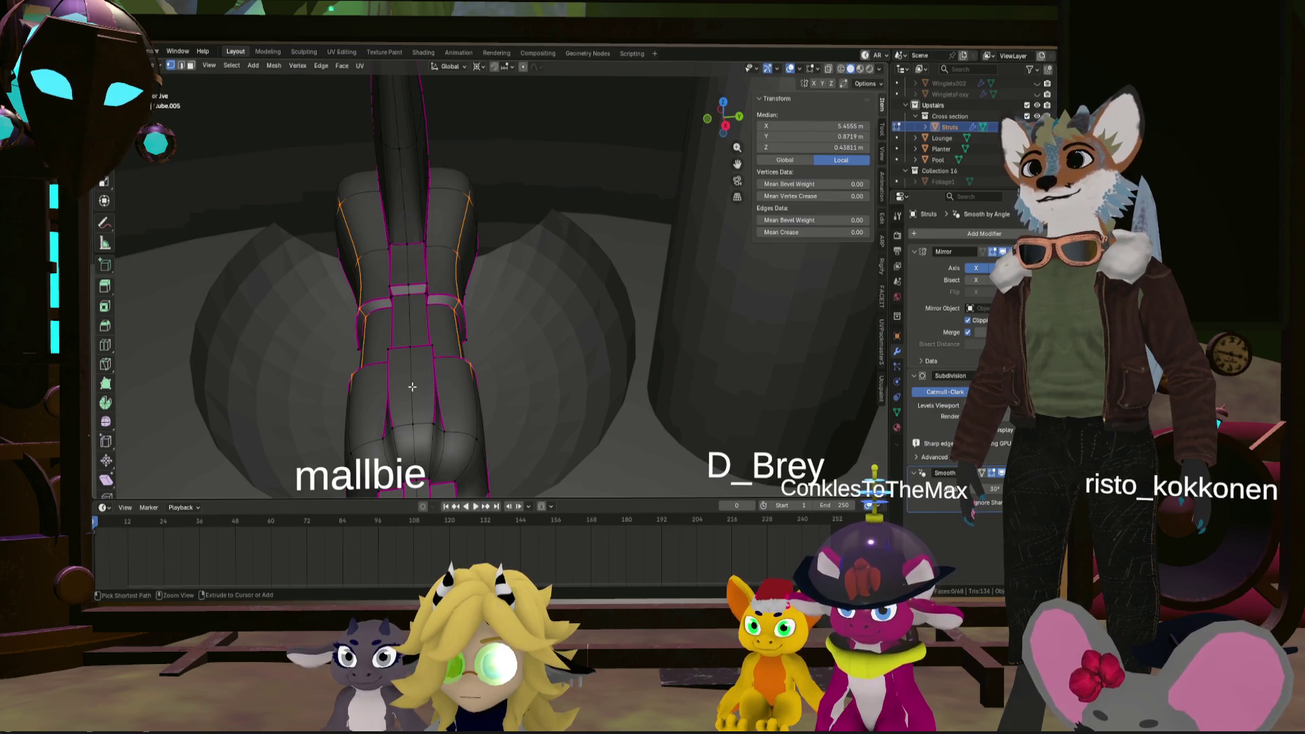
pyautogui.hotkey('ctrl', 'e')
pyautogui.click(404, 378)
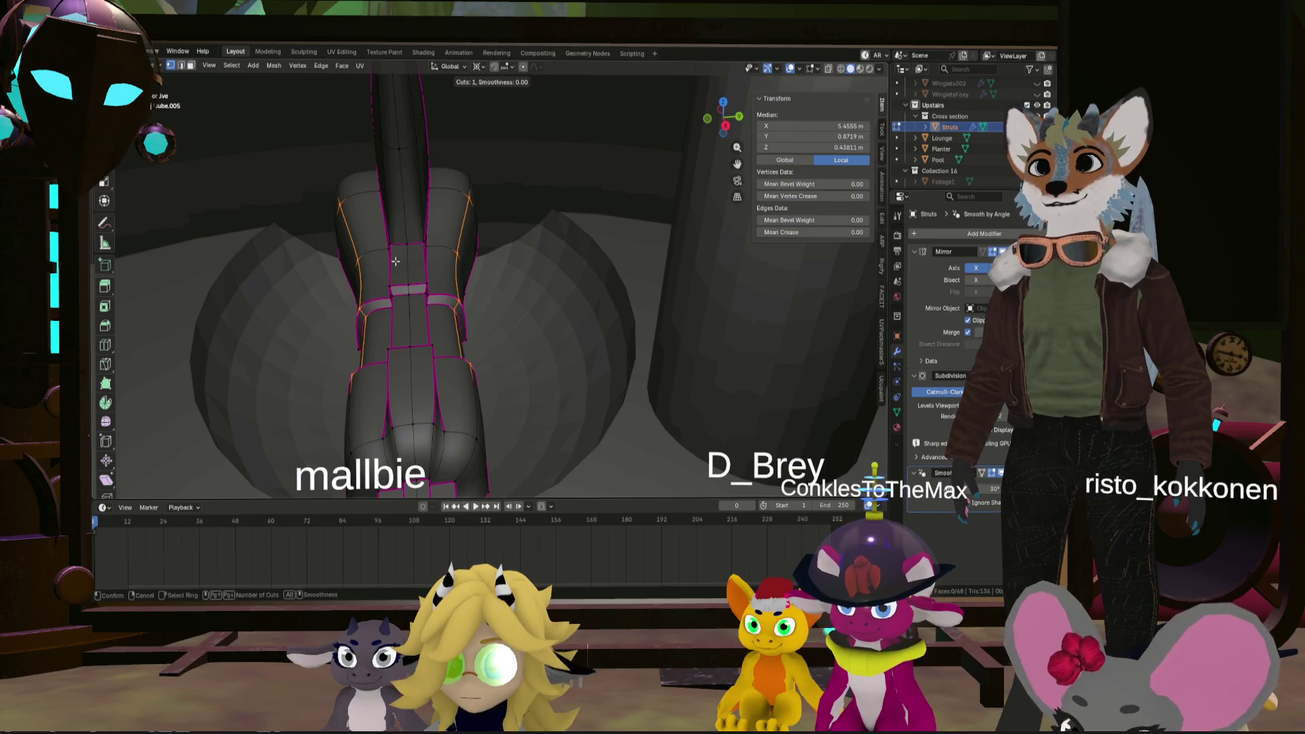
# - Cancel the pending cut, try bevel and inverted selection without changes, then view from below
pyautogui.rightClick(410, 174)
pyautogui.moveTo(410, 175)
pyautogui.mouseDown(button='middle')
pyautogui.moveTo(401, 384)
pyautogui.moveTo(438, 365)
pyautogui.mouseUp(button='middle')
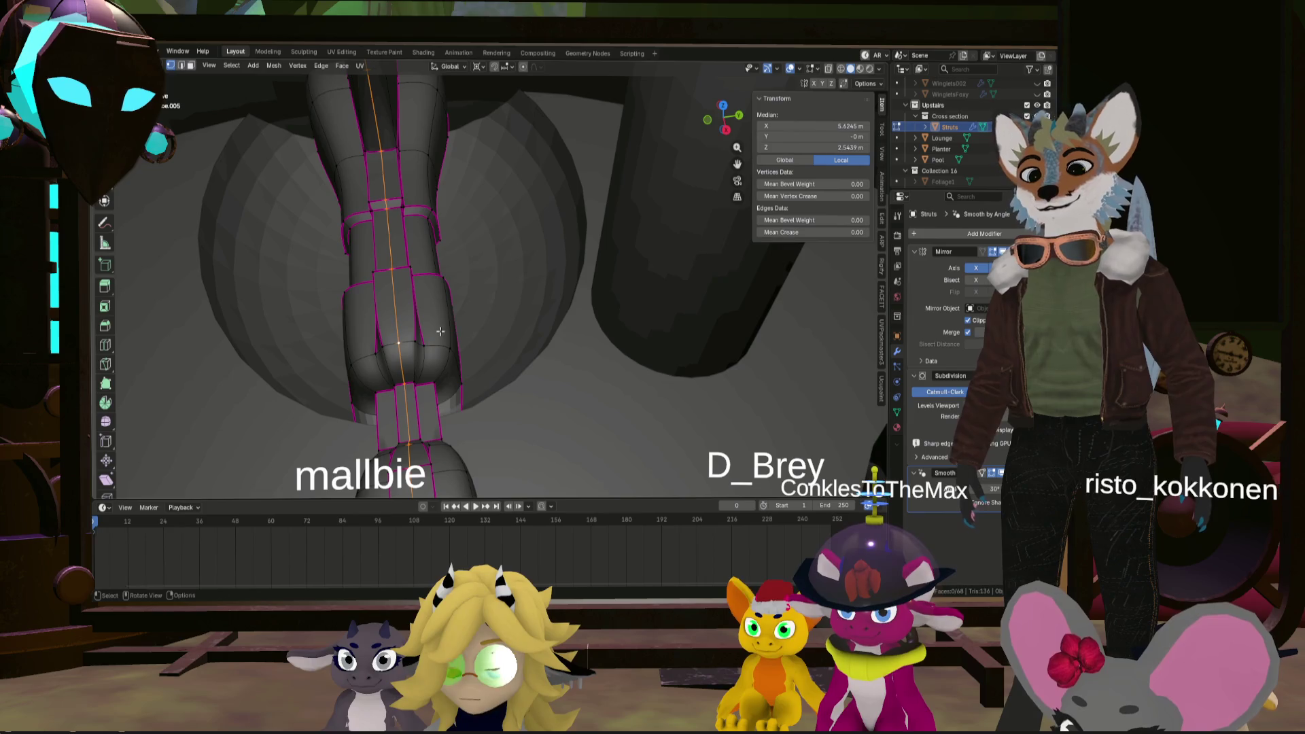
pyautogui.click(468, 334)
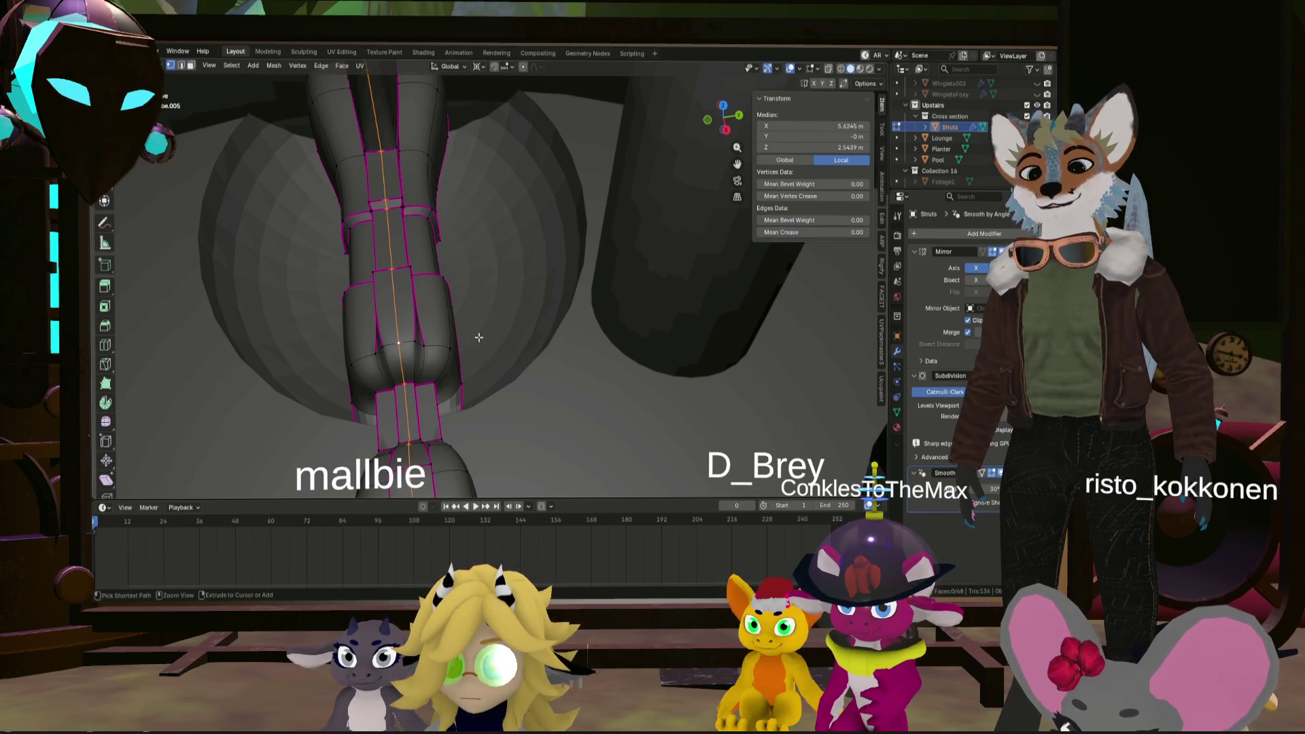
pyautogui.hotkey('ctrl', 'b')
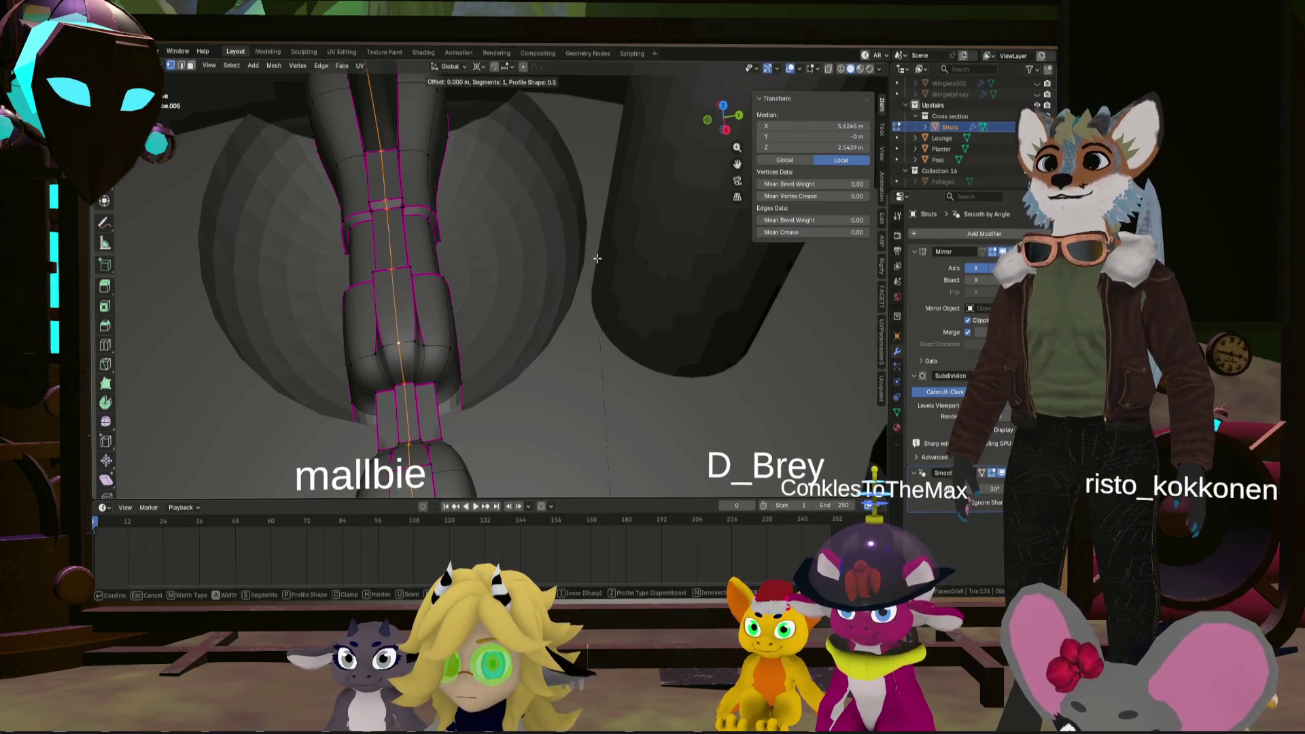
pyautogui.press('Escape')
pyautogui.hotkey('ctrl', 'i')
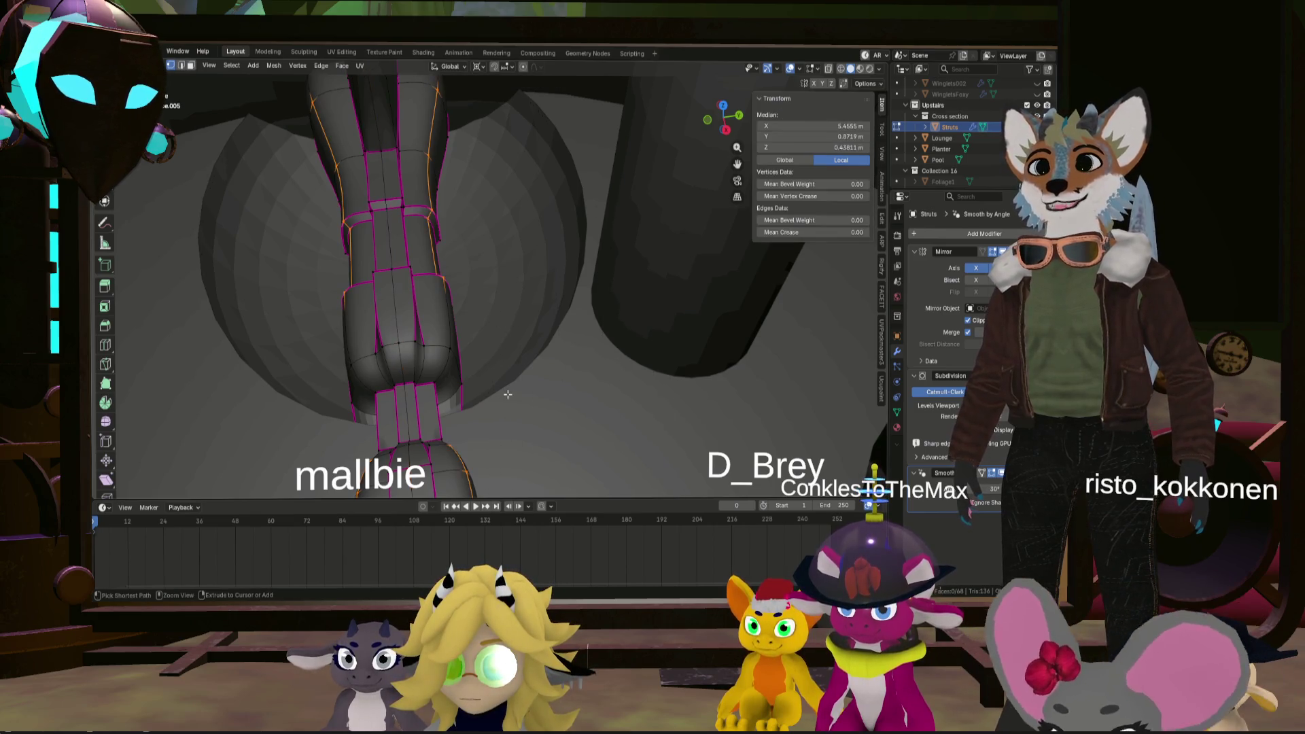
pyautogui.press('Escape')
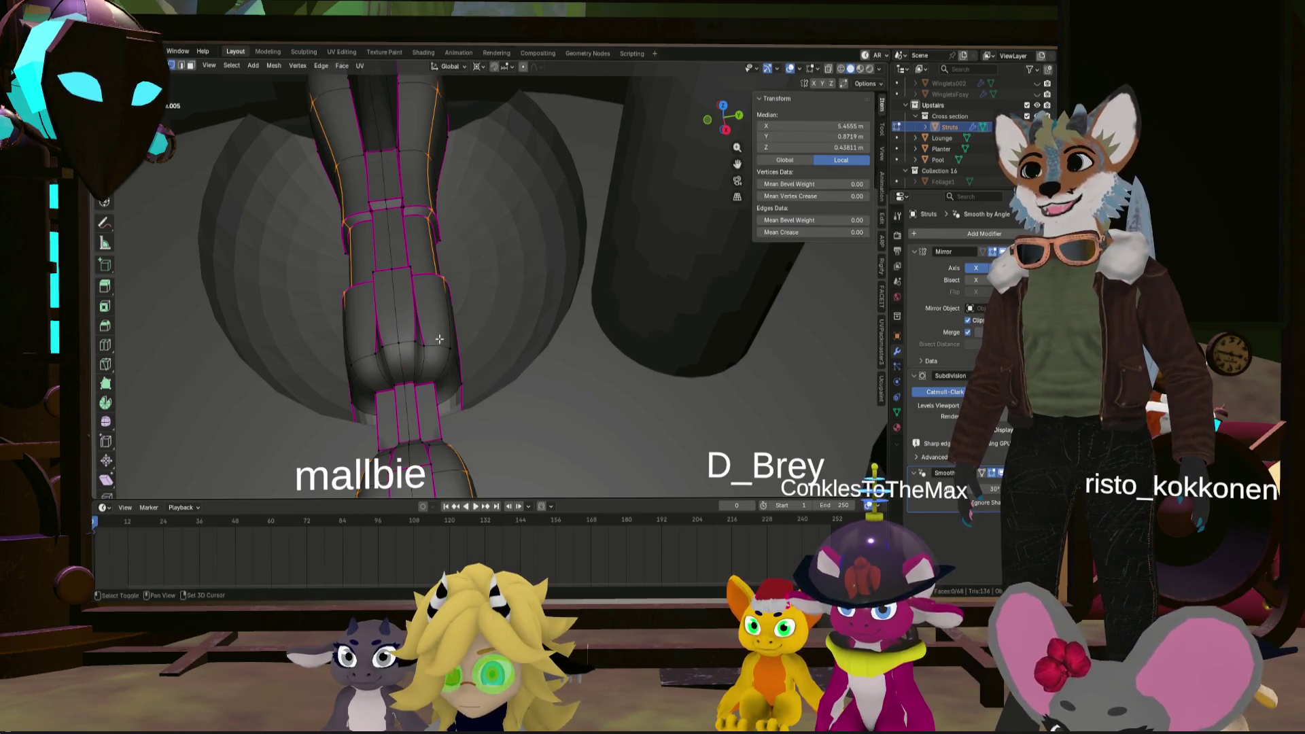
pyautogui.scroll(-5, 492, 423)
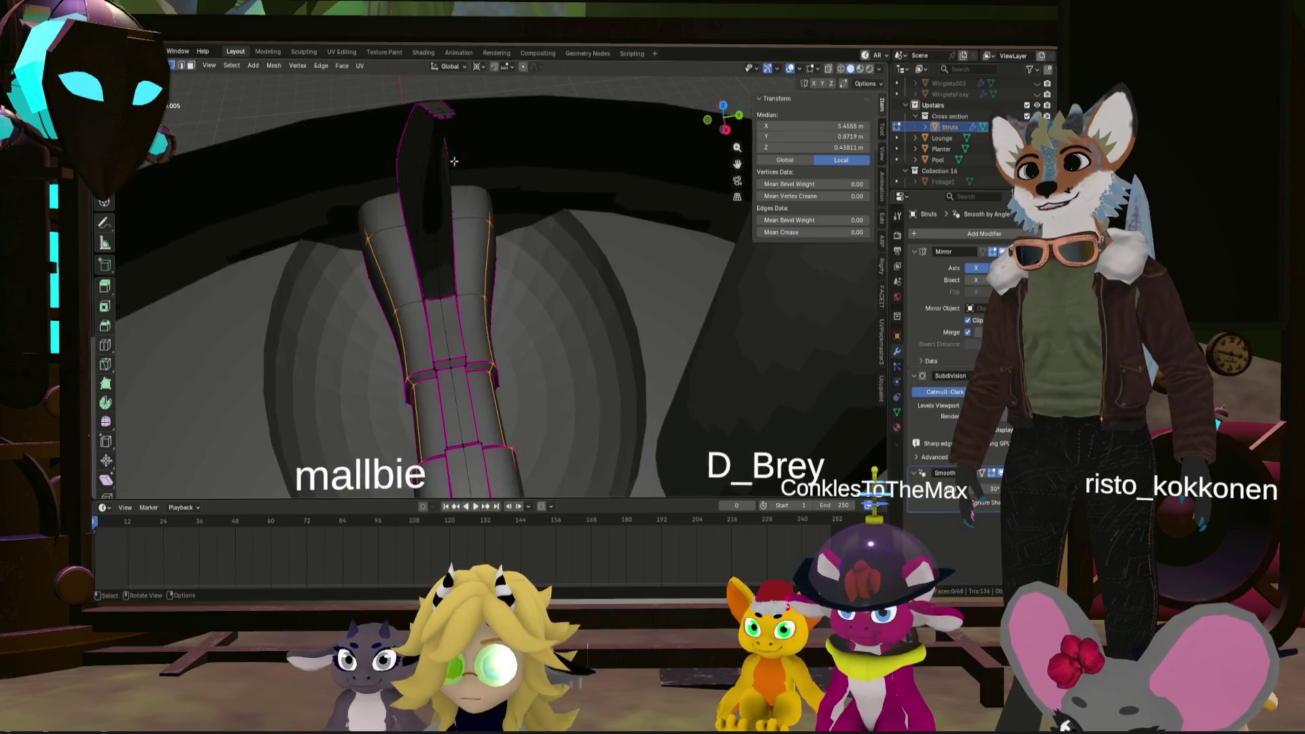
pyautogui.moveTo(437, 284); pyautogui.dragTo(435, 112, button='middle')
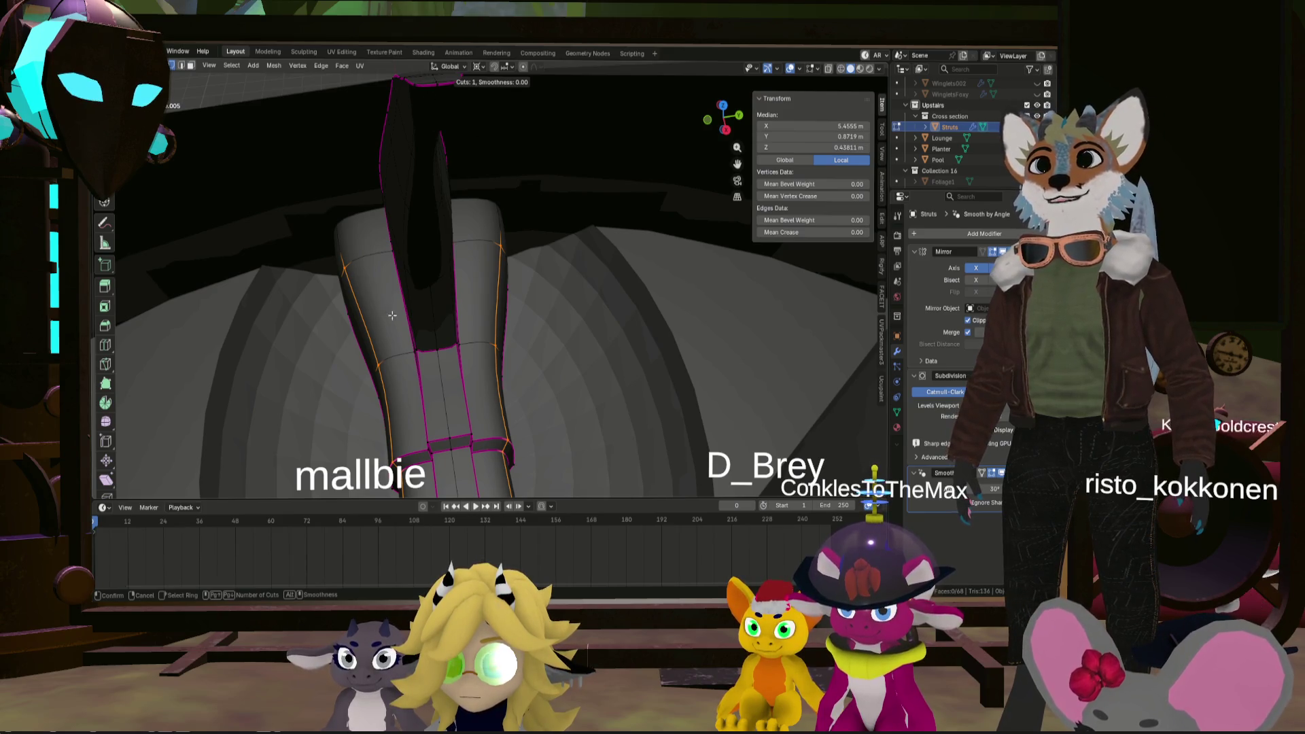
pyautogui.scroll(-5, 436, 385)
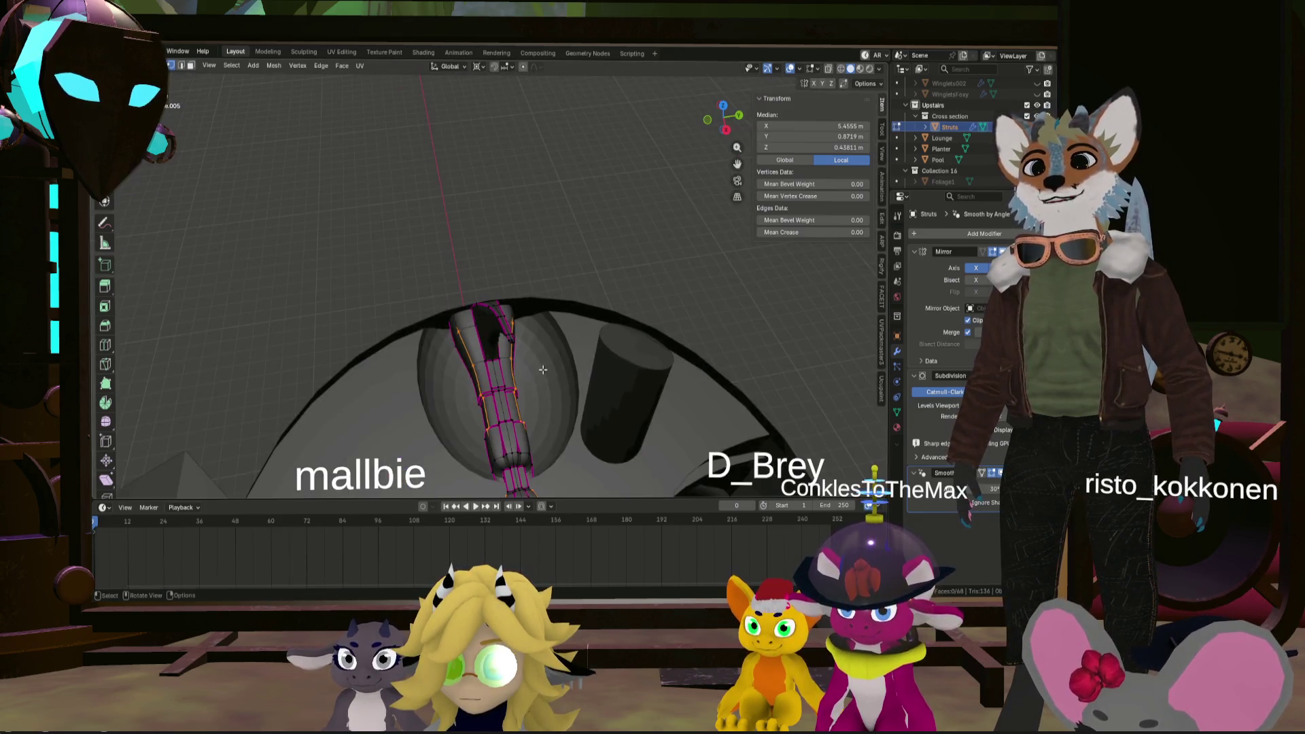
# - Clear the selection and add one lengthwise loop cut slid to factor -0.536
pyautogui.hotkey('alt', 'a')
pyautogui.moveTo(462, 380)
pyautogui.mouseDown(button='middle')
pyautogui.moveTo(493, 366)
pyautogui.moveTo(511, 392)
pyautogui.mouseUp(button='middle')
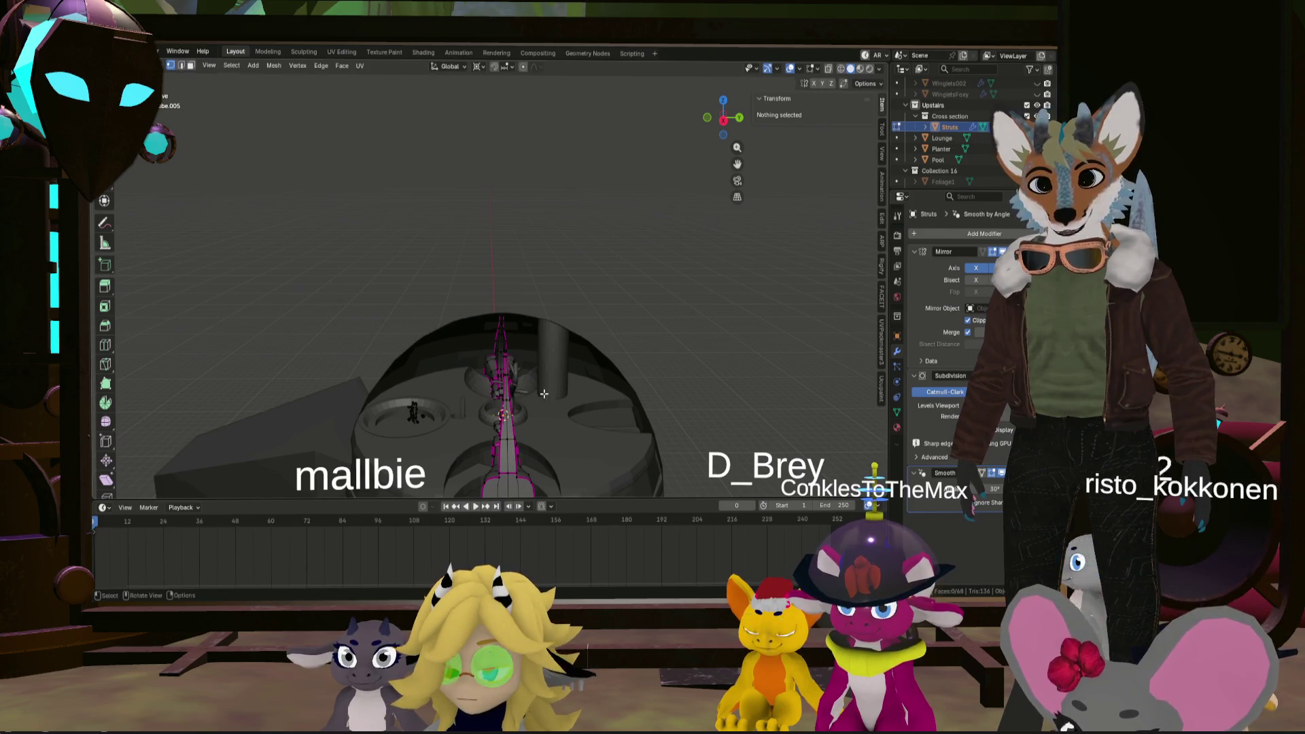
pyautogui.scroll(5, 544, 394)
pyautogui.moveTo(544, 394)
pyautogui.mouseDown(button='middle')
pyautogui.moveTo(284, 356)
pyautogui.moveTo(410, 325)
pyautogui.moveTo(613, 308)
pyautogui.mouseUp(button='middle')
pyautogui.rightClick(373, 295)
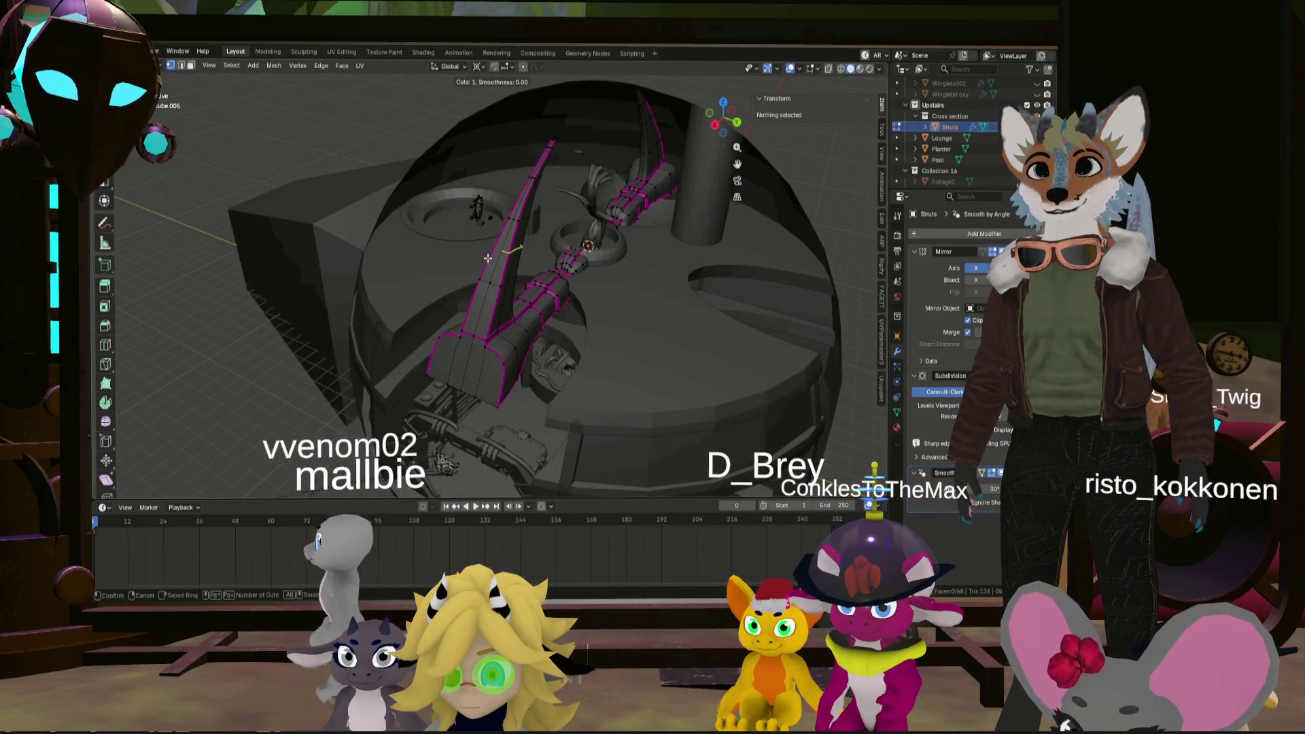
pyautogui.hotkey('ctrl', 'r')
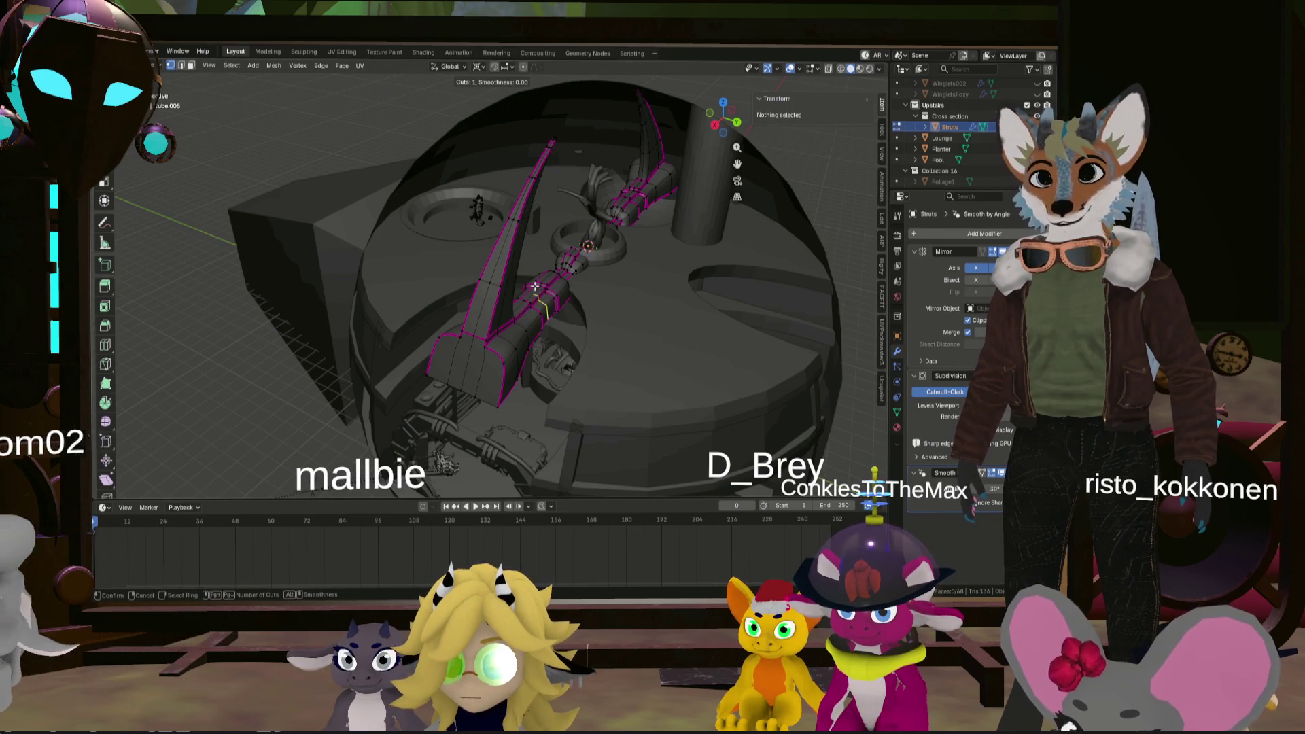
pyautogui.click(572, 253)
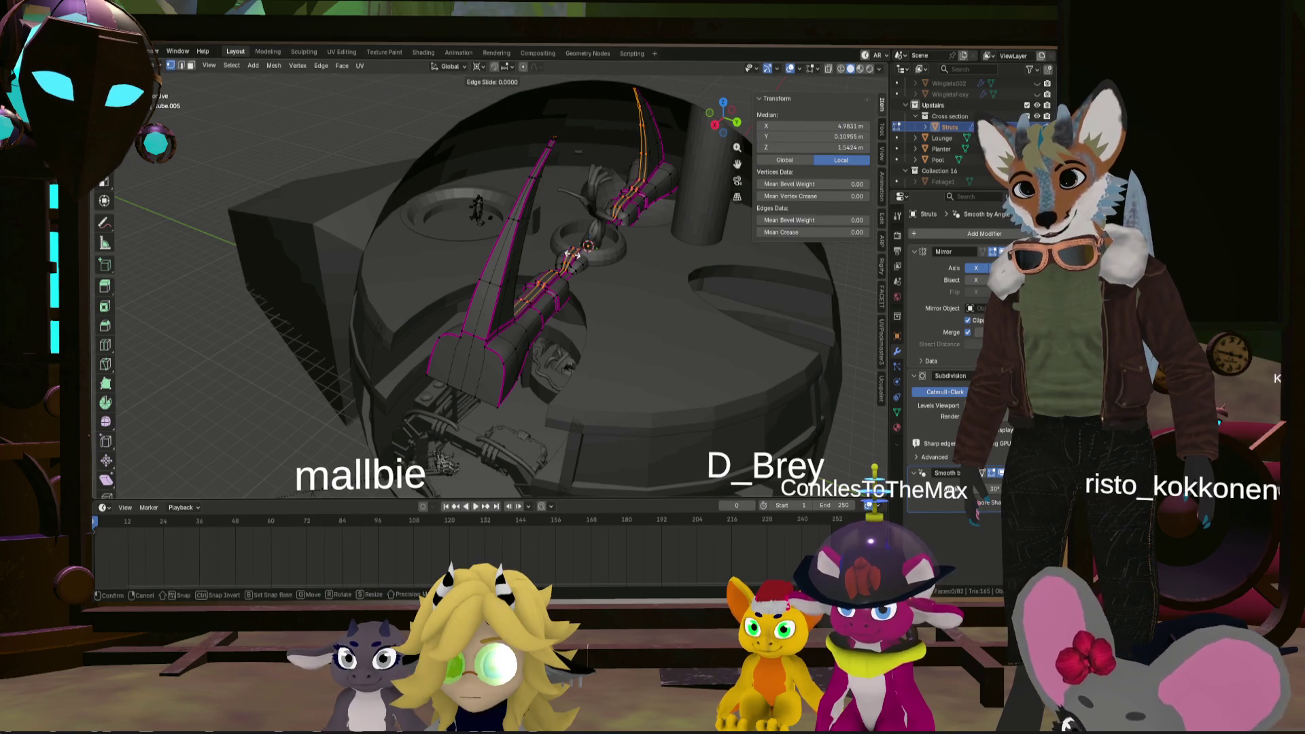
pyautogui.click(571, 255)
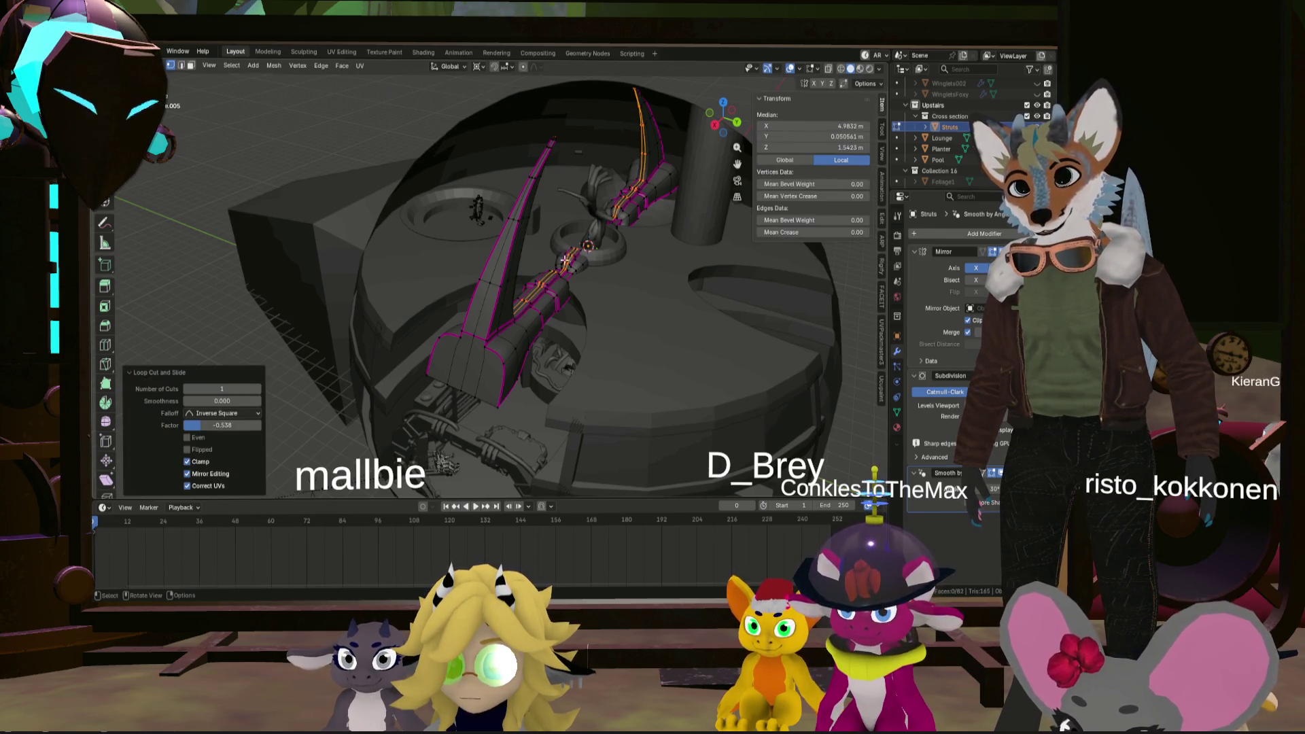
pyautogui.scroll(5, 571, 255)
pyautogui.moveTo(571, 255); pyautogui.dragTo(496, 296, button='middle')
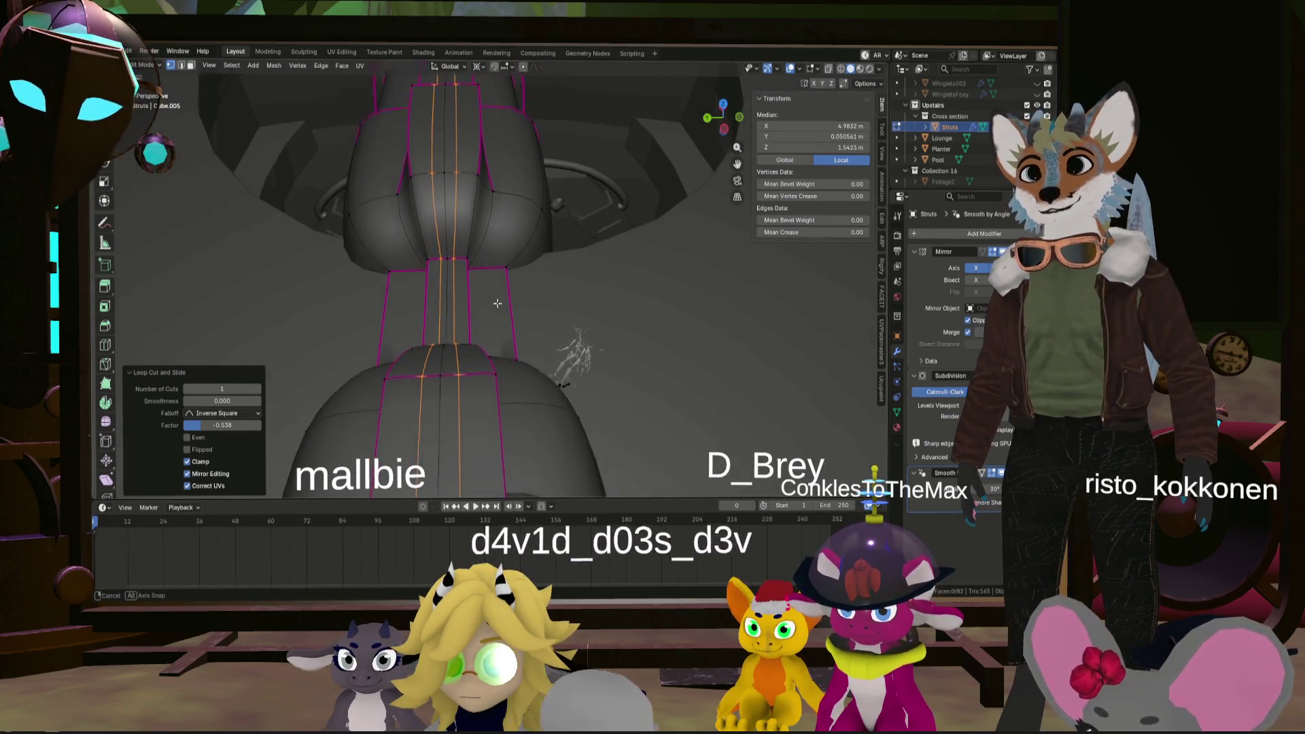
# - Select the strut's upper loop edges and add its ring edges from a frontal view
pyautogui.moveTo(496, 296); pyautogui.dragTo(457, 399, button='middle')
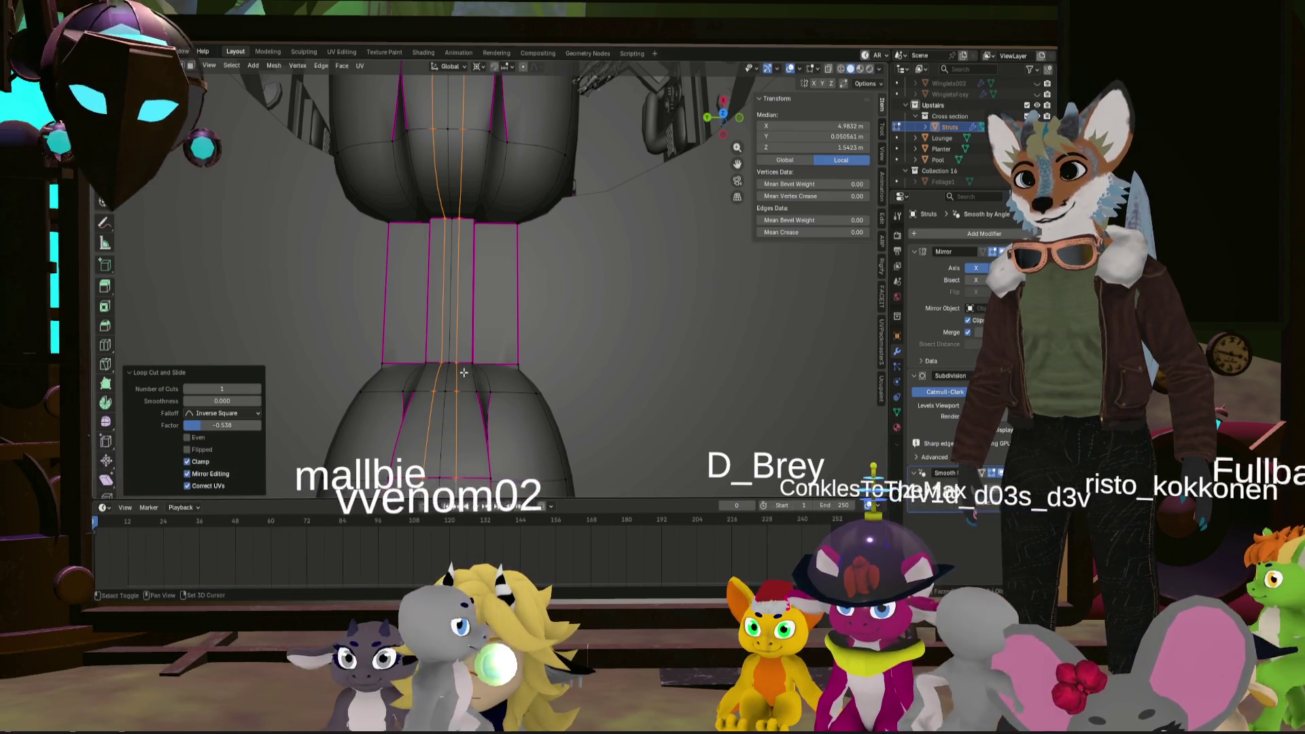
pyautogui.moveTo(422, 238); pyautogui.dragTo(479, 200)
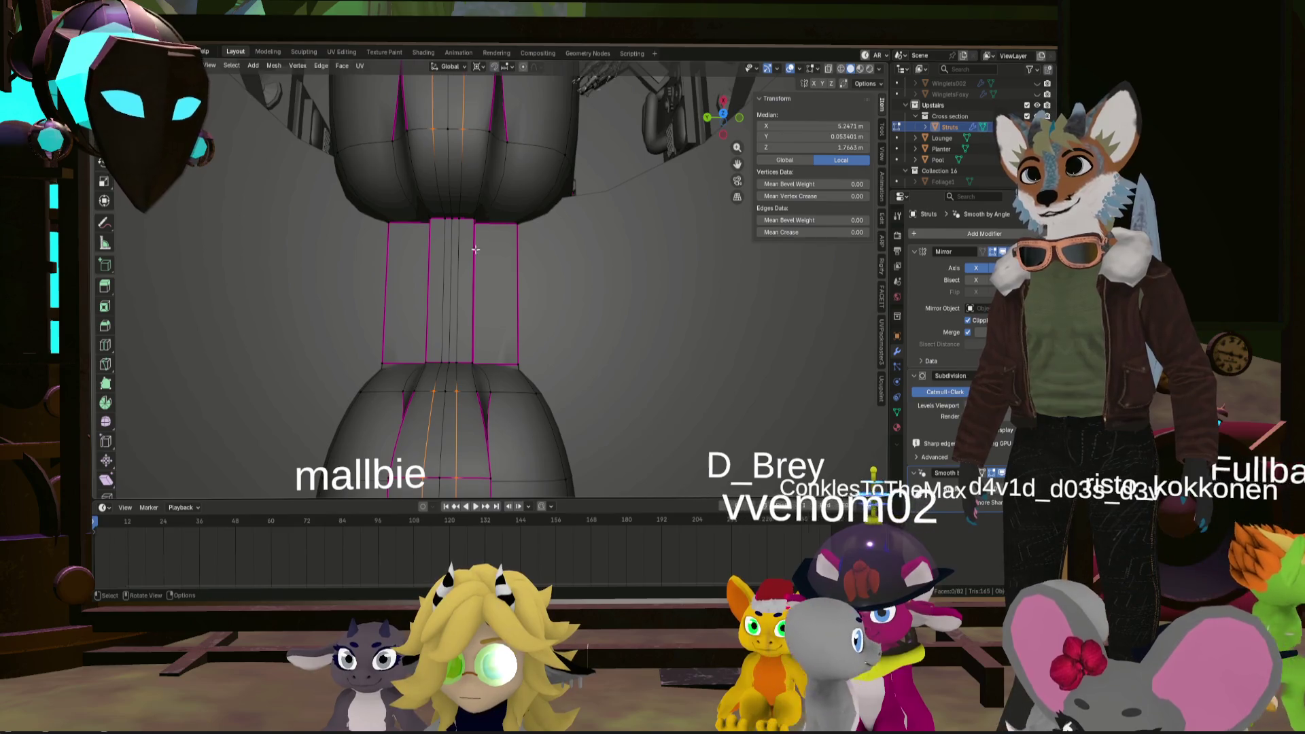
pyautogui.scroll(-4, 469, 200)
pyautogui.moveTo(465, 201)
pyautogui.mouseDown(button='middle')
pyautogui.moveTo(474, 136)
pyautogui.moveTo(461, 278)
pyautogui.mouseUp(button='middle')
pyautogui.moveTo(470, 324)
pyautogui.mouseDown(button='middle')
pyautogui.moveTo(437, 302)
pyautogui.moveTo(442, 327)
pyautogui.mouseUp(button='middle')
pyautogui.scroll(3, 443, 339)
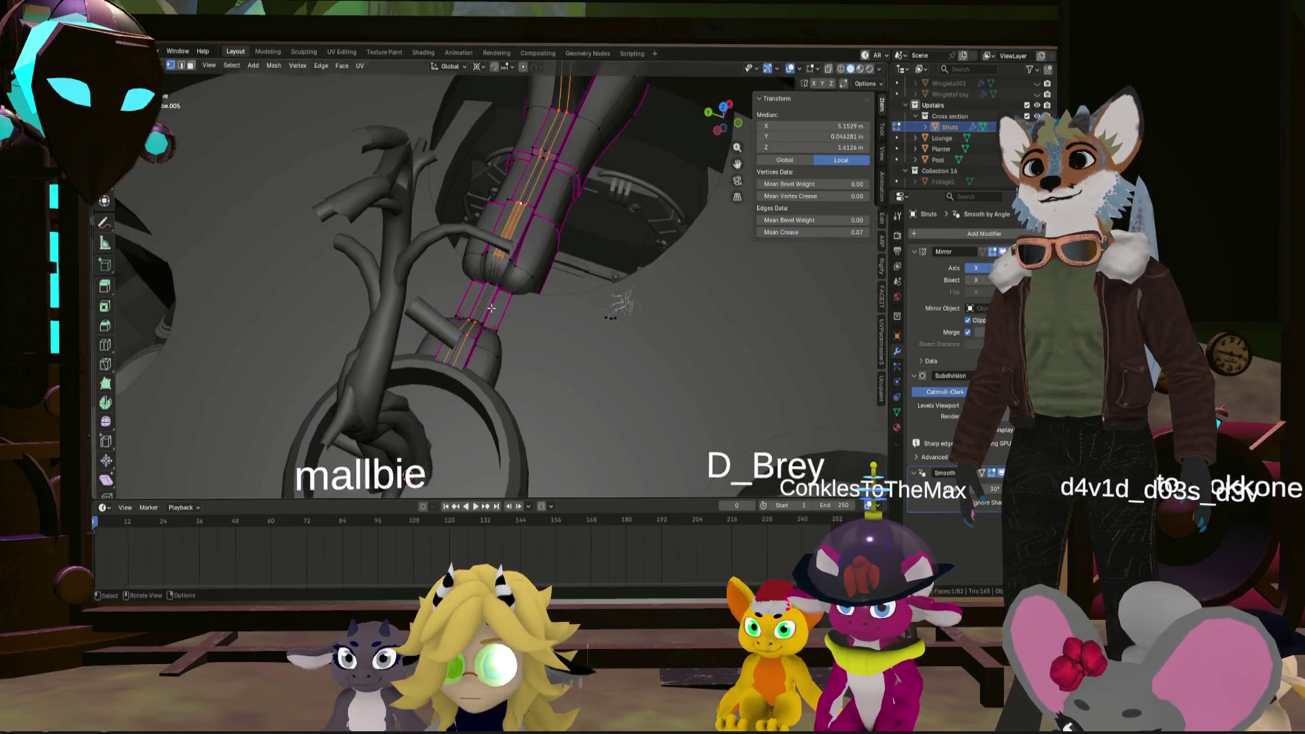
pyautogui.scroll(3, 446, 354)
pyautogui.scroll(2, 437, 363)
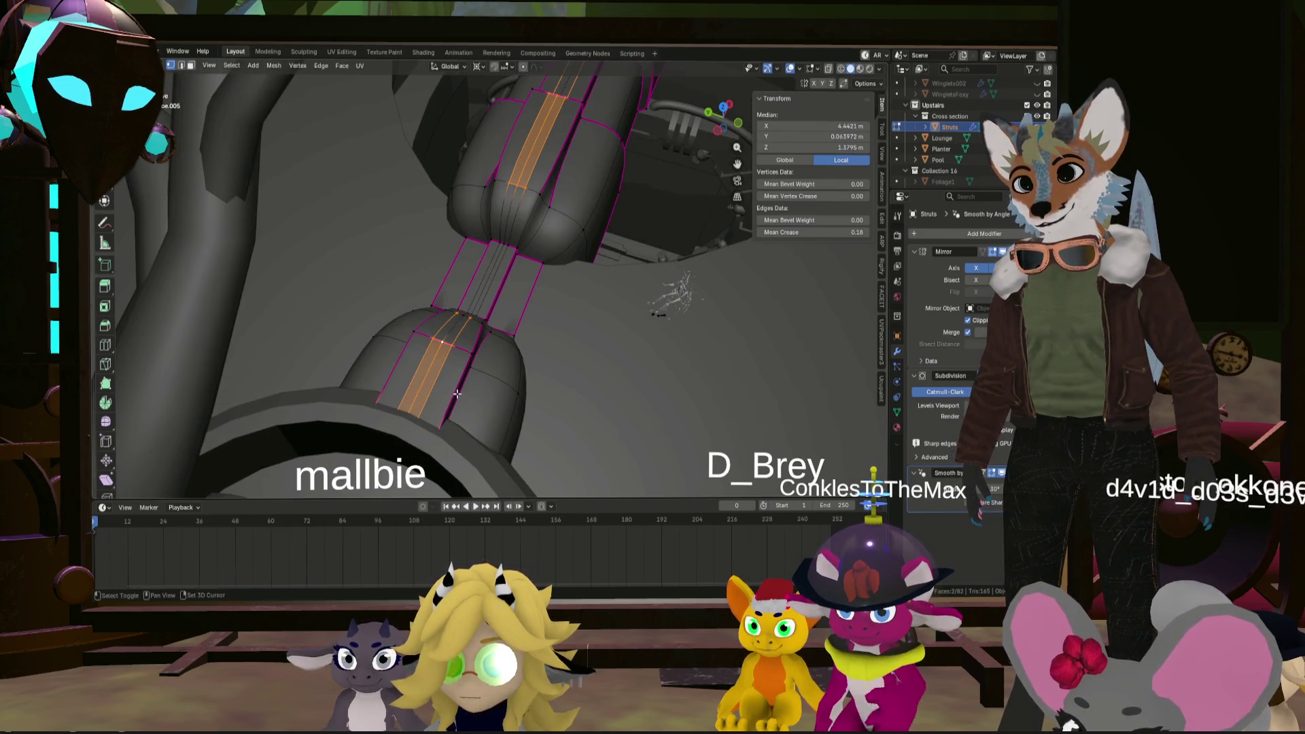
pyautogui.moveTo(475, 342); pyautogui.dragTo(572, 241, button='middle')
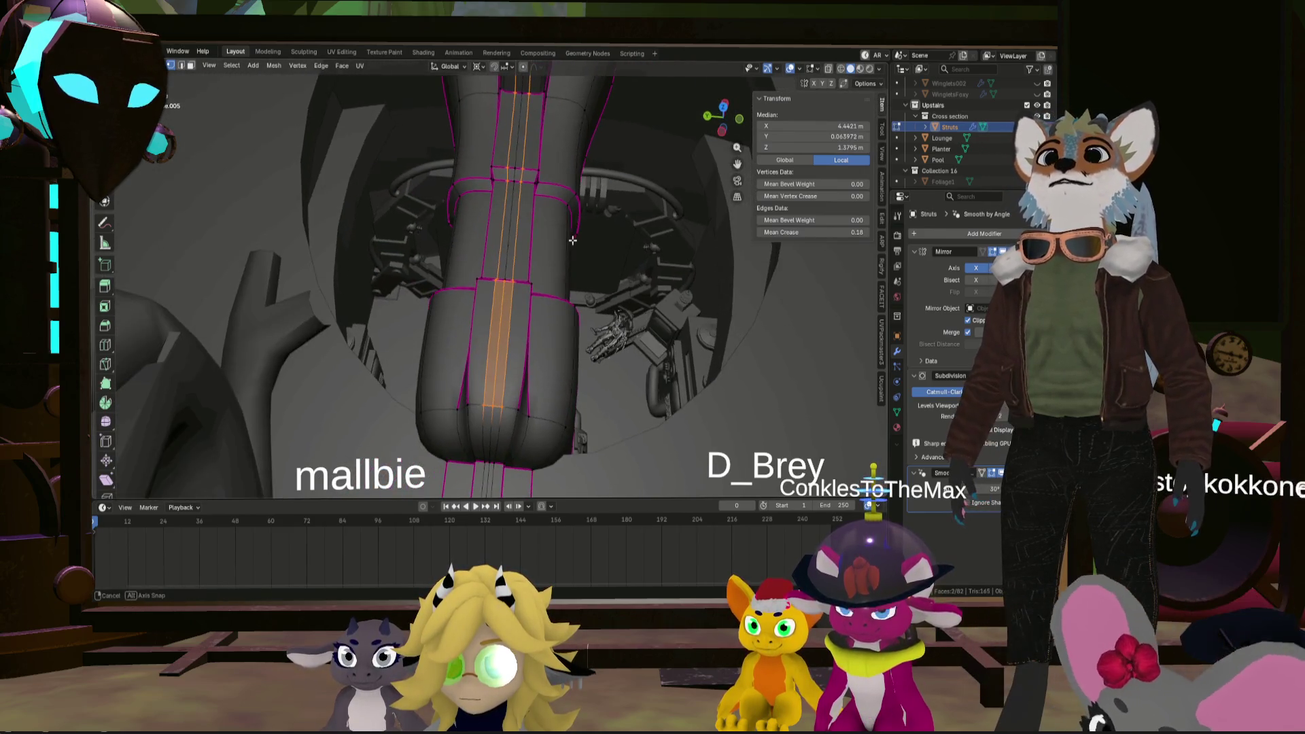
pyautogui.moveTo(517, 161); pyautogui.dragTo(506, 182)
pyautogui.moveTo(507, 182); pyautogui.dragTo(480, 376, button='middle')
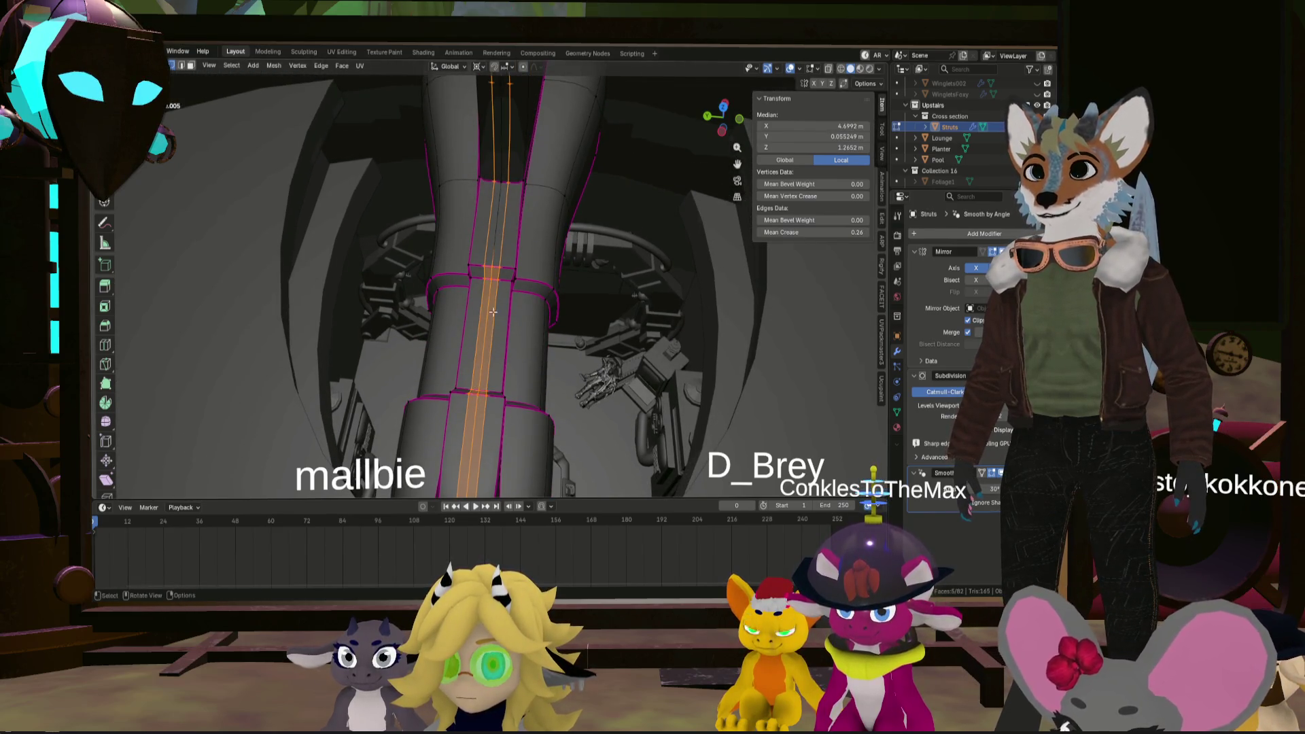
# - Add further strut faces, including the rounded top face, to the selection and check it
pyautogui.moveTo(493, 312); pyautogui.dragTo(478, 322, button='middle')
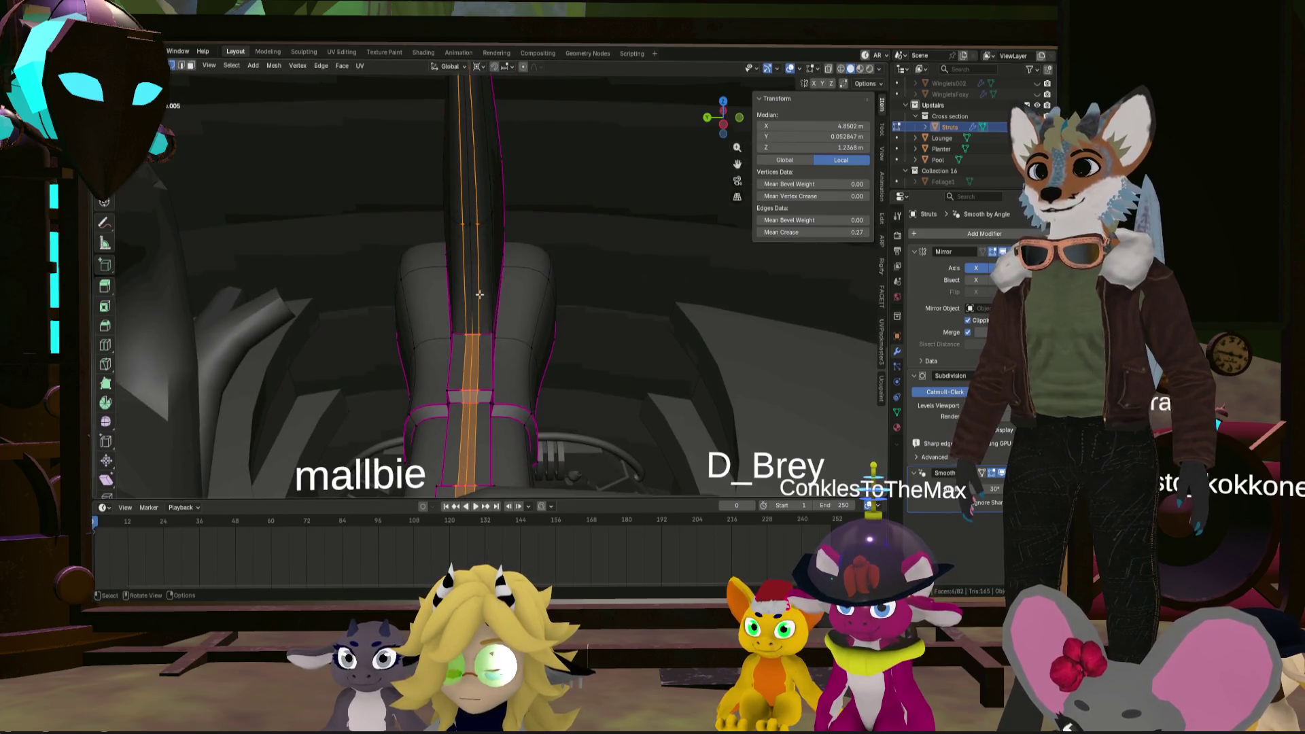
pyautogui.click(468, 221)
pyautogui.moveTo(468, 221); pyautogui.dragTo(472, 235, button='middle')
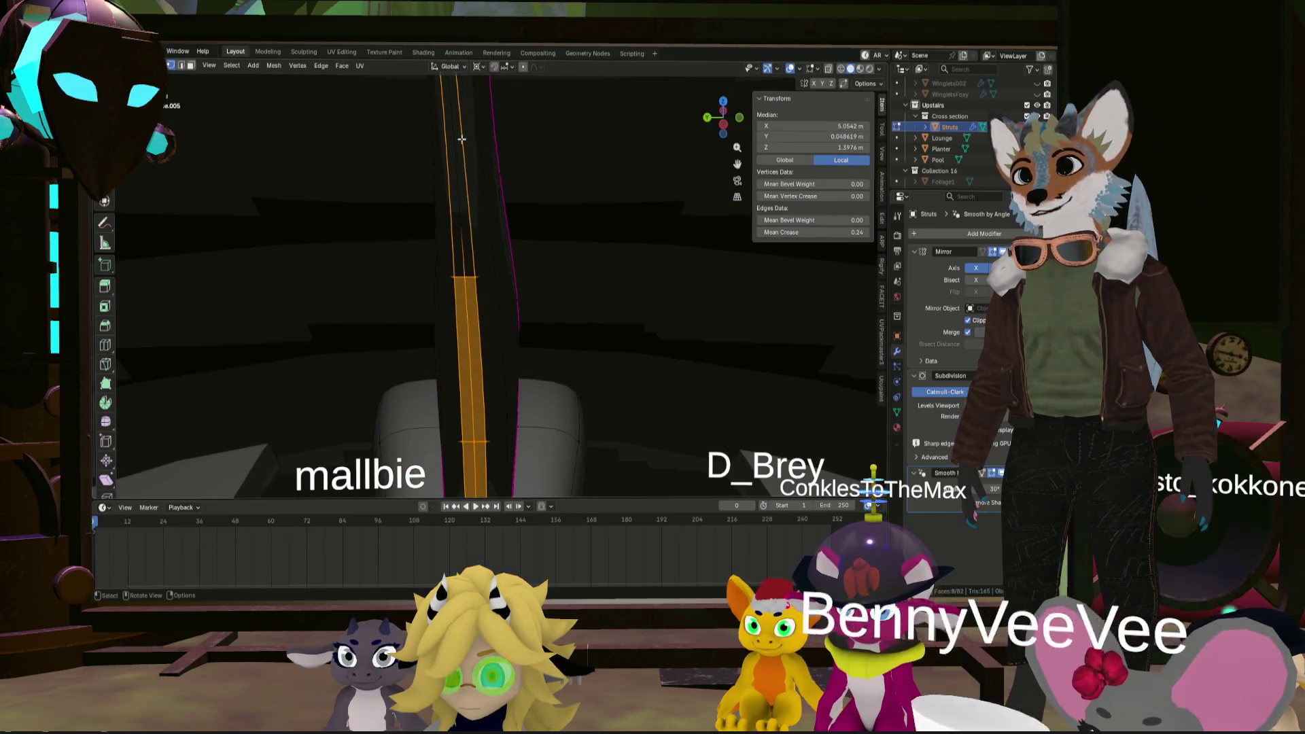
pyautogui.moveTo(467, 167); pyautogui.dragTo(495, 282, button='middle')
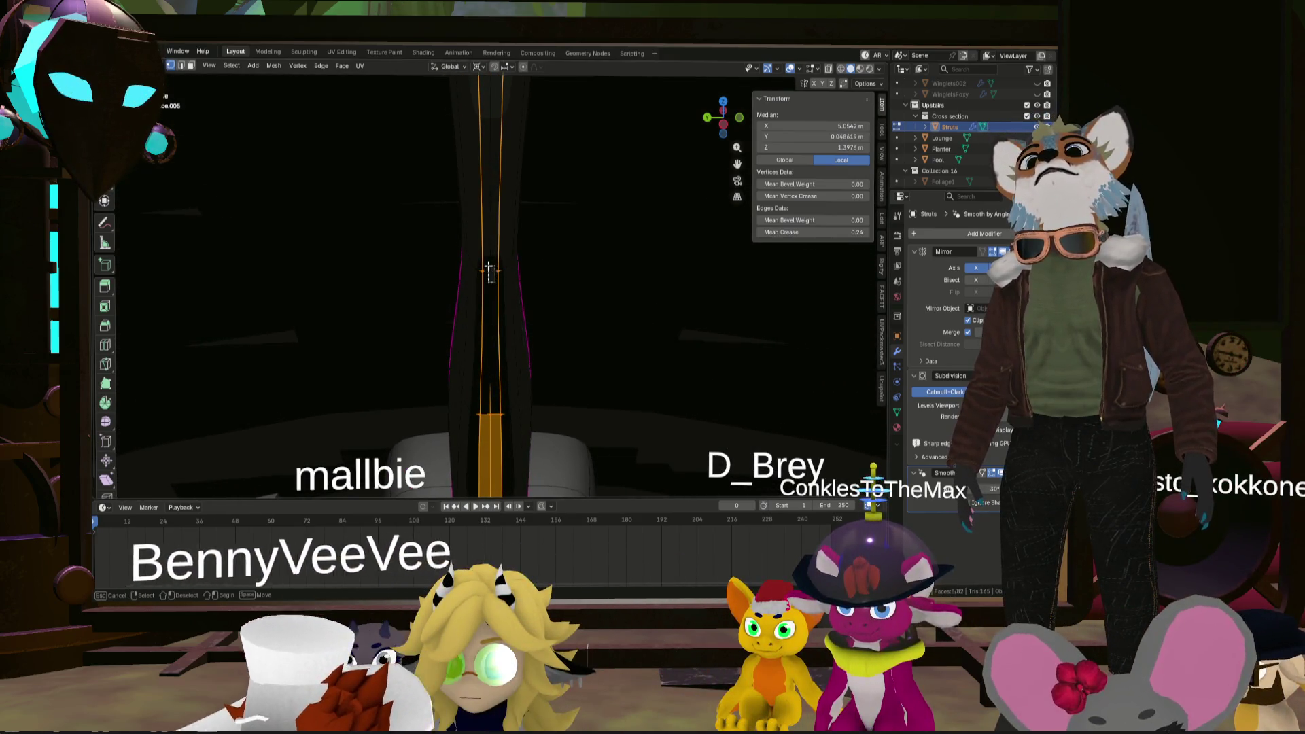
pyautogui.keyDown('shift'); pyautogui.click(499, 306); pyautogui.keyUp('shift')
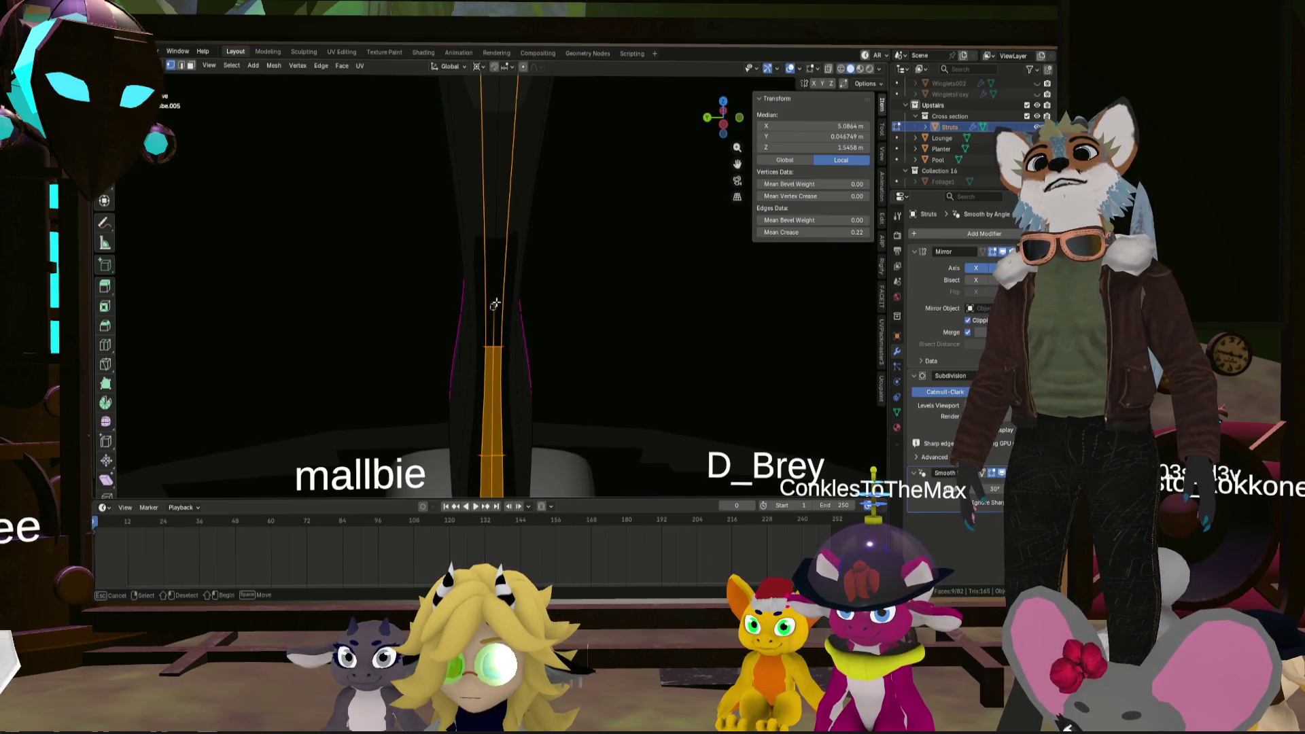
pyautogui.moveTo(496, 262); pyautogui.dragTo(500, 352, button='middle')
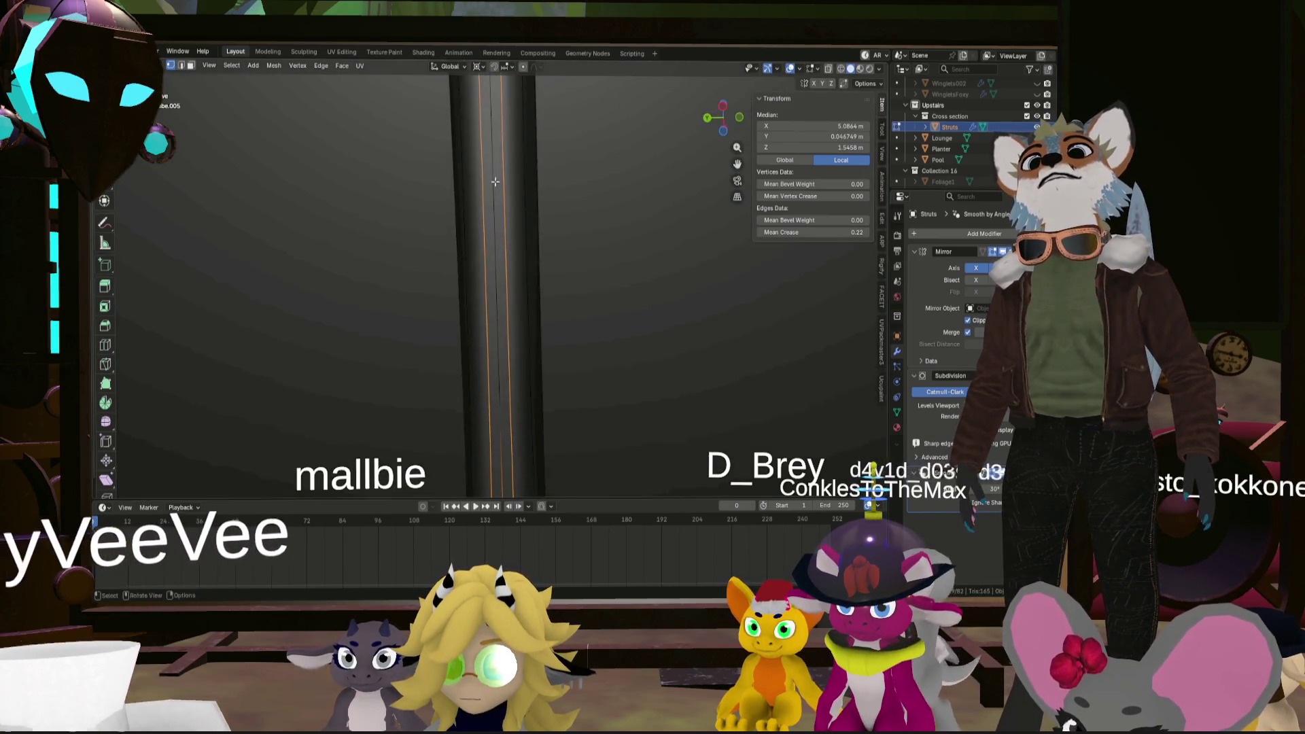
pyautogui.scroll(-3, 501, 351)
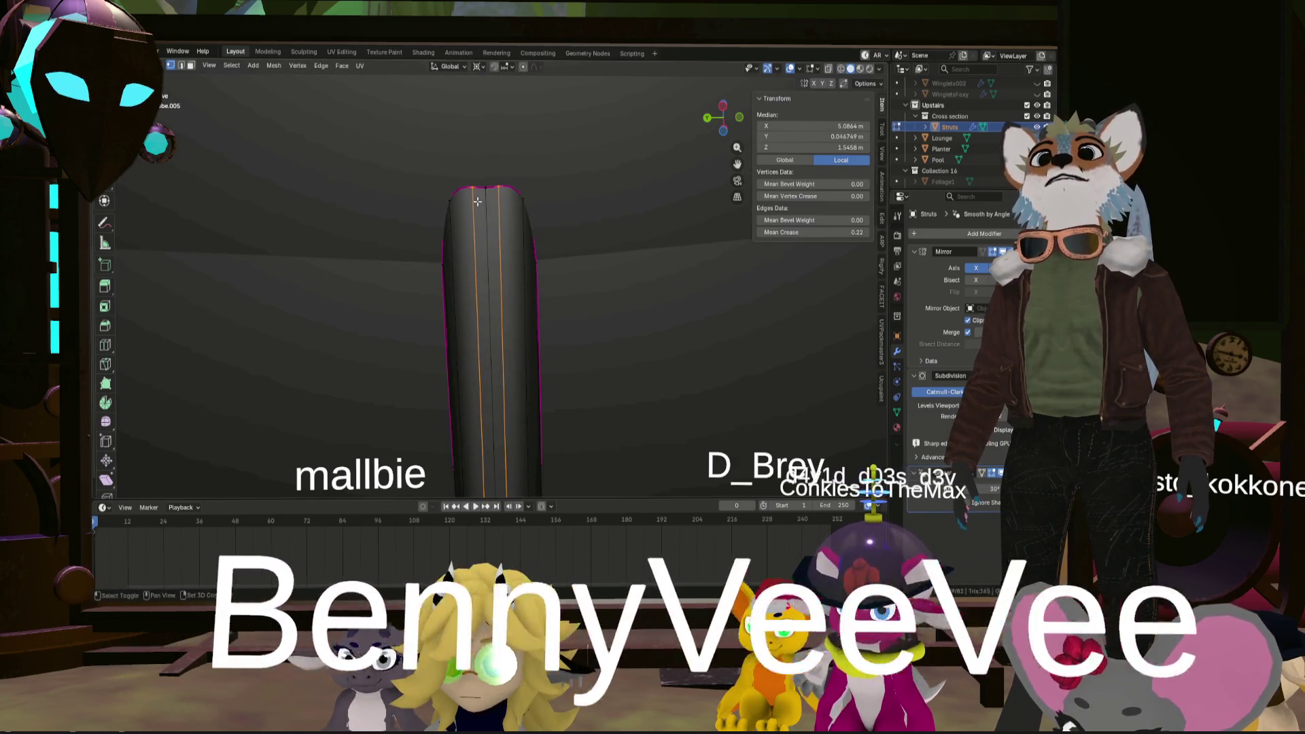
pyautogui.keyDown('shift'); pyautogui.click(502, 197); pyautogui.keyUp('shift')
pyautogui.moveTo(501, 198)
pyautogui.mouseDown(button='middle')
pyautogui.moveTo(565, 301)
pyautogui.moveTo(563, 276)
pyautogui.mouseUp(button='middle')
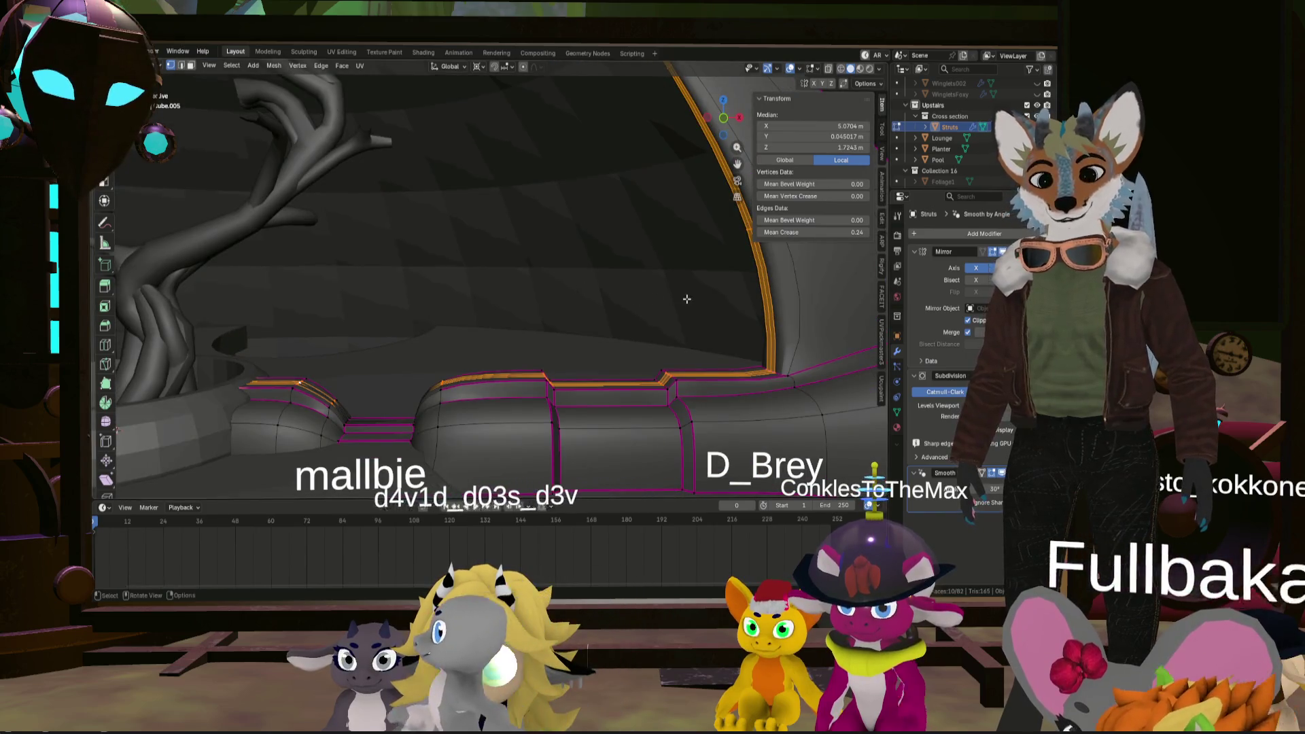
# - Extrude the first strut face band inward along its normals to form a groove
pyautogui.hotkey('alt', 'e')
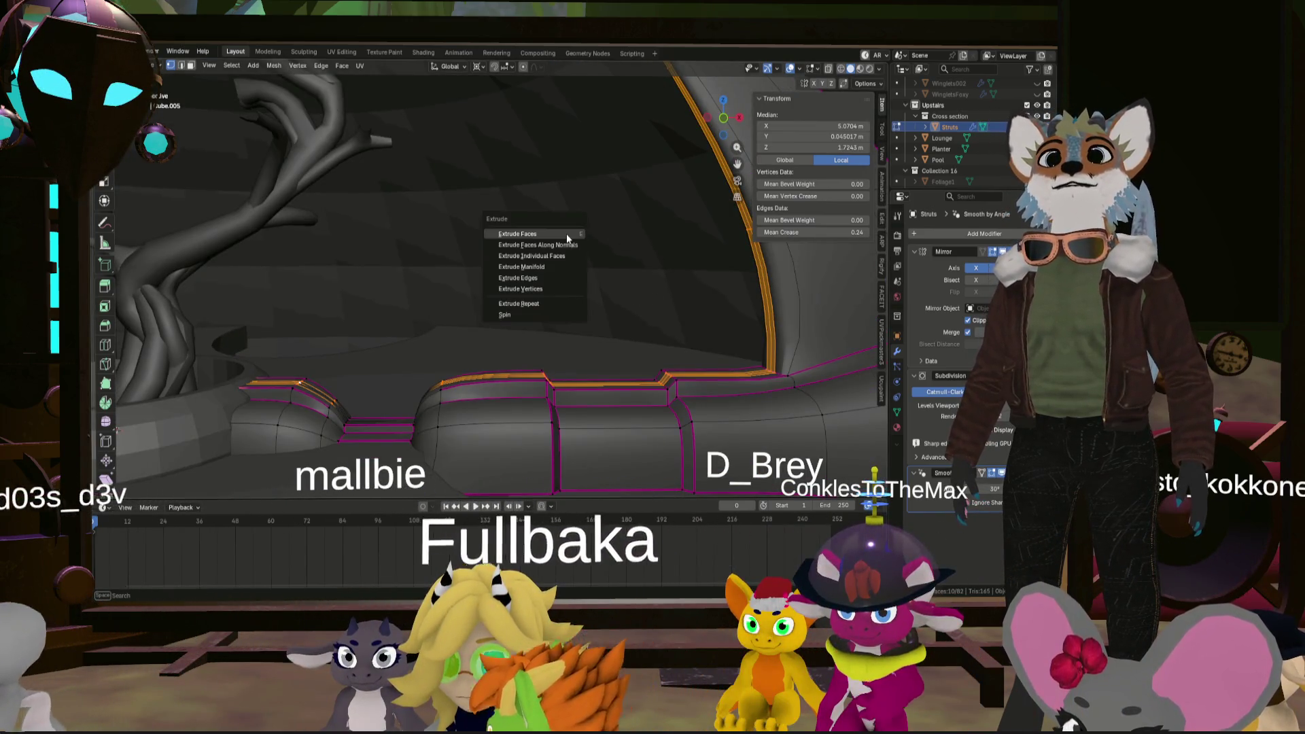
pyautogui.click(567, 246)
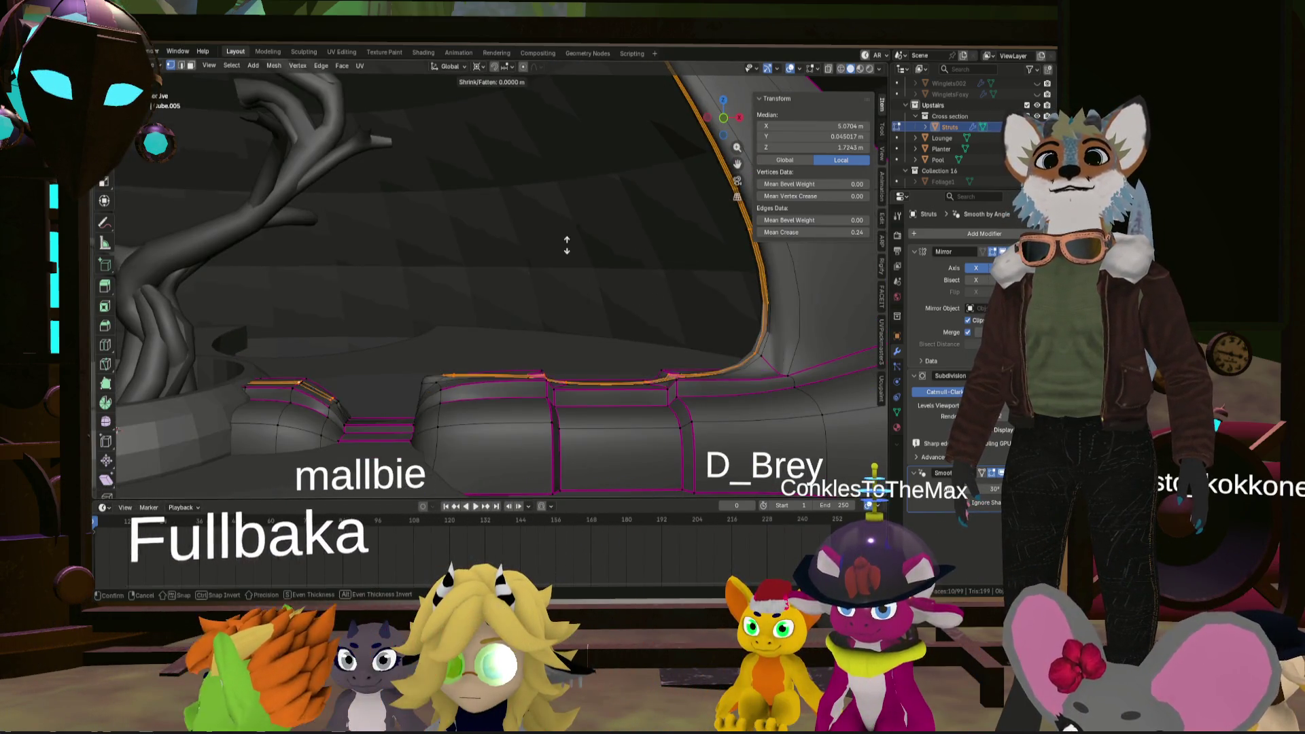
pyautogui.click(579, 296)
pyautogui.moveTo(579, 296)
pyautogui.mouseDown(button='middle')
pyautogui.moveTo(614, 356)
pyautogui.moveTo(829, 196)
pyautogui.mouseUp(button='middle')
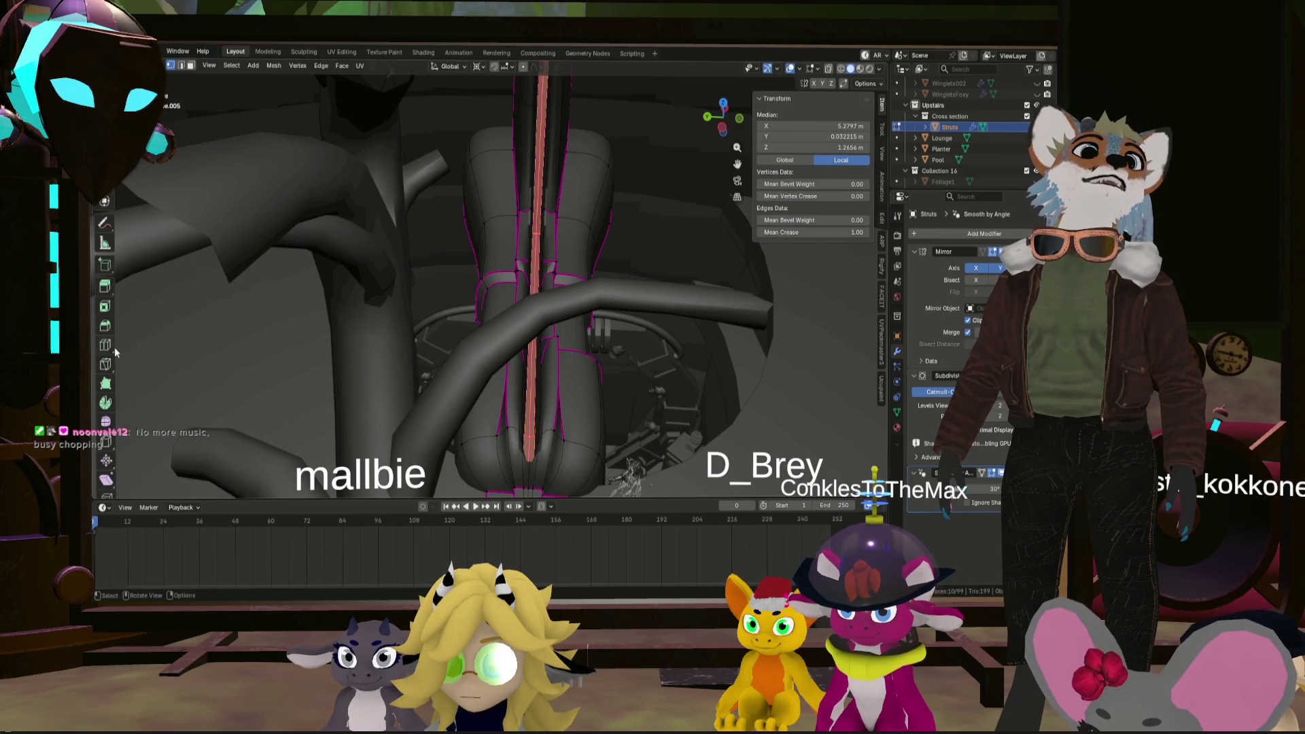
# - Extrude the other face band inward as well, sinking the groove about -0.107 m
pyautogui.moveTo(287, 352)
pyautogui.mouseDown(button='middle')
pyautogui.moveTo(247, 340)
pyautogui.moveTo(246, 351)
pyautogui.mouseUp(button='middle')
pyautogui.moveTo(375, 364); pyautogui.dragTo(330, 343, button='middle')
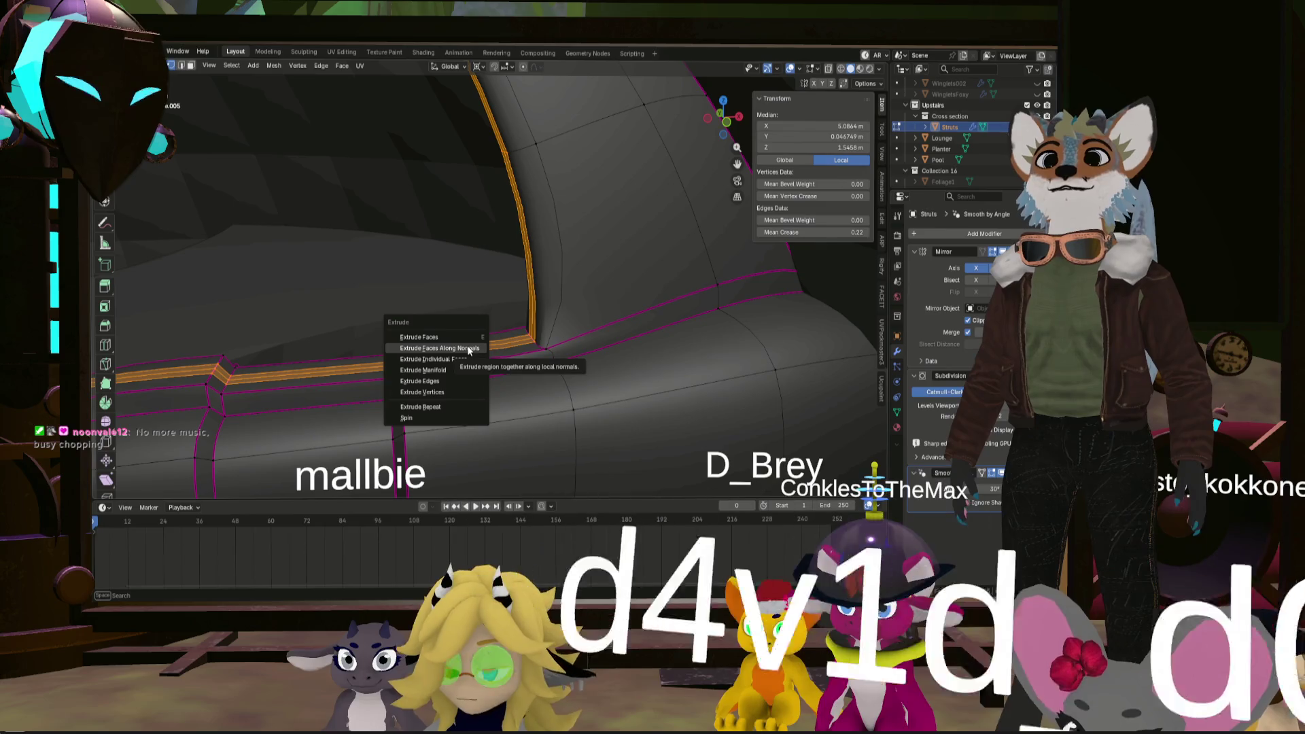
pyautogui.click(468, 349)
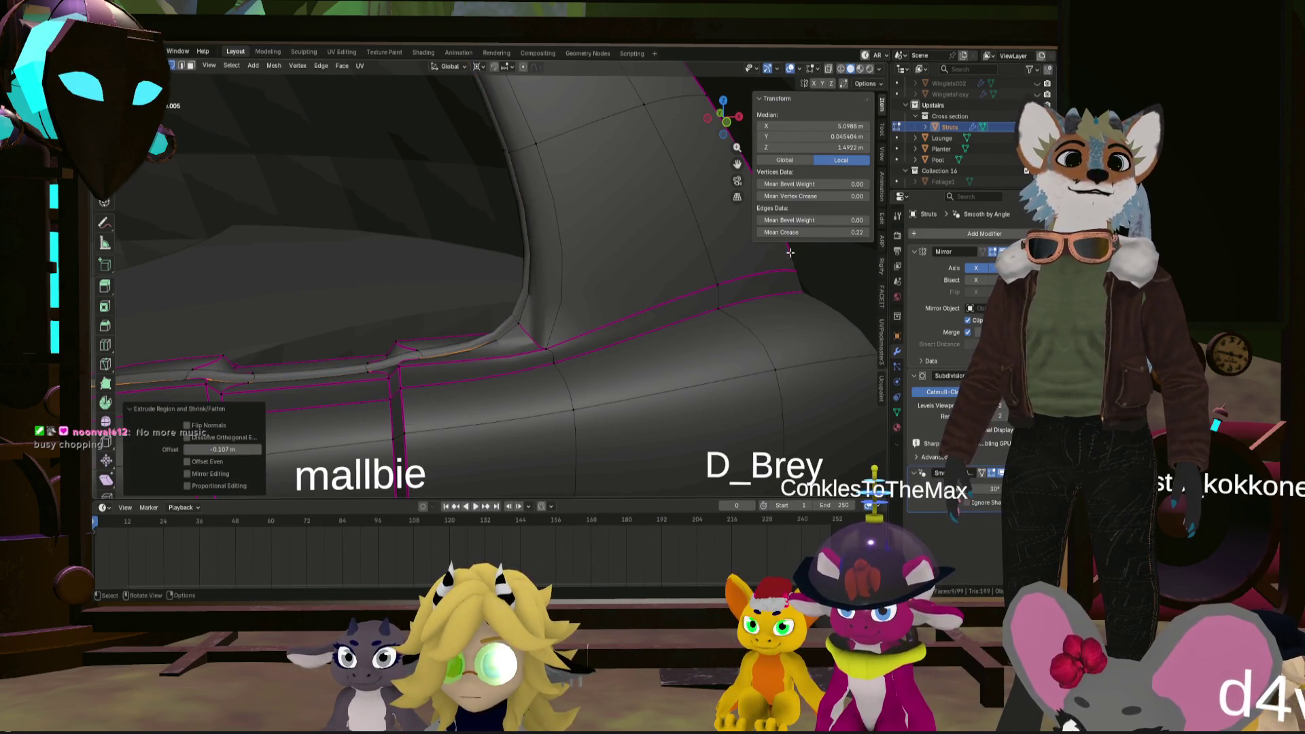
pyautogui.moveTo(521, 317)
pyautogui.mouseDown(button='middle')
pyautogui.moveTo(524, 329)
pyautogui.moveTo(540, 316)
pyautogui.moveTo(397, 361)
pyautogui.moveTo(454, 426)
pyautogui.moveTo(551, 320)
pyautogui.moveTo(535, 272)
pyautogui.mouseUp(button='middle')
pyautogui.scroll(5, 535, 272)
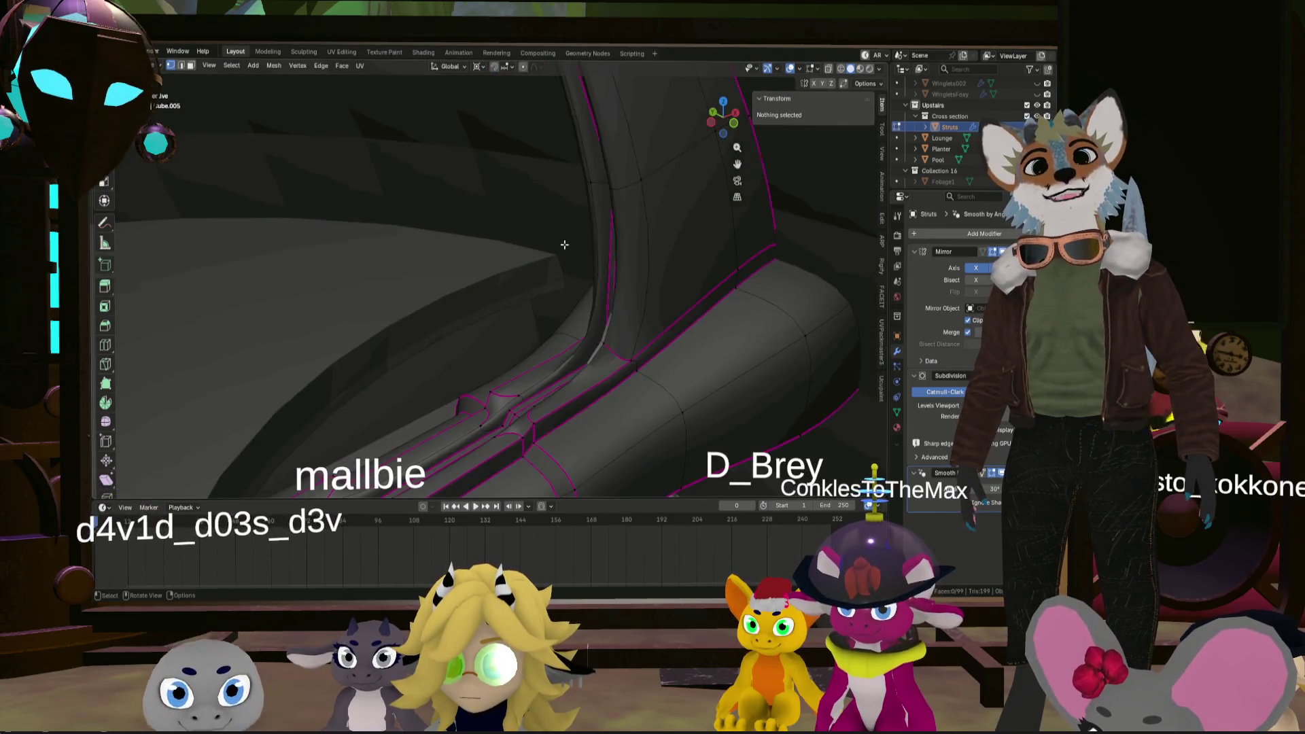
# - Clear the crease to 0 on the selected groove edges of the vertical strut
pyautogui.scroll(3, 567, 262)
pyautogui.moveTo(654, 258)
pyautogui.mouseDown(button='middle')
pyautogui.moveTo(679, 230)
pyautogui.moveTo(643, 376)
pyautogui.mouseUp(button='middle')
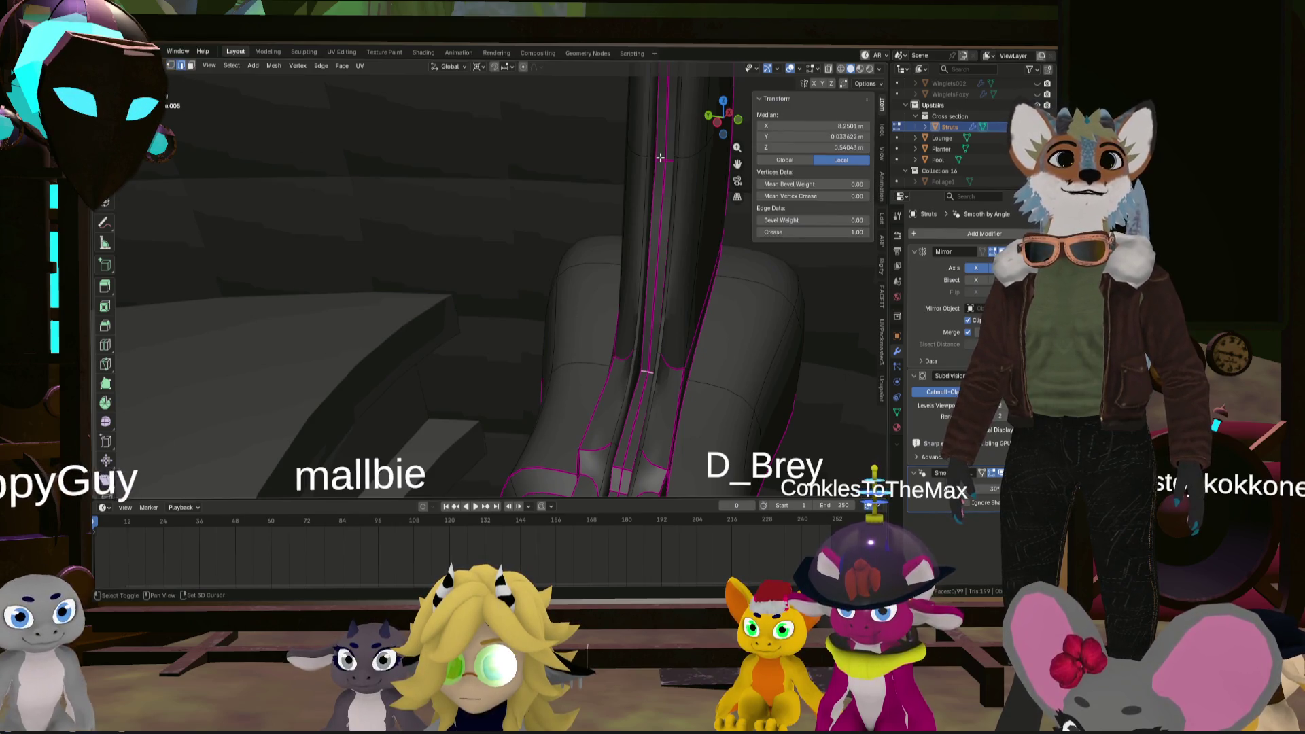
pyautogui.press('BackSpace')
pyautogui.moveTo(662, 360)
pyautogui.mouseDown(button='middle')
pyautogui.moveTo(659, 340)
pyautogui.moveTo(635, 401)
pyautogui.mouseUp(button='middle')
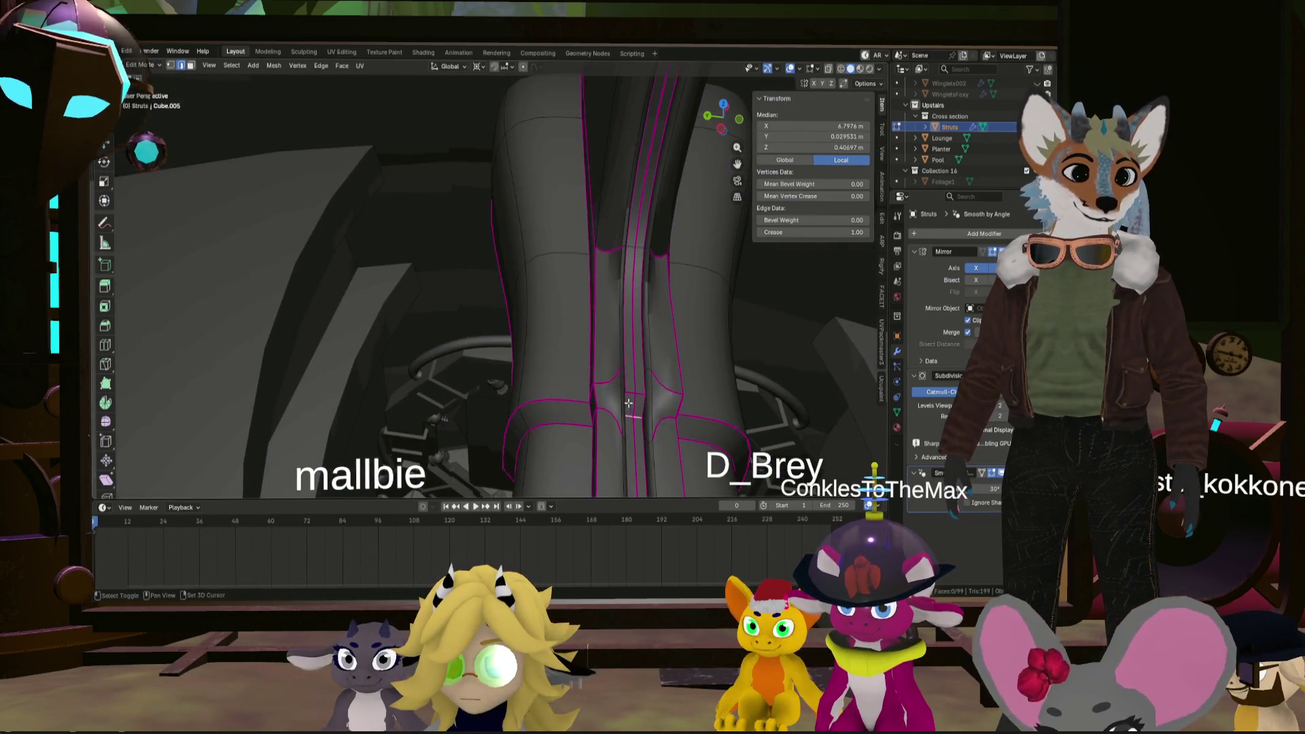
pyautogui.moveTo(741, 325)
pyautogui.mouseDown(button='middle')
pyautogui.moveTo(702, 346)
pyautogui.moveTo(521, 249)
pyautogui.moveTo(524, 320)
pyautogui.mouseUp(button='middle')
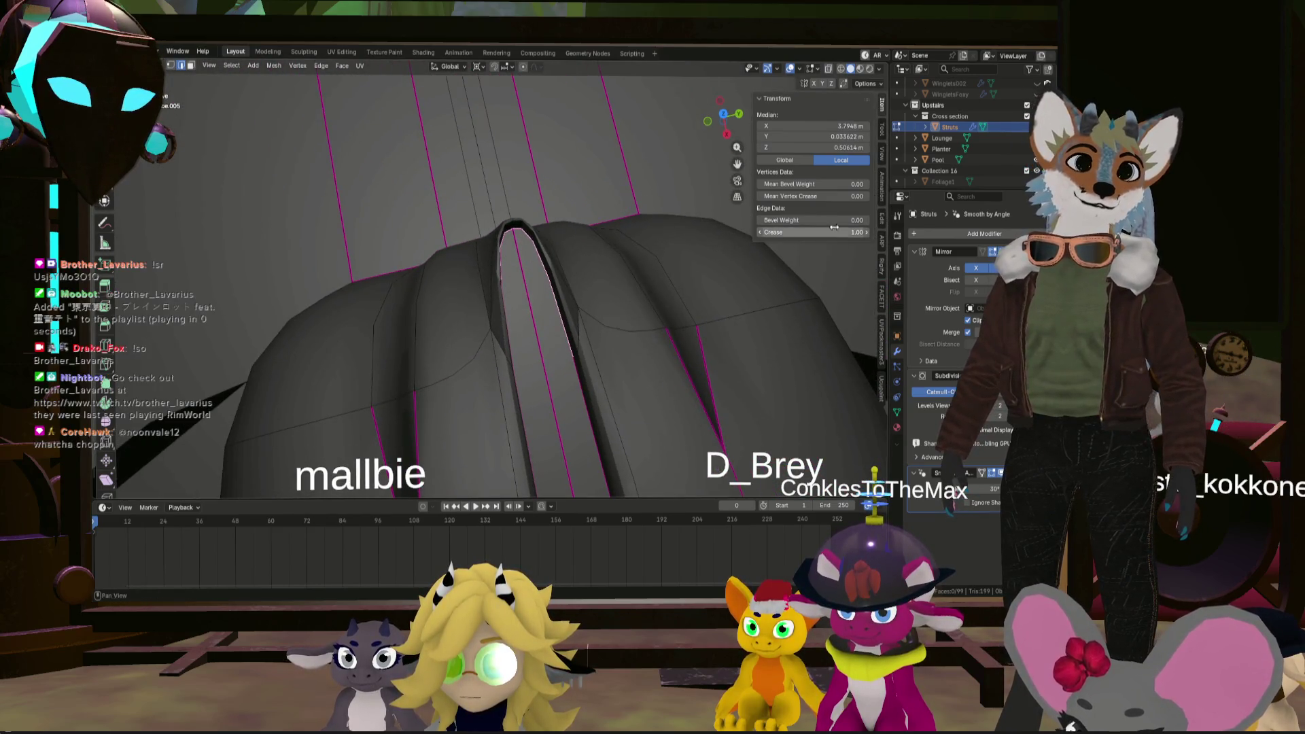
pyautogui.moveTo(843, 231); pyautogui.dragTo(782, 232)
pyautogui.moveTo(782, 232)
pyautogui.mouseDown(button='middle')
pyautogui.moveTo(773, 410)
pyautogui.moveTo(731, 346)
pyautogui.mouseUp(button='middle')
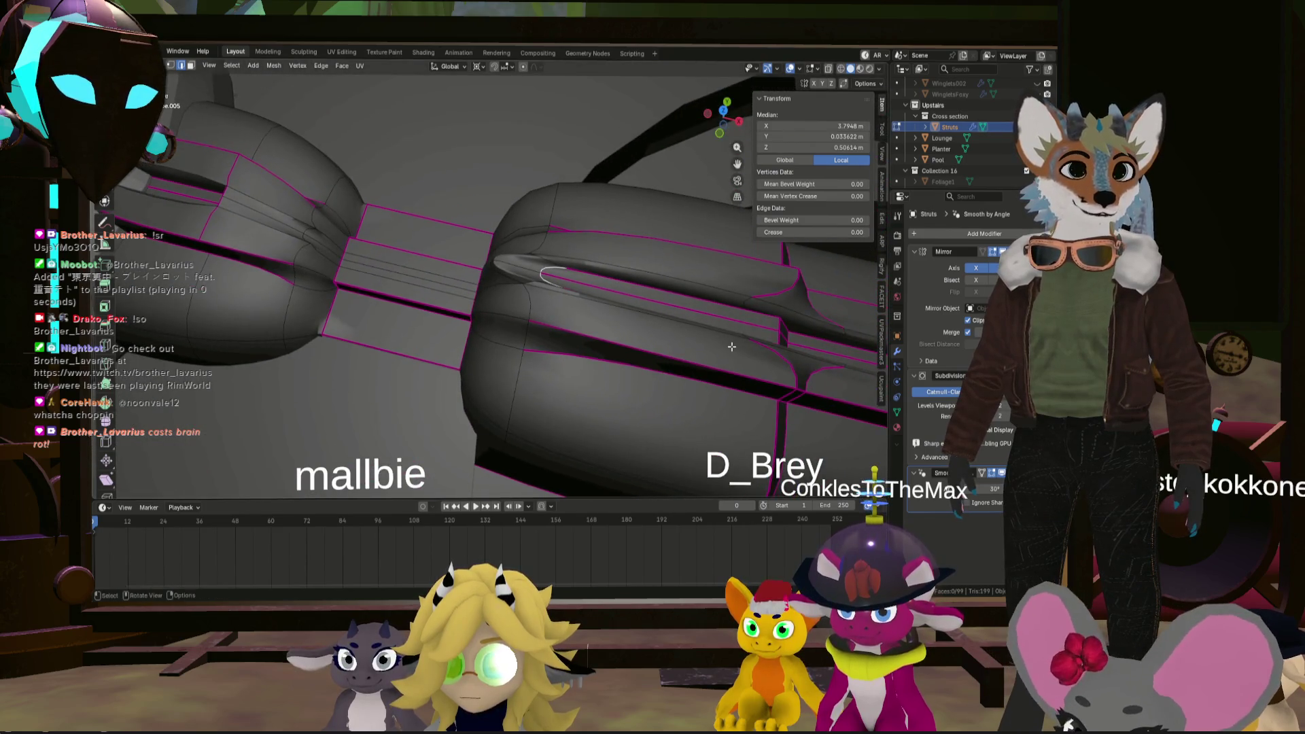
# - Orbit around the struts to inspect the groove edges from several angles
pyautogui.moveTo(676, 307); pyautogui.dragTo(697, 300, button='middle')
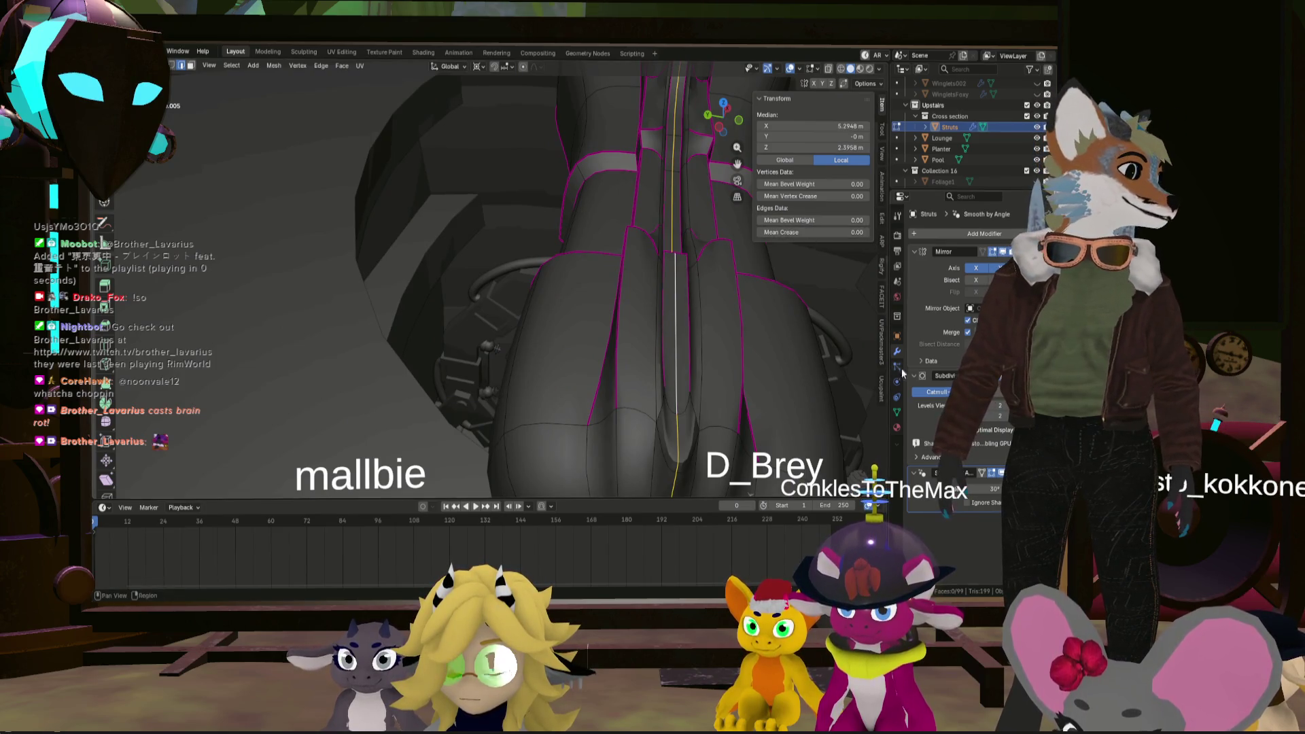
pyautogui.moveTo(776, 359); pyautogui.dragTo(865, 364, button='middle')
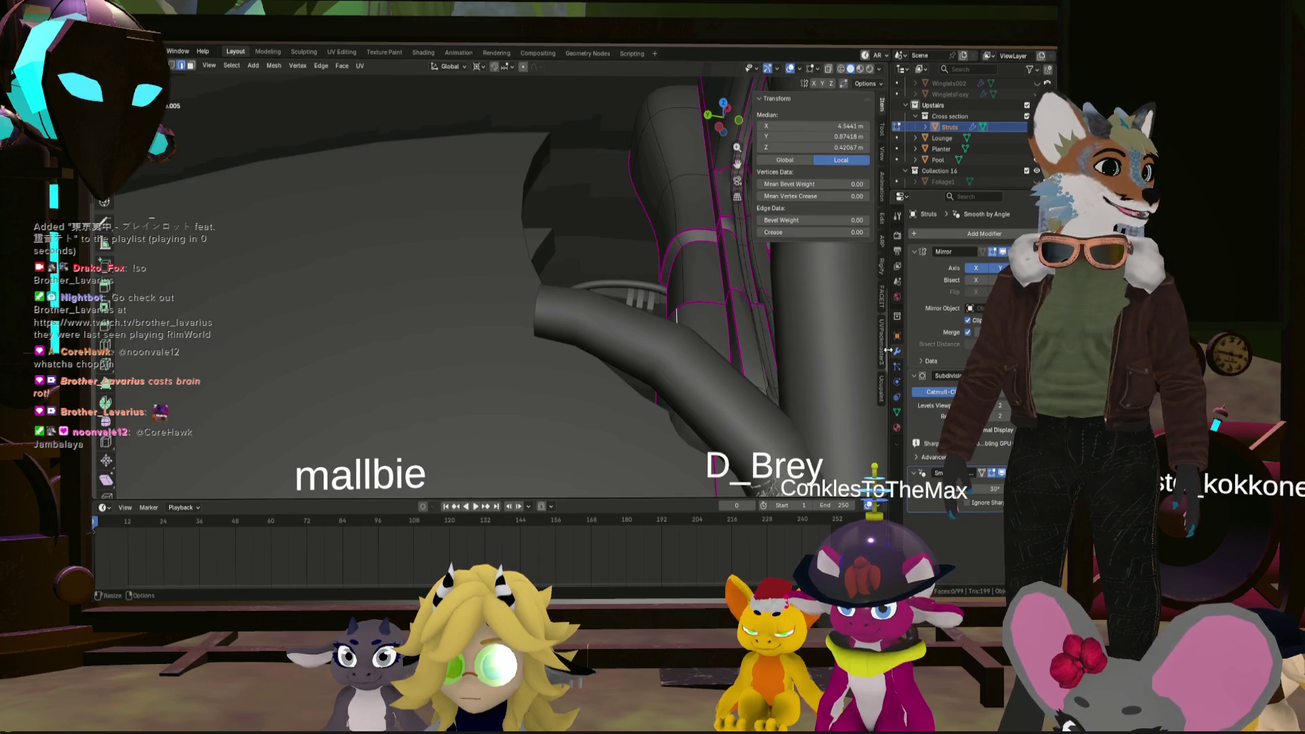
pyautogui.moveTo(688, 340); pyautogui.dragTo(625, 342, button='middle')
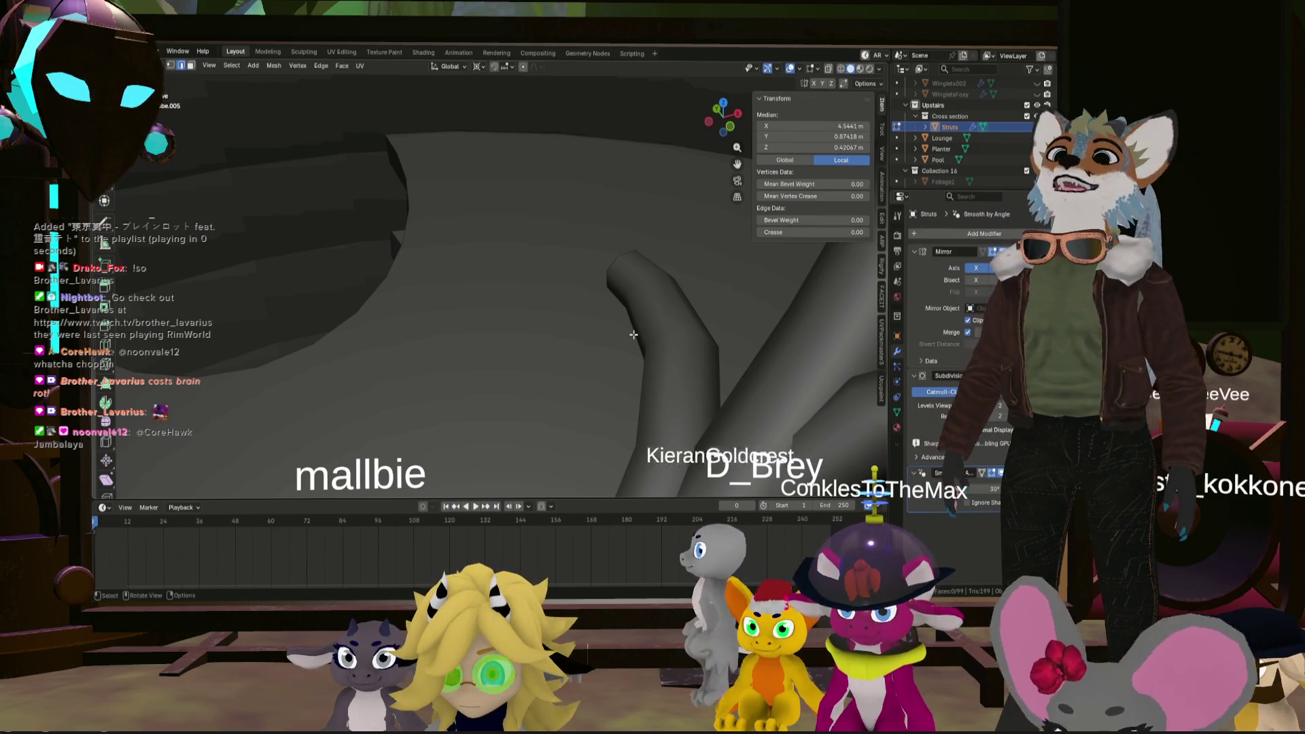
pyautogui.scroll(-5, 590, 267)
pyautogui.moveTo(590, 267)
pyautogui.mouseDown(button='middle')
pyautogui.moveTo(500, 326)
pyautogui.moveTo(498, 281)
pyautogui.moveTo(512, 380)
pyautogui.mouseUp(button='middle')
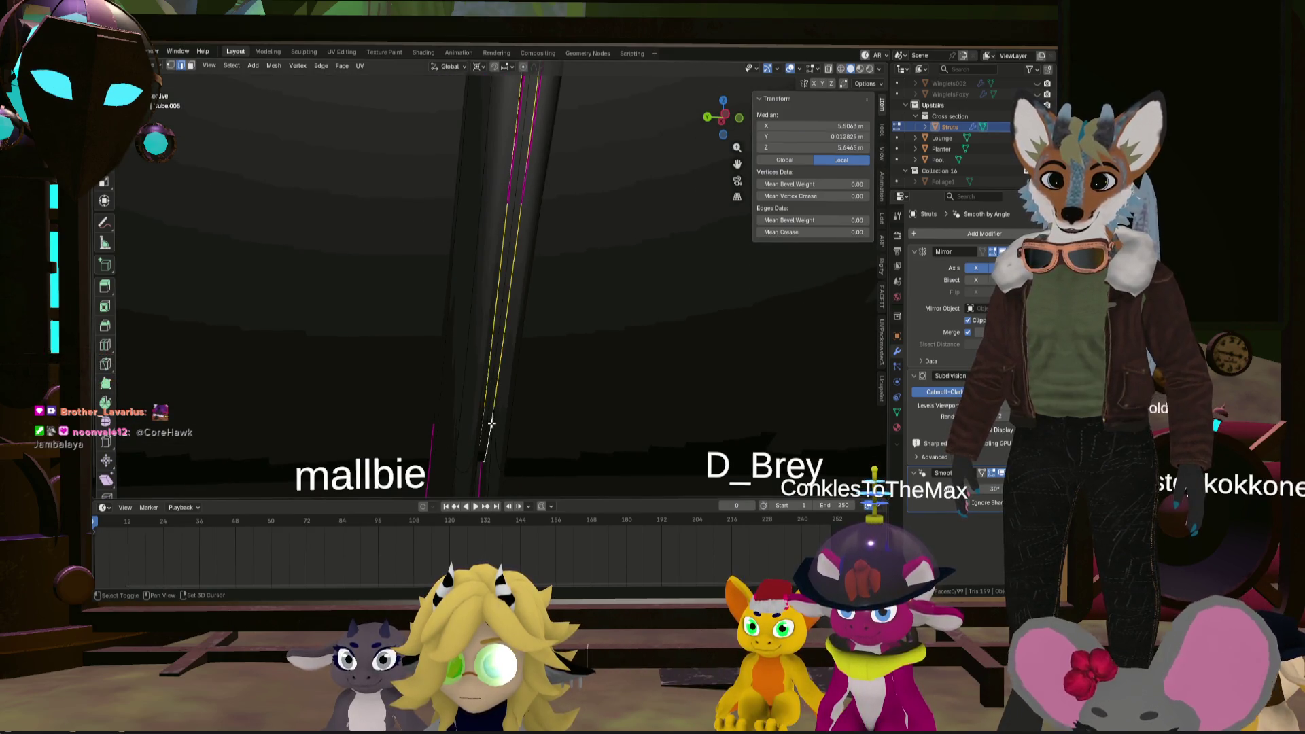
pyautogui.moveTo(812, 249); pyautogui.dragTo(498, 360, button='middle')
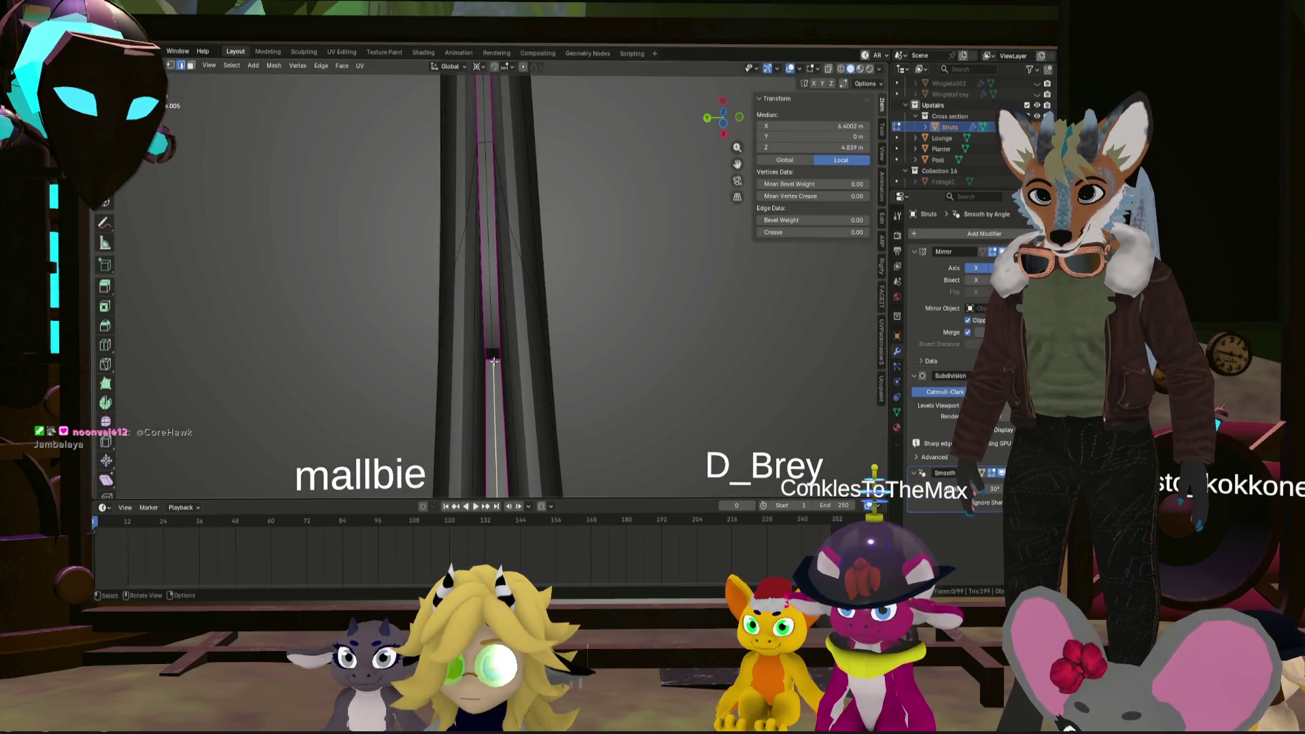
pyautogui.scroll(3, 493, 361)
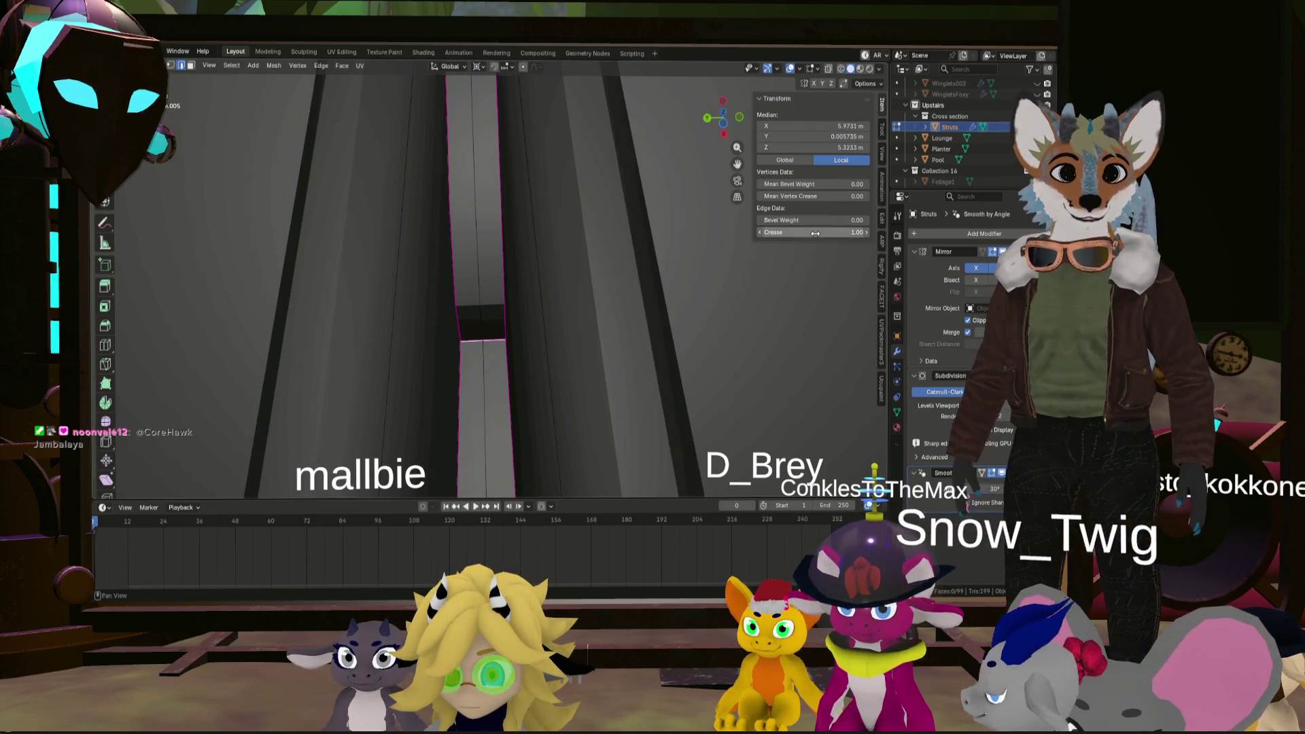
pyautogui.moveTo(506, 348)
pyautogui.mouseDown(button='middle')
pyautogui.moveTo(611, 343)
pyautogui.moveTo(611, 370)
pyautogui.moveTo(647, 331)
pyautogui.moveTo(648, 350)
pyautogui.moveTo(635, 340)
pyautogui.moveTo(635, 254)
pyautogui.moveTo(630, 353)
pyautogui.moveTo(639, 326)
pyautogui.mouseUp(button='middle')
pyautogui.scroll(5, 658, 307)
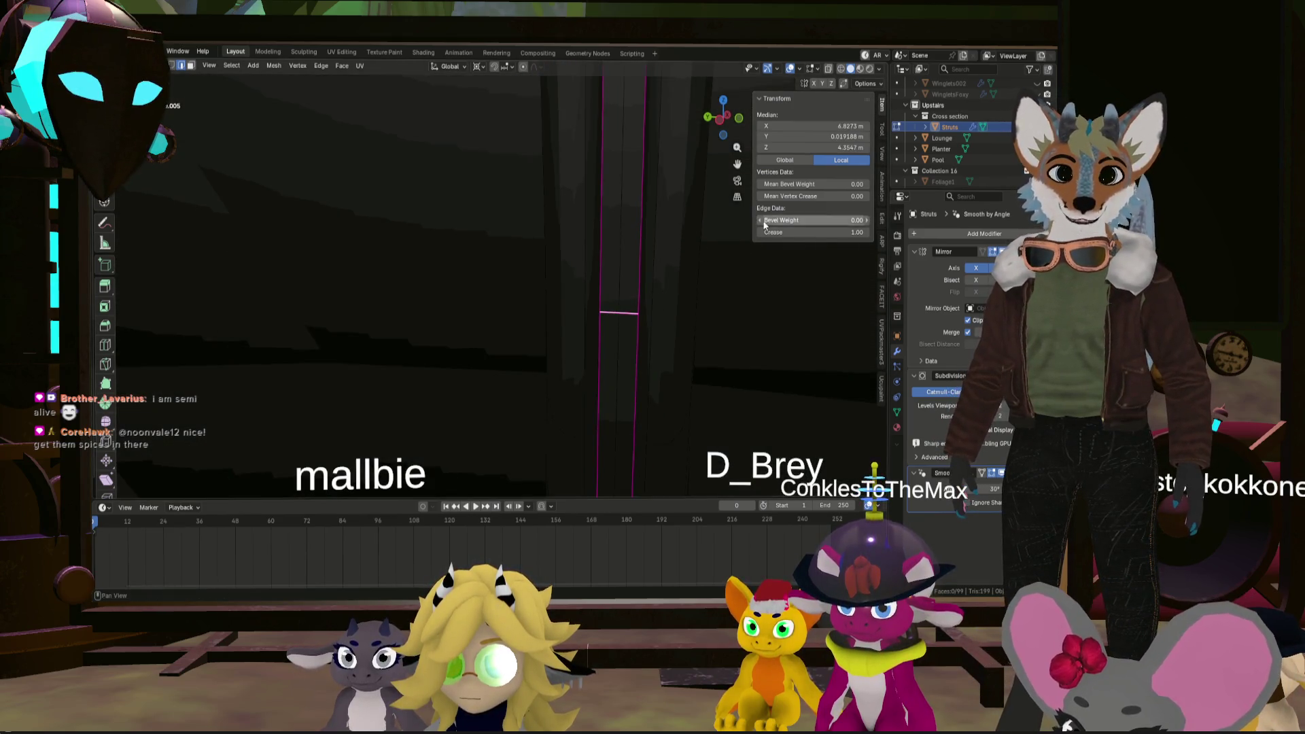
pyautogui.moveTo(639, 326)
pyautogui.mouseDown(button='middle')
pyautogui.moveTo(544, 360)
pyautogui.moveTo(475, 407)
pyautogui.moveTo(472, 339)
pyautogui.mouseUp(button='middle')
pyautogui.scroll(5, 537, 363)
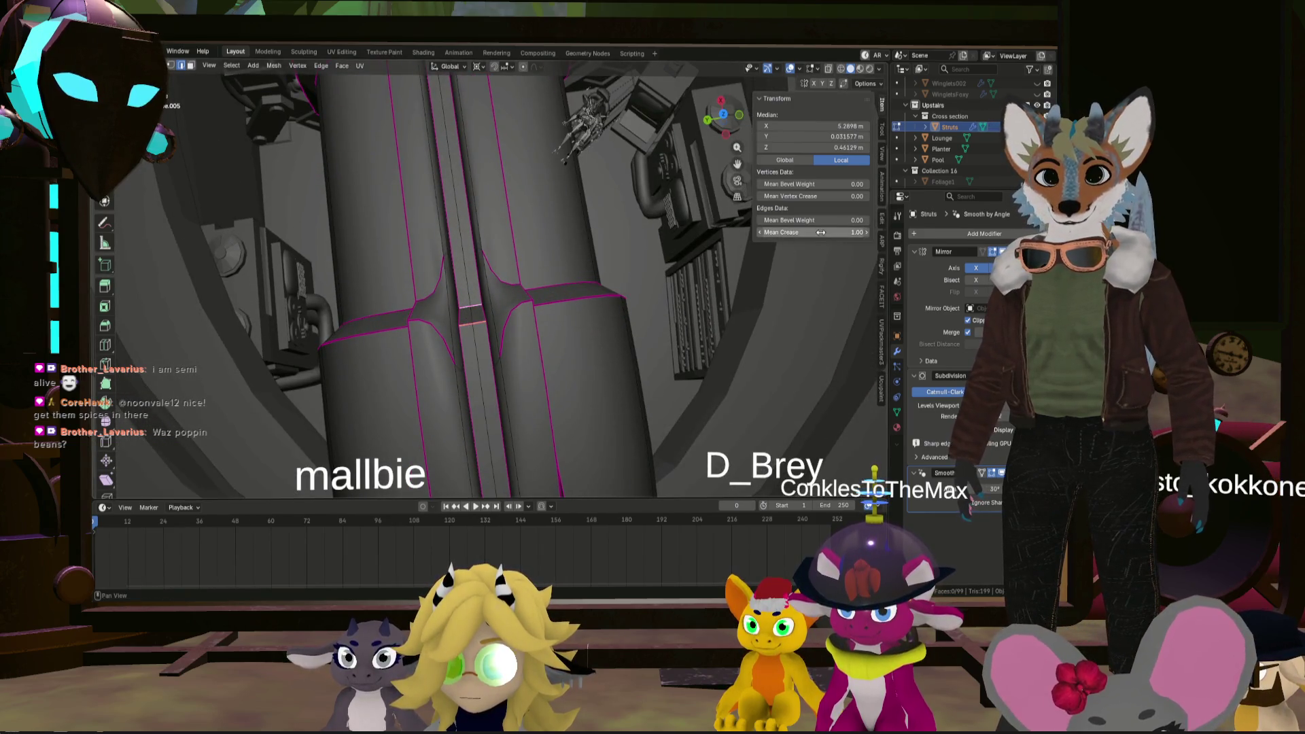
# - Set the groove edges' mean crease to 0.92 and orbit to inspect the softened channel
pyautogui.moveTo(544, 306)
pyautogui.mouseDown(button='middle')
pyautogui.moveTo(570, 317)
pyautogui.moveTo(538, 306)
pyautogui.mouseUp(button='middle')
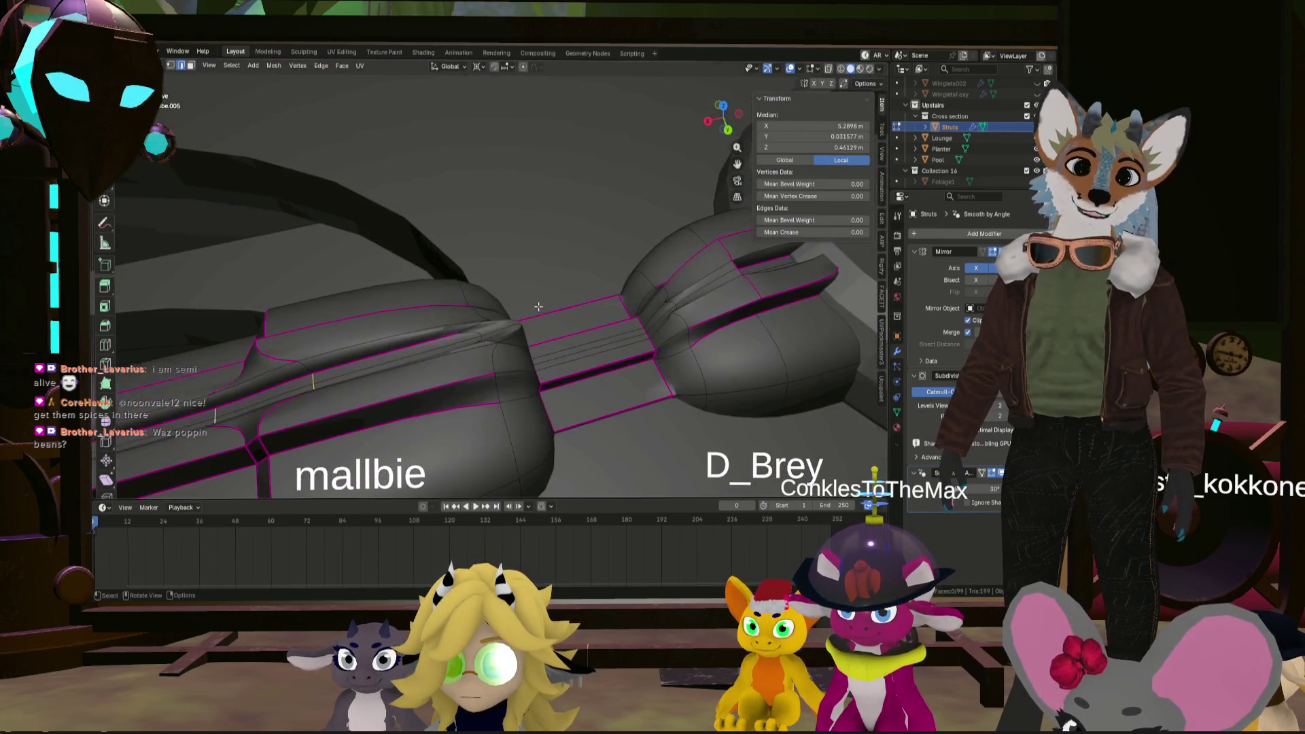
pyautogui.moveTo(730, 298)
pyautogui.mouseDown(button='middle')
pyautogui.moveTo(575, 318)
pyautogui.moveTo(637, 290)
pyautogui.moveTo(624, 297)
pyautogui.mouseUp(button='middle')
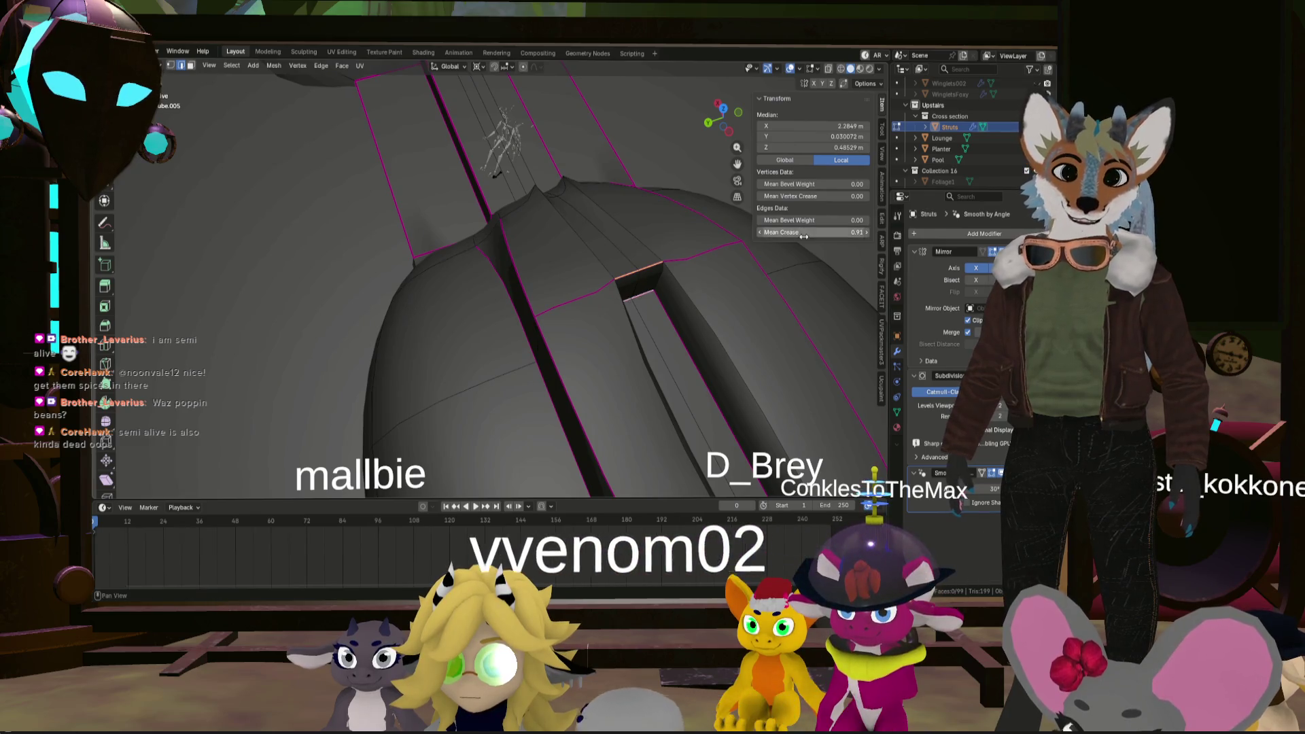
pyautogui.press('Return')
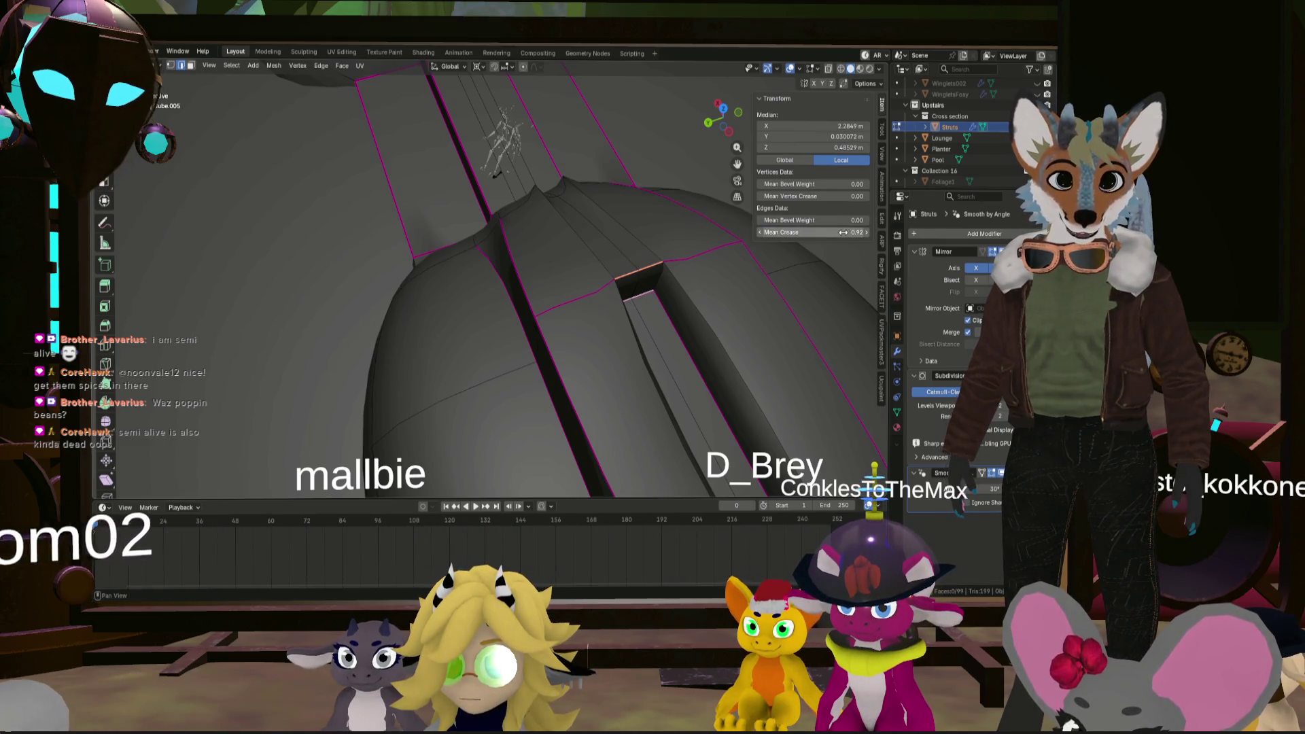
pyautogui.moveTo(801, 286)
pyautogui.mouseDown(button='middle')
pyautogui.moveTo(622, 275)
pyautogui.moveTo(660, 285)
pyautogui.moveTo(585, 233)
pyautogui.mouseUp(button='middle')
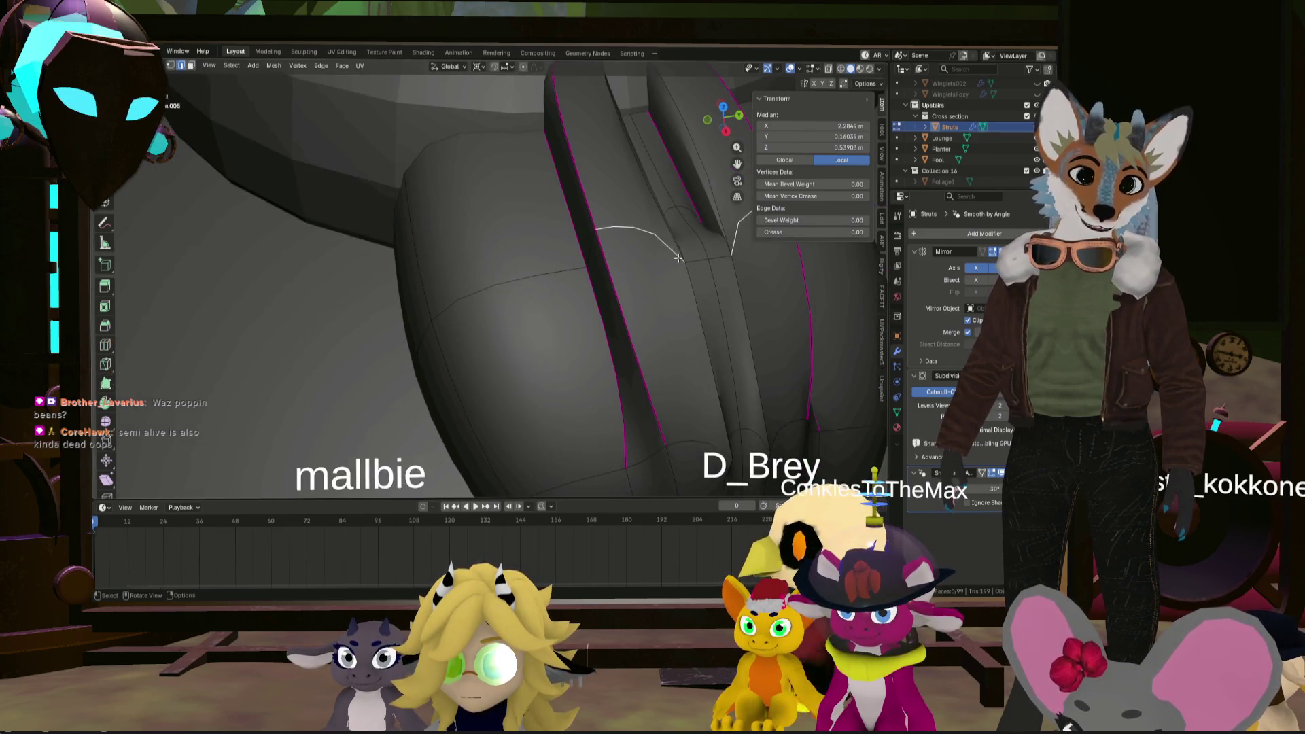
pyautogui.moveTo(678, 257); pyautogui.dragTo(534, 217, button='middle')
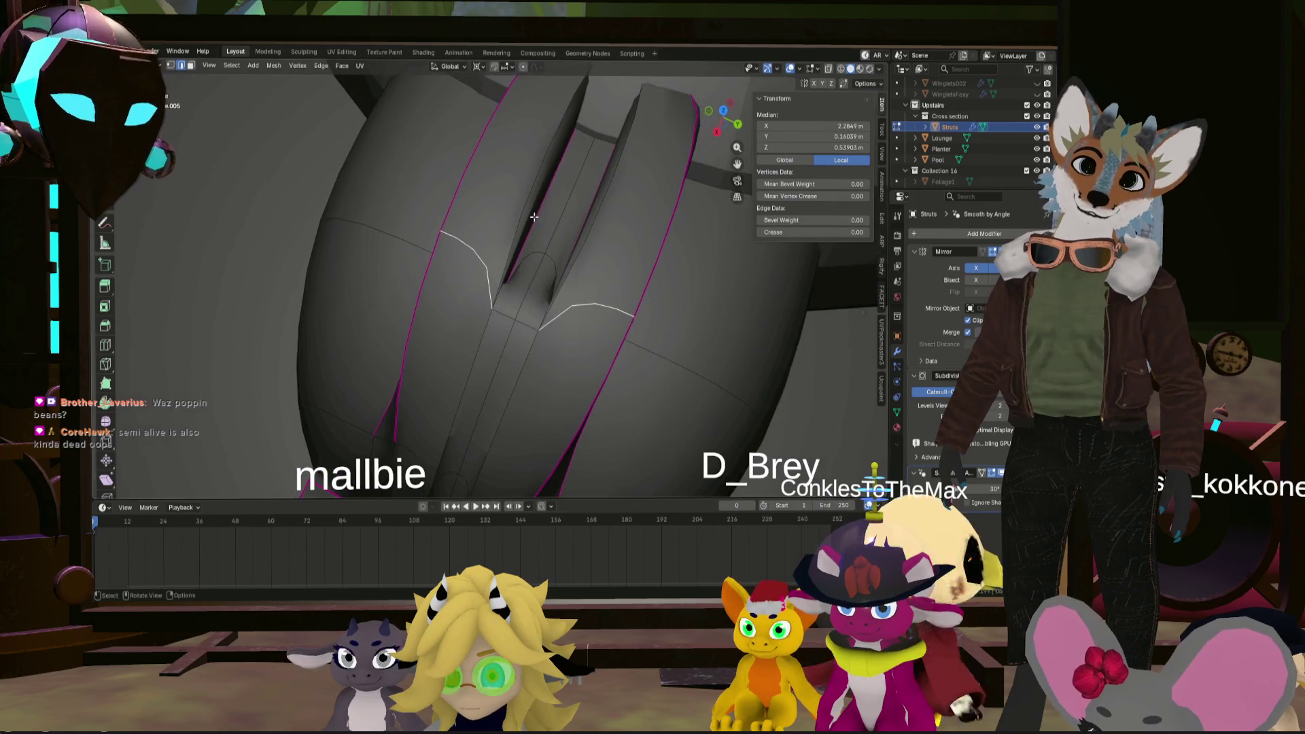
pyautogui.moveTo(637, 230); pyautogui.dragTo(536, 196, button='middle')
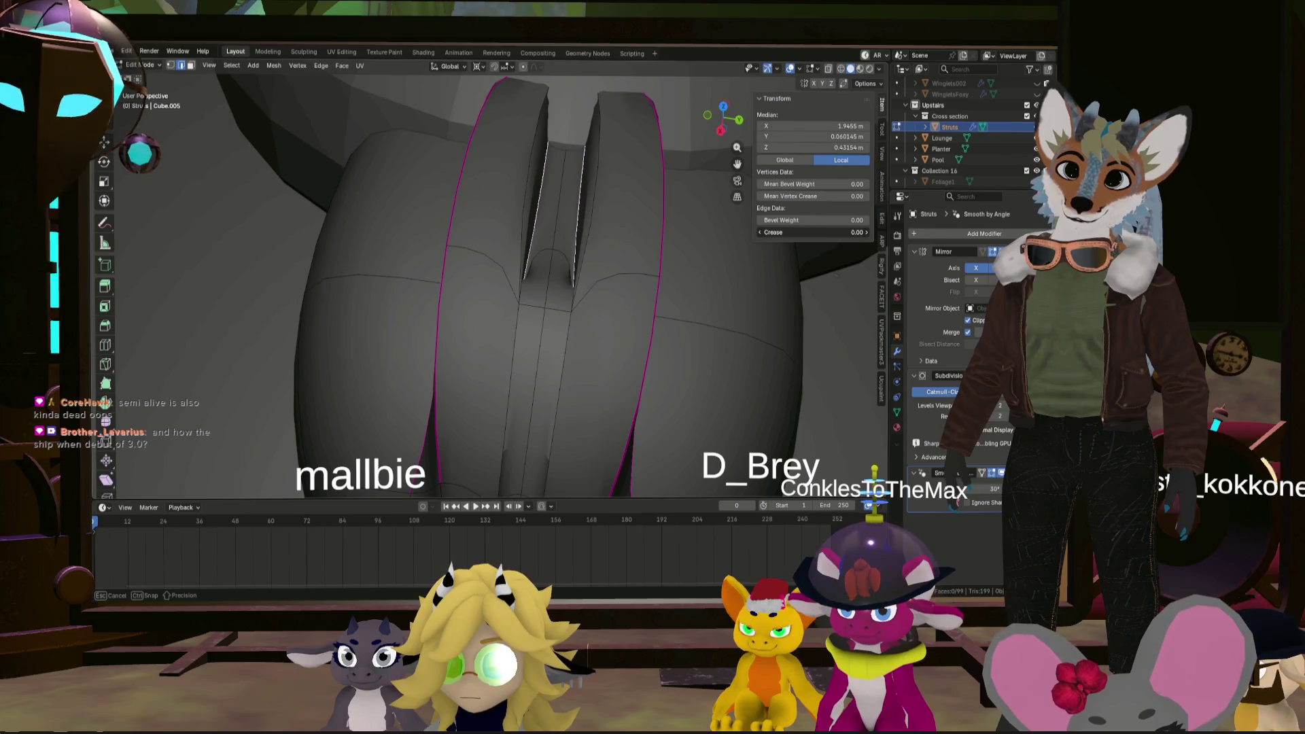
pyautogui.moveTo(776, 234)
pyautogui.mouseDown(button='middle')
pyautogui.moveTo(840, 301)
pyautogui.moveTo(840, 248)
pyautogui.mouseUp(button='middle')
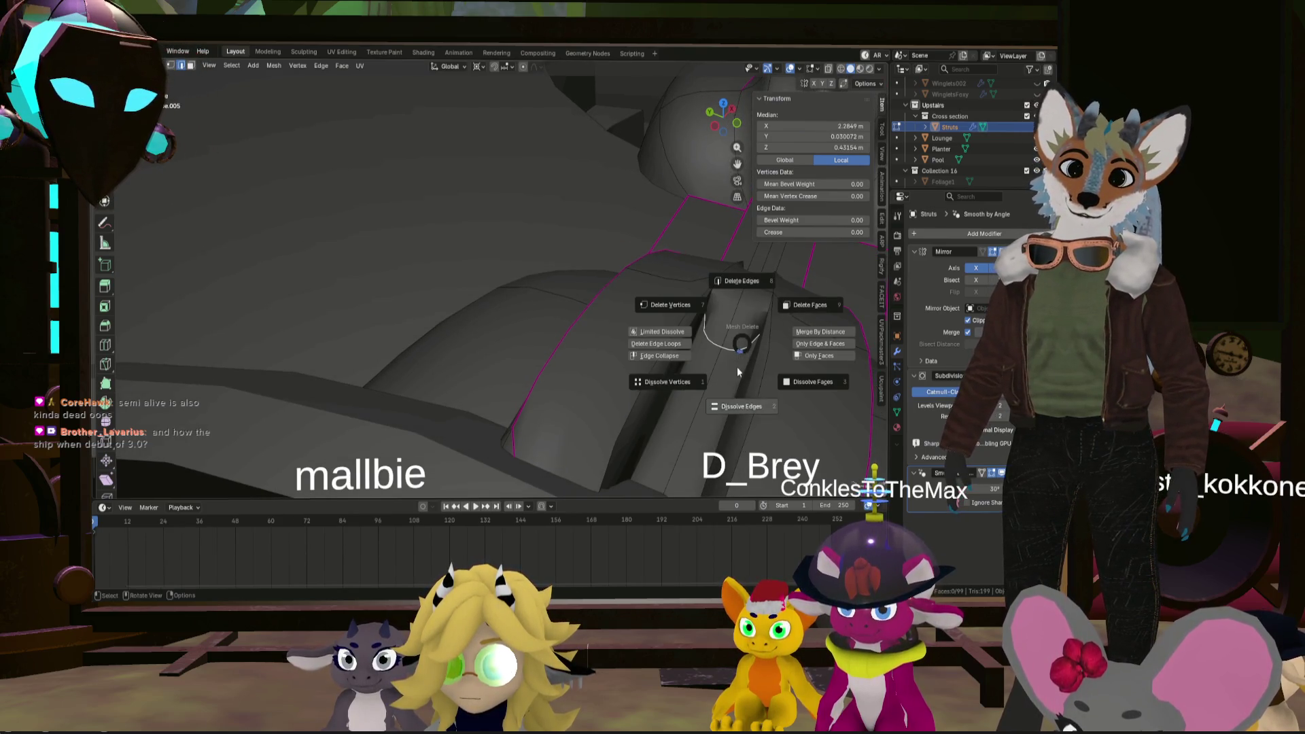
# - Dissolve the selected groove edges, then return to Object Mode and view from above
pyautogui.click(740, 402)
pyautogui.moveTo(739, 402)
pyautogui.mouseDown(button='middle')
pyautogui.moveTo(735, 339)
pyautogui.moveTo(655, 331)
pyautogui.moveTo(440, 256)
pyautogui.mouseUp(button='middle')
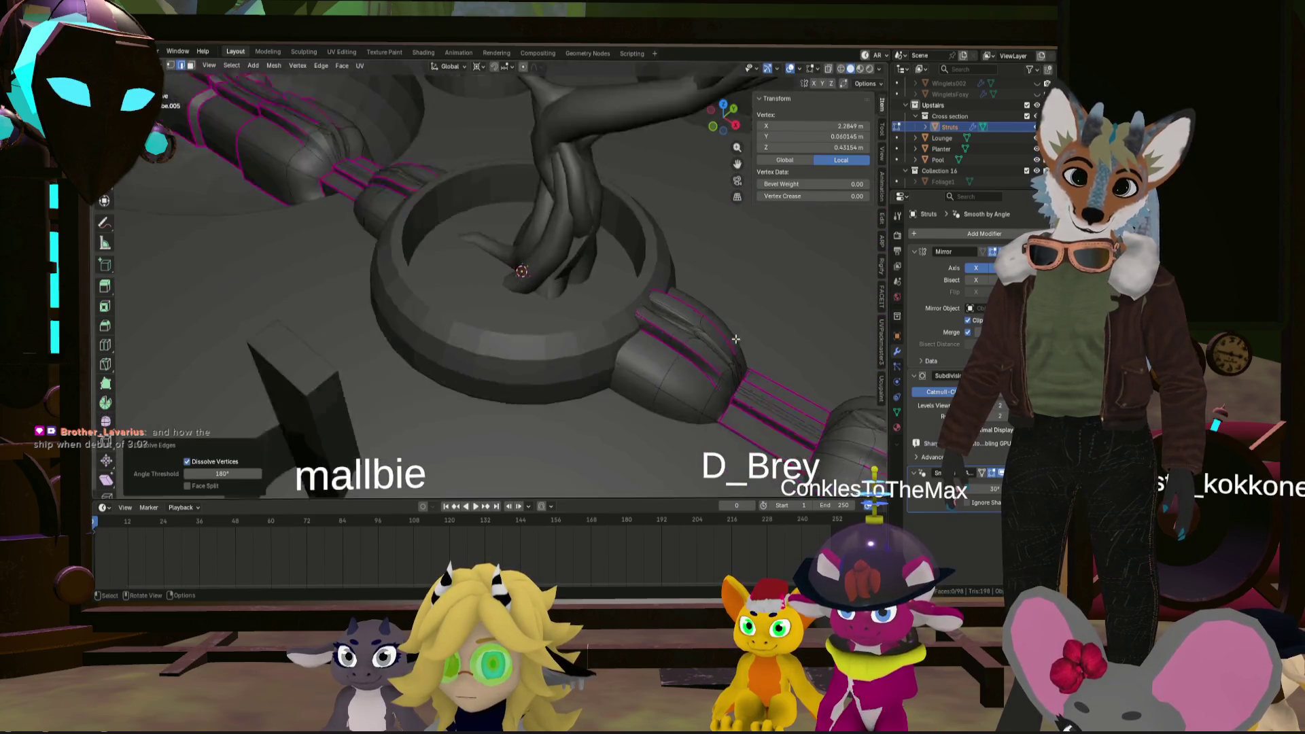
pyautogui.scroll(-4, 509, 233)
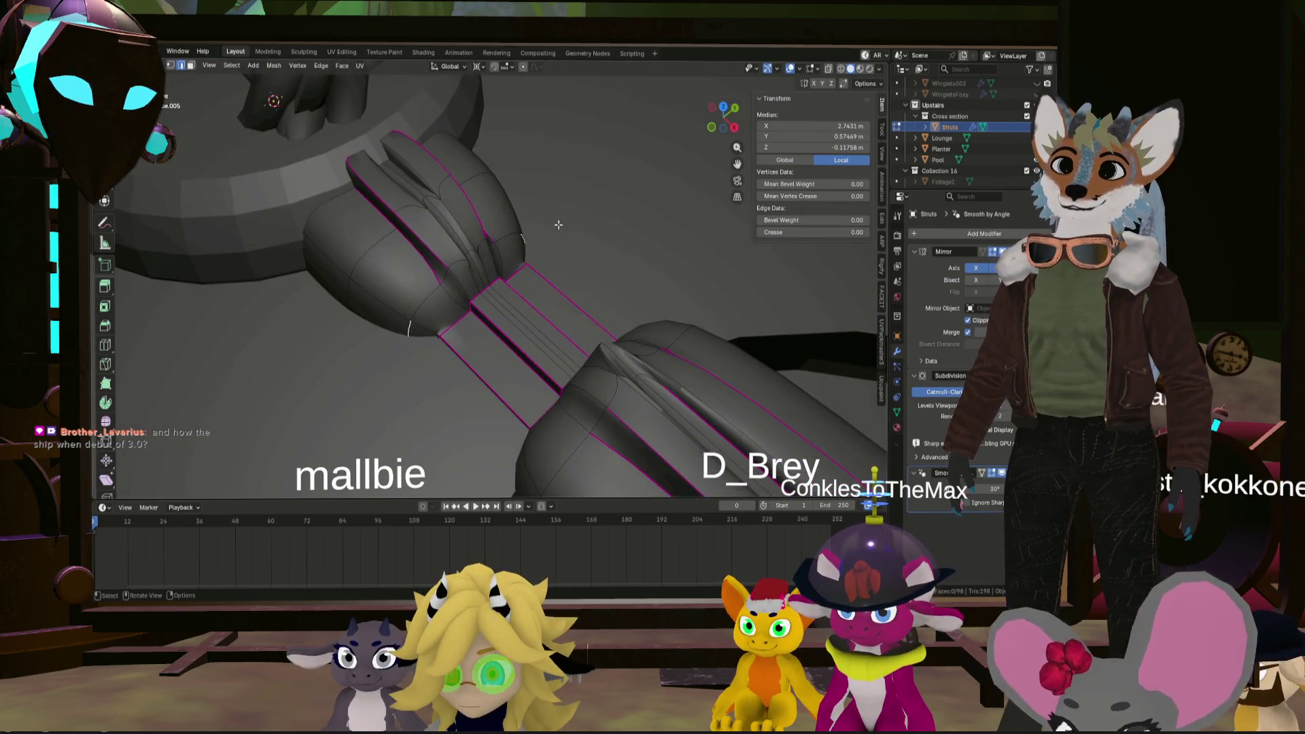
pyautogui.scroll(-4, 543, 225)
pyautogui.press('Tab')
pyautogui.moveTo(601, 212)
pyautogui.mouseDown(button='middle')
pyautogui.moveTo(610, 227)
pyautogui.moveTo(474, 309)
pyautogui.moveTo(568, 315)
pyautogui.moveTo(603, 285)
pyautogui.moveTo(556, 387)
pyautogui.moveTo(606, 333)
pyautogui.moveTo(622, 338)
pyautogui.mouseUp(button='middle')
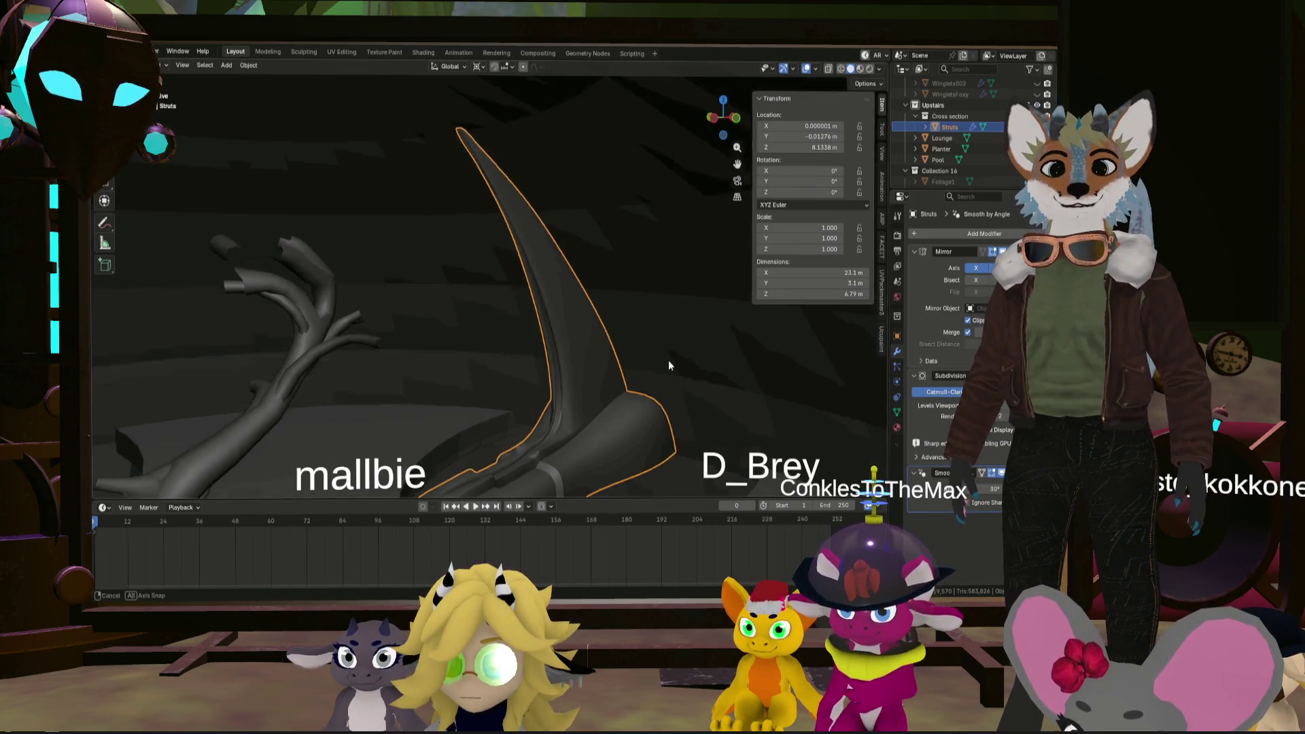
pyautogui.scroll(-5, 668, 360)
pyautogui.moveTo(617, 389)
pyautogui.mouseDown(button='middle')
pyautogui.moveTo(678, 383)
pyautogui.moveTo(665, 381)
pyautogui.mouseUp(button='middle')
pyautogui.click(724, 383)
pyautogui.moveTo(590, 378); pyautogui.dragTo(731, 394, button='middle')
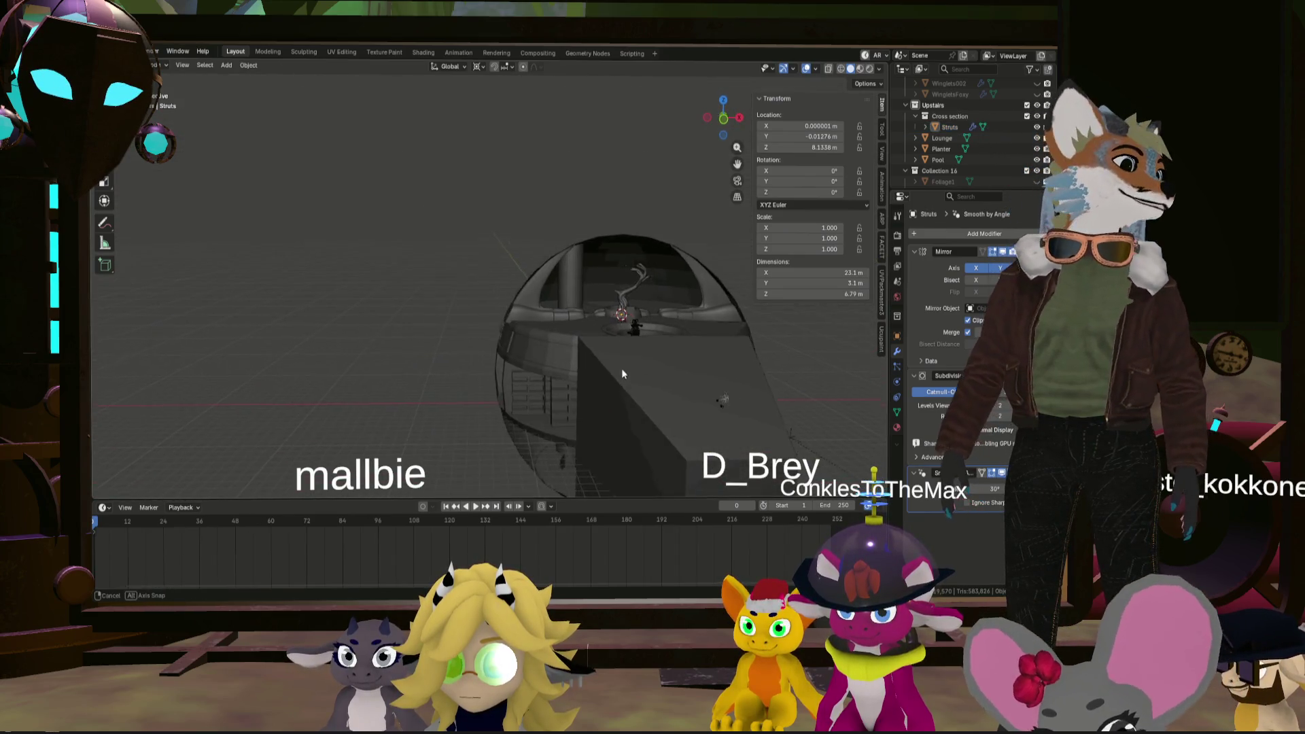
pyautogui.moveTo(590, 383); pyautogui.dragTo(717, 373, button='middle')
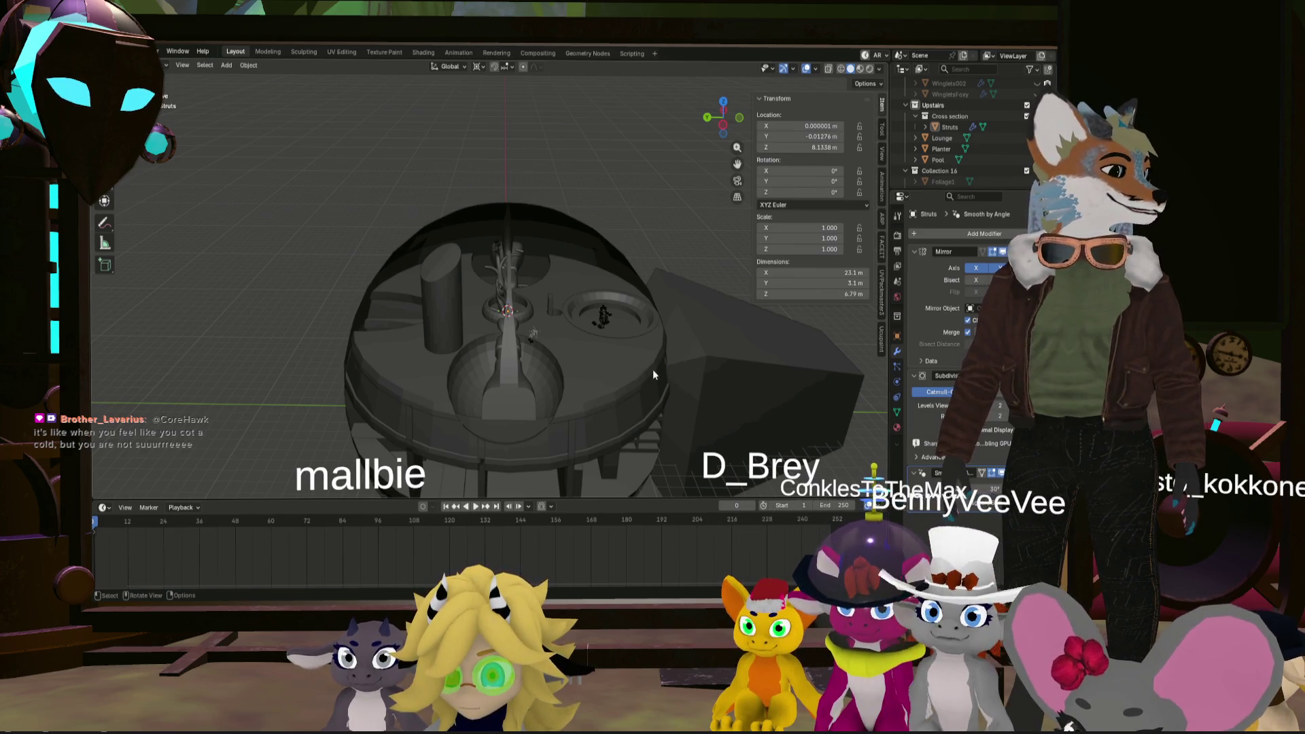
pyautogui.moveTo(600, 376); pyautogui.dragTo(600, 387, button='middle')
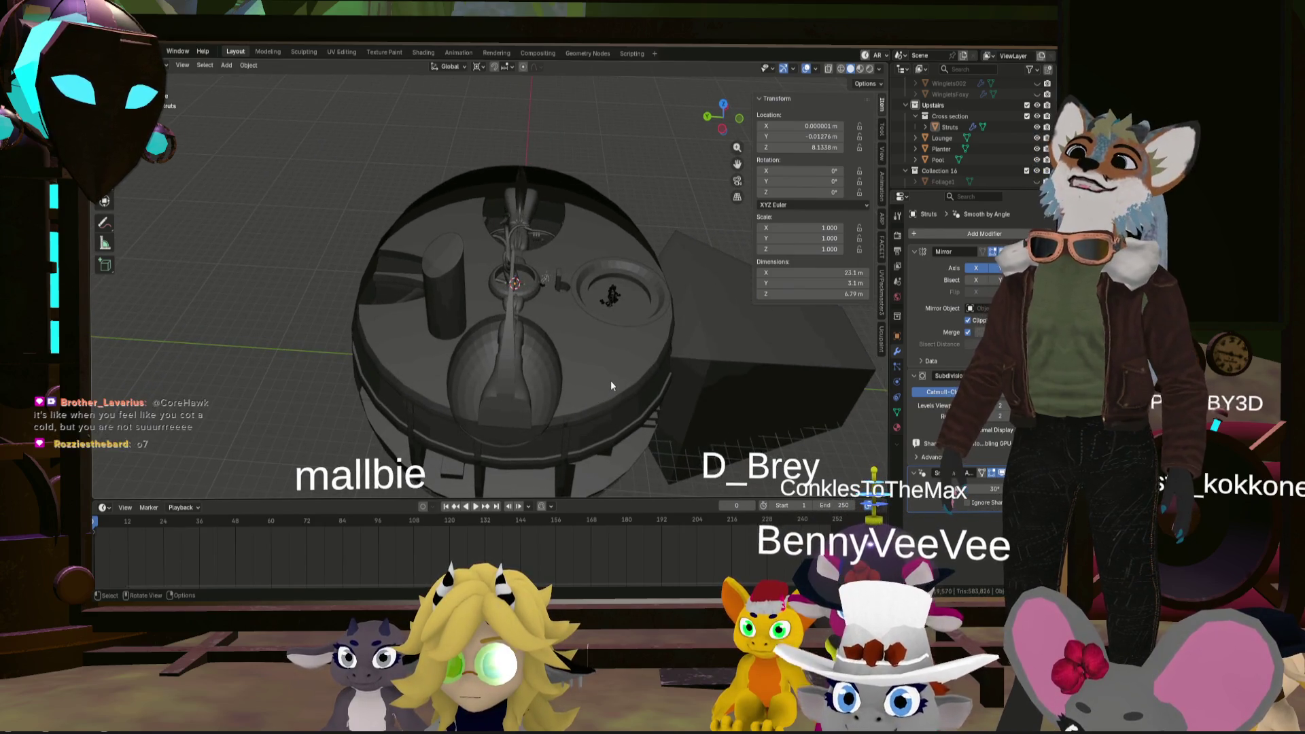
pyautogui.moveTo(633, 353)
pyautogui.mouseDown(button='middle')
pyautogui.moveTo(422, 369)
pyautogui.moveTo(565, 353)
pyautogui.moveTo(595, 369)
pyautogui.moveTo(427, 352)
pyautogui.moveTo(585, 341)
pyautogui.moveTo(571, 312)
pyautogui.moveTo(468, 357)
pyautogui.moveTo(408, 274)
pyautogui.moveTo(479, 295)
pyautogui.moveTo(525, 264)
pyautogui.moveTo(467, 320)
pyautogui.moveTo(550, 262)
pyautogui.moveTo(505, 332)
pyautogui.moveTo(522, 342)
pyautogui.moveTo(523, 296)
pyautogui.mouseUp(button='middle')
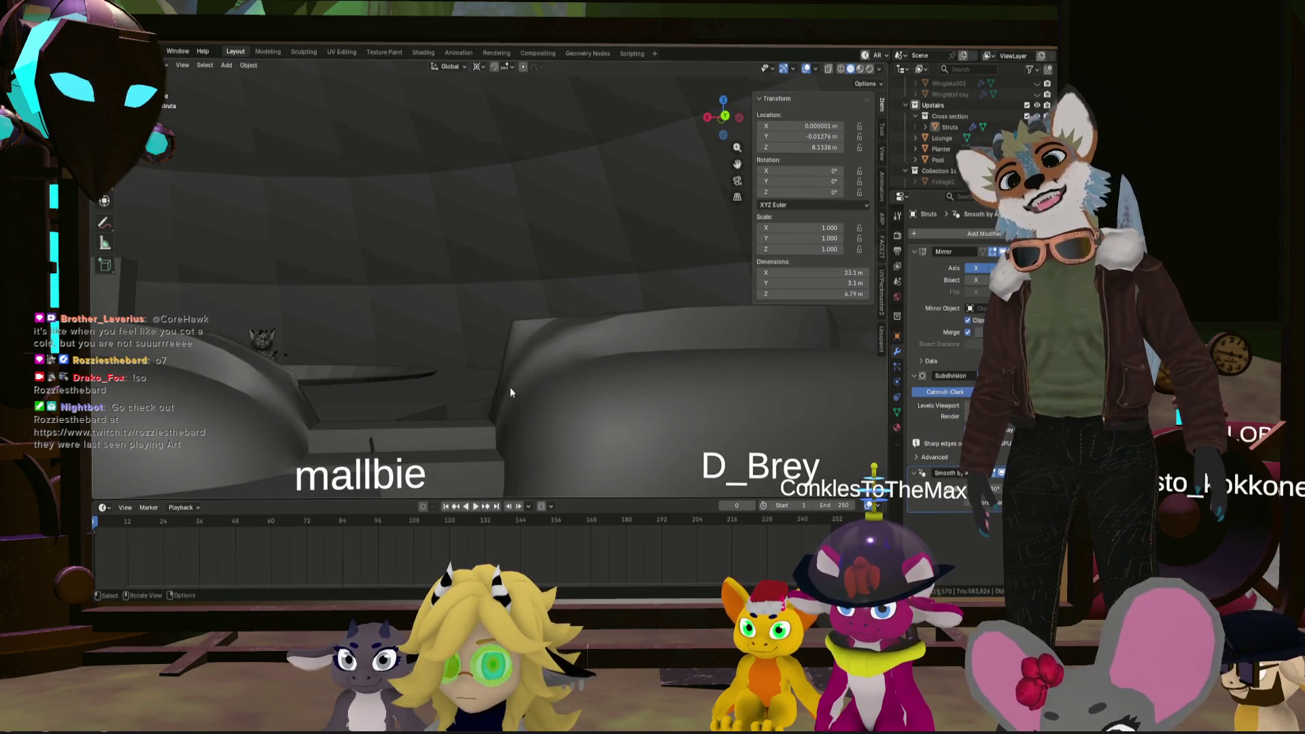
pyautogui.moveTo(552, 350)
pyautogui.mouseDown(button='middle')
pyautogui.moveTo(508, 351)
pyautogui.moveTo(542, 377)
pyautogui.moveTo(544, 409)
pyautogui.mouseUp(button='middle')
# - Raise the chosen Struts edges' crease to 1.00, toggling Edit Mode while orbiting
pyautogui.press('Tab')
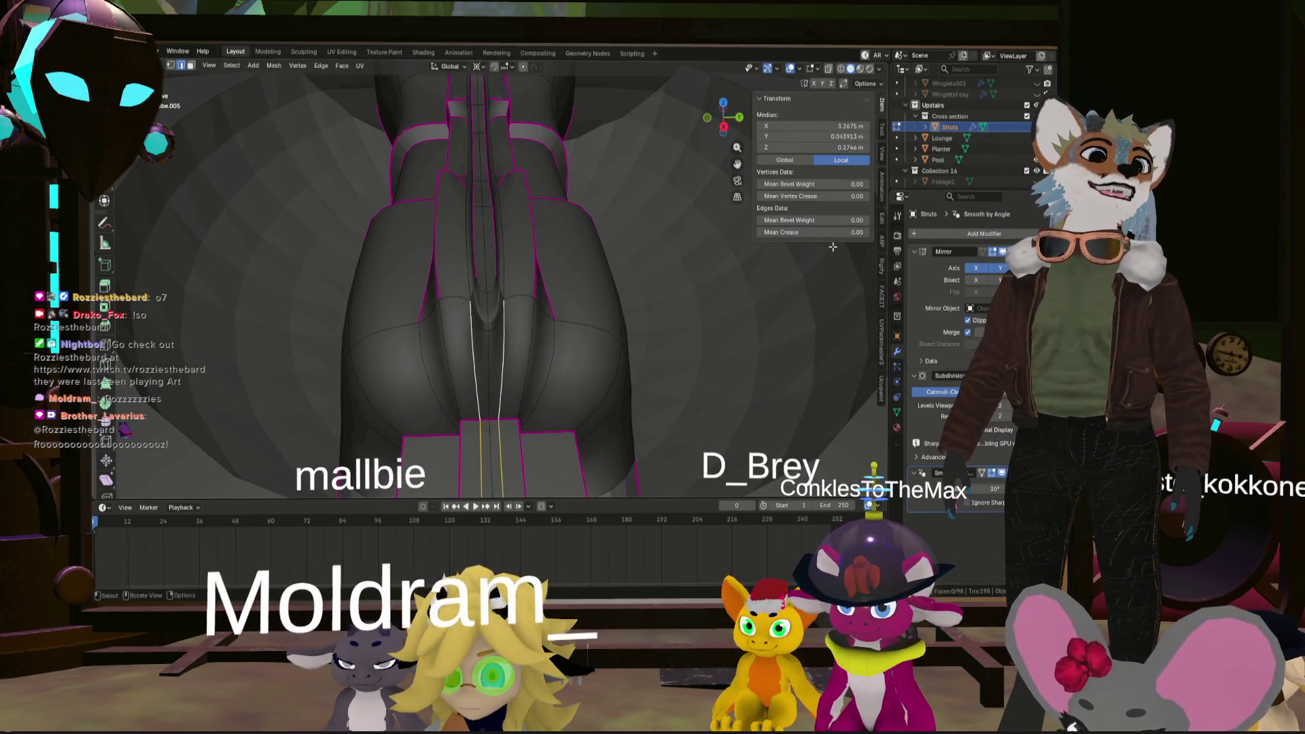
pyautogui.moveTo(816, 232); pyautogui.dragTo(870, 231)
pyautogui.moveTo(408, 354)
pyautogui.mouseDown(button='middle')
pyautogui.moveTo(420, 367)
pyautogui.moveTo(448, 334)
pyautogui.moveTo(451, 373)
pyautogui.moveTo(403, 384)
pyautogui.mouseUp(button='middle')
pyautogui.press('Tab')
pyautogui.moveTo(456, 316)
pyautogui.mouseDown(button='middle')
pyautogui.moveTo(488, 353)
pyautogui.moveTo(467, 305)
pyautogui.moveTo(510, 270)
pyautogui.mouseUp(button='middle')
pyautogui.press('Tab')
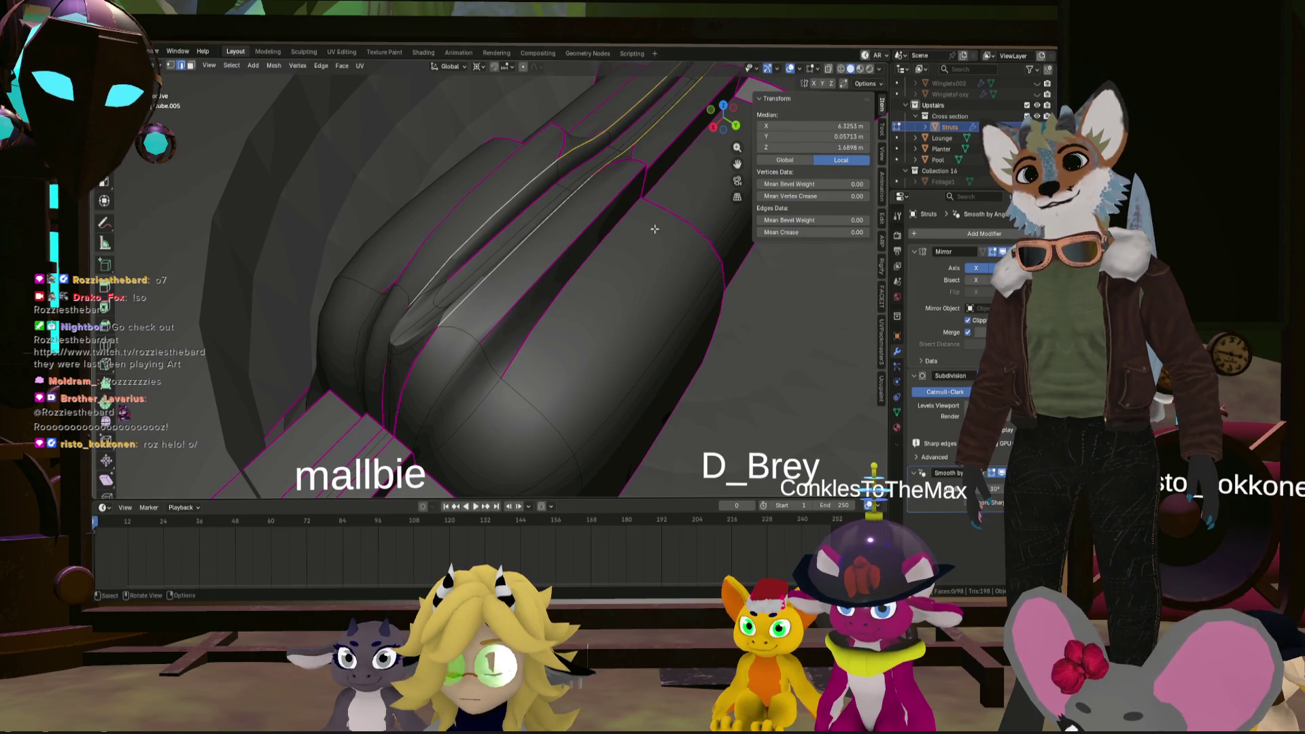
pyautogui.press('Tab')
pyautogui.moveTo(641, 277)
pyautogui.mouseDown(button='middle')
pyautogui.moveTo(612, 254)
pyautogui.moveTo(552, 259)
pyautogui.moveTo(616, 288)
pyautogui.moveTo(679, 250)
pyautogui.moveTo(666, 262)
pyautogui.moveTo(501, 249)
pyautogui.moveTo(440, 150)
pyautogui.moveTo(459, 177)
pyautogui.moveTo(463, 281)
pyautogui.moveTo(476, 268)
pyautogui.moveTo(487, 290)
pyautogui.moveTo(557, 265)
pyautogui.mouseUp(button='middle')
# - Select two vertical edge loops on the strut and give them a full 1.00 crease
pyautogui.press('Tab')
pyautogui.keyDown('alt'); pyautogui.click(464, 282); pyautogui.keyUp('alt')
pyautogui.keyDown('alt'); pyautogui.keyDown('shift'); pyautogui.click(479, 276); pyautogui.keyUp('shift'); pyautogui.keyUp('alt')
pyautogui.press('1')
pyautogui.press('Return')
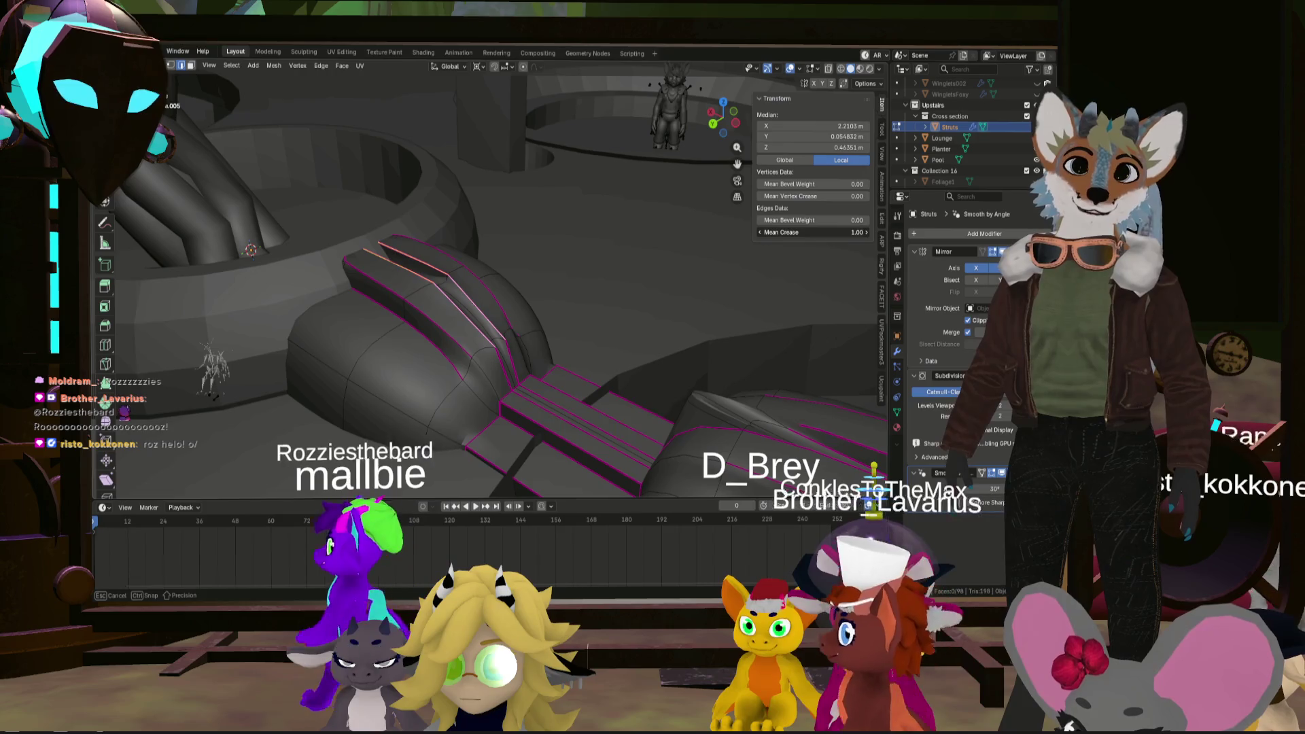
# - Clear the crease to 0 on the pair of middle strut edges
pyautogui.press('Tab')
pyautogui.moveTo(426, 292)
pyautogui.mouseDown(button='middle')
pyautogui.moveTo(448, 293)
pyautogui.moveTo(434, 259)
pyautogui.moveTo(306, 272)
pyautogui.moveTo(618, 273)
pyautogui.mouseUp(button='middle')
pyautogui.press('Tab')
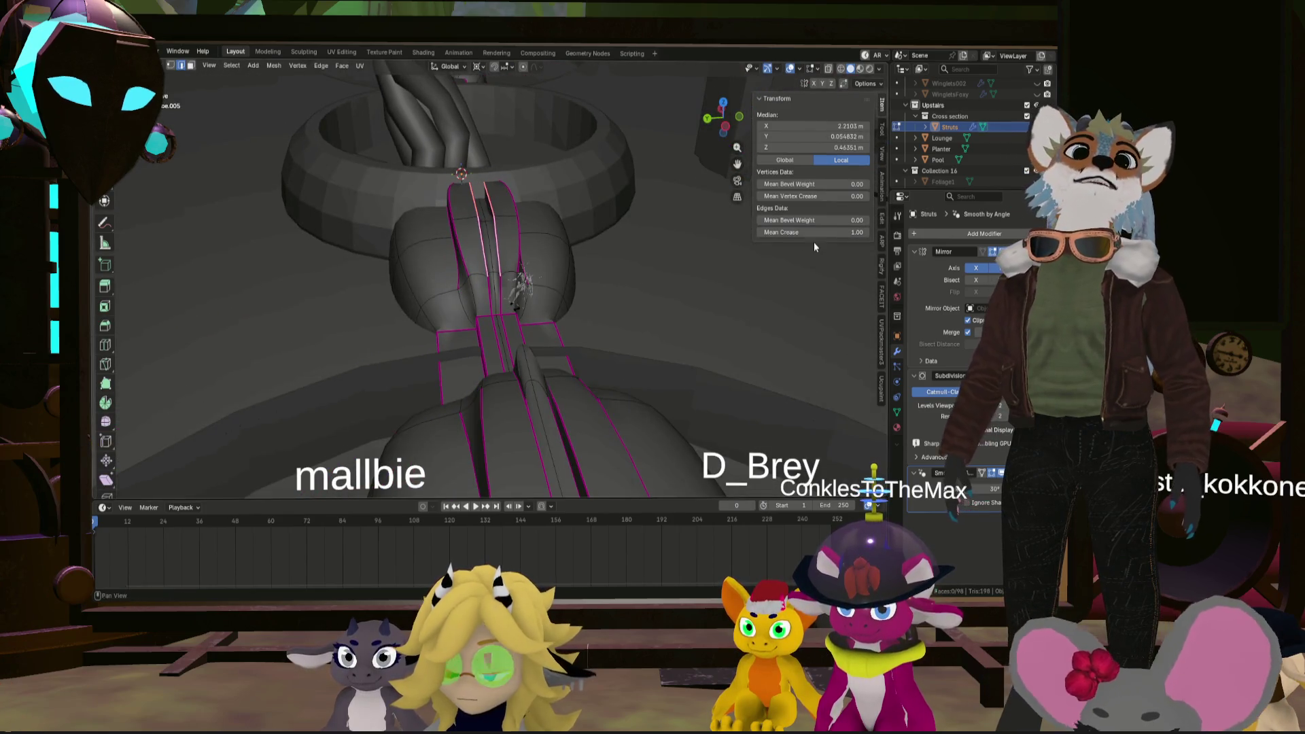
pyautogui.scroll(3, 630, 273)
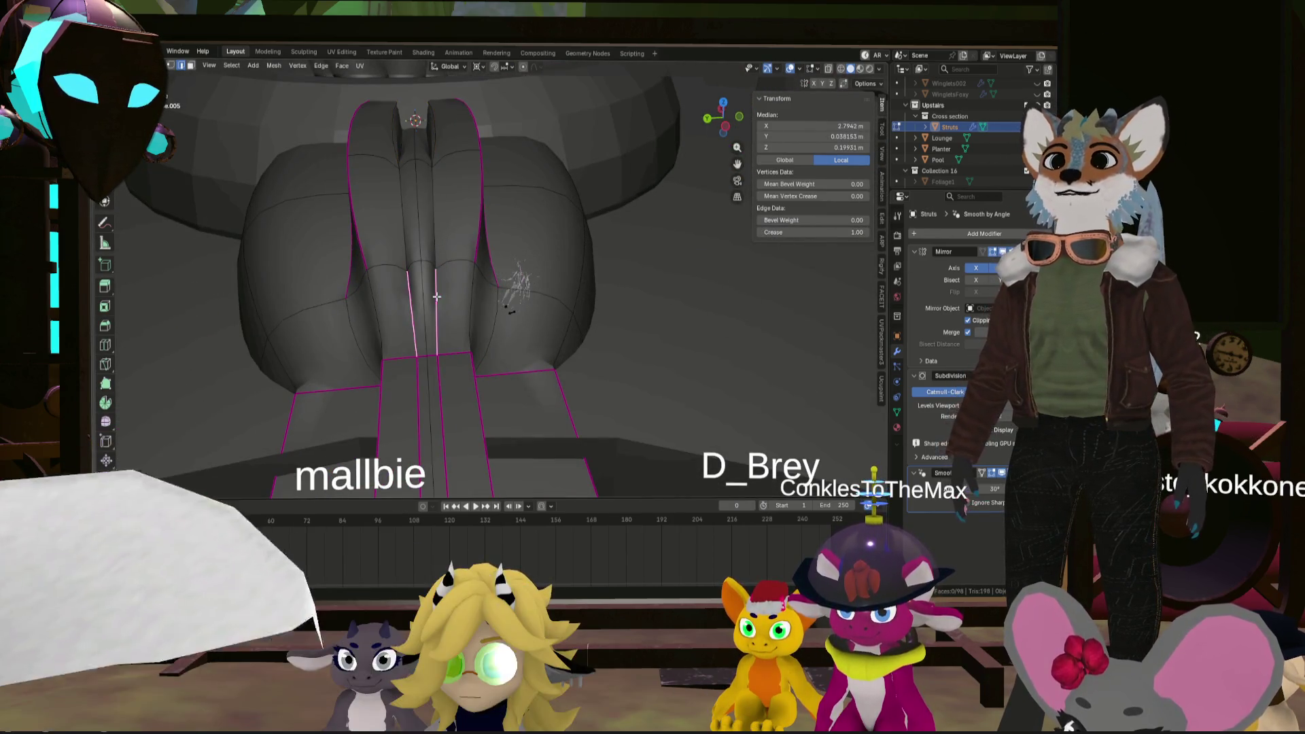
pyautogui.moveTo(830, 237); pyautogui.dragTo(775, 234)
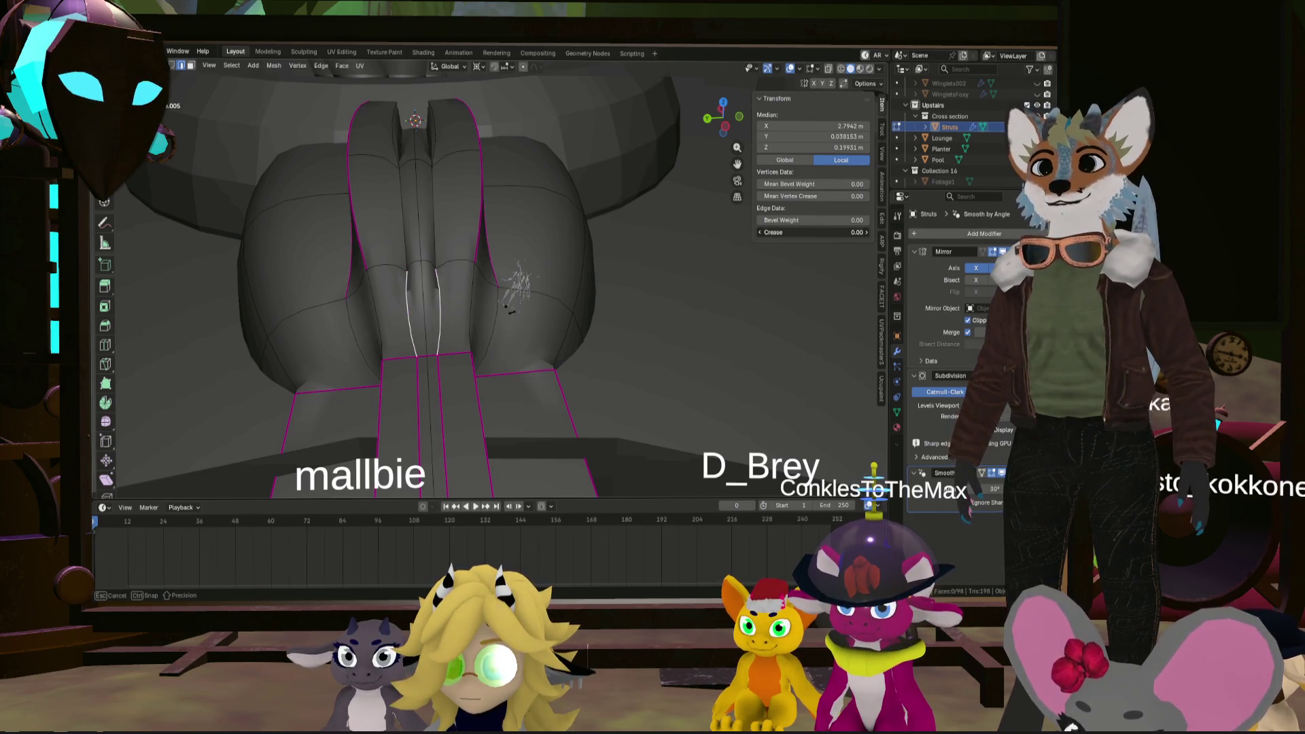
pyautogui.moveTo(794, 247); pyautogui.dragTo(635, 265, button='middle')
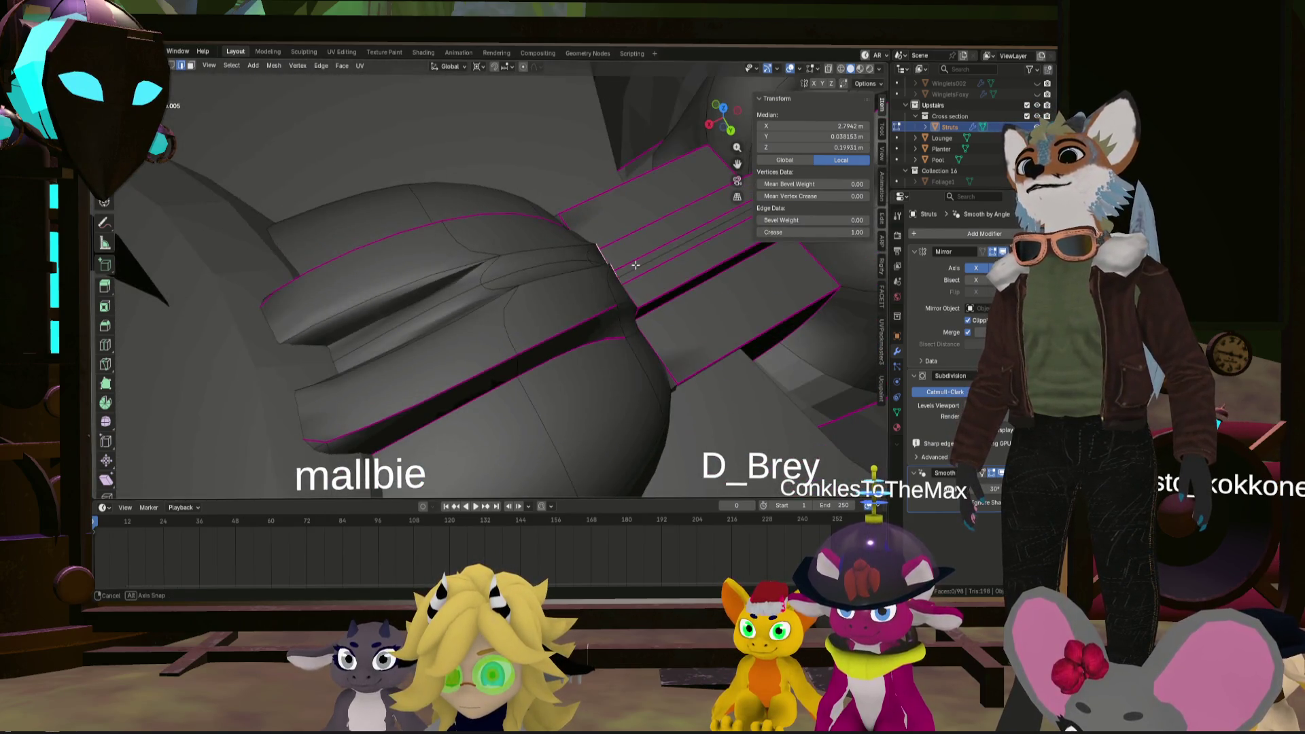
pyautogui.moveTo(530, 271)
pyautogui.mouseDown(button='middle')
pyautogui.moveTo(703, 308)
pyautogui.moveTo(466, 300)
pyautogui.moveTo(539, 277)
pyautogui.moveTo(588, 187)
pyautogui.moveTo(483, 354)
pyautogui.mouseUp(button='middle')
pyautogui.scroll(-1, 482, 354)
pyautogui.scroll(-1, 482, 354)
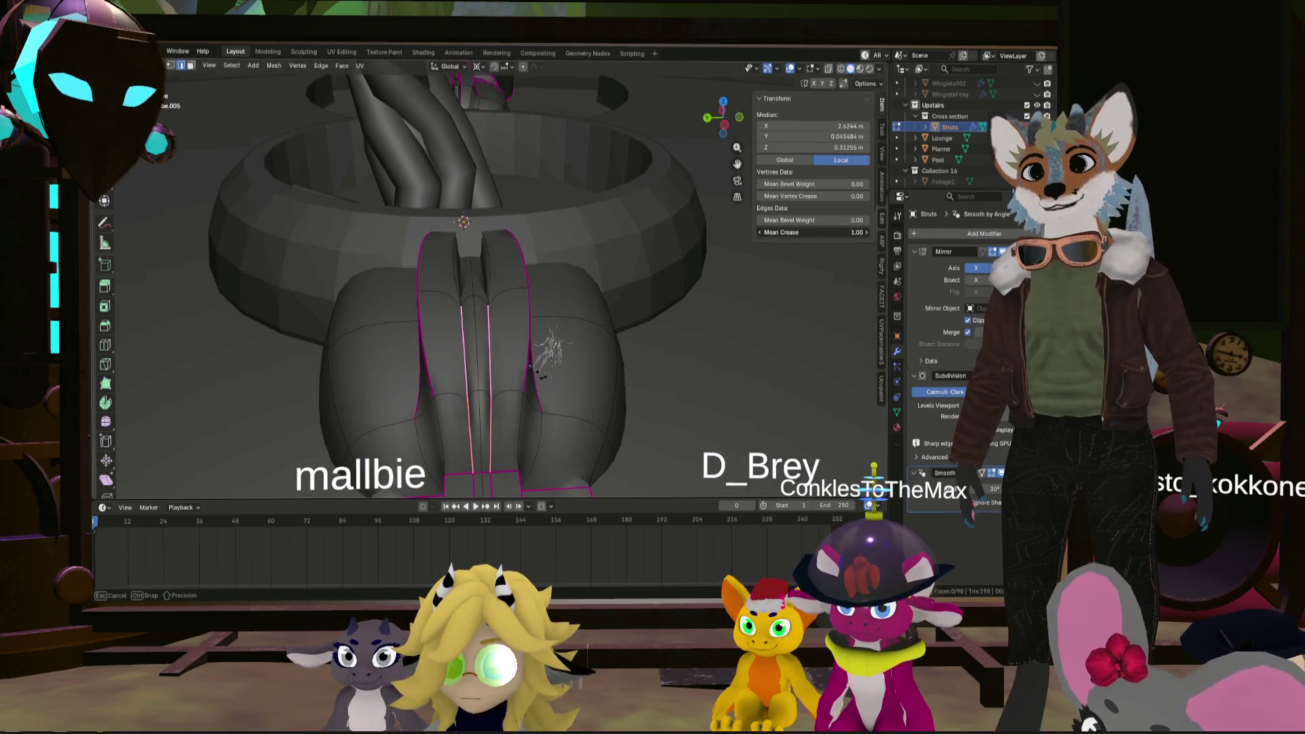
# - Give the selected strut edges a crease of 1 and orbit to check them
pyautogui.moveTo(790, 245); pyautogui.dragTo(411, 294, button='middle')
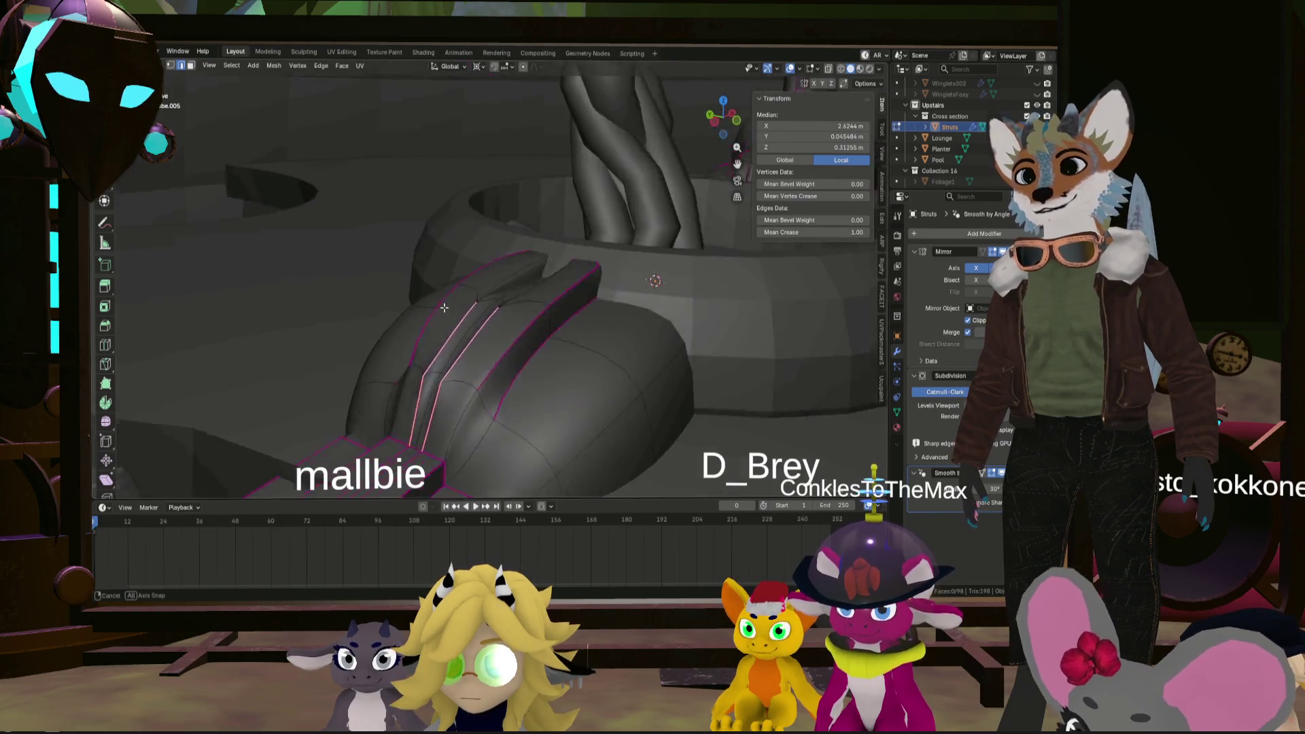
pyautogui.hotkey('shift', 'e')
pyautogui.write('1')
pyautogui.press('Return')
pyautogui.moveTo(456, 297); pyautogui.dragTo(529, 328, button='middle')
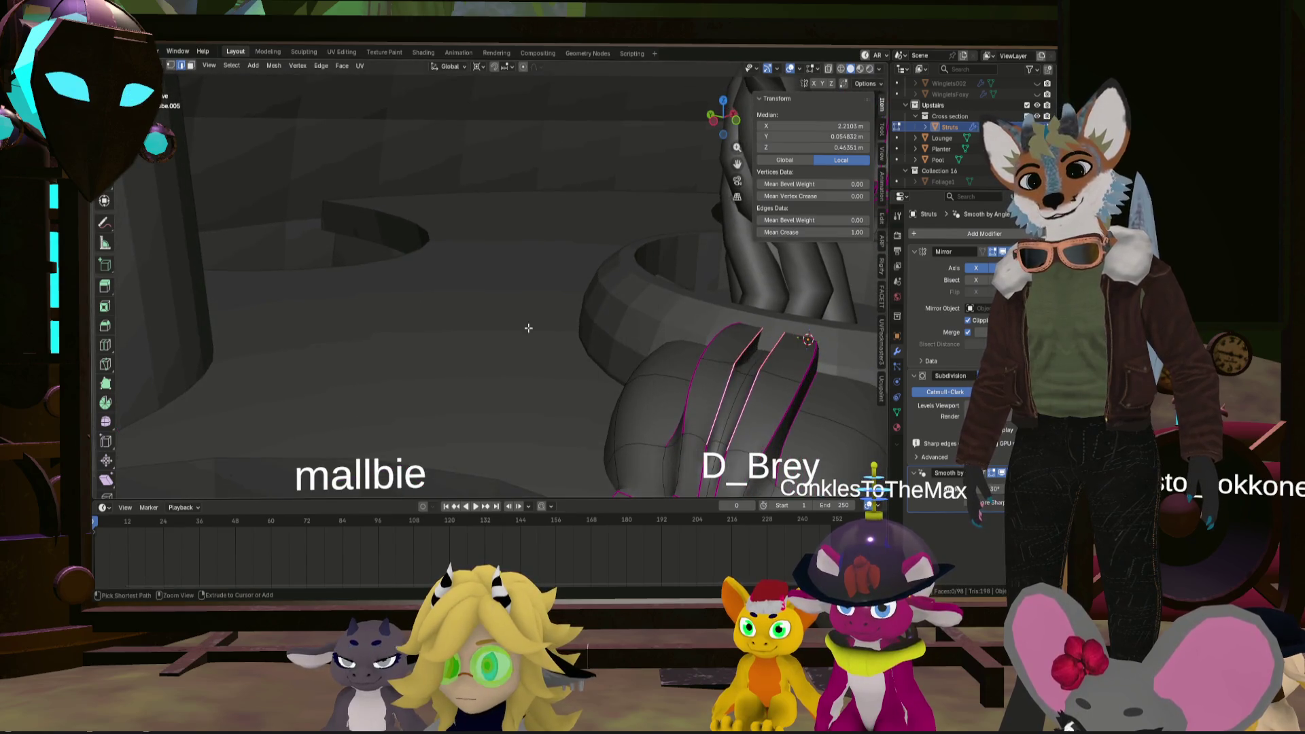
pyautogui.moveTo(630, 364); pyautogui.dragTo(586, 365, button='middle')
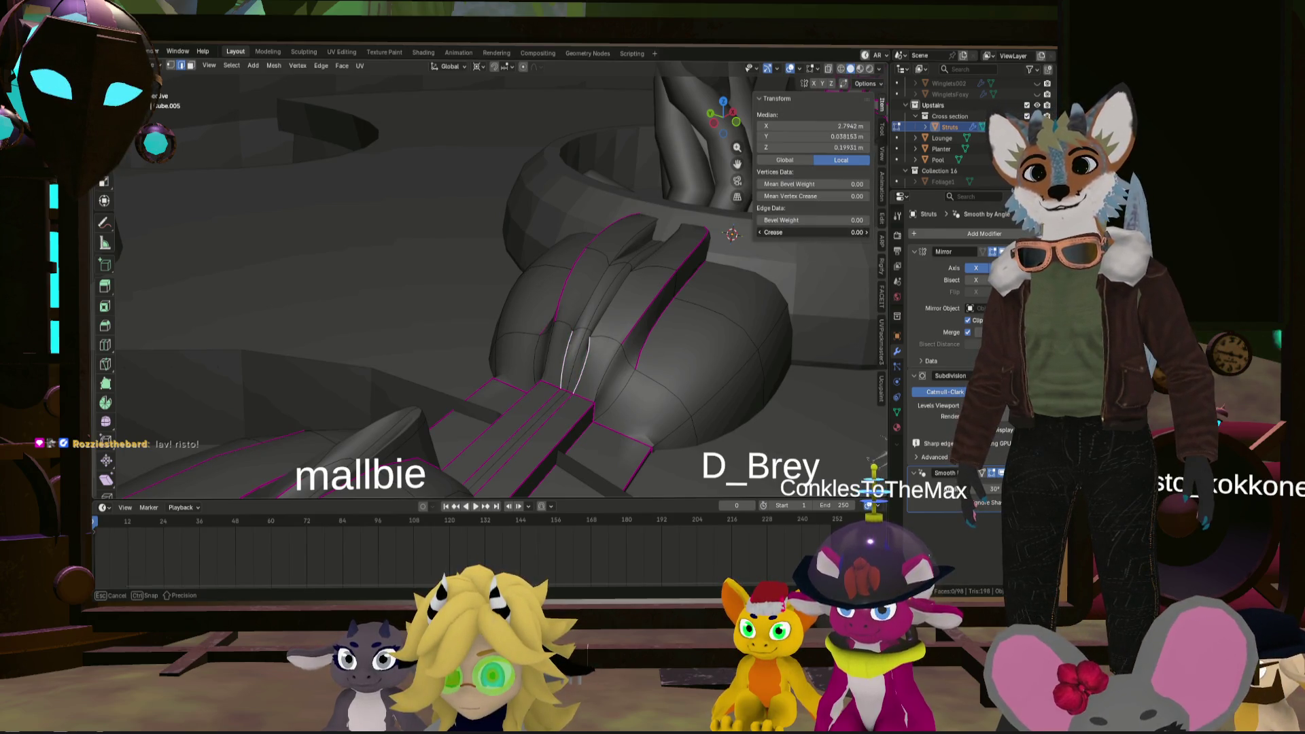
pyautogui.scroll(5, 810, 273)
pyautogui.moveTo(810, 274)
pyautogui.mouseDown(button='middle')
pyautogui.moveTo(540, 360)
pyautogui.moveTo(528, 332)
pyautogui.mouseUp(button='middle')
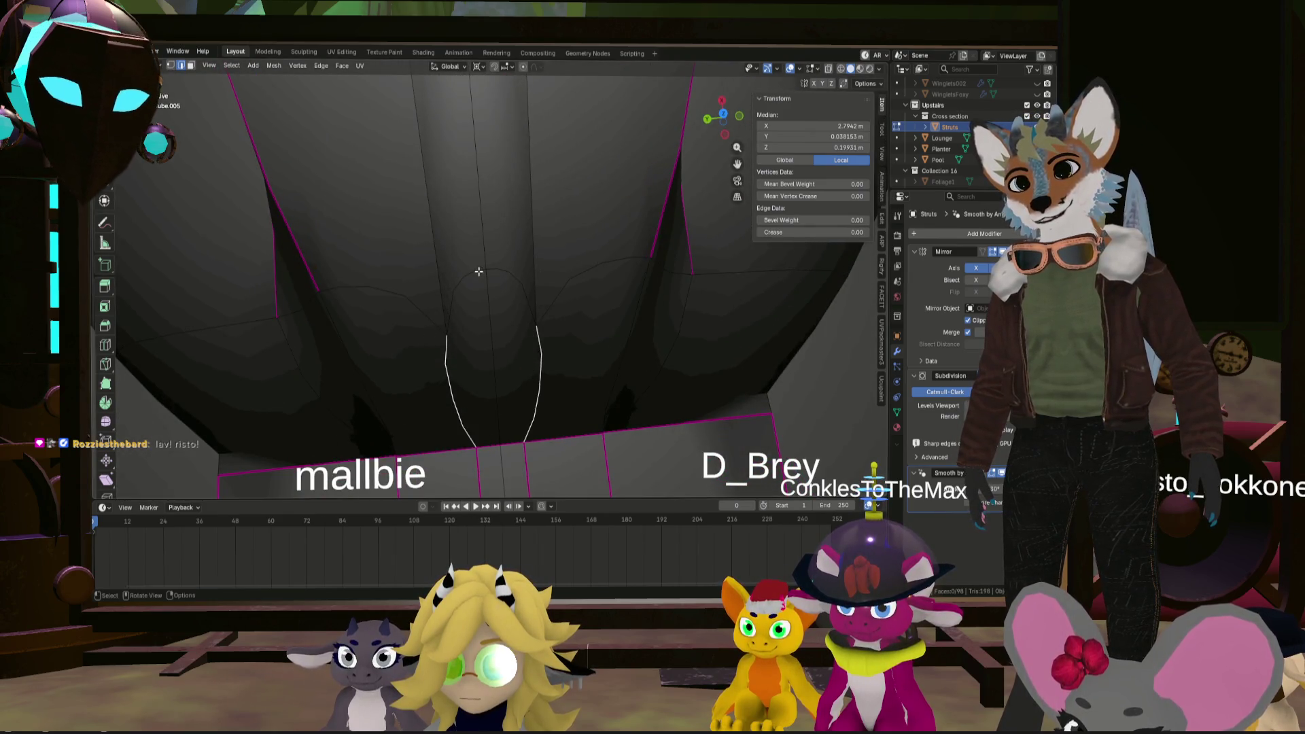
pyautogui.moveTo(533, 279)
pyautogui.mouseDown(button='middle')
pyautogui.moveTo(547, 271)
pyautogui.moveTo(528, 184)
pyautogui.mouseUp(button='middle')
pyautogui.scroll(-3, 476, 272)
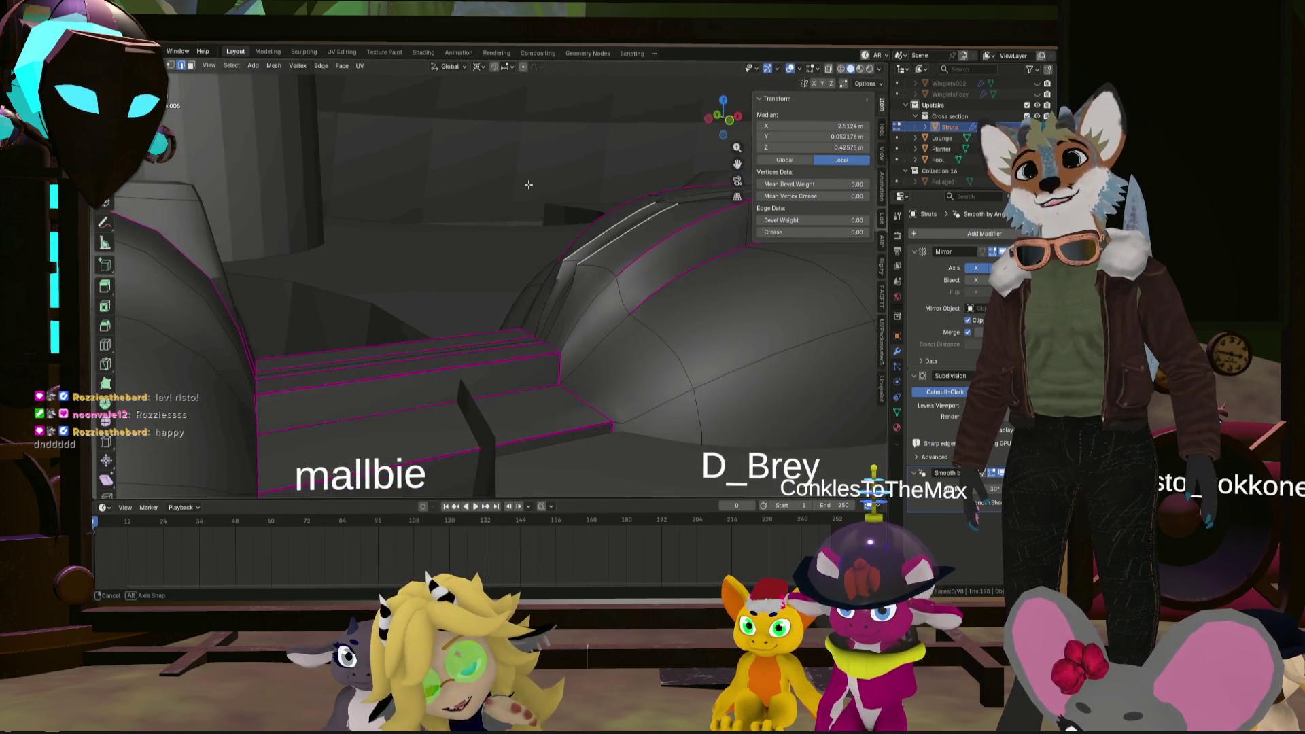
# - Try lowering the selected strut edges' crease to 0, then cancel back to 1.00
pyautogui.moveTo(668, 240); pyautogui.dragTo(651, 278, button='middle')
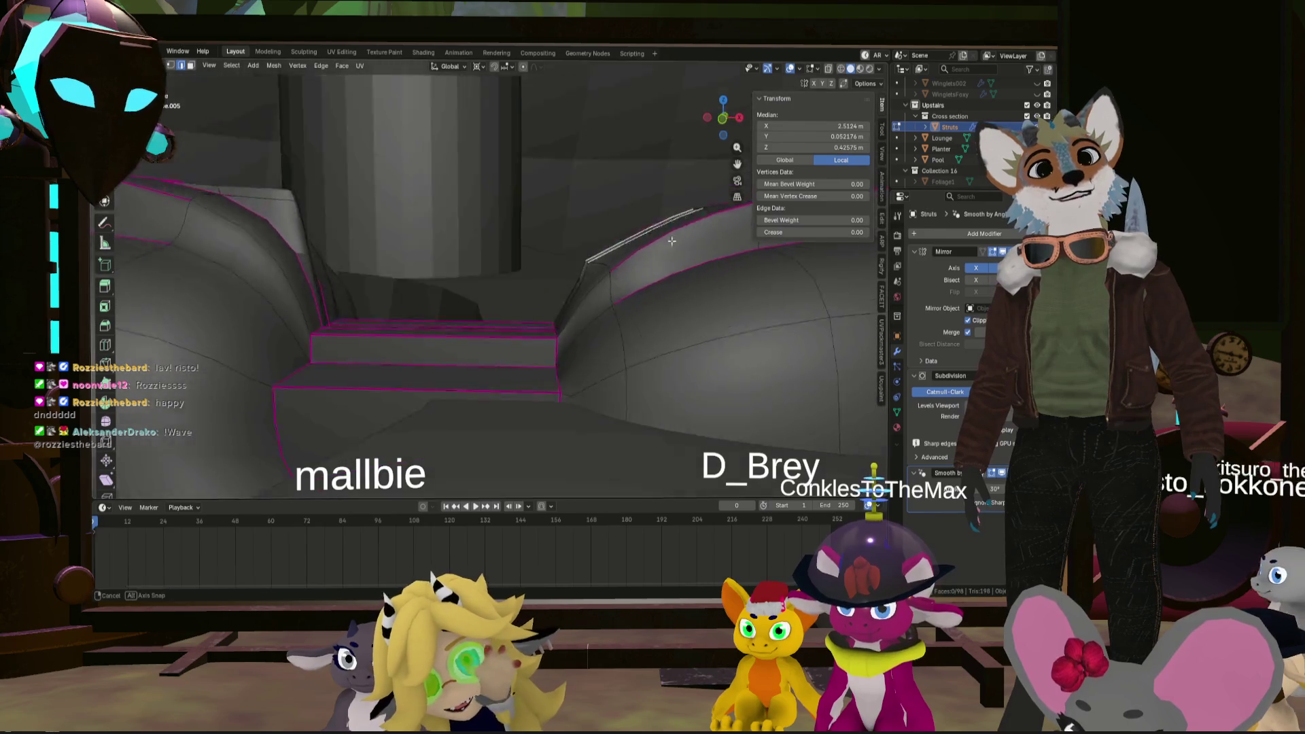
pyautogui.moveTo(554, 245)
pyautogui.mouseDown(button='middle')
pyautogui.moveTo(622, 285)
pyautogui.moveTo(522, 302)
pyautogui.moveTo(524, 315)
pyautogui.mouseUp(button='middle')
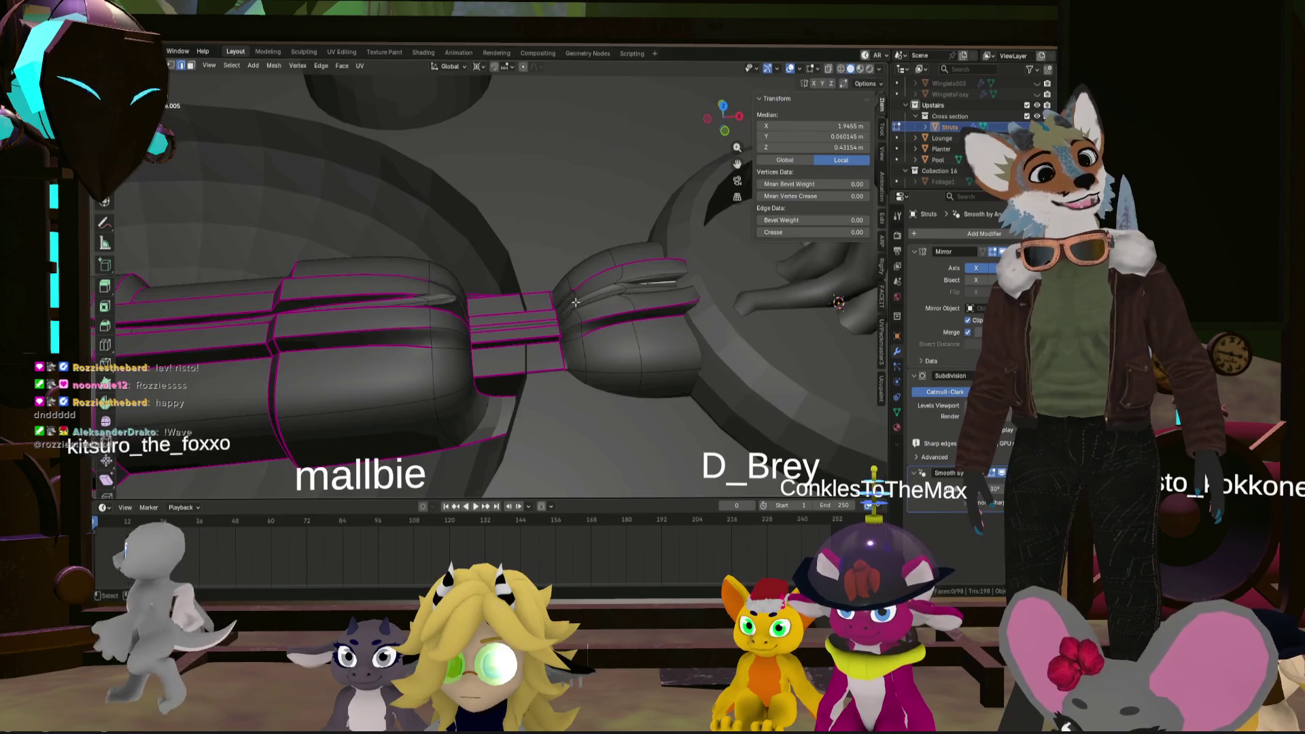
pyautogui.scroll(5, 524, 315)
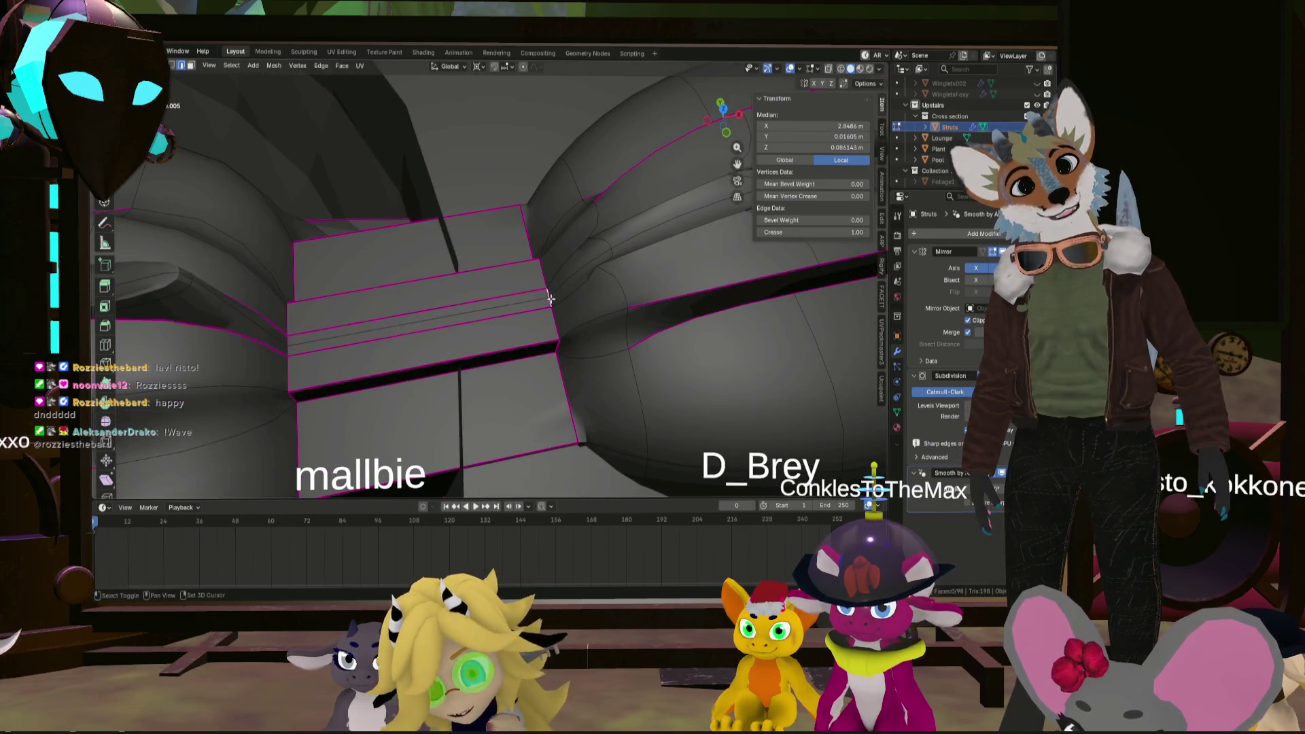
pyautogui.moveTo(798, 232); pyautogui.dragTo(765, 232)
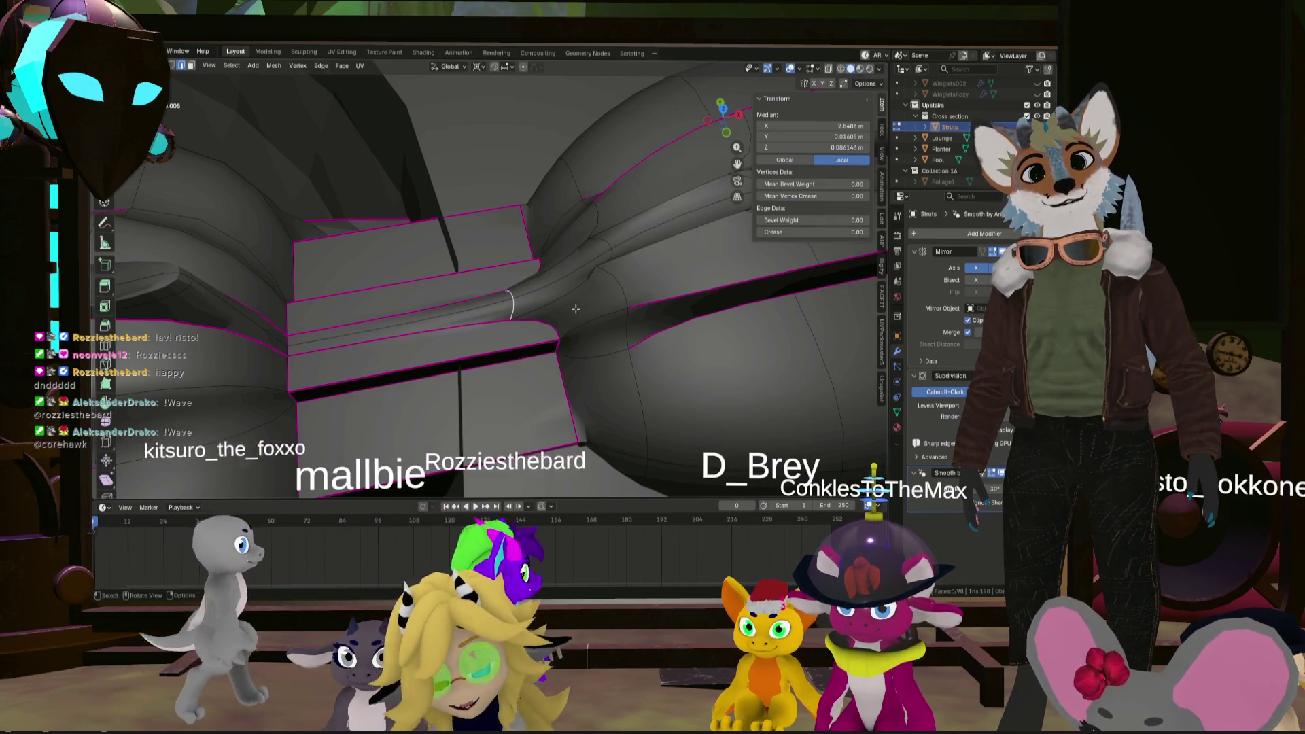
pyautogui.press('Escape')
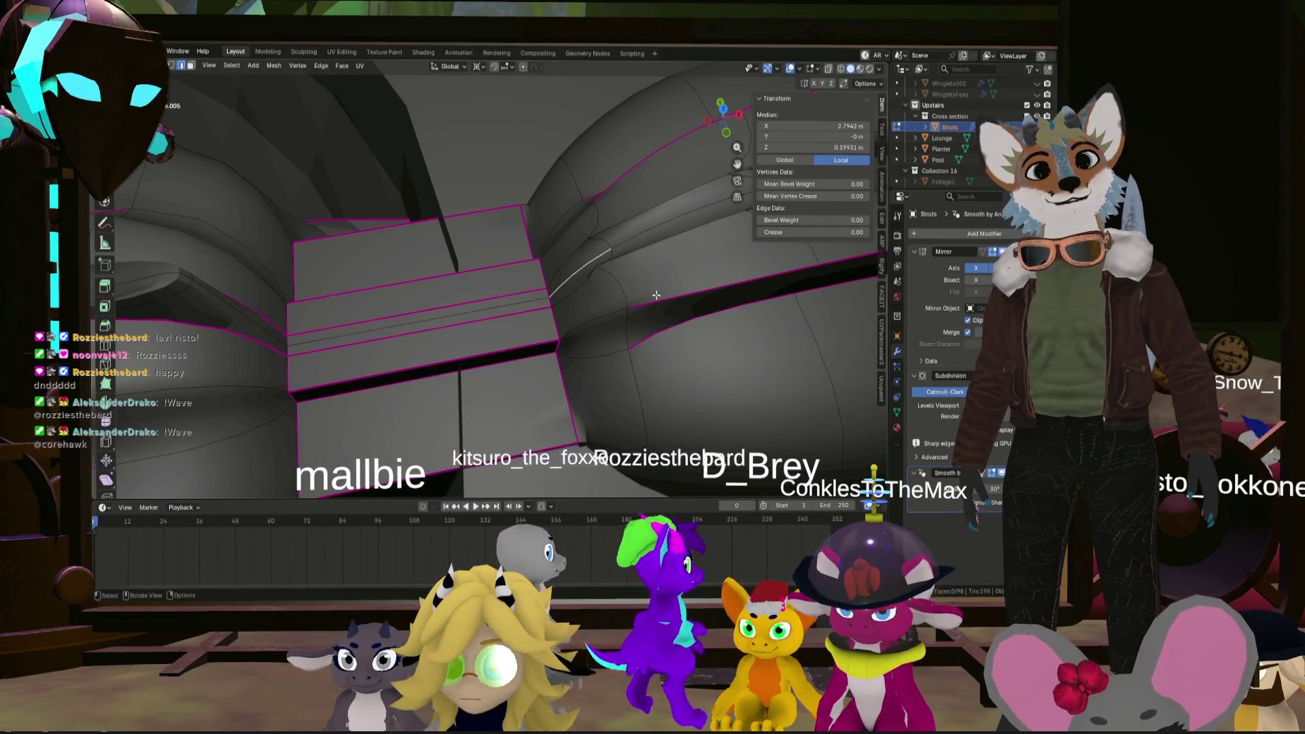
# - Clear the crease to 0 on the selected strut edges, then select another edge
pyautogui.moveTo(607, 262); pyautogui.dragTo(722, 293, button='middle')
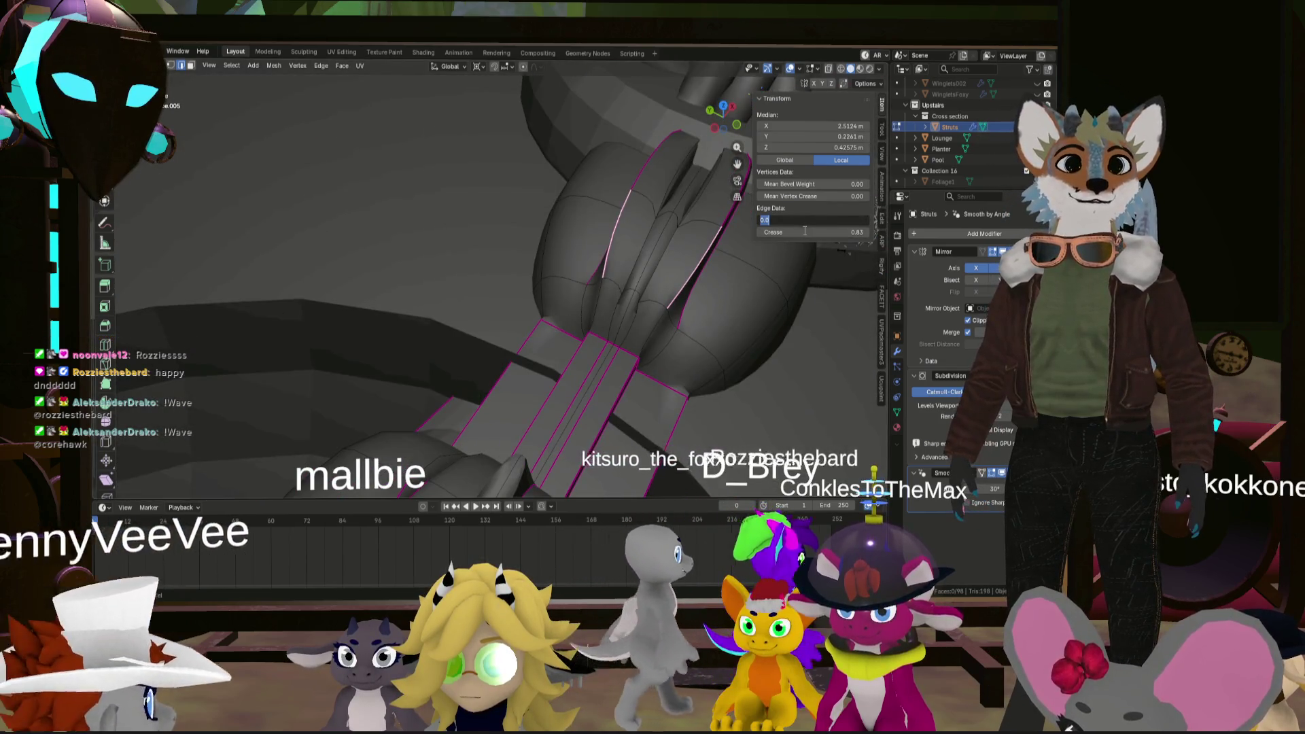
pyautogui.moveTo(786, 231)
pyautogui.mouseDown()
pyautogui.moveTo(727, 232)
pyautogui.moveTo(698, 305)
pyautogui.mouseUp()
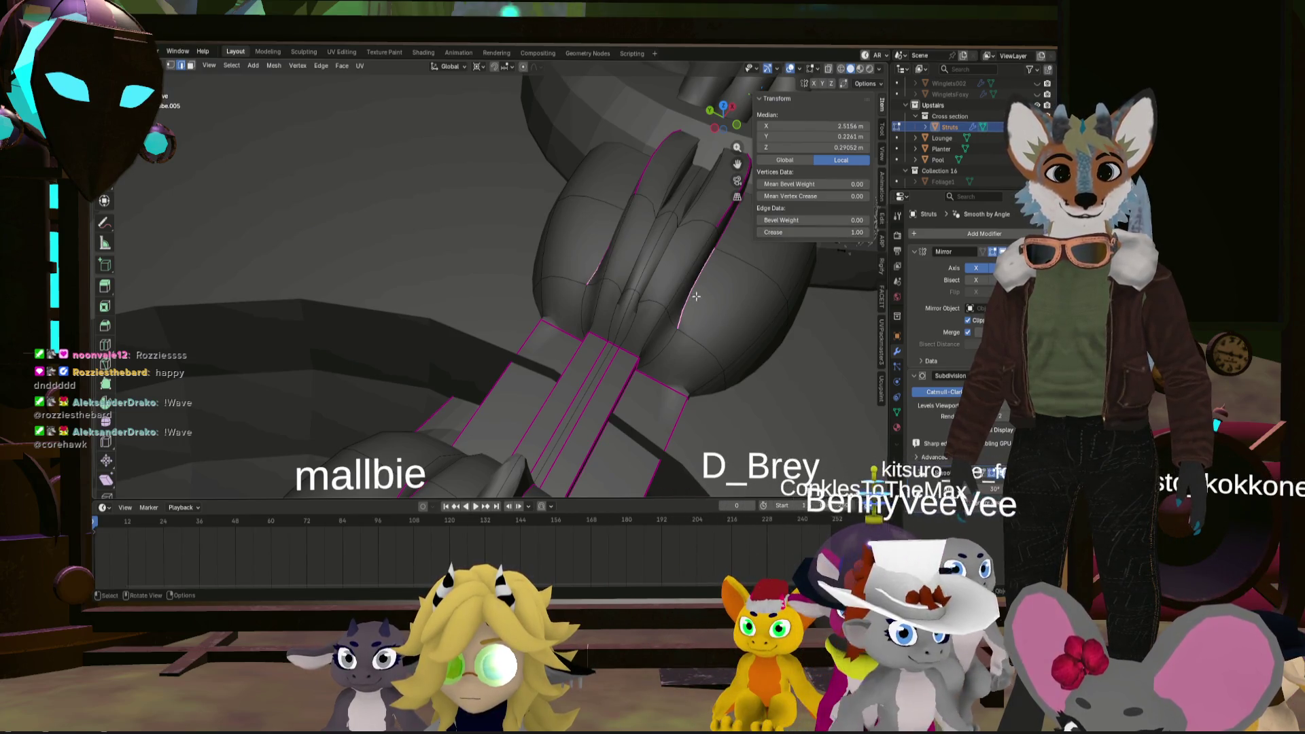
pyautogui.moveTo(748, 258)
pyautogui.mouseDown(button='middle')
pyautogui.moveTo(719, 238)
pyautogui.moveTo(469, 342)
pyautogui.mouseUp(button='middle')
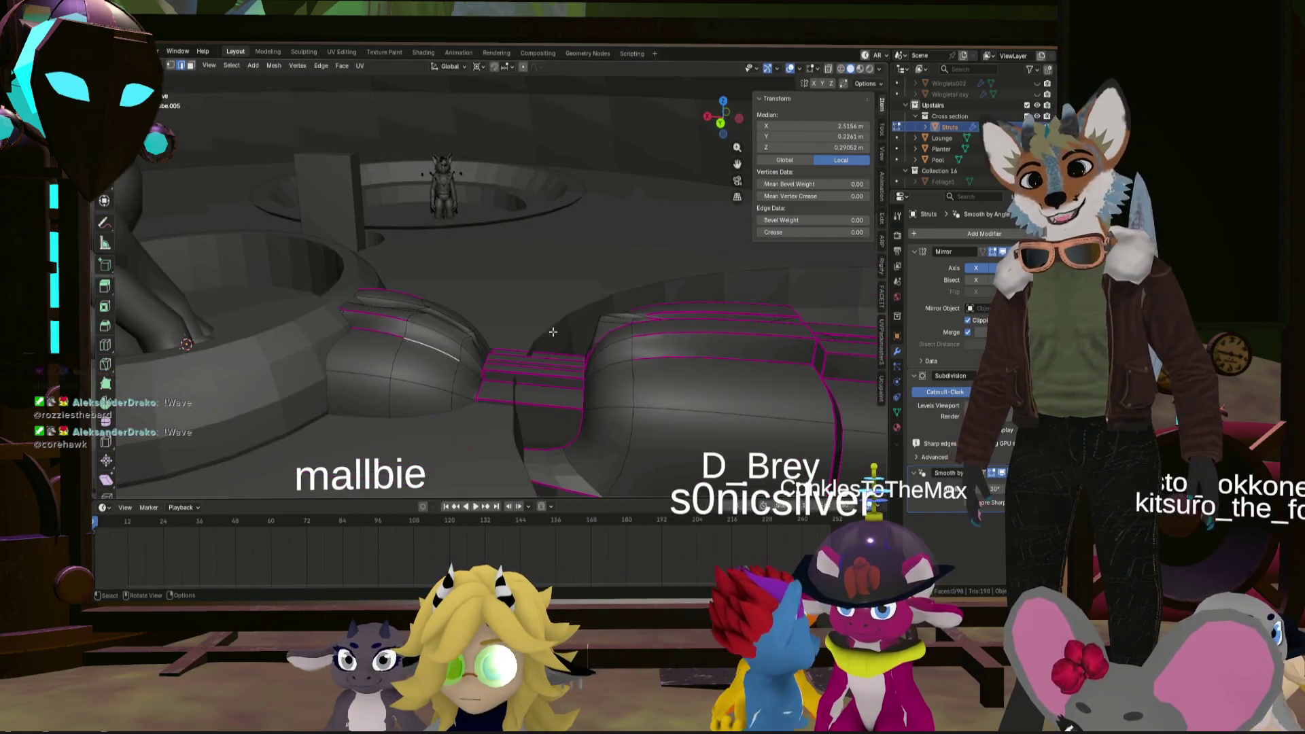
pyautogui.scroll(3, 476, 327)
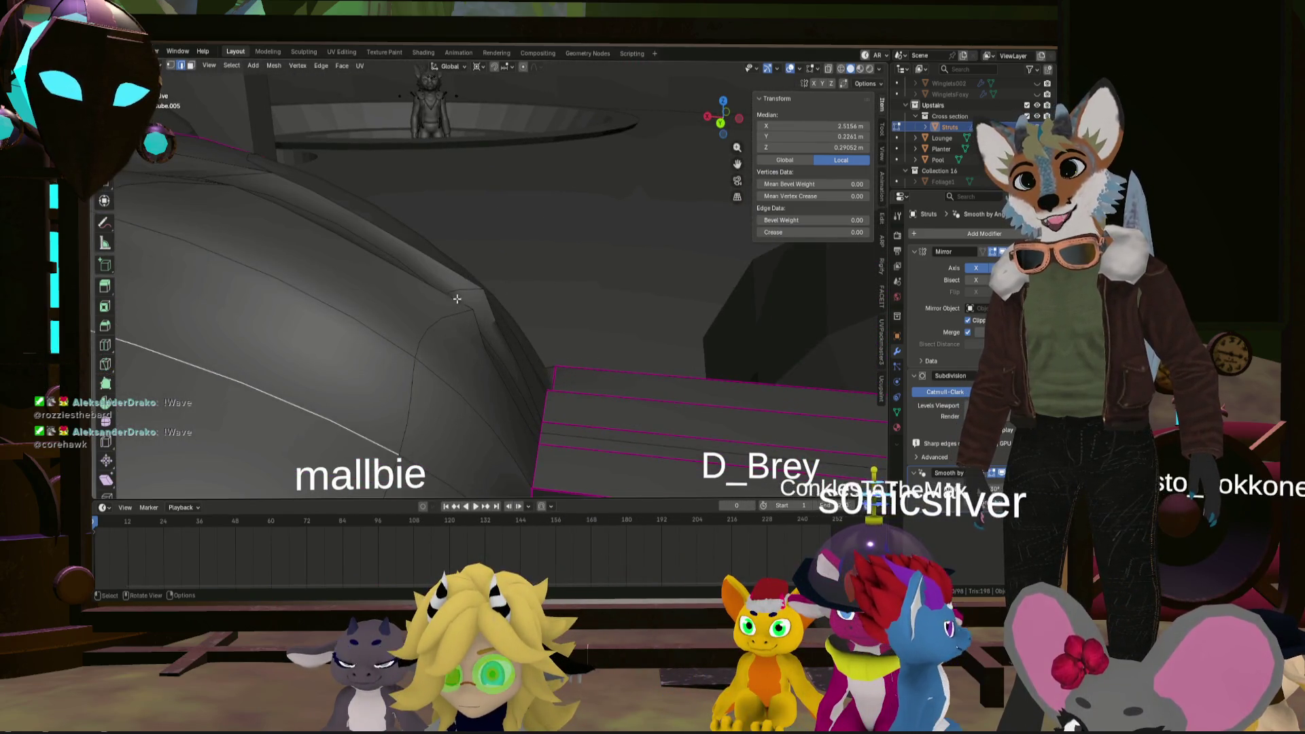
pyautogui.keyDown('alt'); pyautogui.click(466, 349); pyautogui.keyUp('alt')
pyautogui.moveTo(470, 310)
pyautogui.mouseDown(button='middle')
pyautogui.moveTo(466, 349)
pyautogui.moveTo(543, 299)
pyautogui.moveTo(575, 304)
pyautogui.mouseUp(button='middle')
# - Select individual creased edges on the Struts mesh, toggling edit mode
pyautogui.press('Tab')
pyautogui.press('Tab')
pyautogui.scroll(-2, 584, 299)
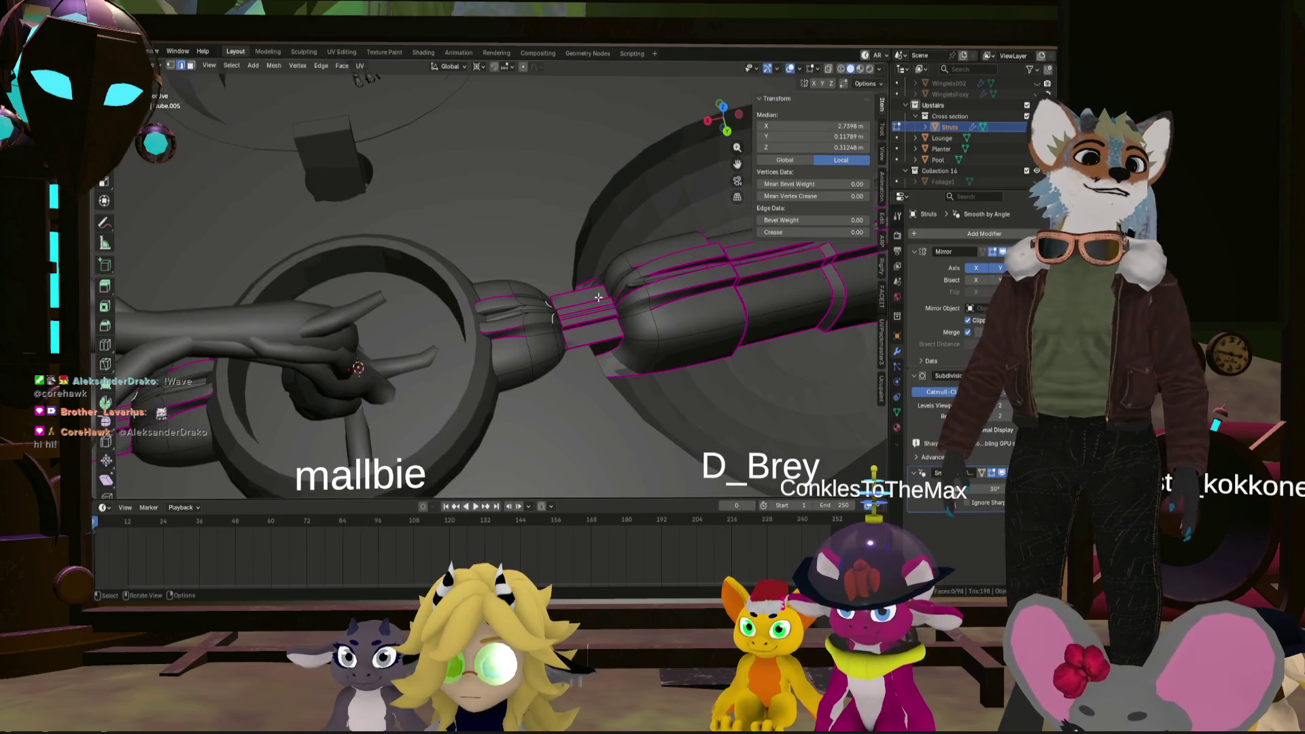
pyautogui.keyDown('alt'); pyautogui.click(615, 297); pyautogui.keyUp('alt')
pyautogui.keyDown('ctrl'); pyautogui.click(618, 297); pyautogui.keyUp('ctrl')
pyautogui.moveTo(618, 297)
pyautogui.mouseDown(button='middle')
pyautogui.moveTo(568, 316)
pyautogui.moveTo(584, 358)
pyautogui.moveTo(549, 314)
pyautogui.mouseUp(button='middle')
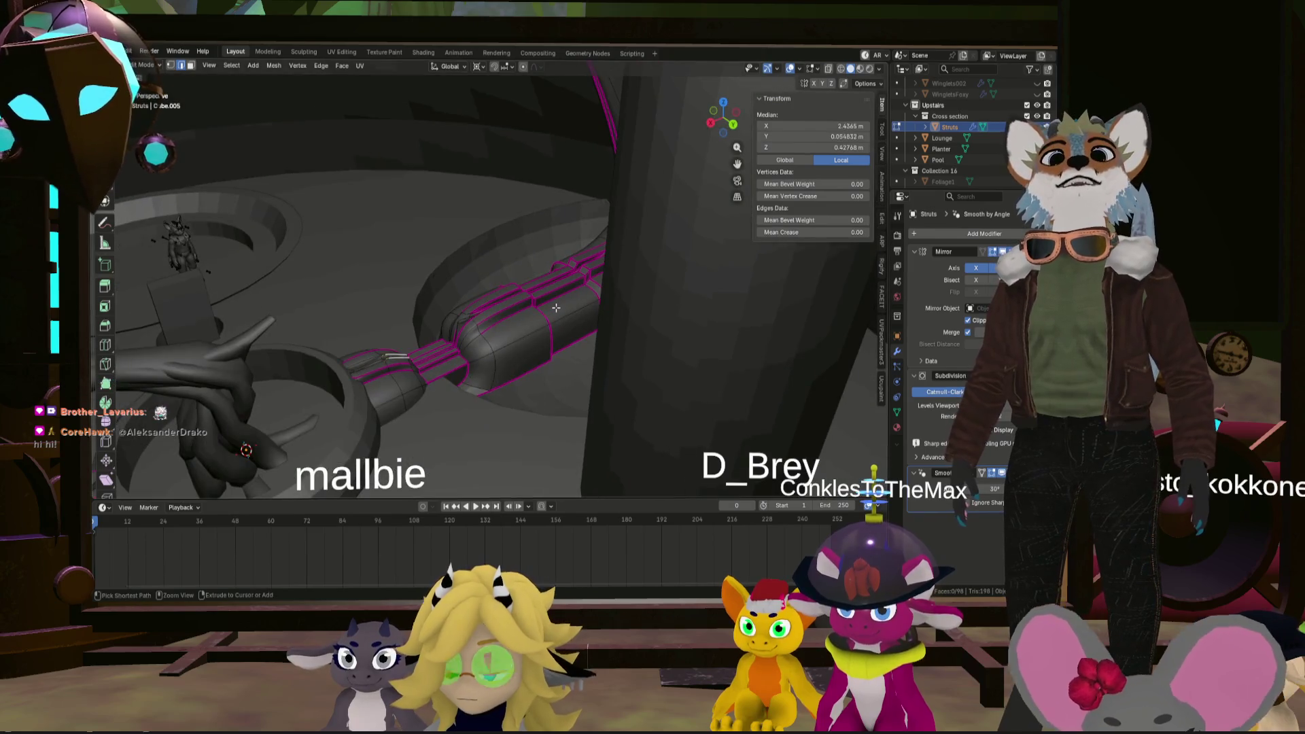
pyautogui.click(556, 308)
pyautogui.press('Tab')
pyautogui.press('Tab')
pyautogui.press('Tab')
pyautogui.press('Tab')
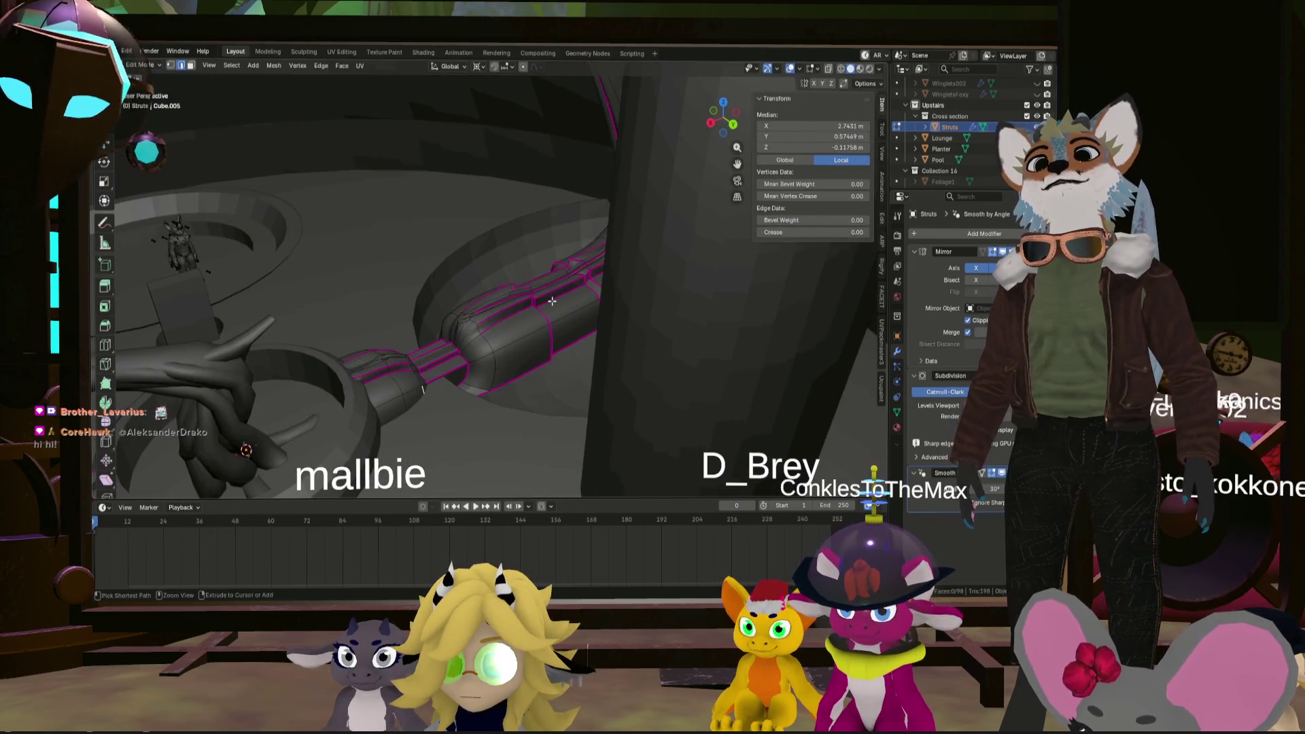
pyautogui.press('Tab')
pyautogui.press('Tab')
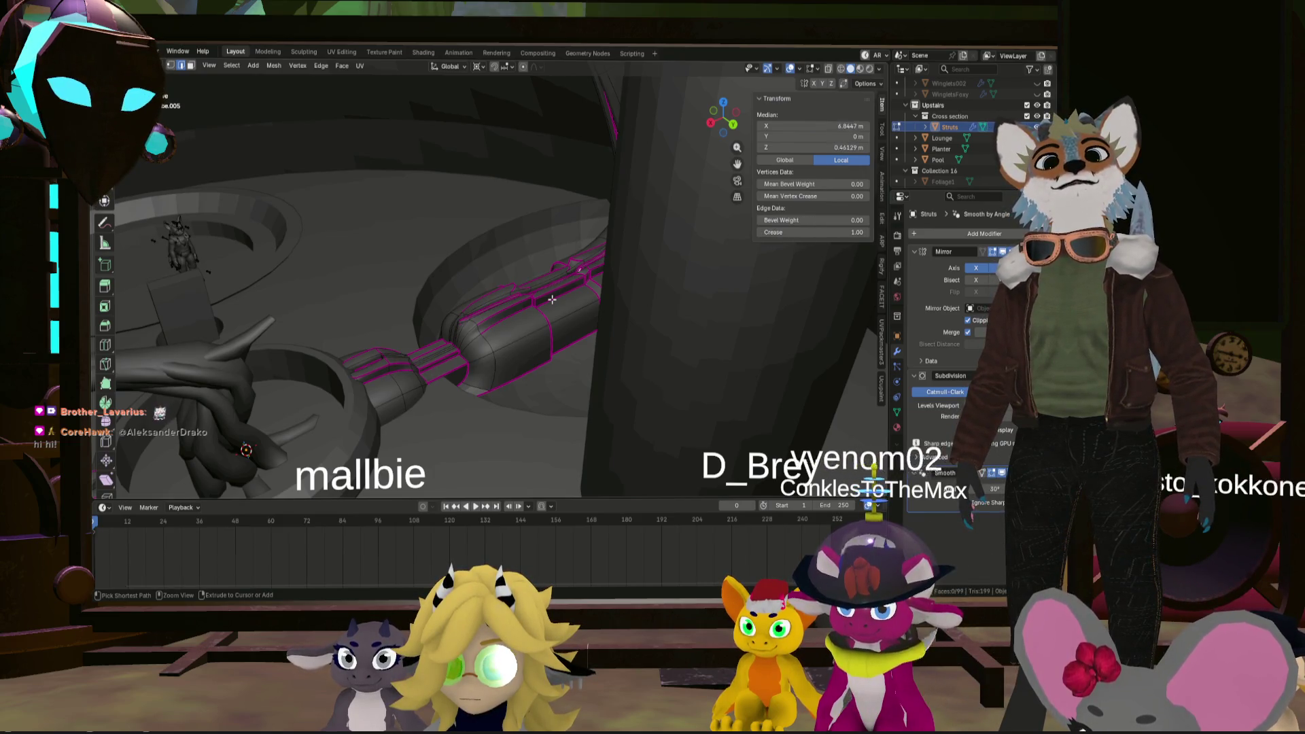
# - Select edge paths along the strut, then return to Object Mode with the Add menu showing
pyautogui.keyDown('ctrl'); pyautogui.click(552, 299); pyautogui.keyUp('ctrl')
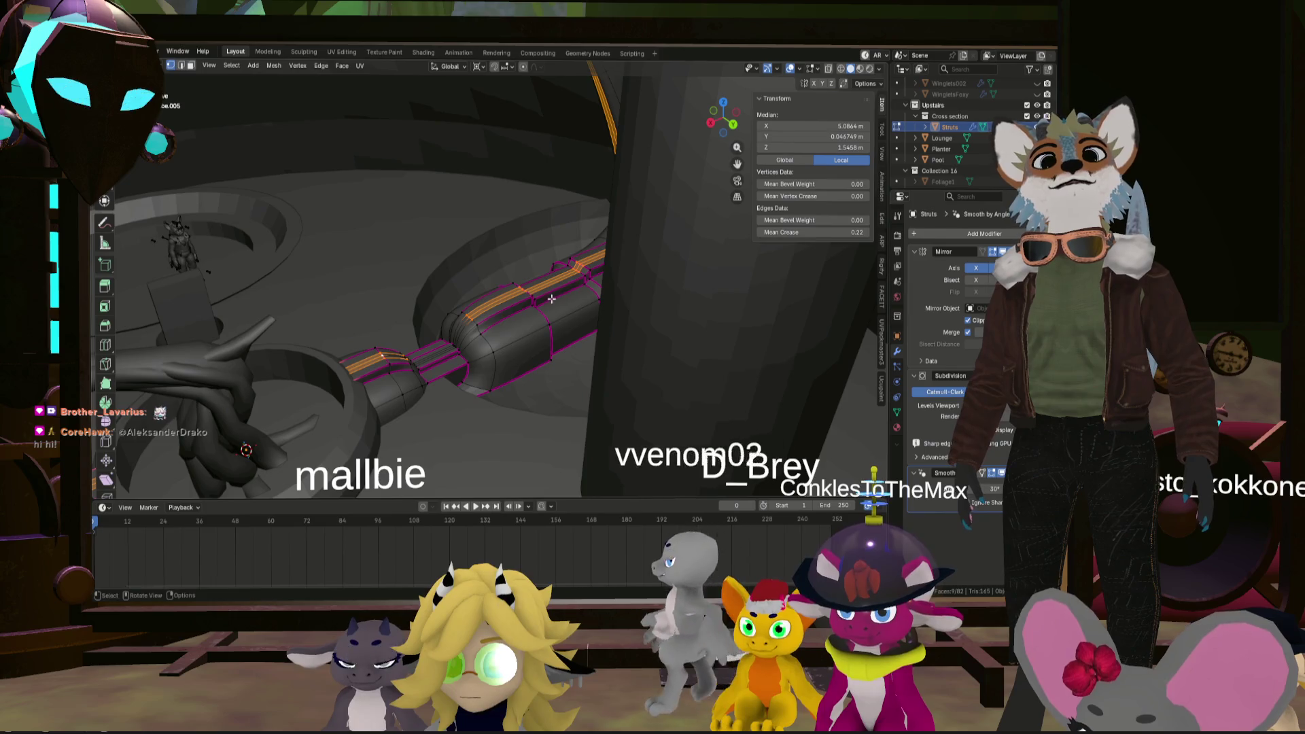
pyautogui.moveTo(552, 299); pyautogui.dragTo(587, 307, button='middle')
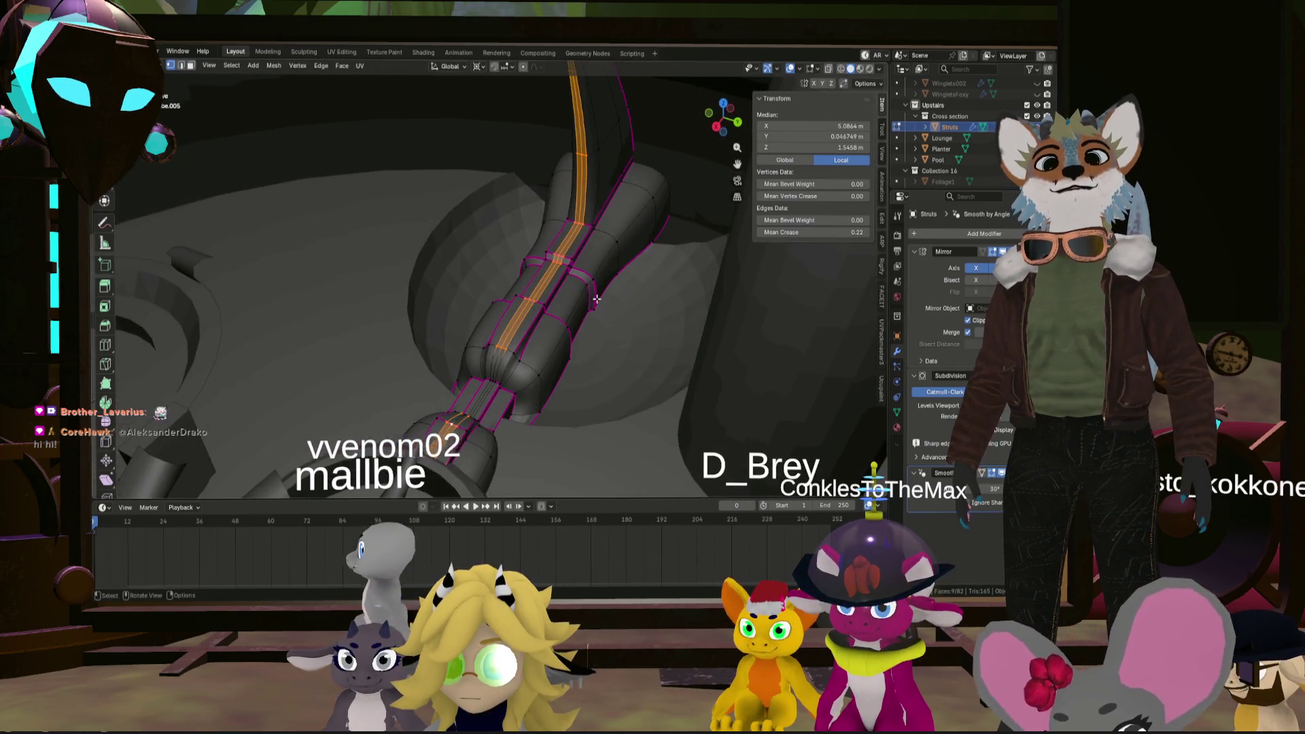
pyautogui.keyDown('ctrl'); pyautogui.click(596, 299); pyautogui.keyUp('ctrl')
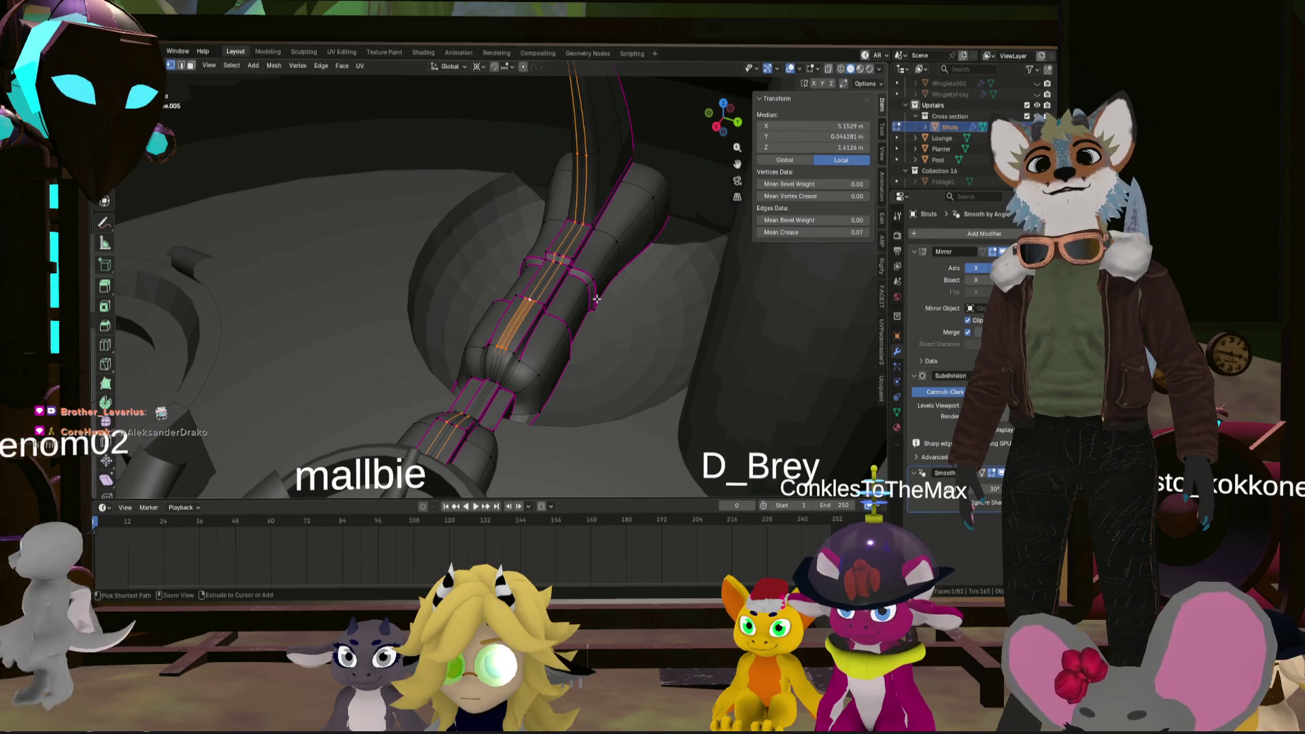
pyautogui.keyDown('ctrl'); pyautogui.click(597, 299); pyautogui.keyUp('ctrl')
pyautogui.keyDown('ctrl'); pyautogui.click(596, 299); pyautogui.keyUp('ctrl')
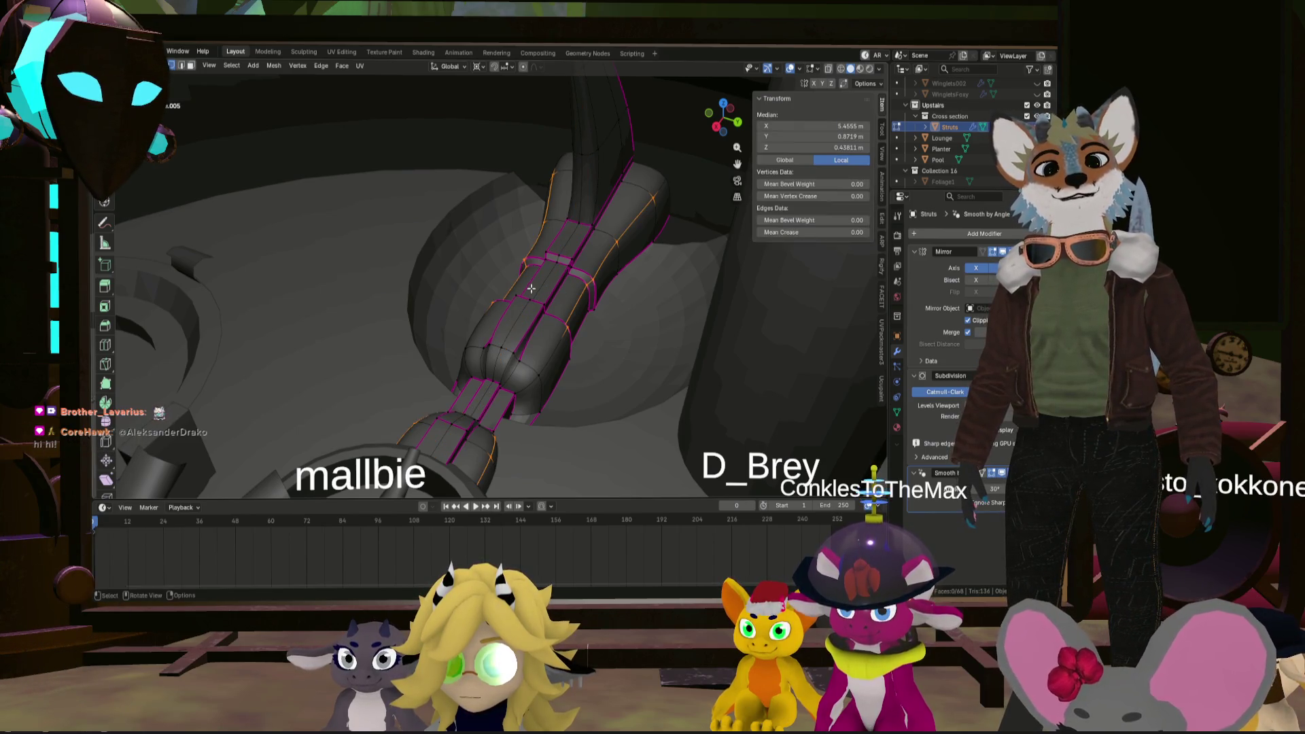
pyautogui.click(531, 289)
pyautogui.moveTo(531, 289); pyautogui.dragTo(573, 277, button='middle')
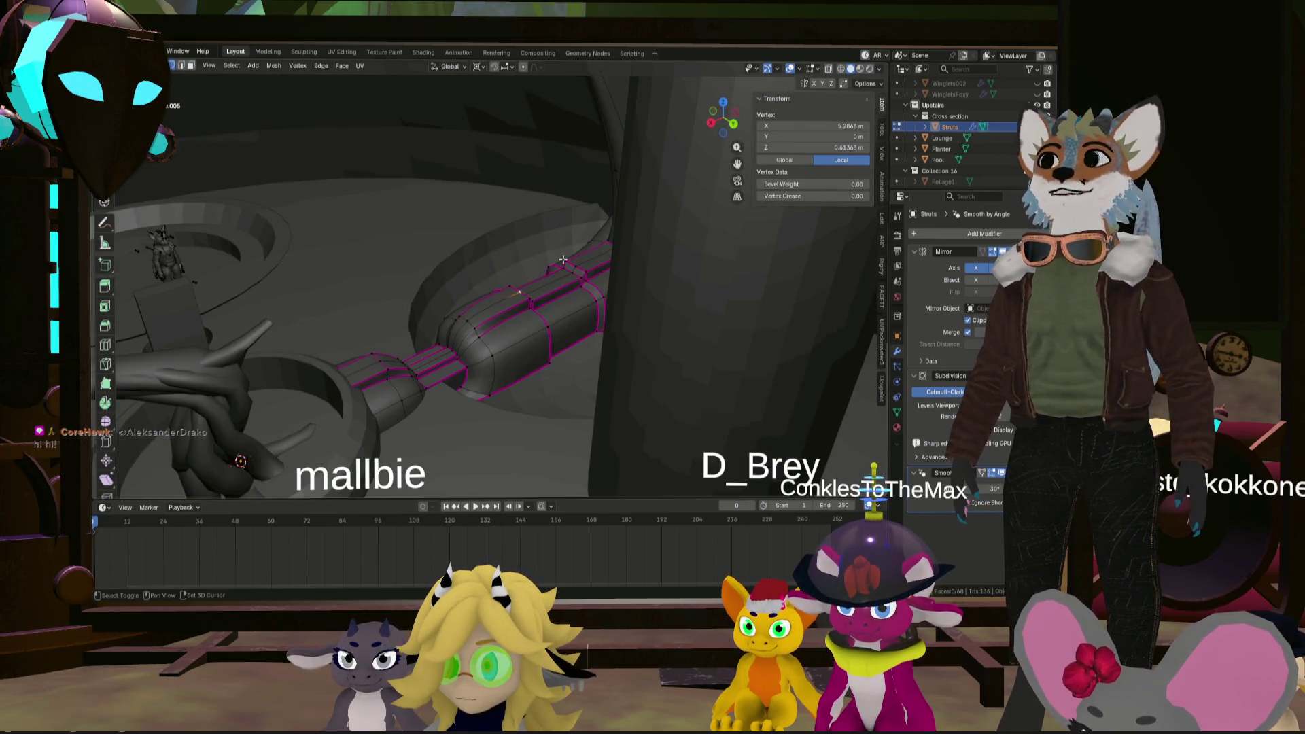
pyautogui.scroll(5, 562, 260)
pyautogui.keyDown('shift'); pyautogui.moveTo(519, 283); pyautogui.dragTo(667, 193, button='middle'); pyautogui.keyUp('shift')
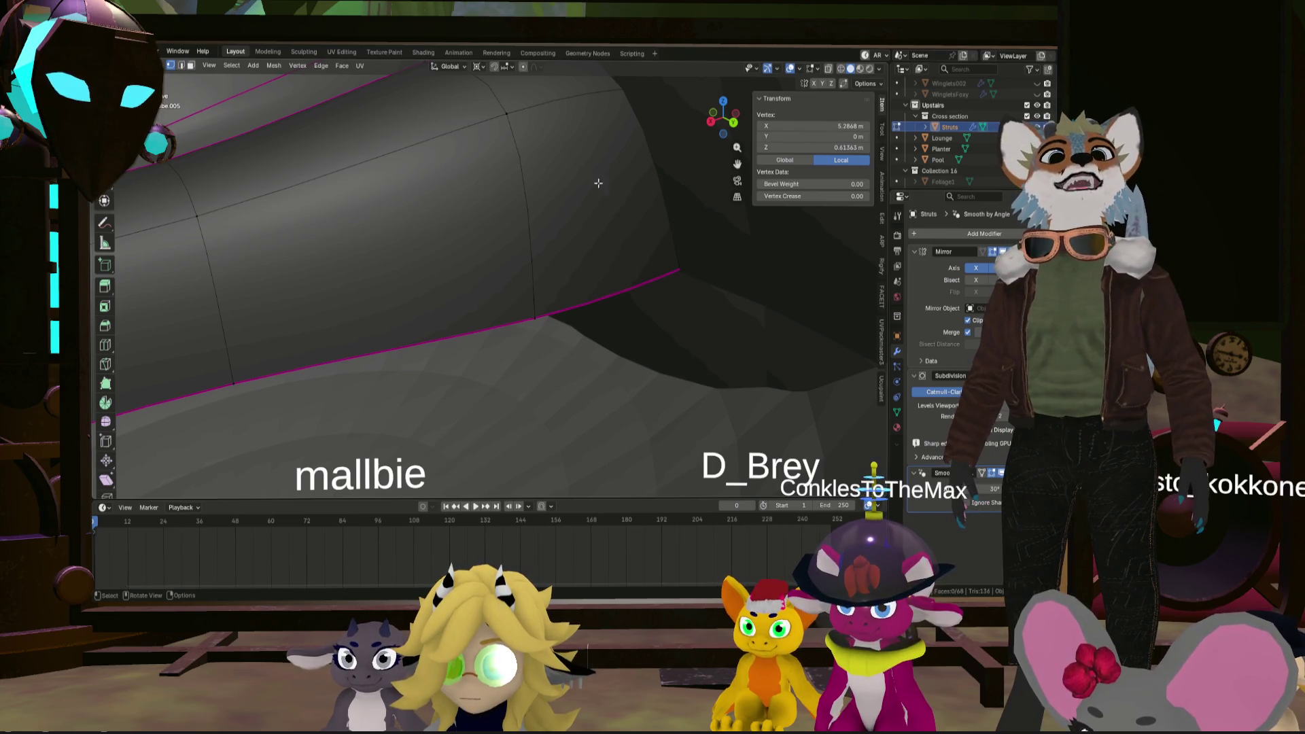
pyautogui.moveTo(598, 183); pyautogui.dragTo(703, 210, button='middle')
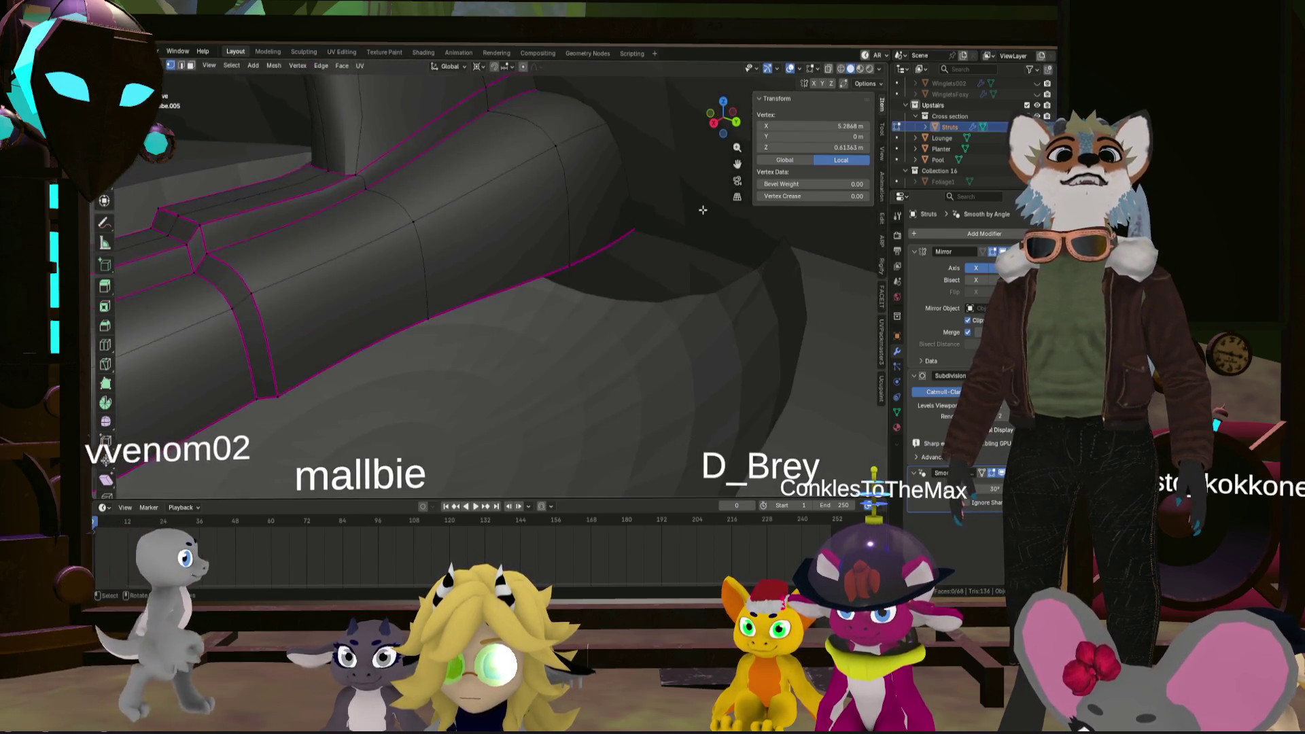
pyautogui.press('Tab')
pyautogui.hotkey('shift', 'a')
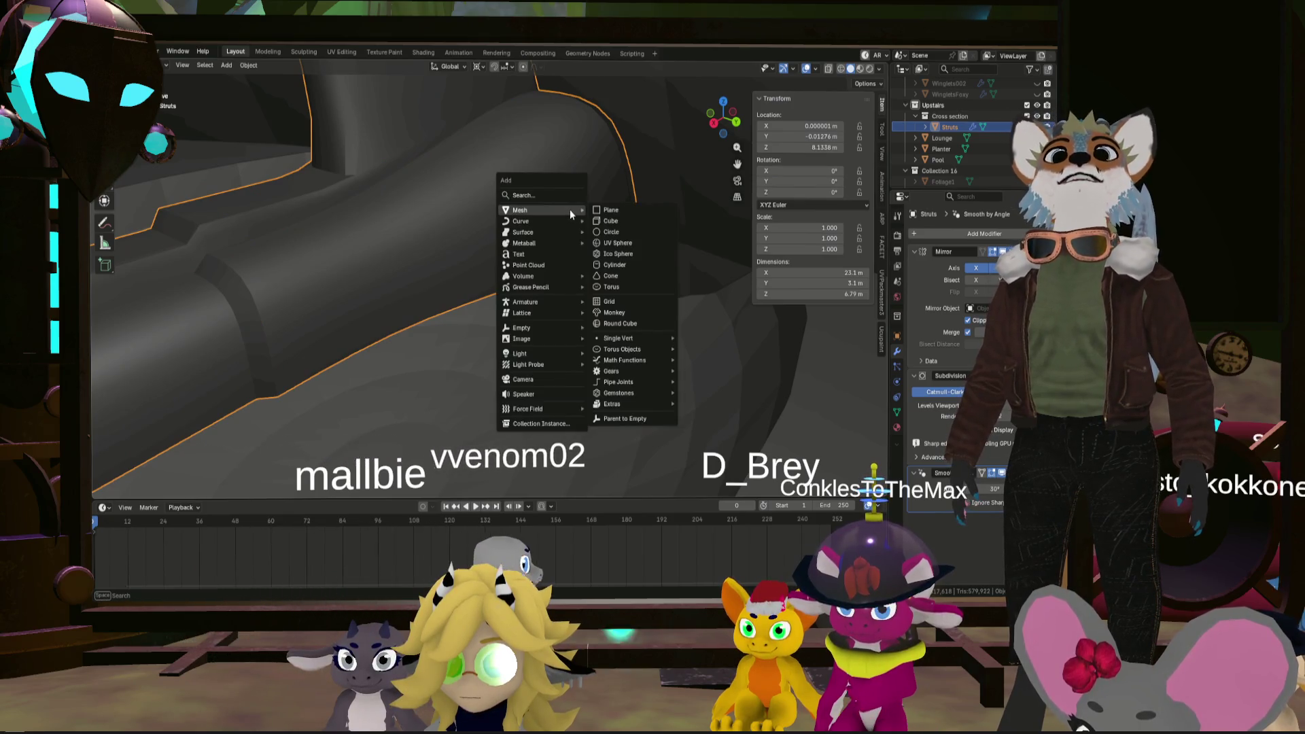
# - Add a separate cube object, then undo it
pyautogui.click(627, 220)
pyautogui.moveTo(594, 237)
pyautogui.mouseDown(button='middle')
pyautogui.moveTo(407, 240)
pyautogui.moveTo(457, 222)
pyautogui.mouseUp(button='middle')
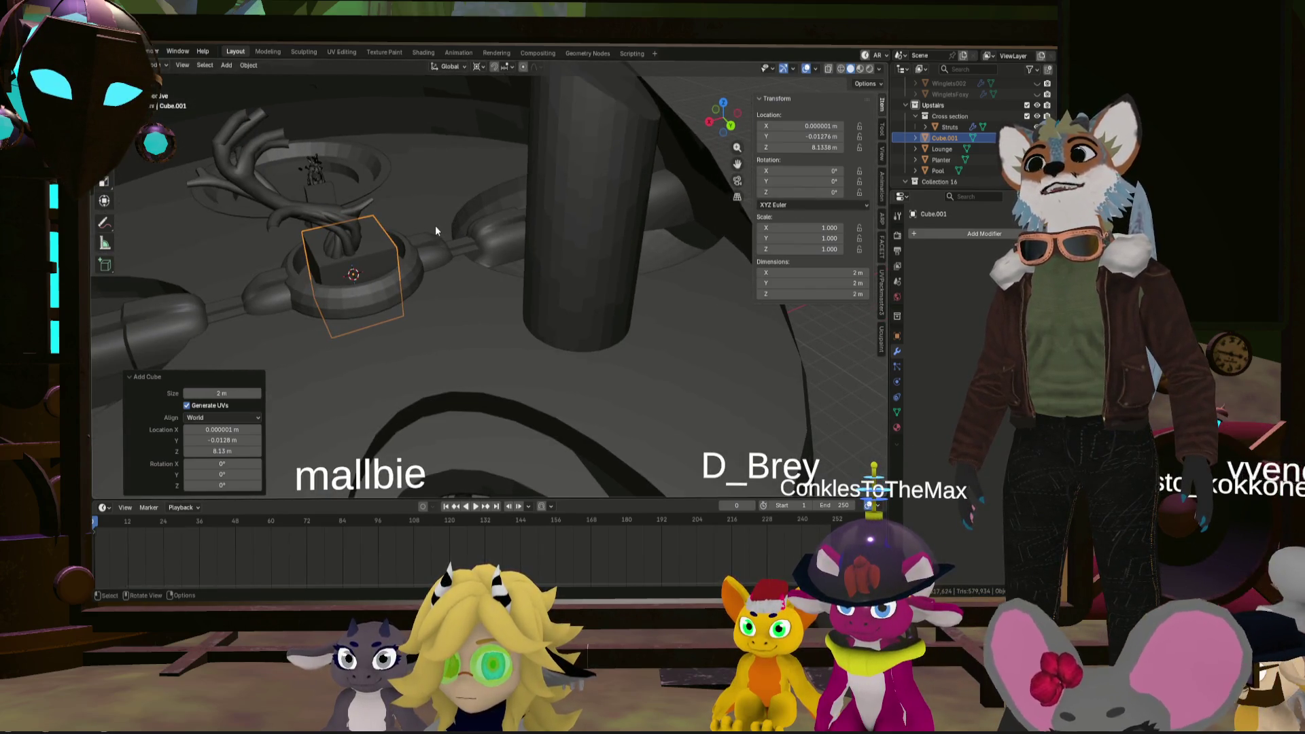
pyautogui.hotkey('ctrl', 'z')
pyautogui.moveTo(438, 225)
pyautogui.mouseDown(button='middle')
pyautogui.moveTo(637, 188)
pyautogui.moveTo(366, 238)
pyautogui.moveTo(432, 210)
pyautogui.moveTo(497, 212)
pyautogui.moveTo(497, 250)
pyautogui.mouseUp(button='middle')
# - Add a cube inside the Struts mesh at the central ring, cancelling a test move
pyautogui.press('Tab')
pyautogui.hotkey('shift', 'a')
pyautogui.click(487, 222)
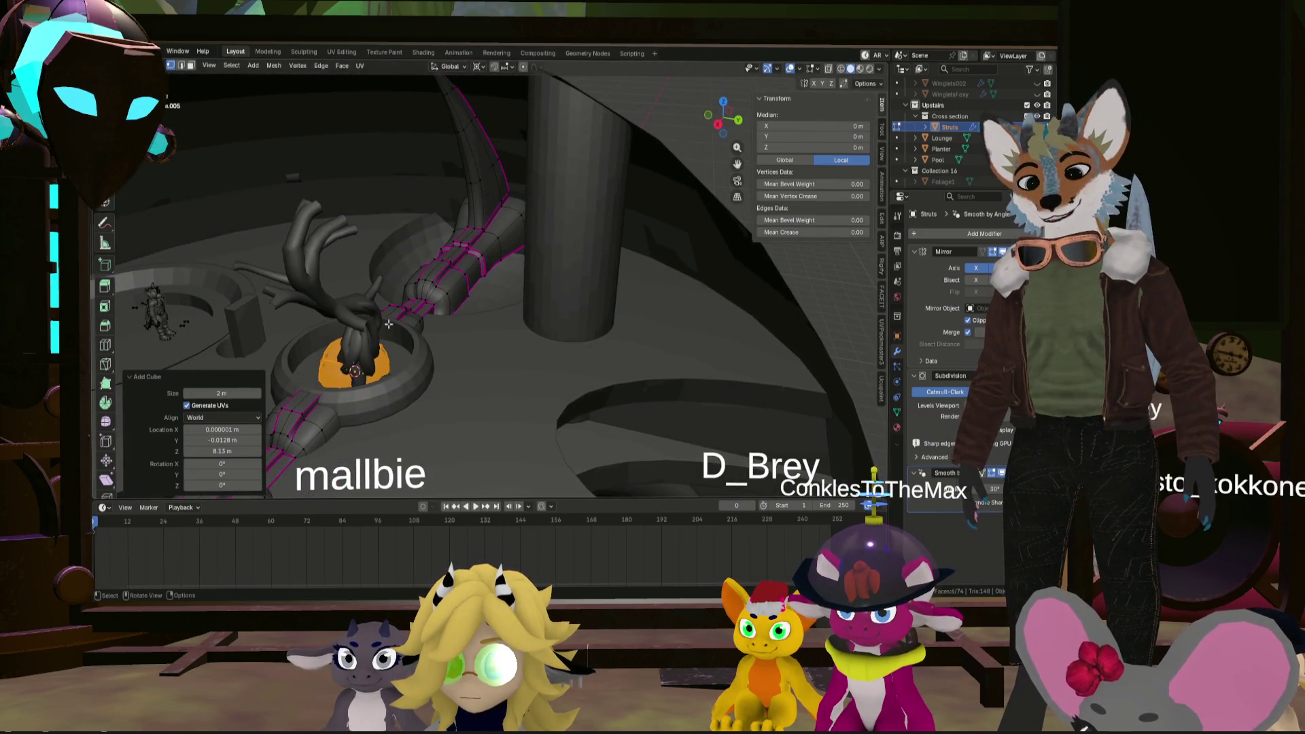
pyautogui.press('g')
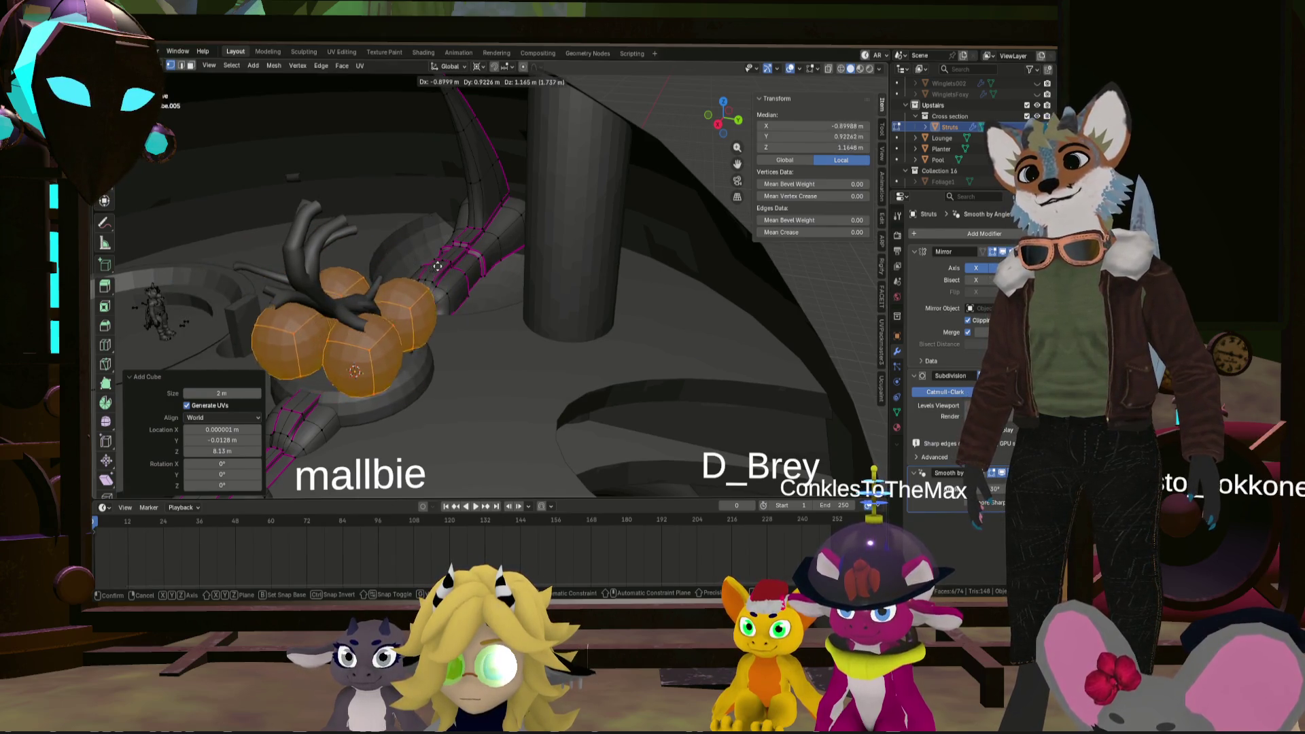
pyautogui.press('Escape')
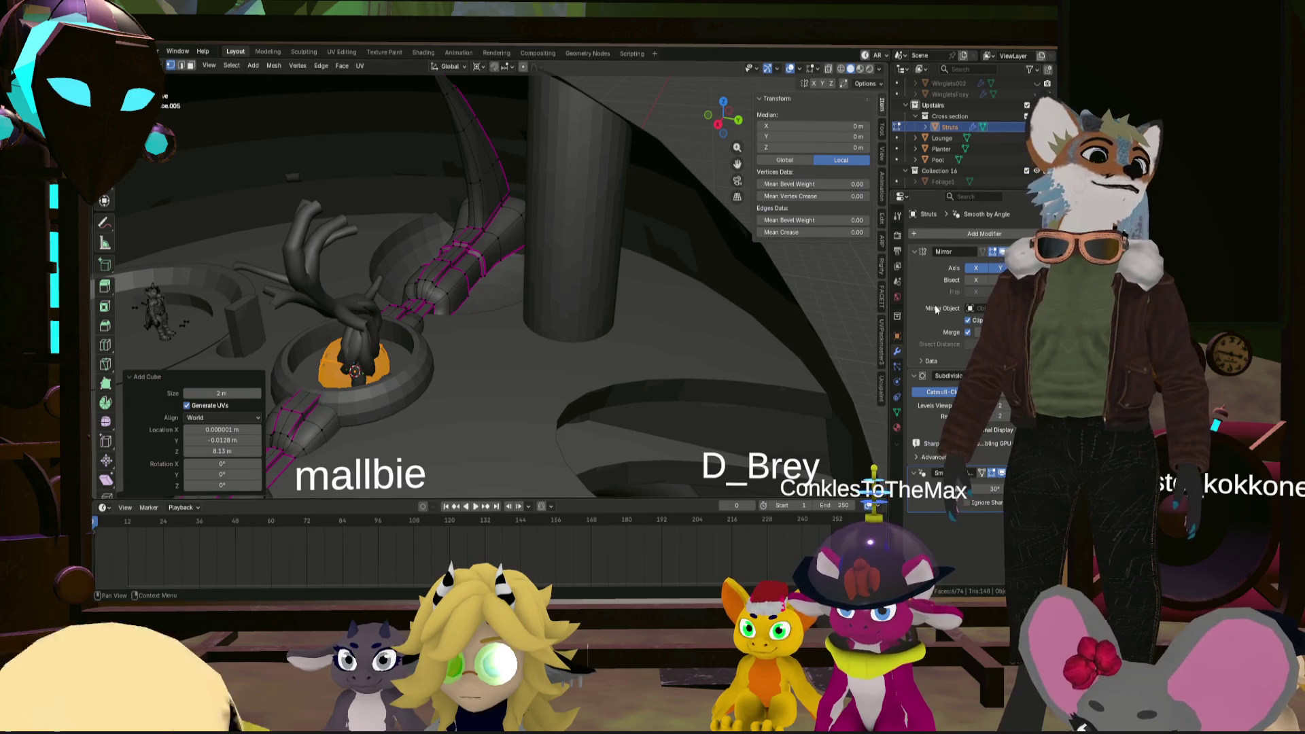
# - Select a vertex on the struts and grow it to the whole linked part
pyautogui.rightClick(272, 269)
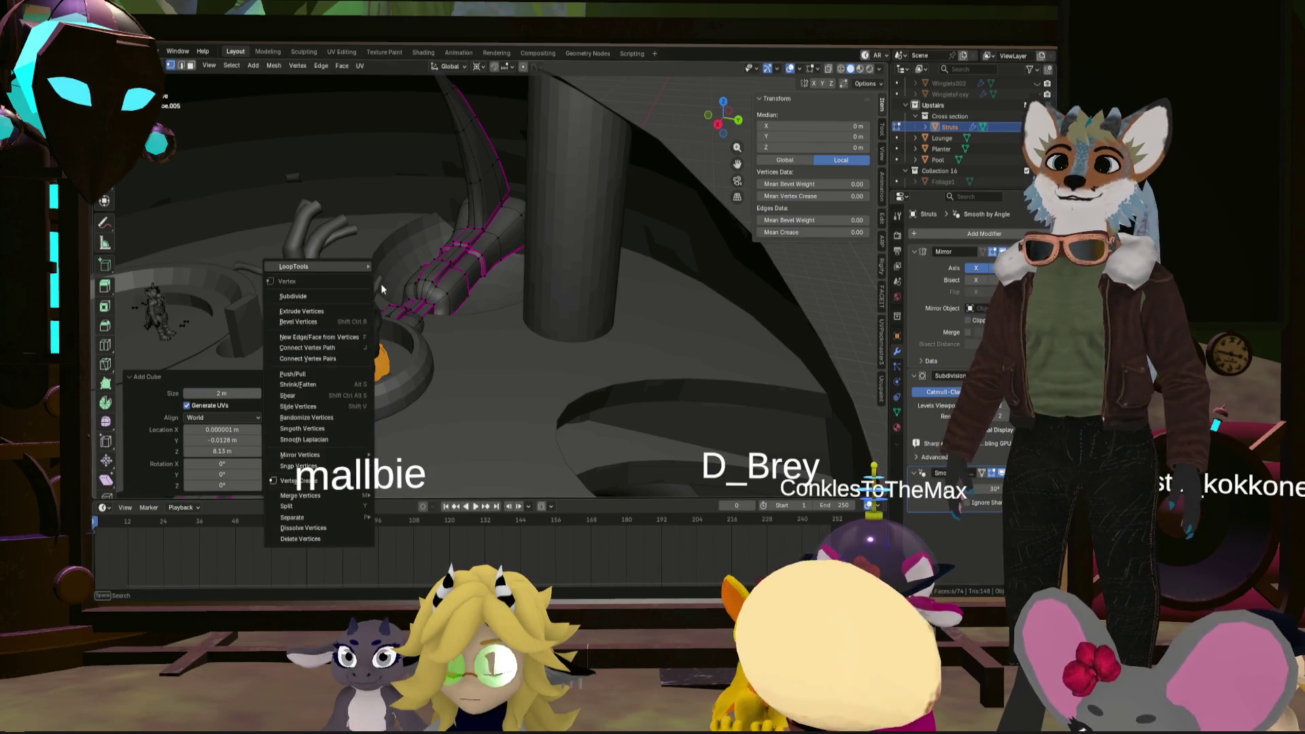
pyautogui.click(421, 292)
pyautogui.scroll(-8, 408, 222)
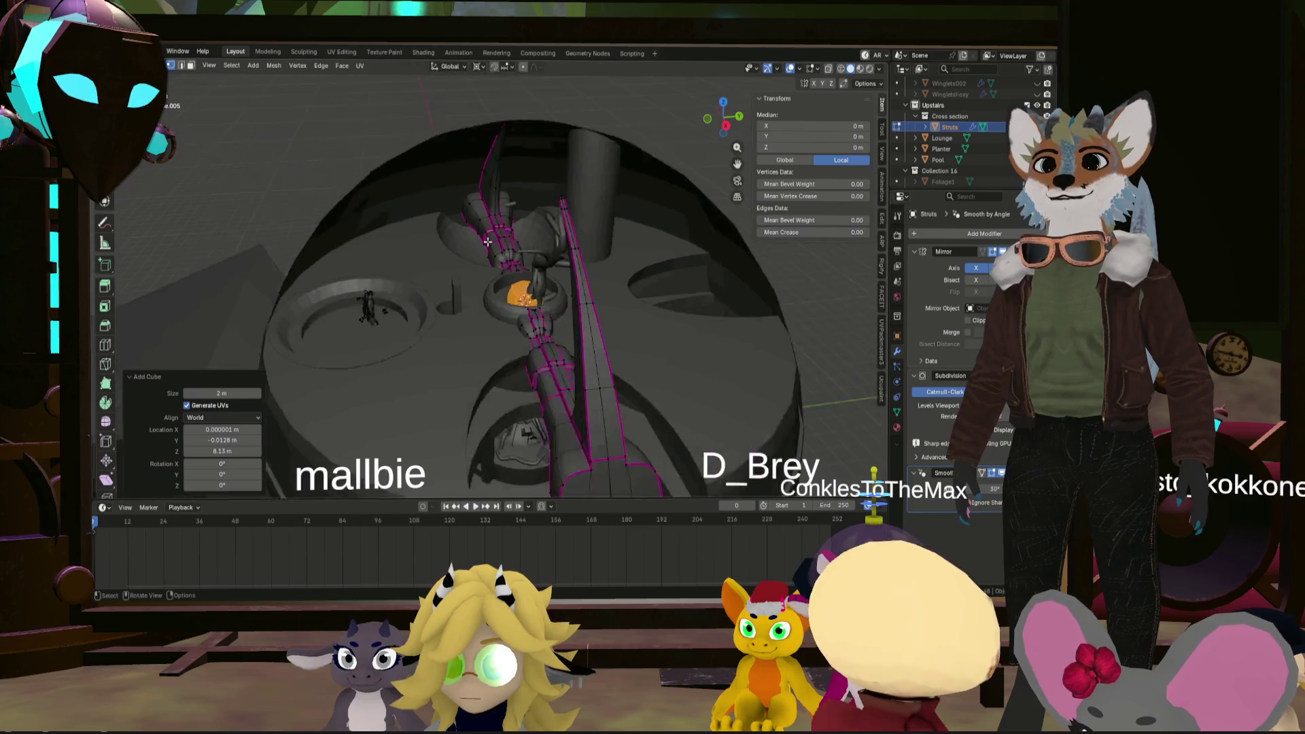
pyautogui.click(548, 397)
pyautogui.click(553, 392)
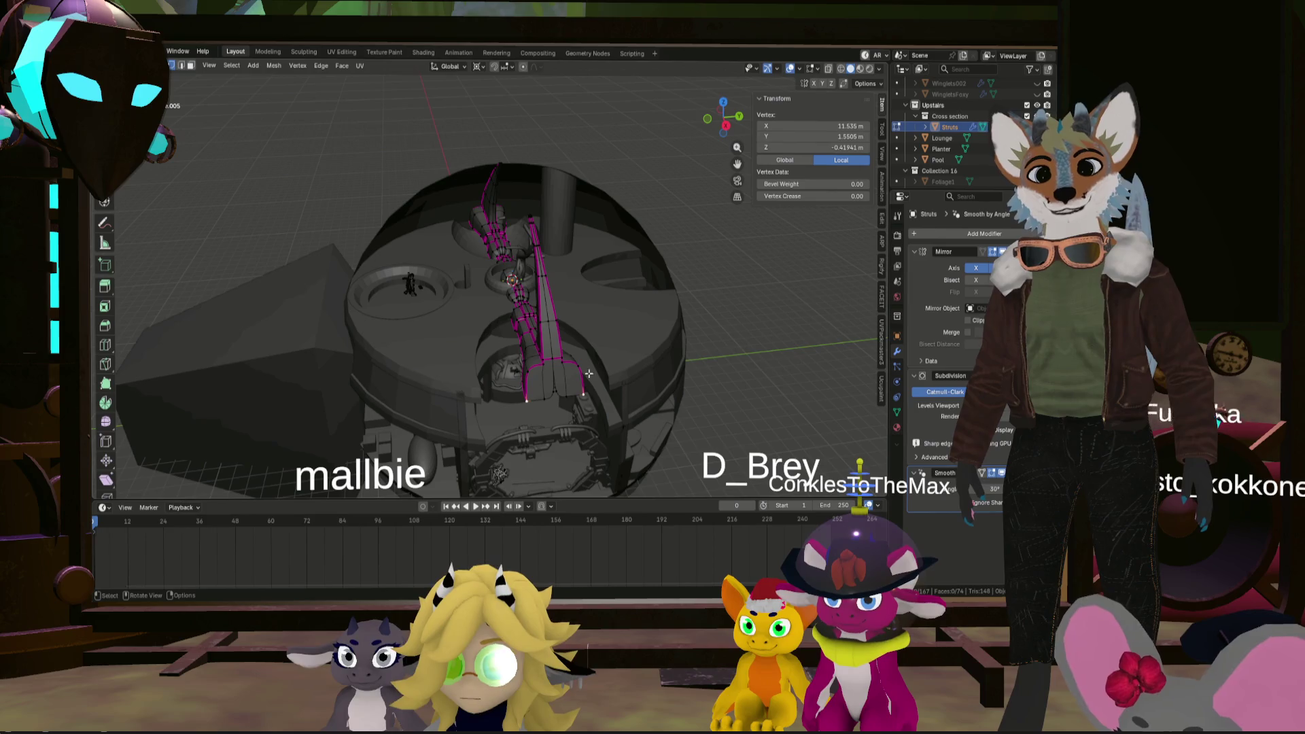
pyautogui.scroll(3, 503, 287)
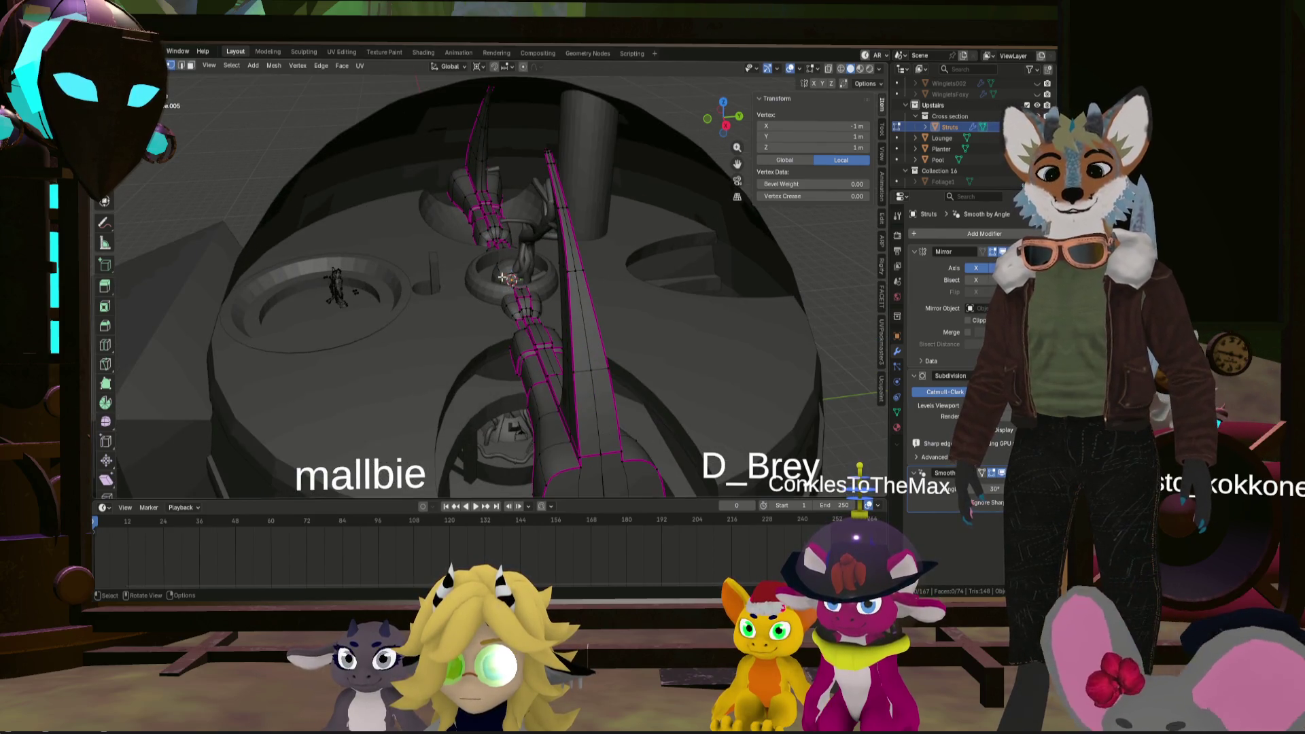
pyautogui.press('l')
pyautogui.scroll(-3, 606, 283)
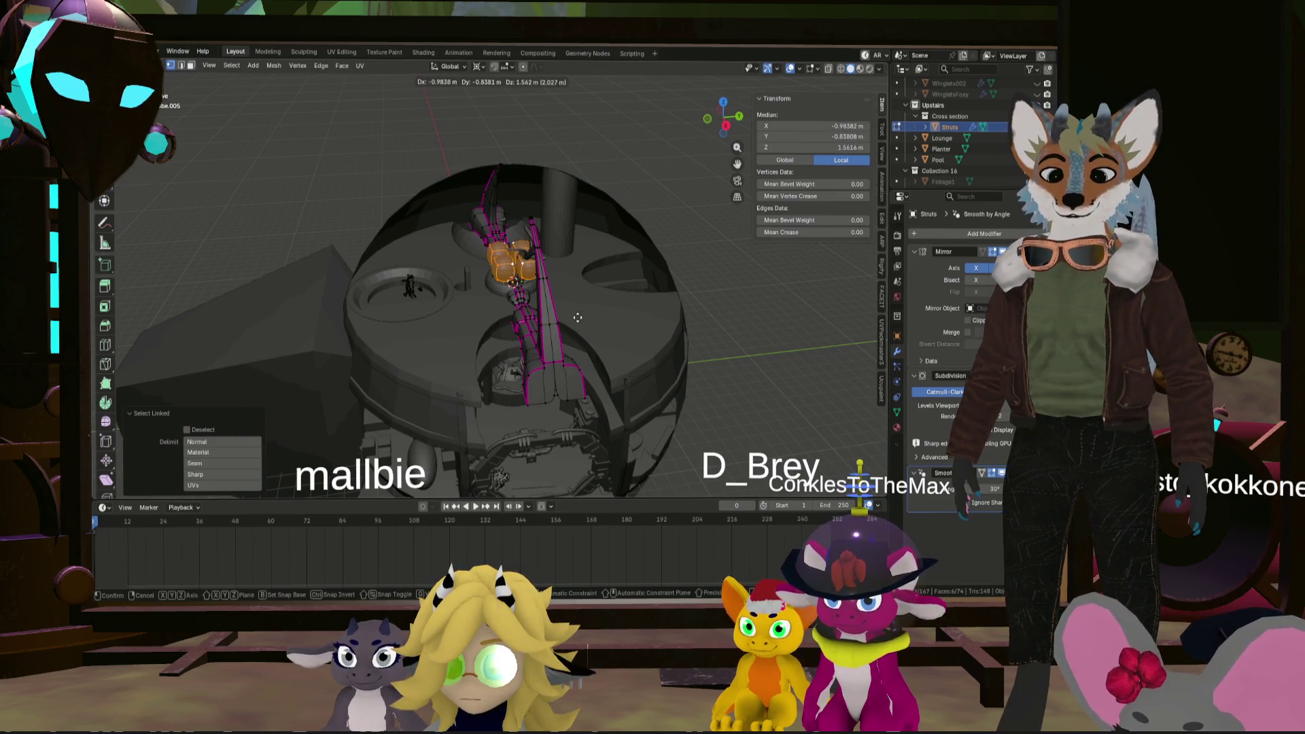
# - Confirm the ball joints' new position and orbit onto the orange ball
pyautogui.click(657, 442)
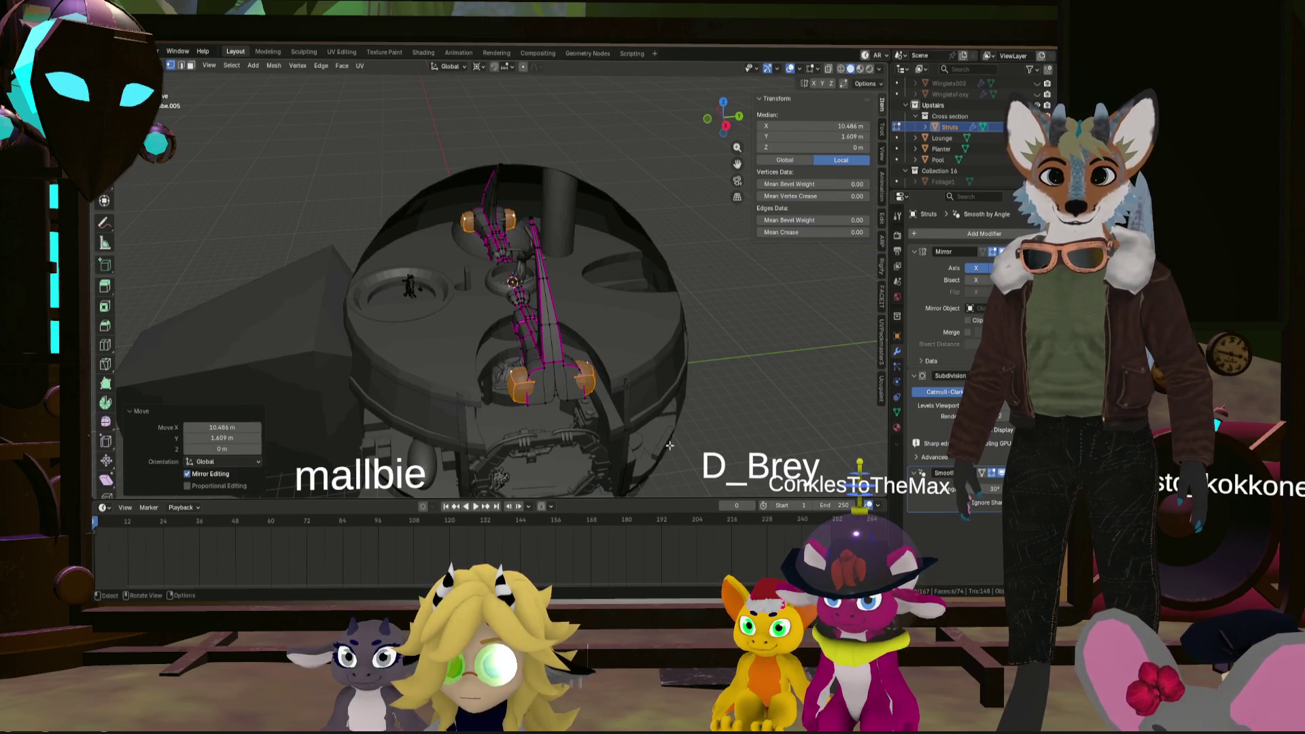
pyautogui.moveTo(656, 442); pyautogui.dragTo(612, 380, button='middle')
pyautogui.scroll(5, 577, 342)
pyautogui.scroll(-2, 577, 343)
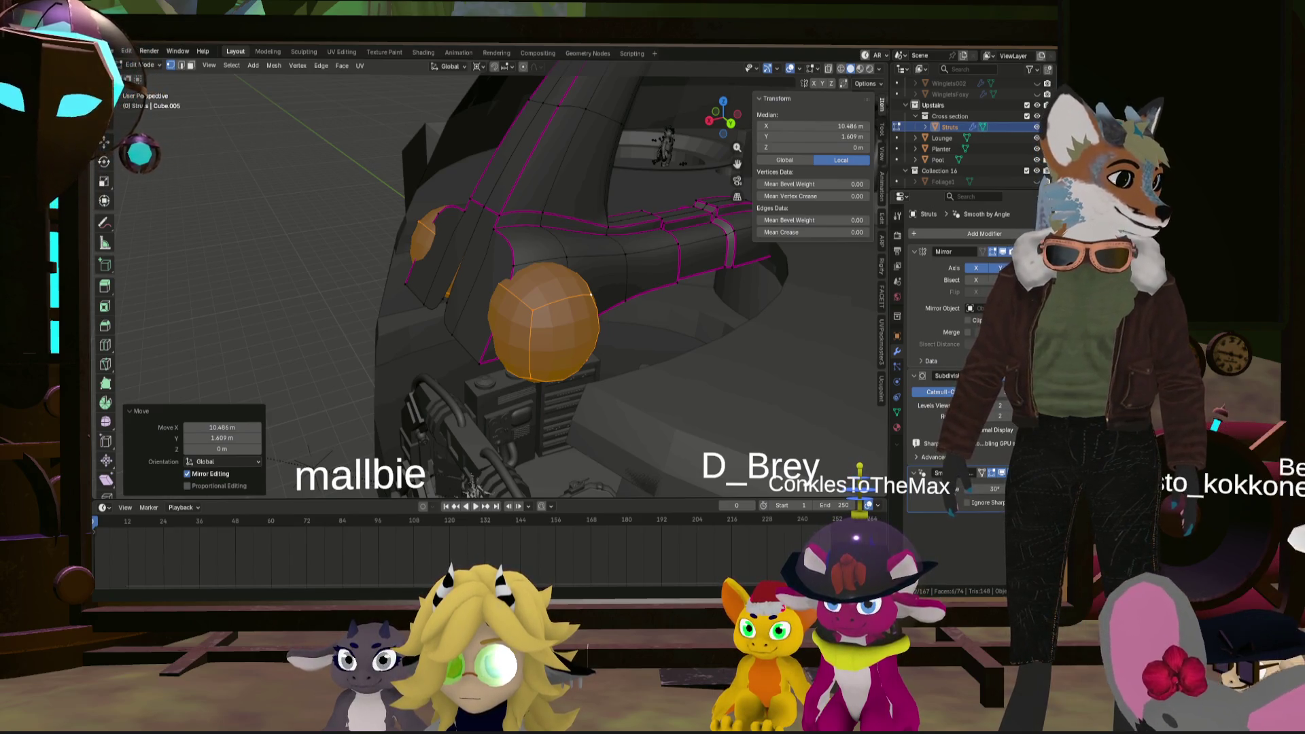
# - Select the entire connected ball joint in face select mode
pyautogui.moveTo(725, 369); pyautogui.dragTo(544, 293, button='middle')
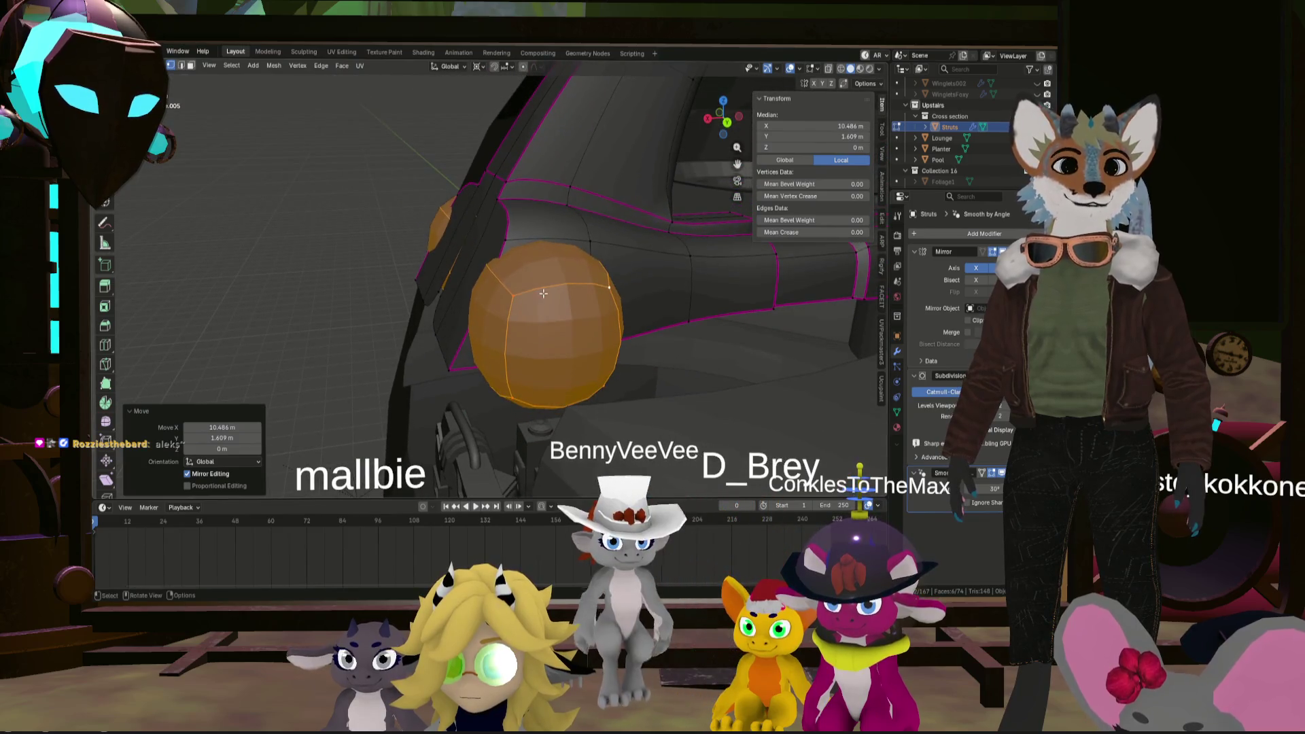
pyautogui.click(544, 293)
pyautogui.moveTo(544, 293)
pyautogui.mouseDown(button='middle')
pyautogui.moveTo(584, 356)
pyautogui.moveTo(616, 351)
pyautogui.mouseUp(button='middle')
pyautogui.keyDown('shift'); pyautogui.click(528, 406); pyautogui.keyUp('shift')
pyautogui.moveTo(529, 407); pyautogui.dragTo(457, 424, button='middle')
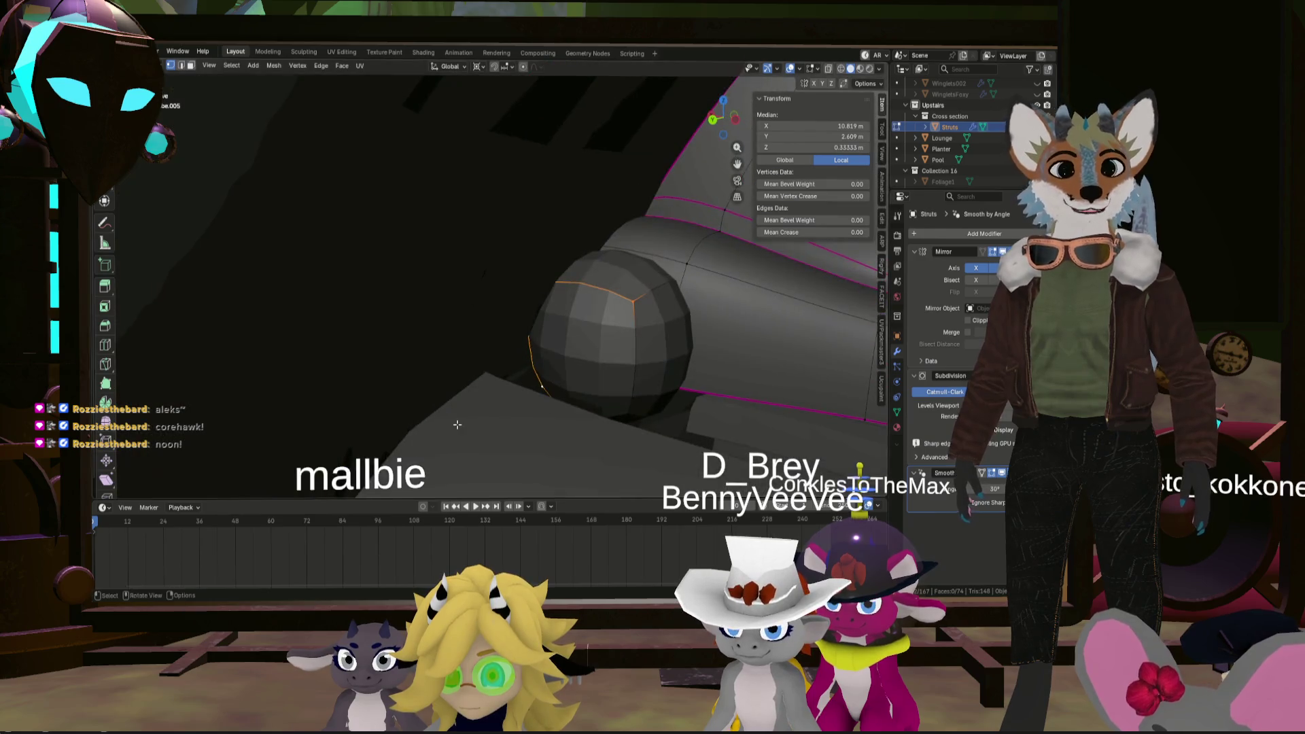
pyautogui.press('l')
pyautogui.scroll(-4, 623, 415)
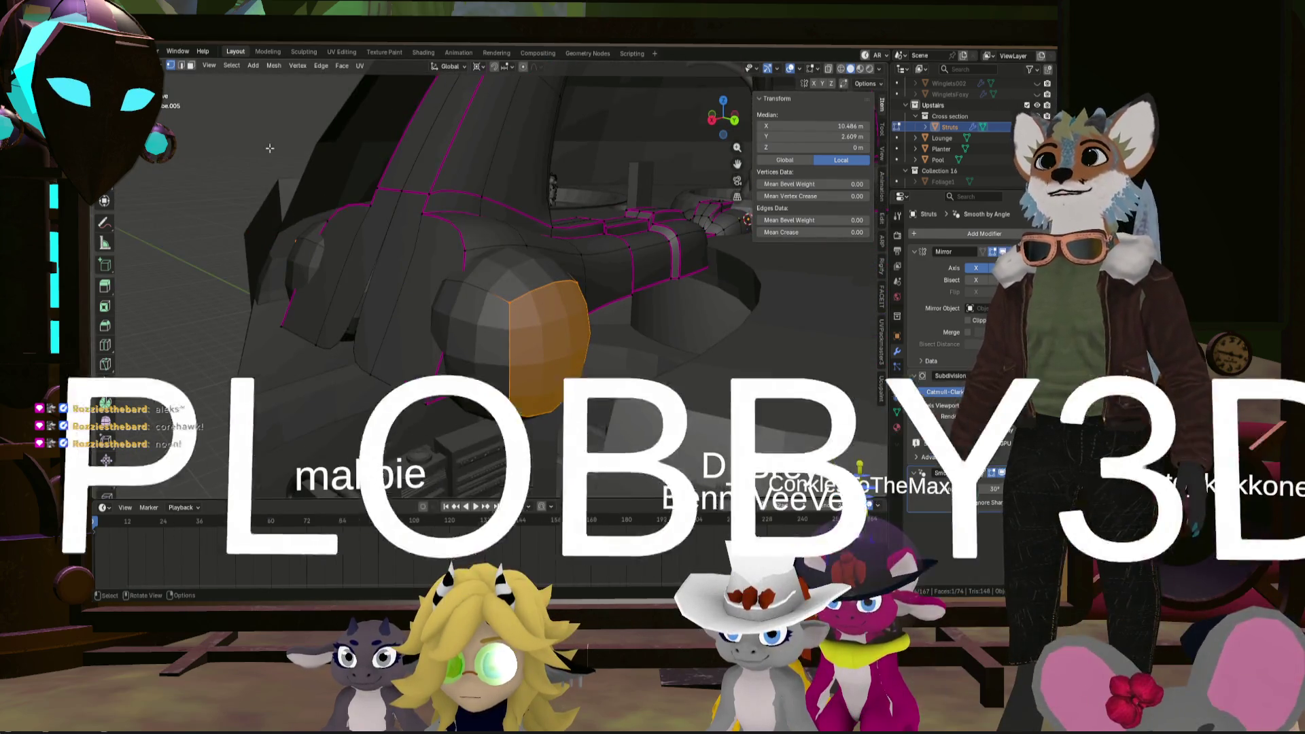
pyautogui.click(192, 66)
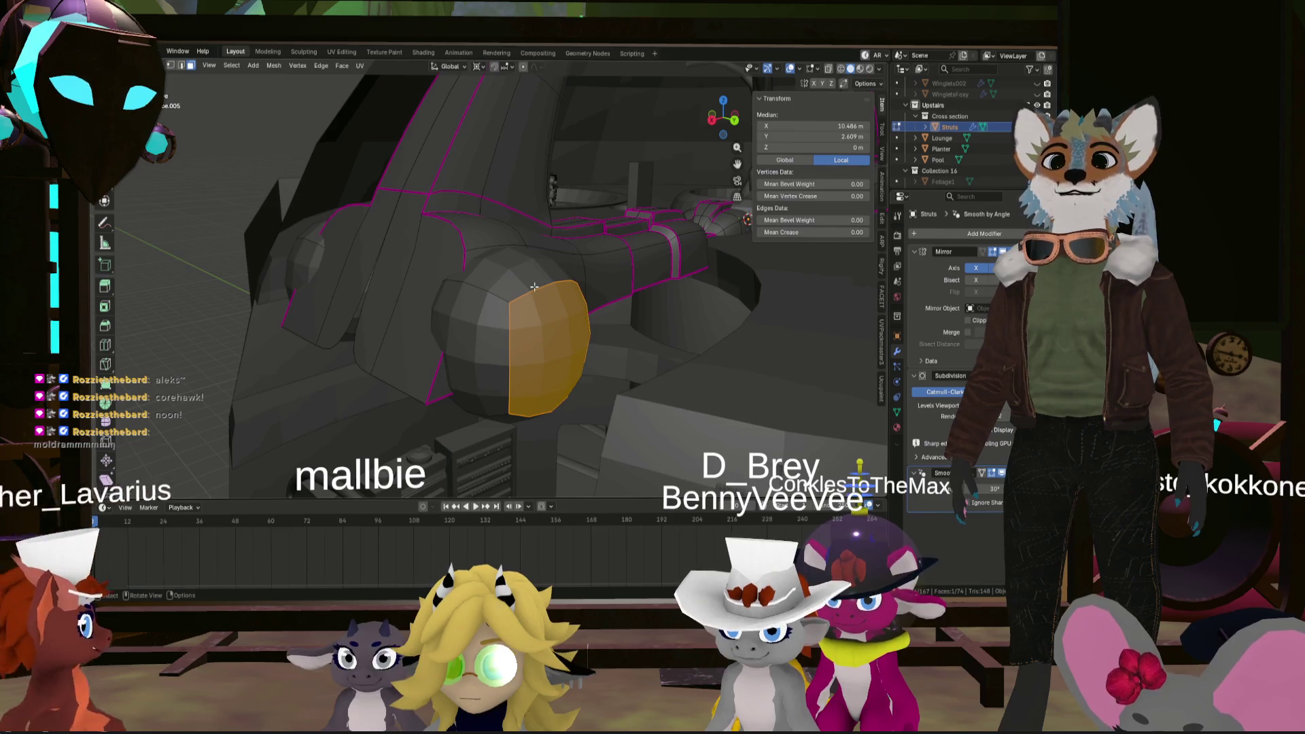
pyautogui.press('l')
pyautogui.scroll(3, 621, 328)
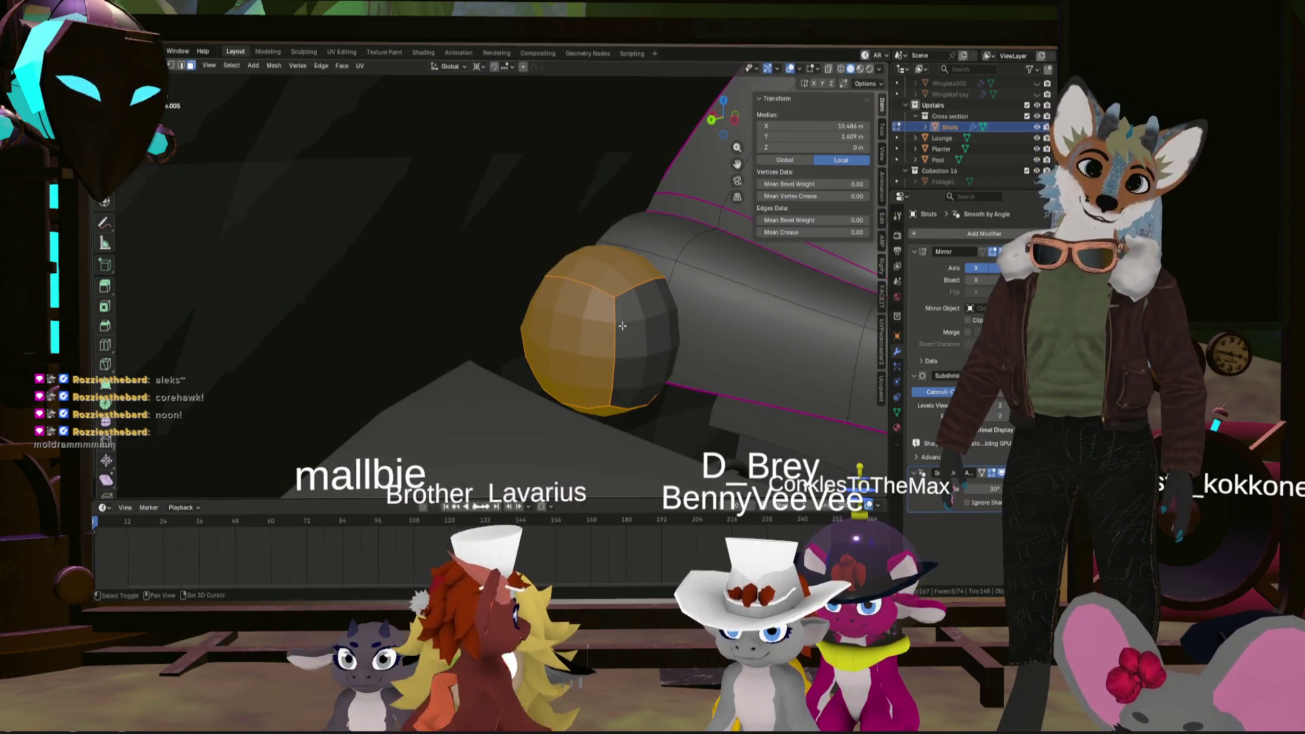
# - Test a crease on the ball, reset it, and select an edge loop around it
pyautogui.moveTo(621, 329); pyautogui.dragTo(805, 221, button='middle')
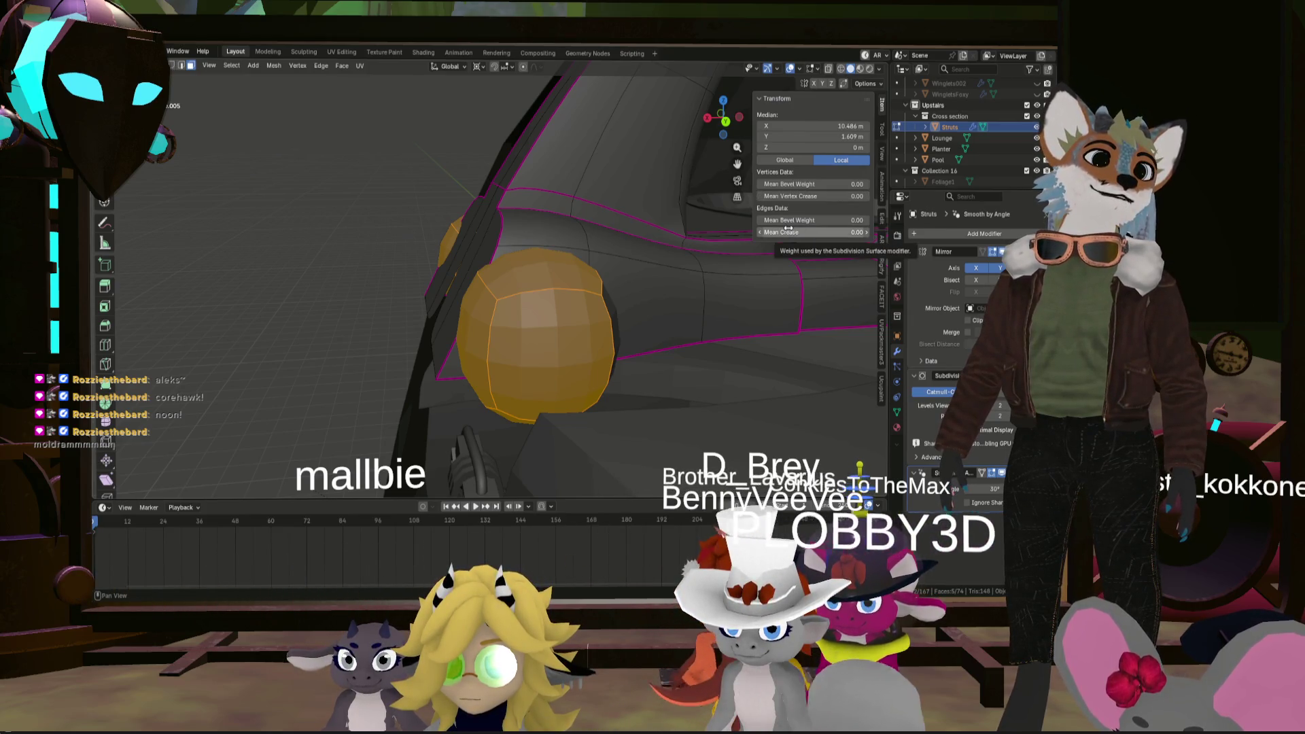
pyautogui.moveTo(789, 231); pyautogui.dragTo(856, 232)
pyautogui.press('Escape')
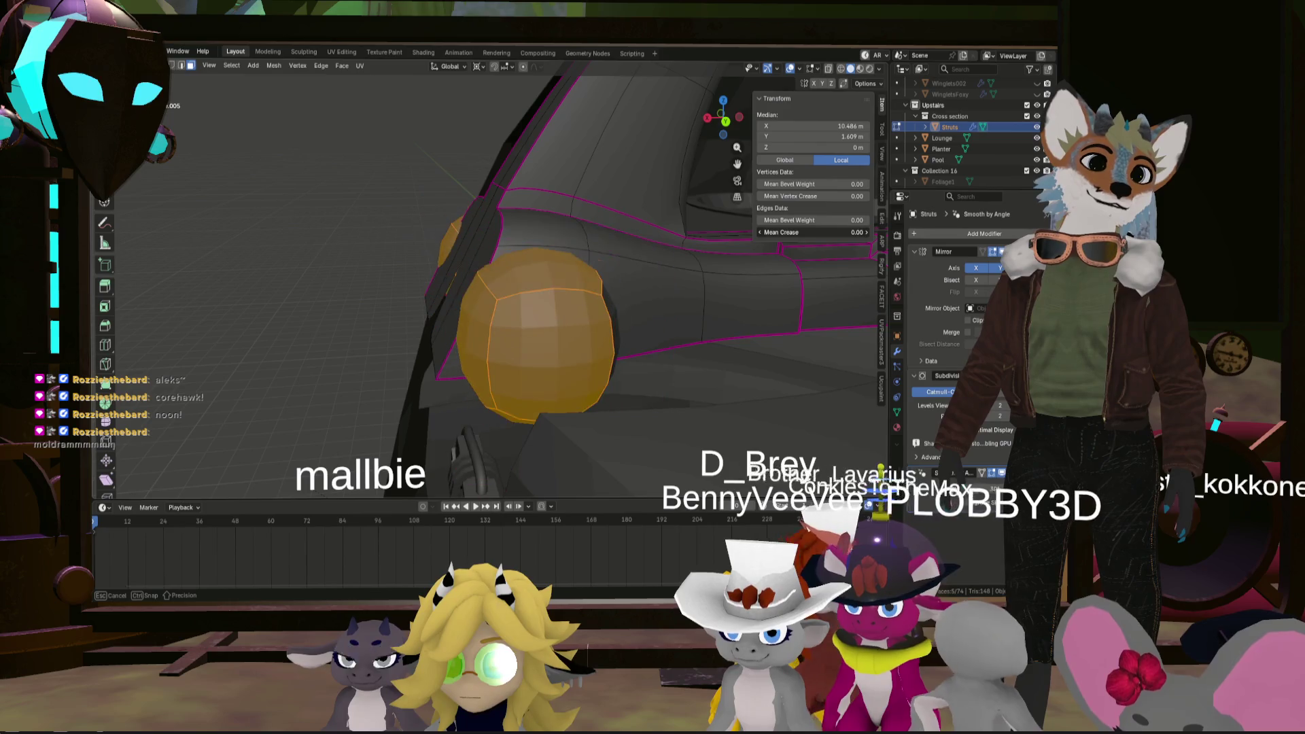
pyautogui.moveTo(516, 292)
pyautogui.mouseDown(button='middle')
pyautogui.moveTo(543, 281)
pyautogui.moveTo(300, 128)
pyautogui.mouseUp(button='middle')
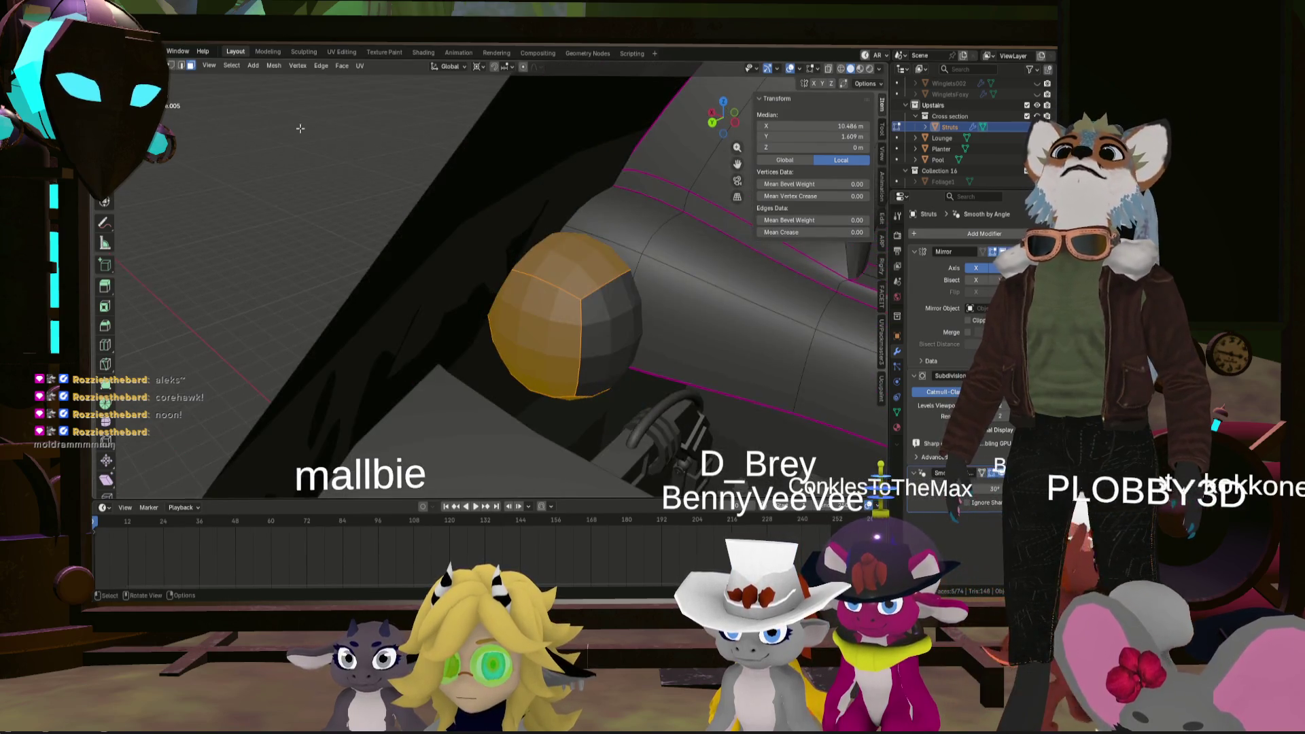
pyautogui.click(181, 66)
pyautogui.click(605, 285)
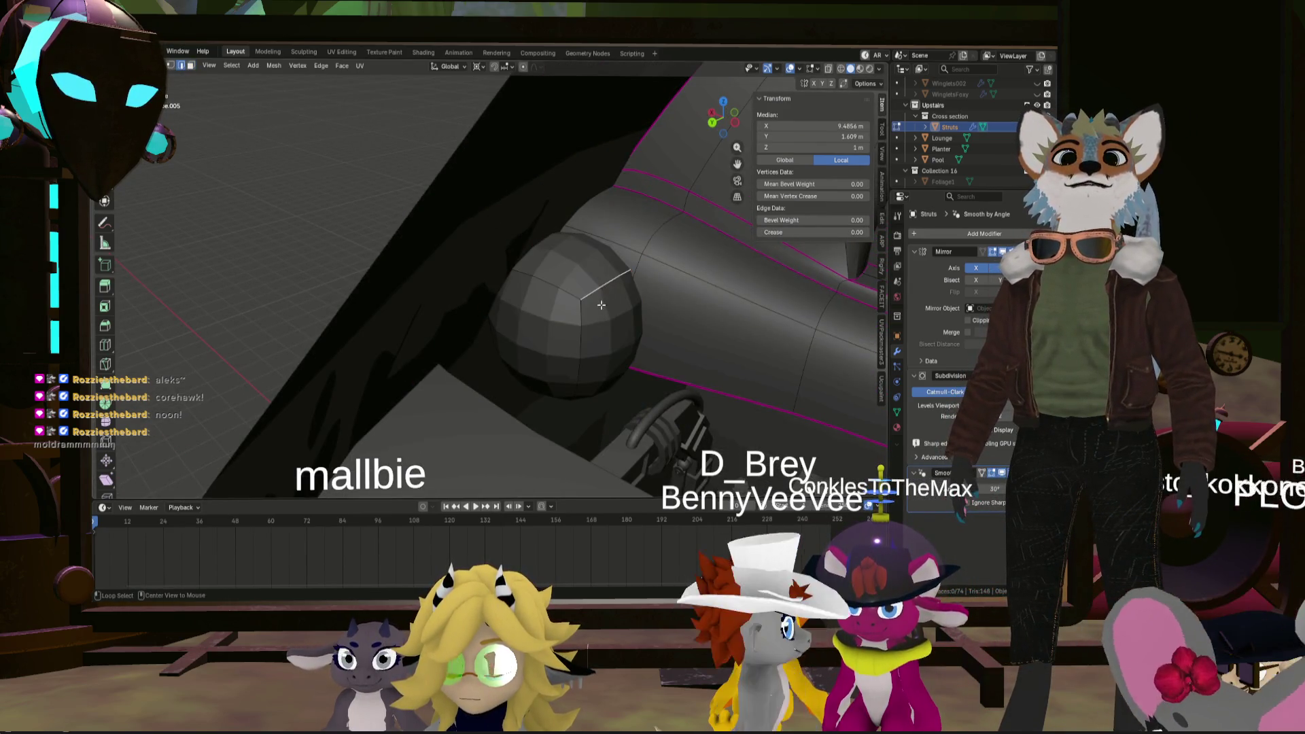
pyautogui.moveTo(563, 288); pyautogui.dragTo(494, 397, button='middle')
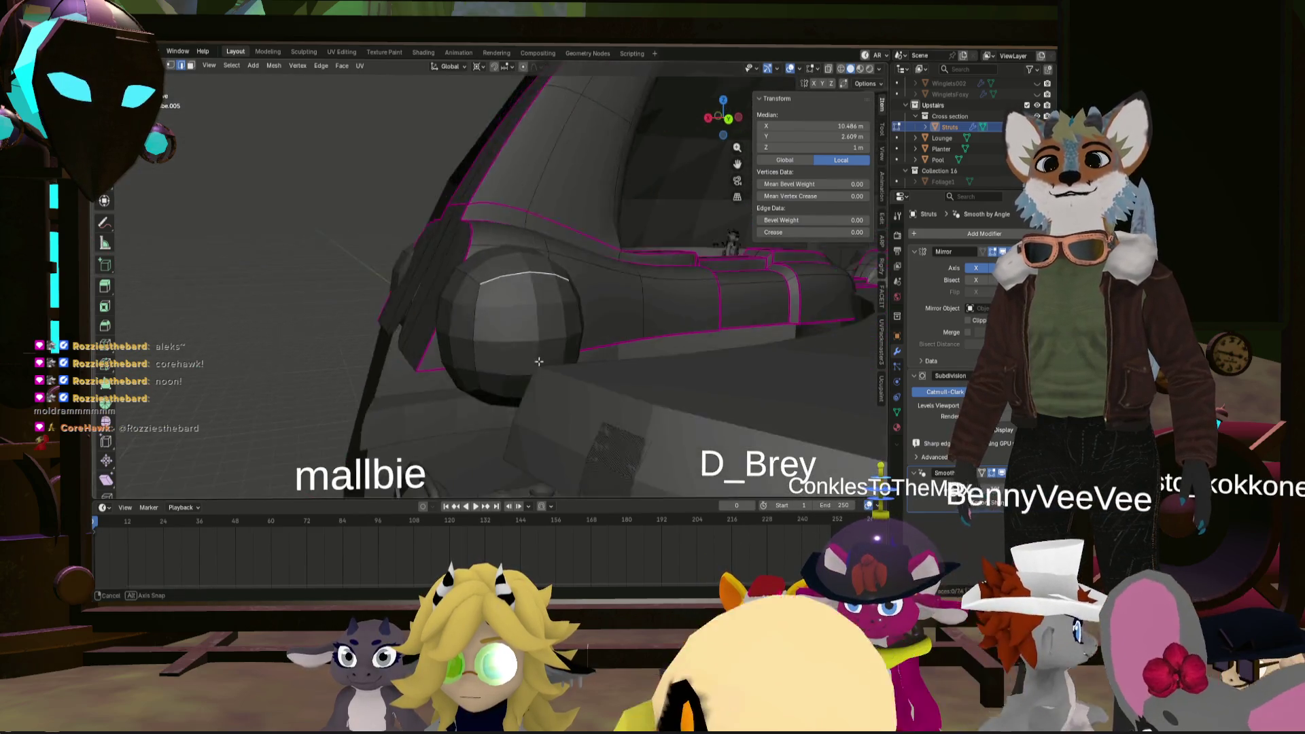
pyautogui.keyDown('alt'); pyautogui.keyDown('shift'); pyautogui.click(494, 398); pyautogui.keyUp('shift'); pyautogui.keyUp('alt')
pyautogui.moveTo(494, 397); pyautogui.dragTo(458, 390, button='middle')
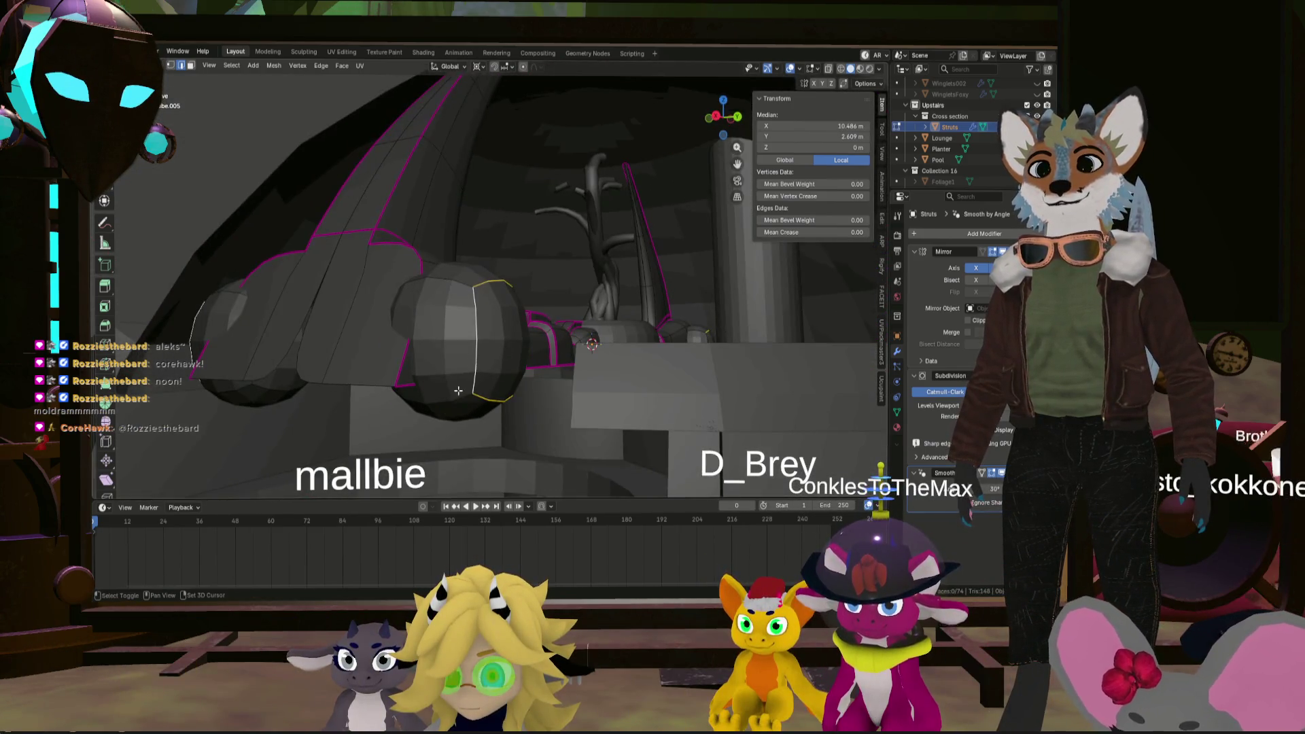
pyautogui.moveTo(433, 284)
pyautogui.mouseDown(button='middle')
pyautogui.moveTo(494, 234)
pyautogui.moveTo(514, 357)
pyautogui.moveTo(501, 315)
pyautogui.moveTo(483, 311)
pyautogui.moveTo(497, 322)
pyautogui.mouseUp(button='middle')
pyautogui.scroll(-4, 496, 321)
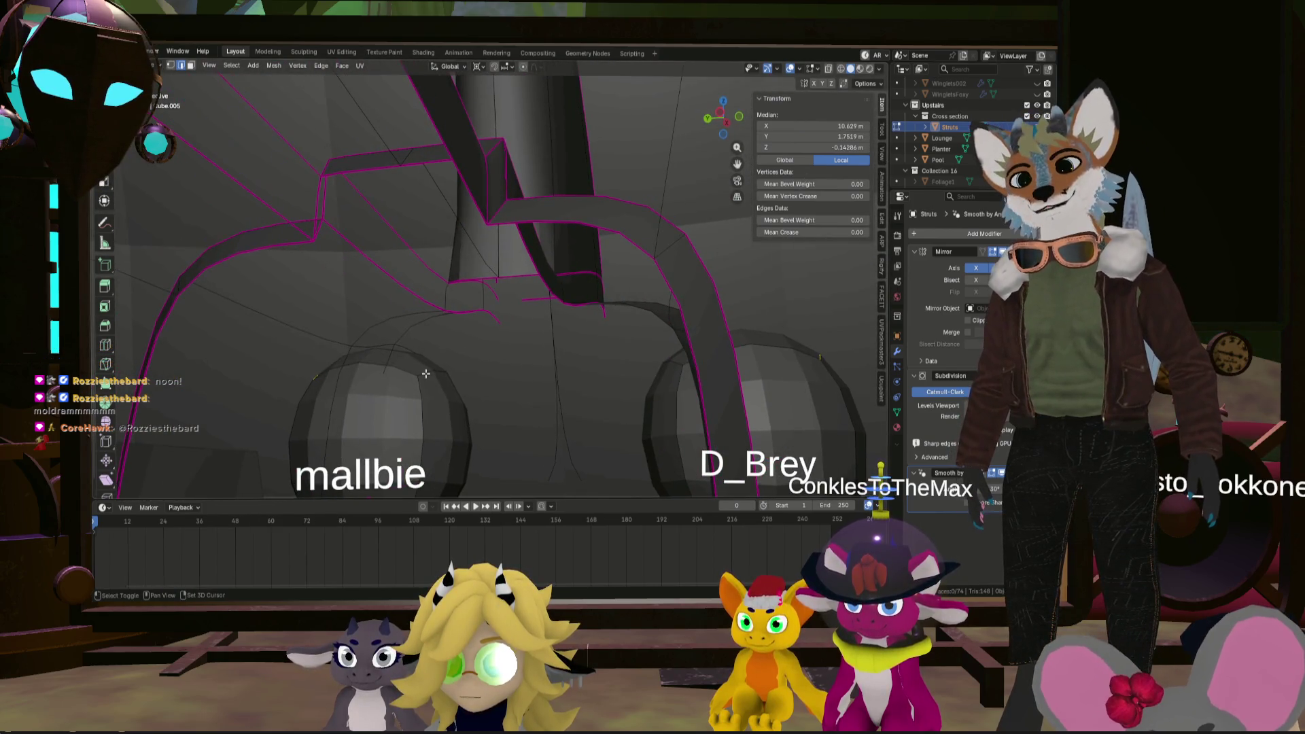
pyautogui.moveTo(426, 373); pyautogui.dragTo(476, 320, button='middle')
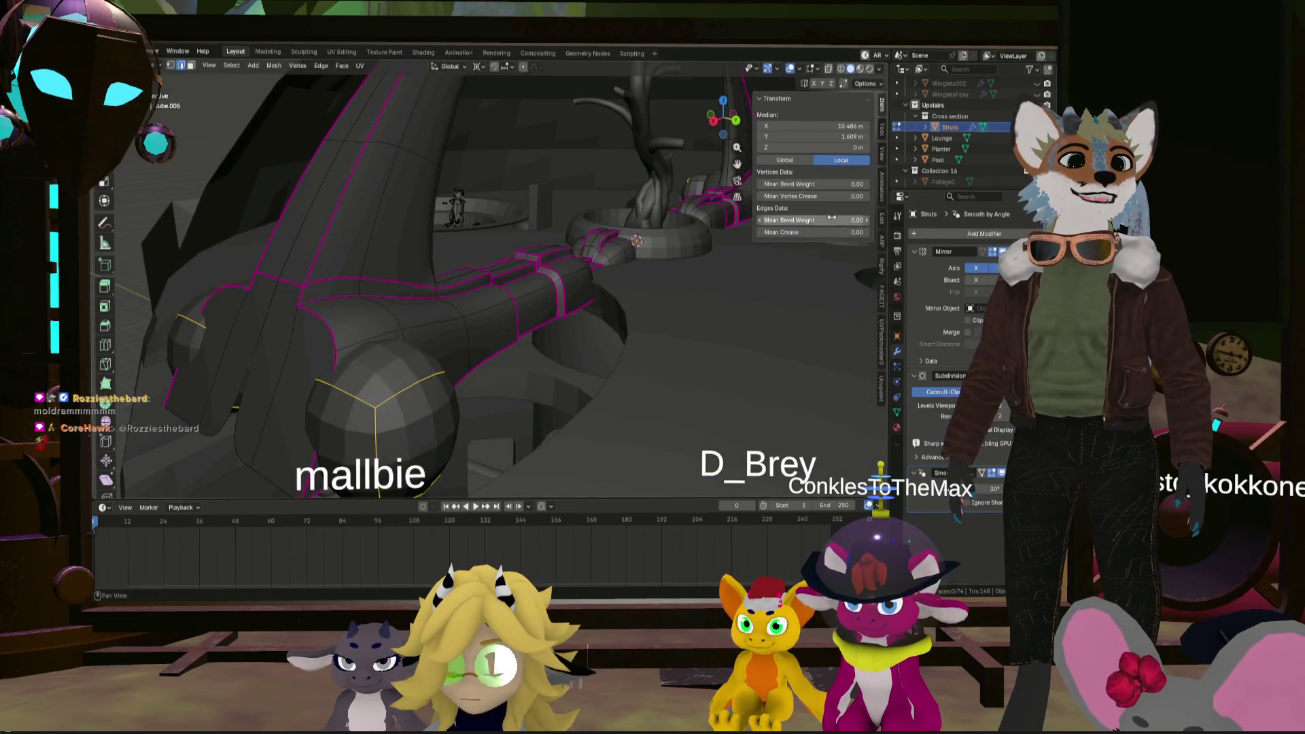
# - Set the ball joint's Mean Vertex Crease to about 0.97 to square it off
pyautogui.moveTo(813, 196)
pyautogui.mouseDown()
pyautogui.moveTo(860, 195)
pyautogui.moveTo(768, 196)
pyautogui.moveTo(860, 233)
pyautogui.mouseUp()
pyautogui.moveTo(658, 242)
pyautogui.mouseDown(button='middle')
pyautogui.moveTo(463, 268)
pyautogui.moveTo(400, 326)
pyautogui.mouseUp(button='middle')
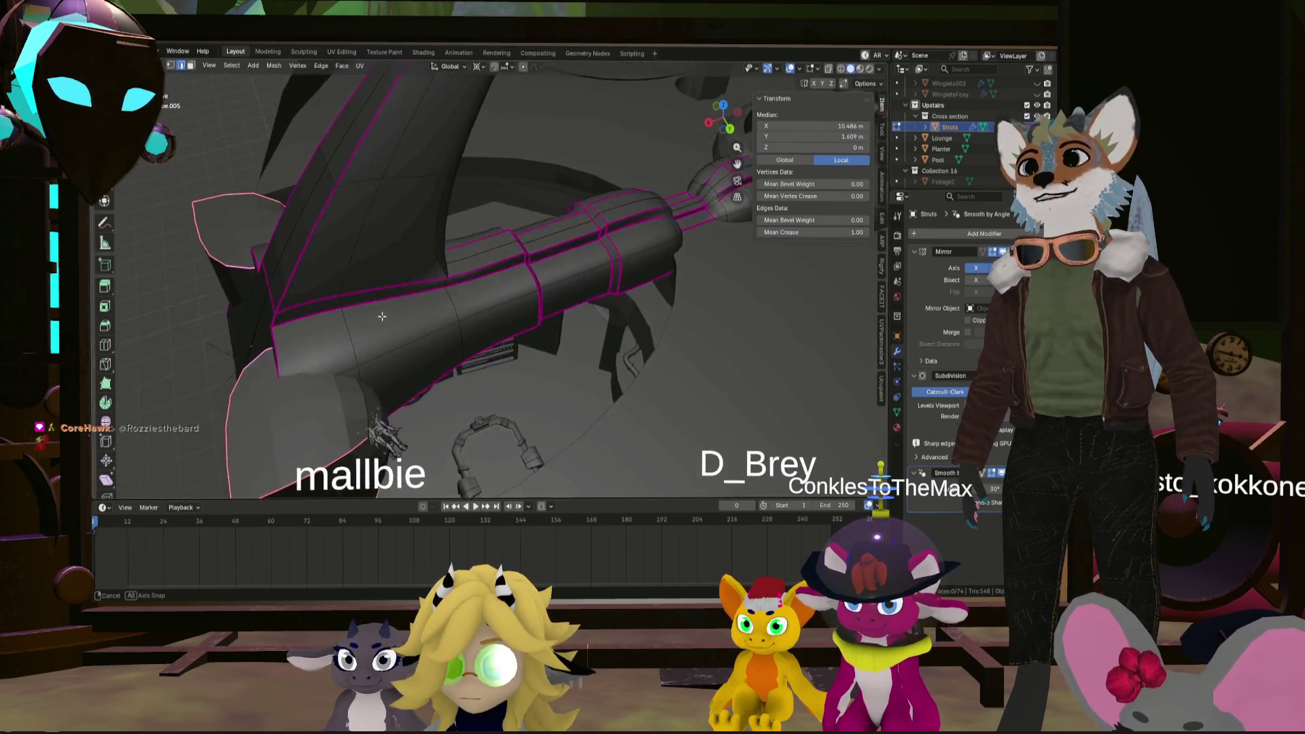
pyautogui.moveTo(400, 327)
pyautogui.mouseDown(button='middle')
pyautogui.moveTo(622, 367)
pyautogui.moveTo(584, 306)
pyautogui.mouseUp(button='middle')
pyautogui.click(191, 66)
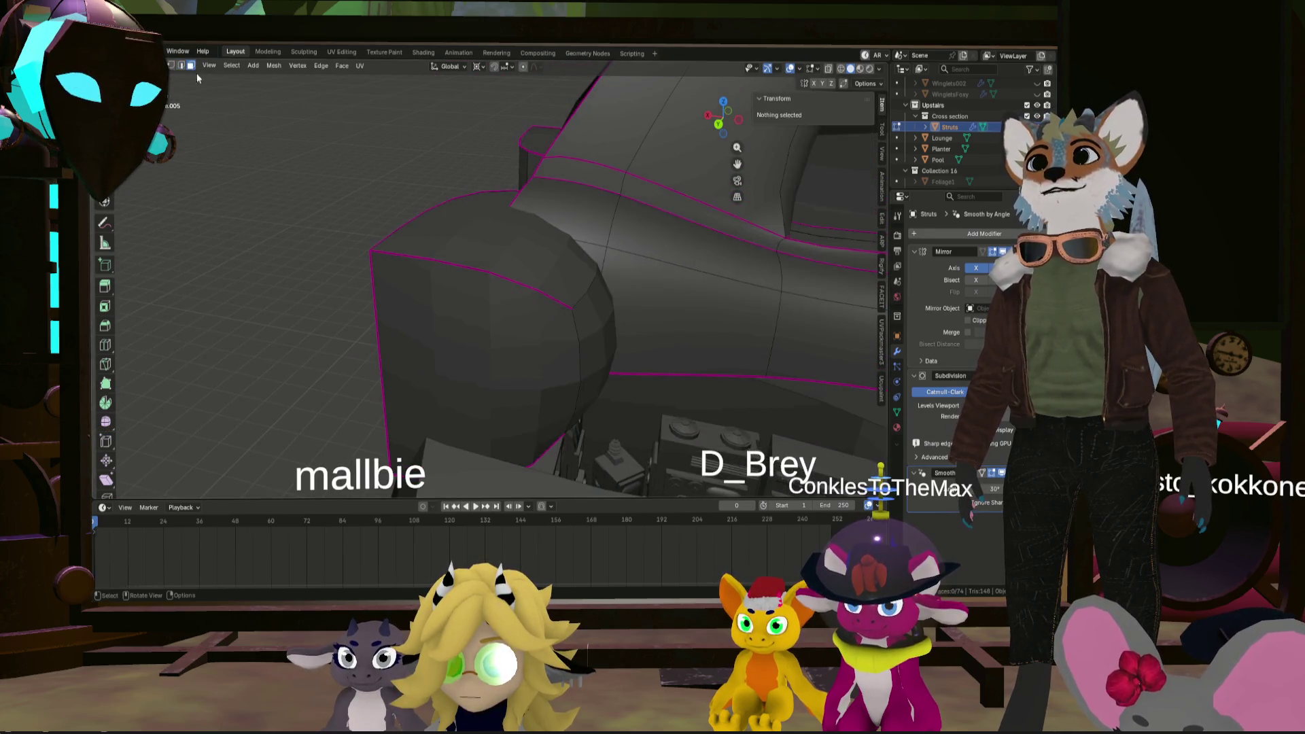
# - Delete the boxy joint's end face and select the block's remaining connected faces
pyautogui.click(596, 345)
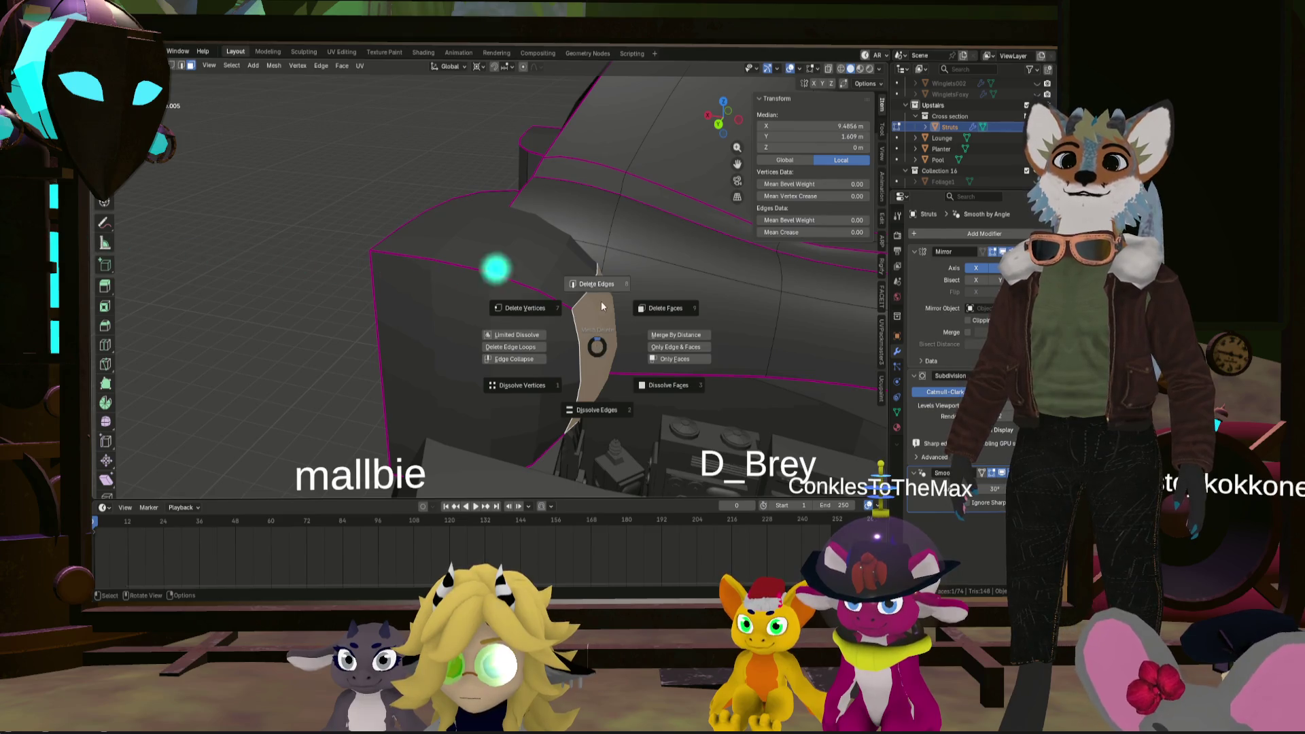
pyautogui.click(658, 301)
pyautogui.moveTo(542, 281); pyautogui.dragTo(535, 276, button='middle')
pyautogui.click(536, 276)
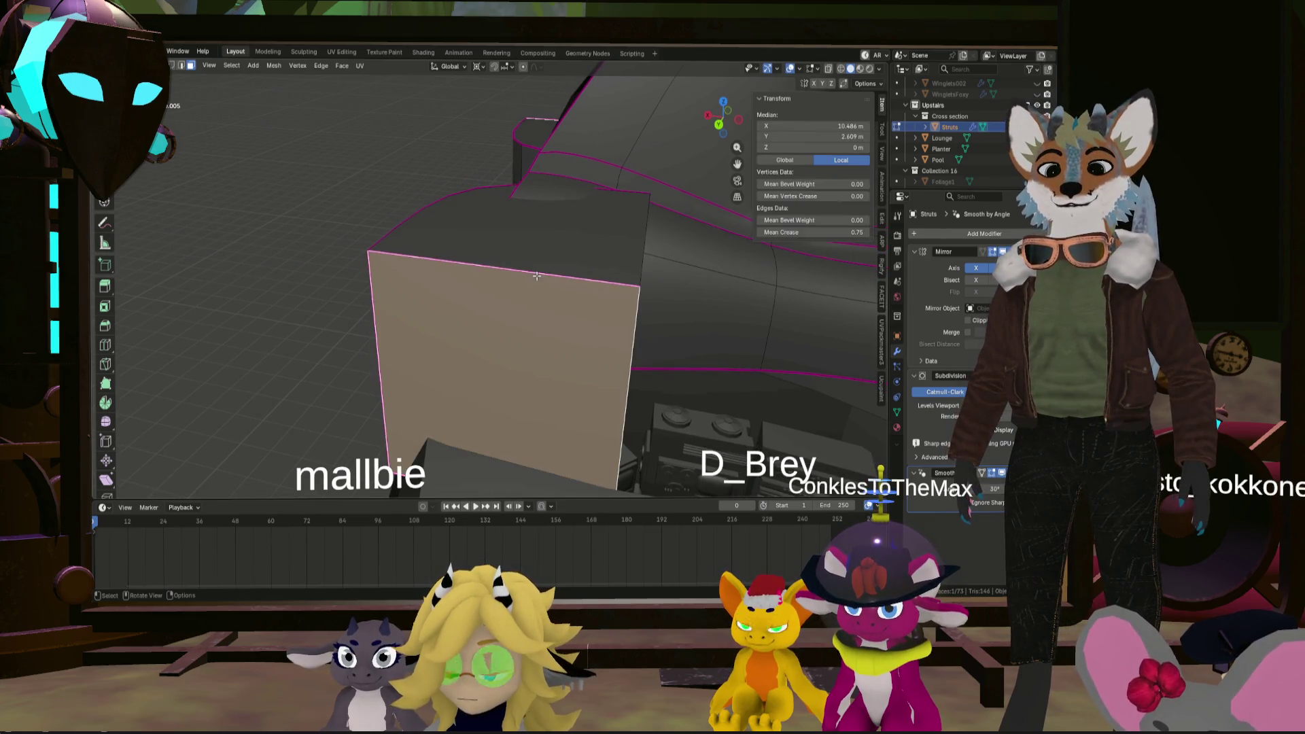
pyautogui.press('l')
# - Extrude the block's faces in place, cancelling the move and stray rotations
pyautogui.press('e')
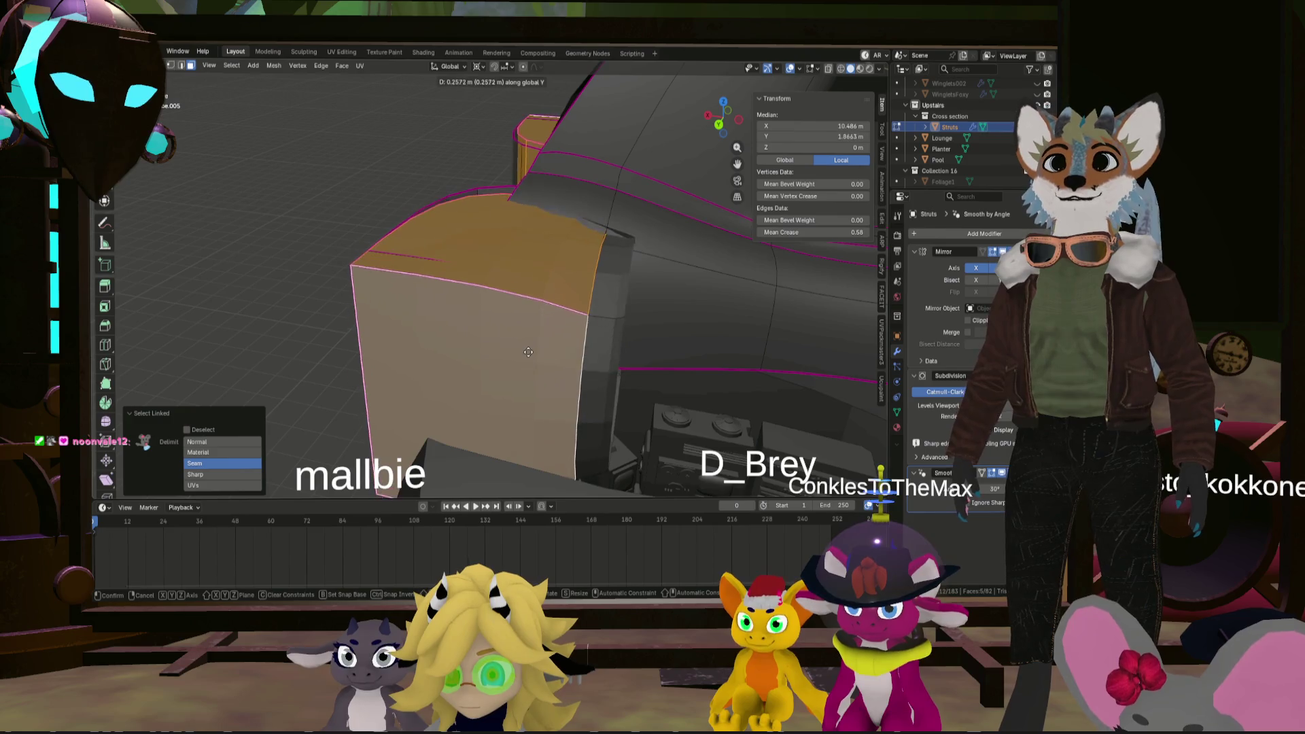
pyautogui.rightClick(510, 309)
pyautogui.moveTo(510, 309); pyautogui.dragTo(515, 321, button='middle')
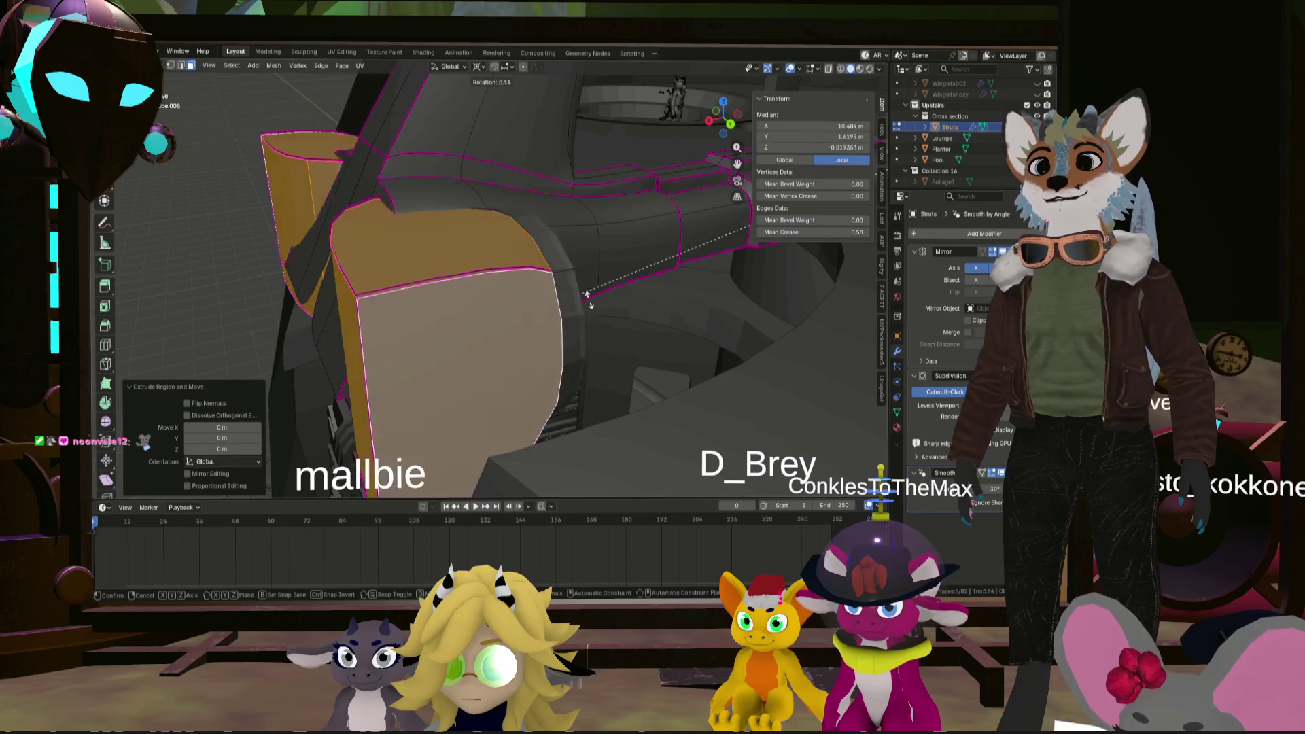
pyautogui.rightClick(435, 310)
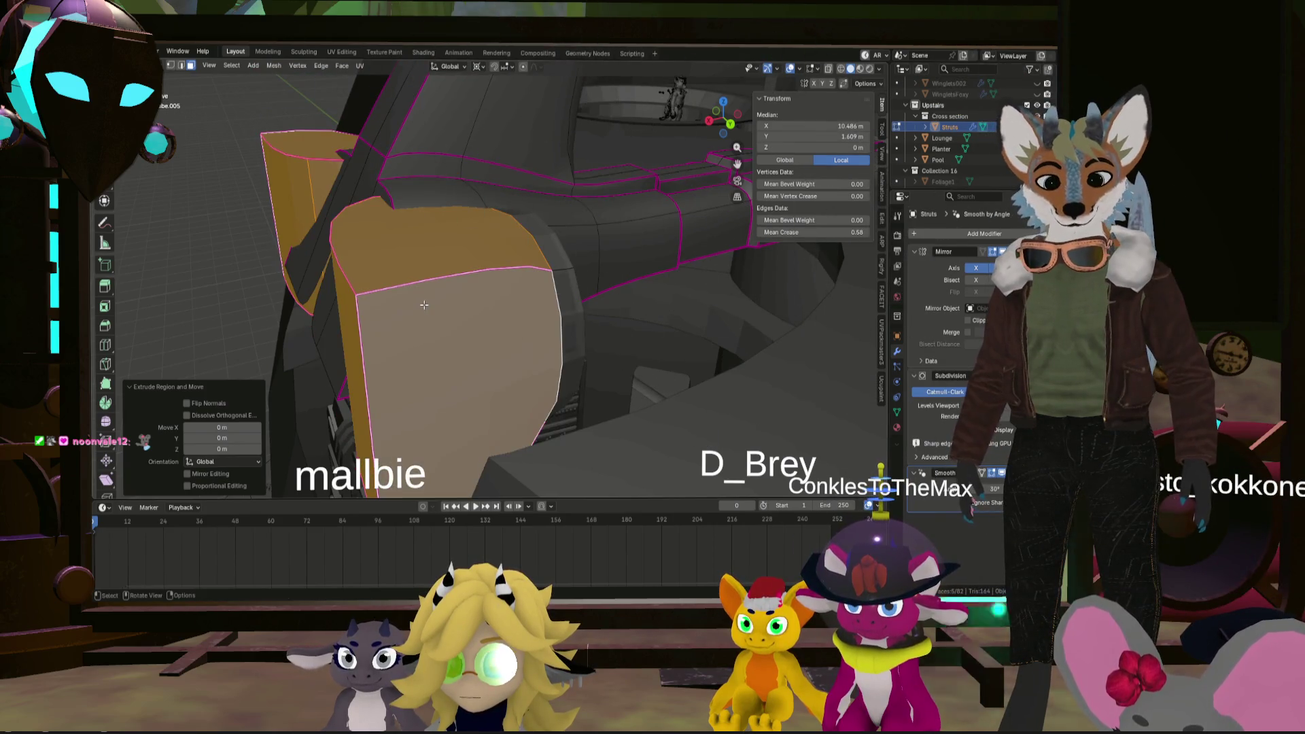
pyautogui.press('l')
pyautogui.moveTo(428, 314); pyautogui.dragTo(390, 295, button='middle')
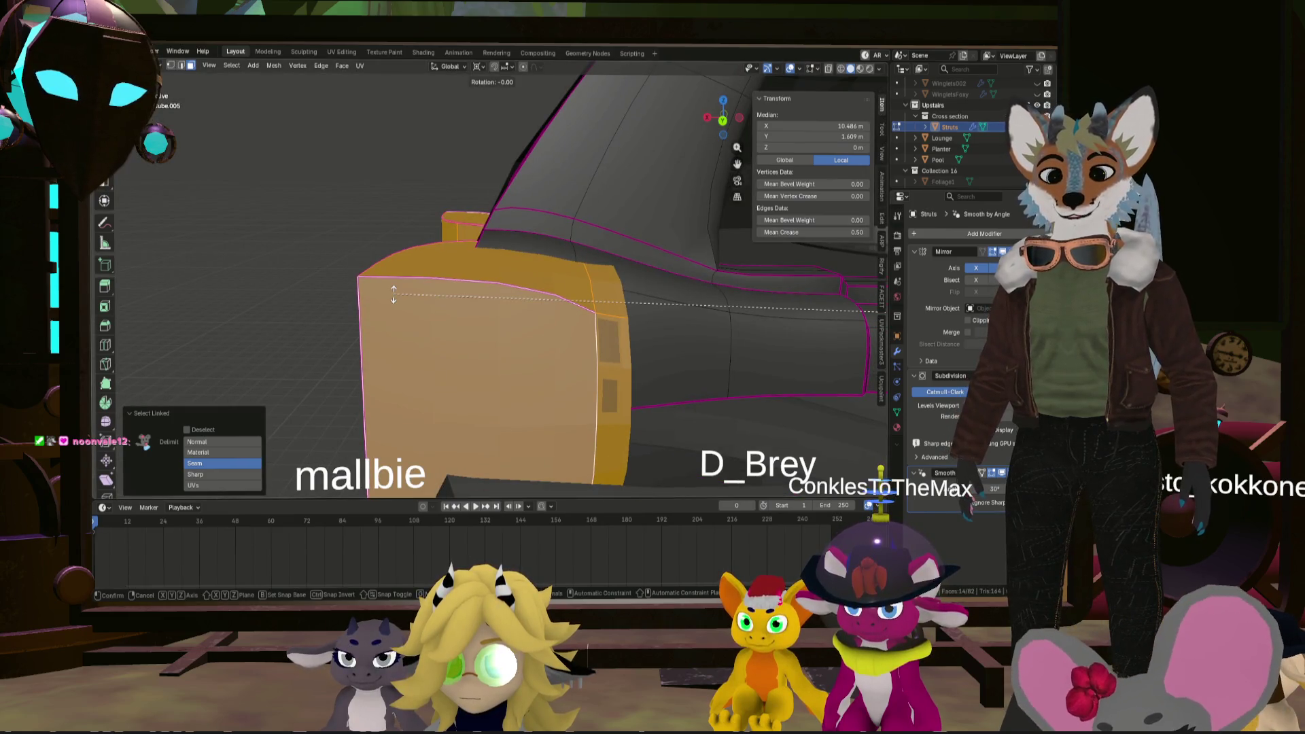
pyautogui.rightClick(393, 294)
# - With Individual Origins pivot, rotate the block 180° about Y and 180° about X
pyautogui.click(480, 66)
pyautogui.click(494, 119)
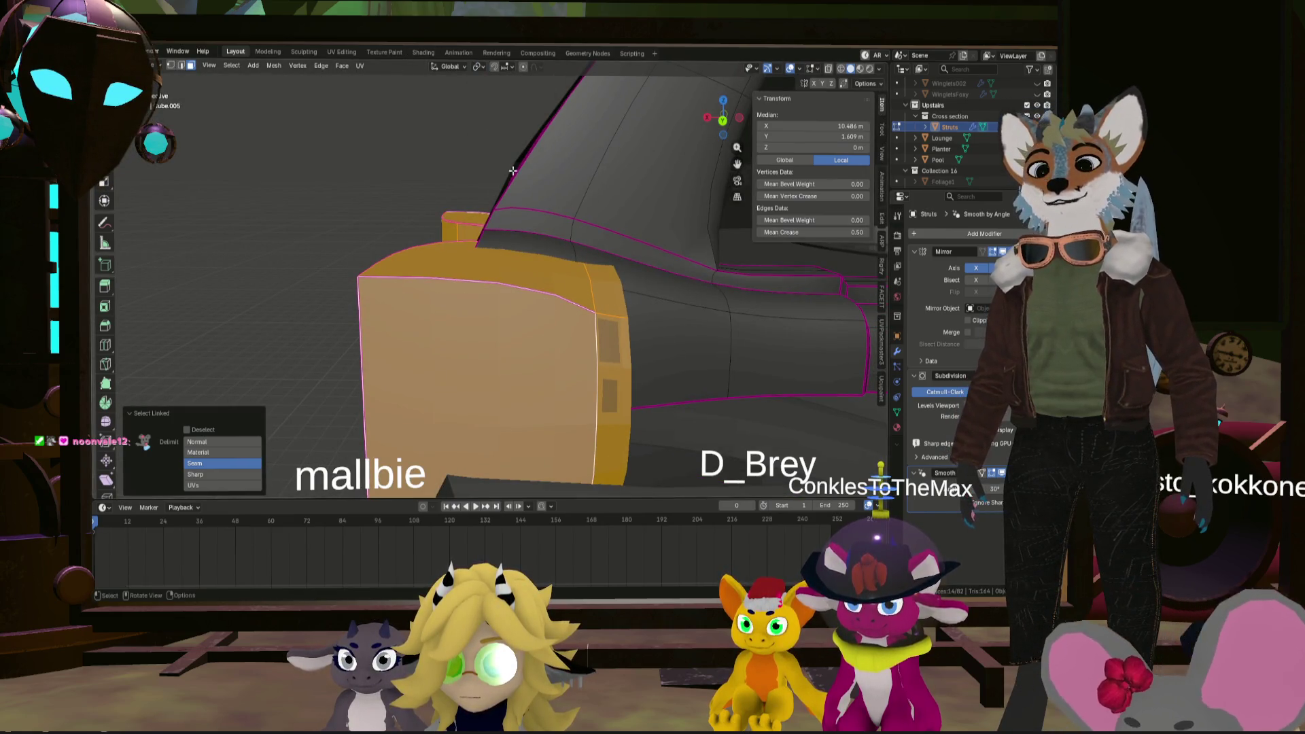
pyautogui.press('r')
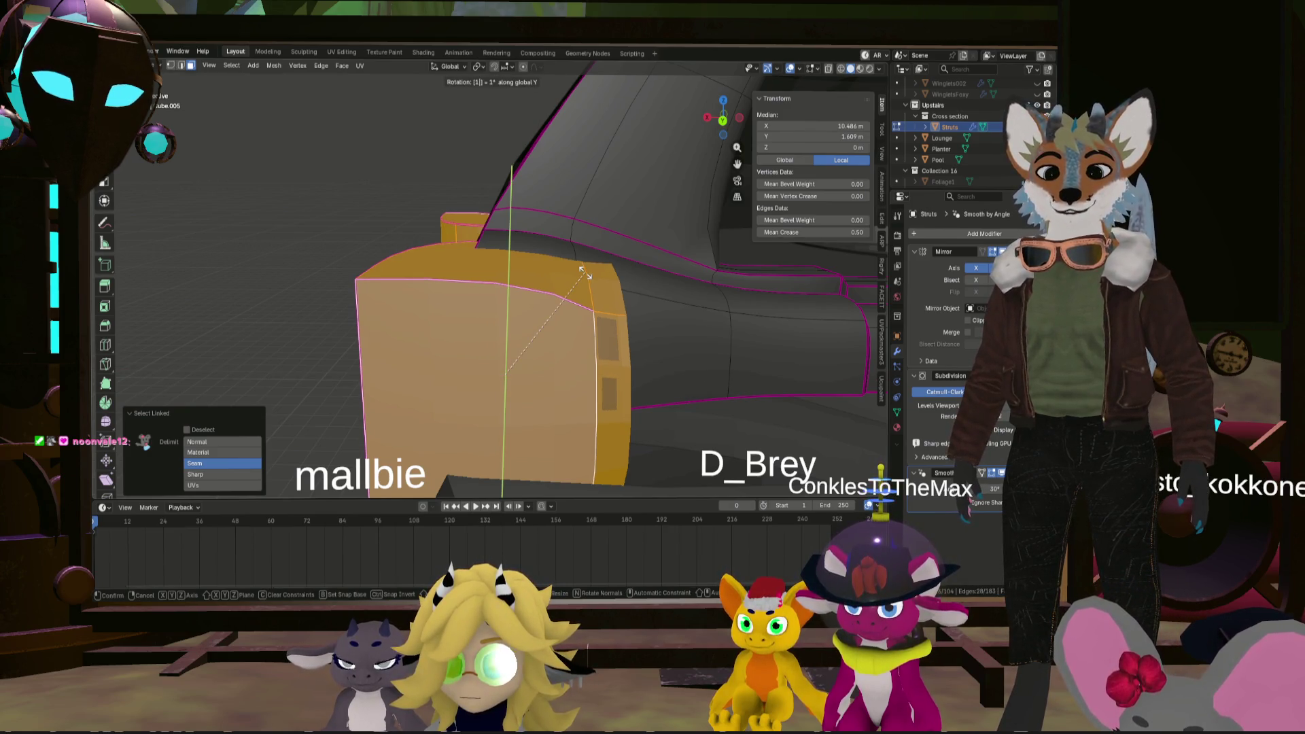
pyautogui.write('80')
pyautogui.press('Return')
pyautogui.moveTo(583, 272)
pyautogui.mouseDown(button='middle')
pyautogui.moveTo(503, 297)
pyautogui.moveTo(521, 300)
pyautogui.mouseUp(button='middle')
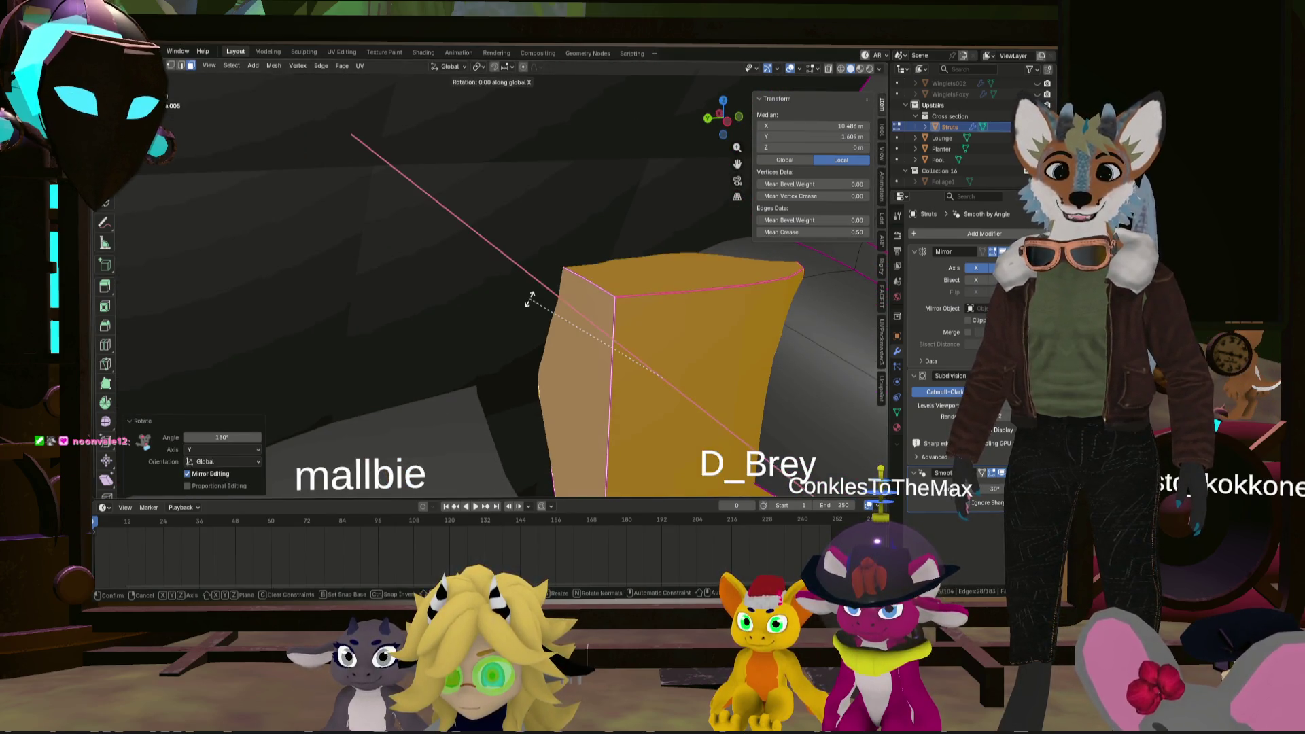
pyautogui.write('180')
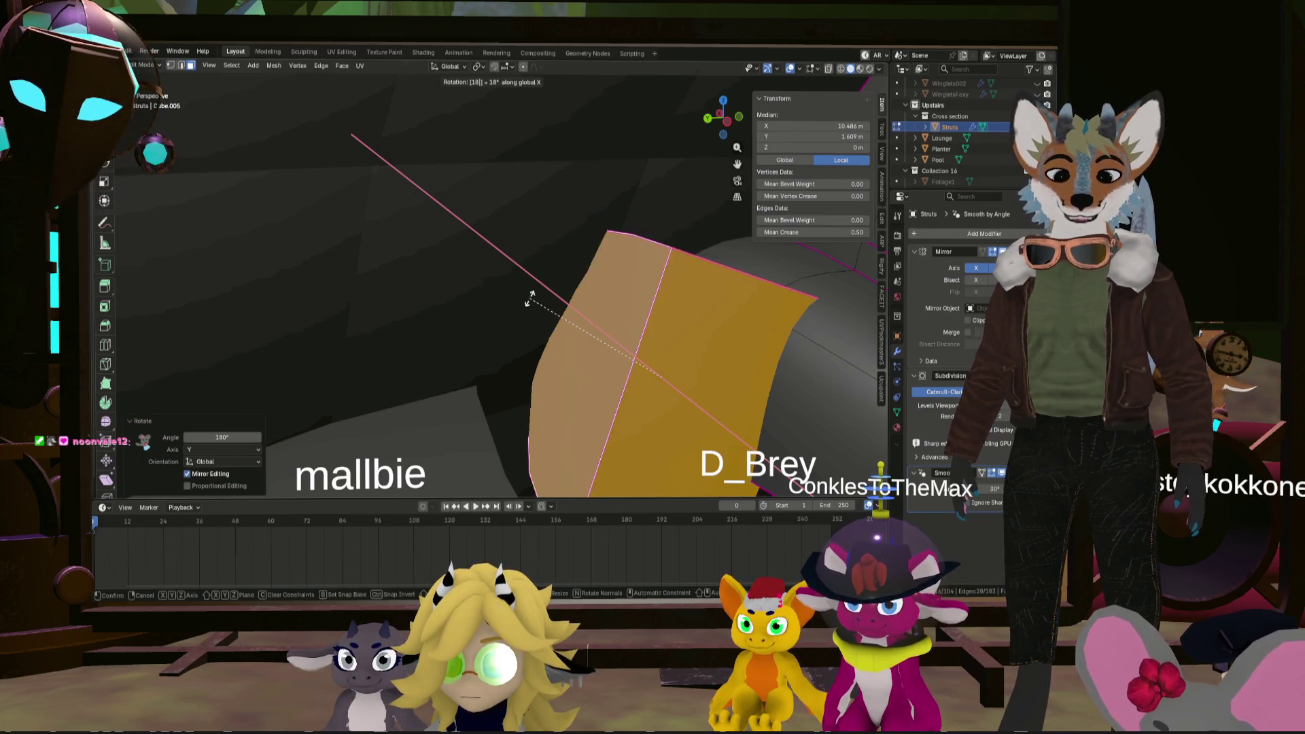
pyautogui.press('Return')
# - Scale the block to 0.377, then flatten it to 0.471 along Y
pyautogui.moveTo(530, 298)
pyautogui.mouseDown(button='middle')
pyautogui.moveTo(727, 308)
pyautogui.moveTo(602, 326)
pyautogui.moveTo(618, 329)
pyautogui.mouseUp(button='middle')
pyautogui.press('s')
pyautogui.click(679, 314)
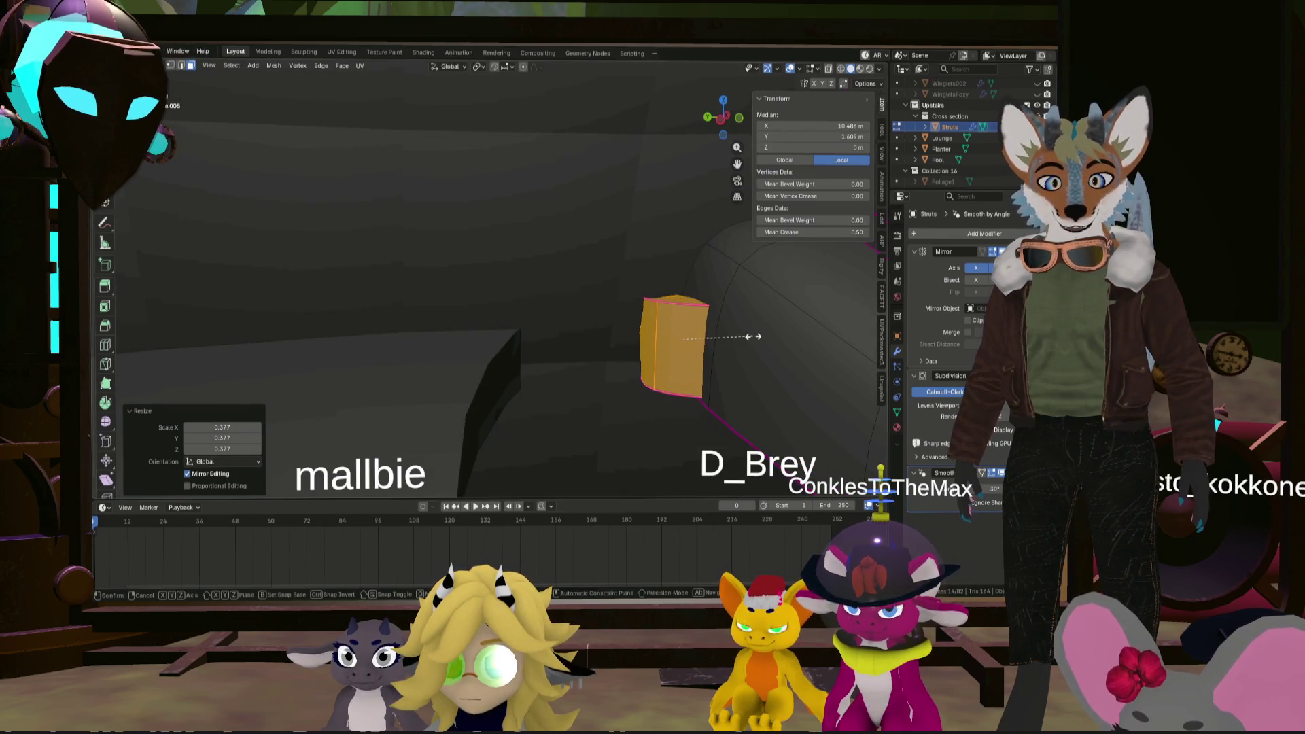
pyautogui.click(713, 339)
pyautogui.moveTo(714, 339); pyautogui.dragTo(686, 341, button='middle')
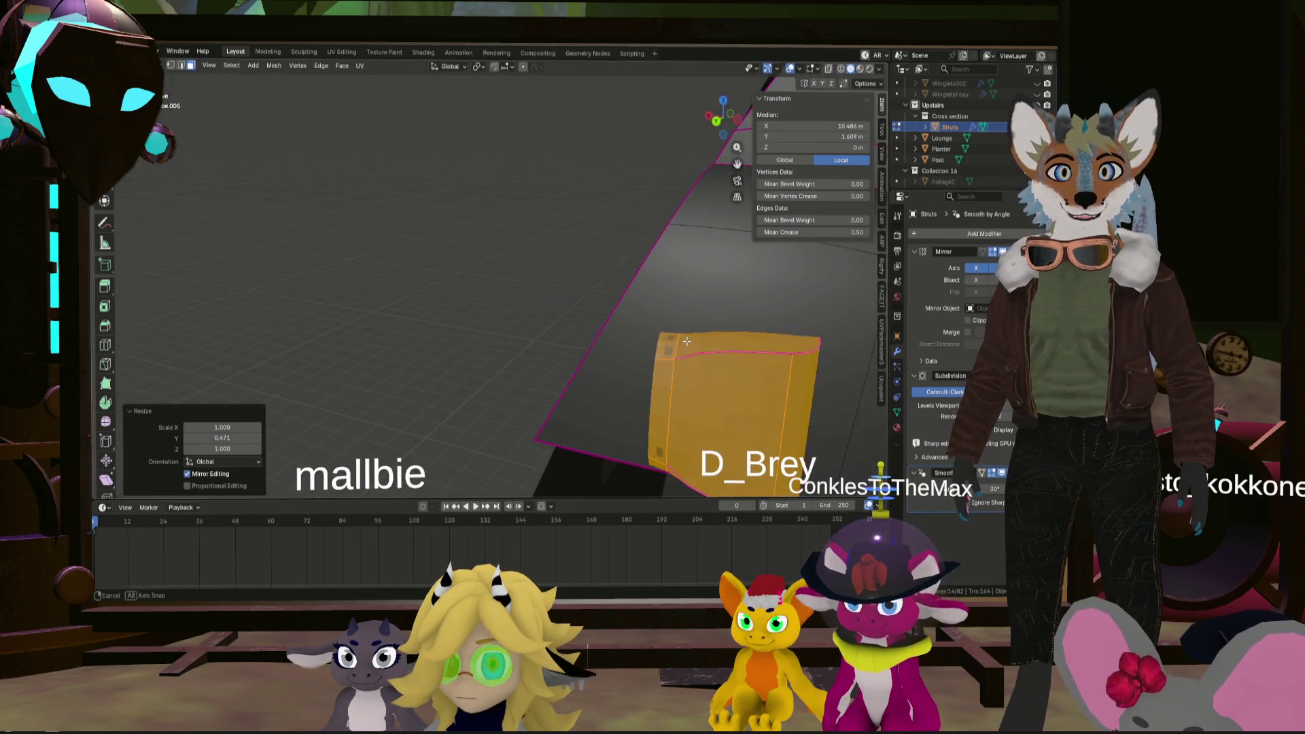
# - Delete the bracket's unneeded hidden faces
pyautogui.moveTo(686, 341); pyautogui.dragTo(652, 322, button='middle')
pyautogui.click(652, 322)
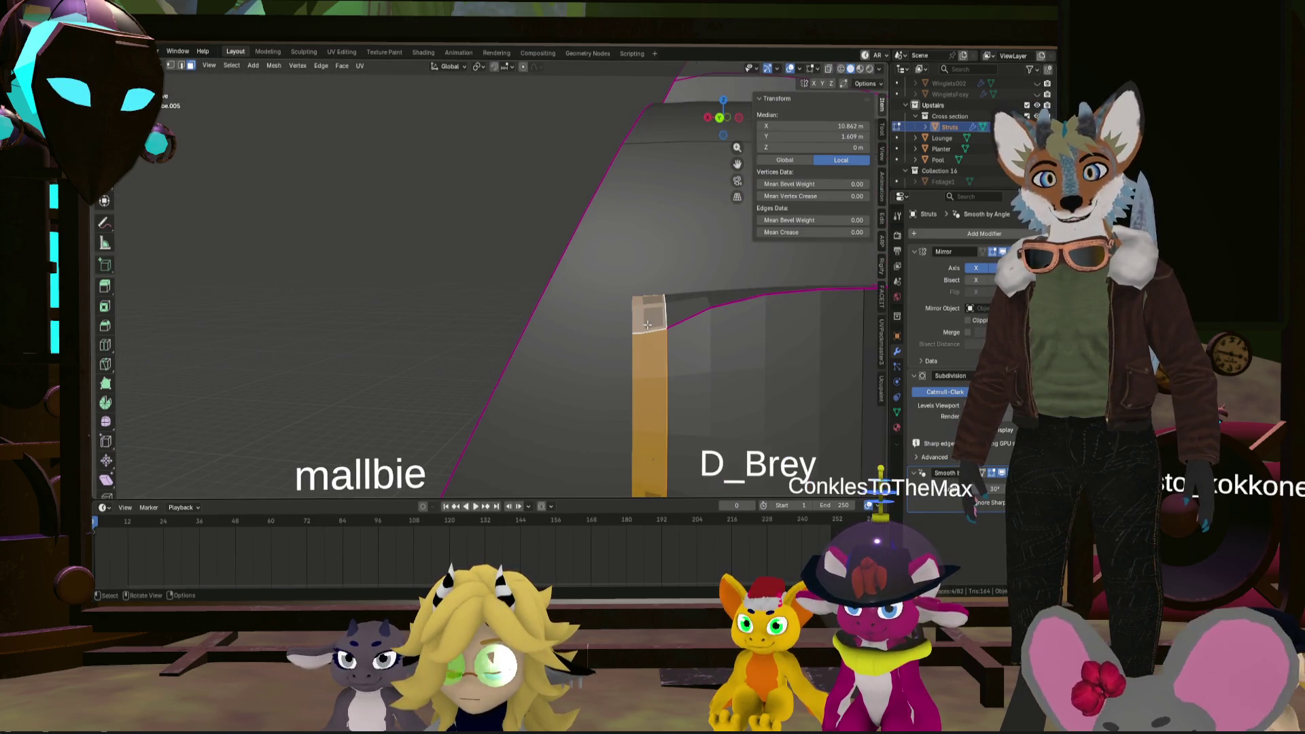
pyautogui.press('x')
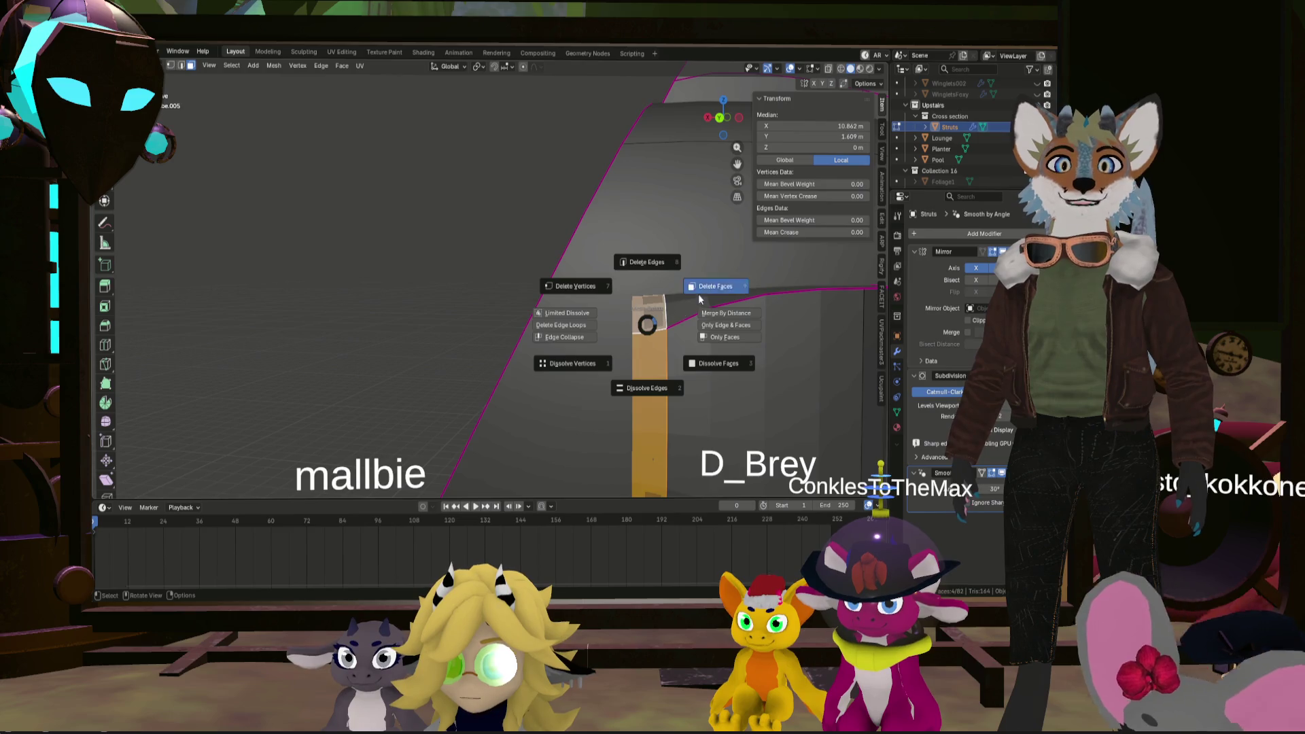
pyautogui.click(699, 299)
pyautogui.moveTo(698, 299)
pyautogui.mouseDown(button='middle')
pyautogui.moveTo(793, 319)
pyautogui.moveTo(530, 327)
pyautogui.mouseUp(button='middle')
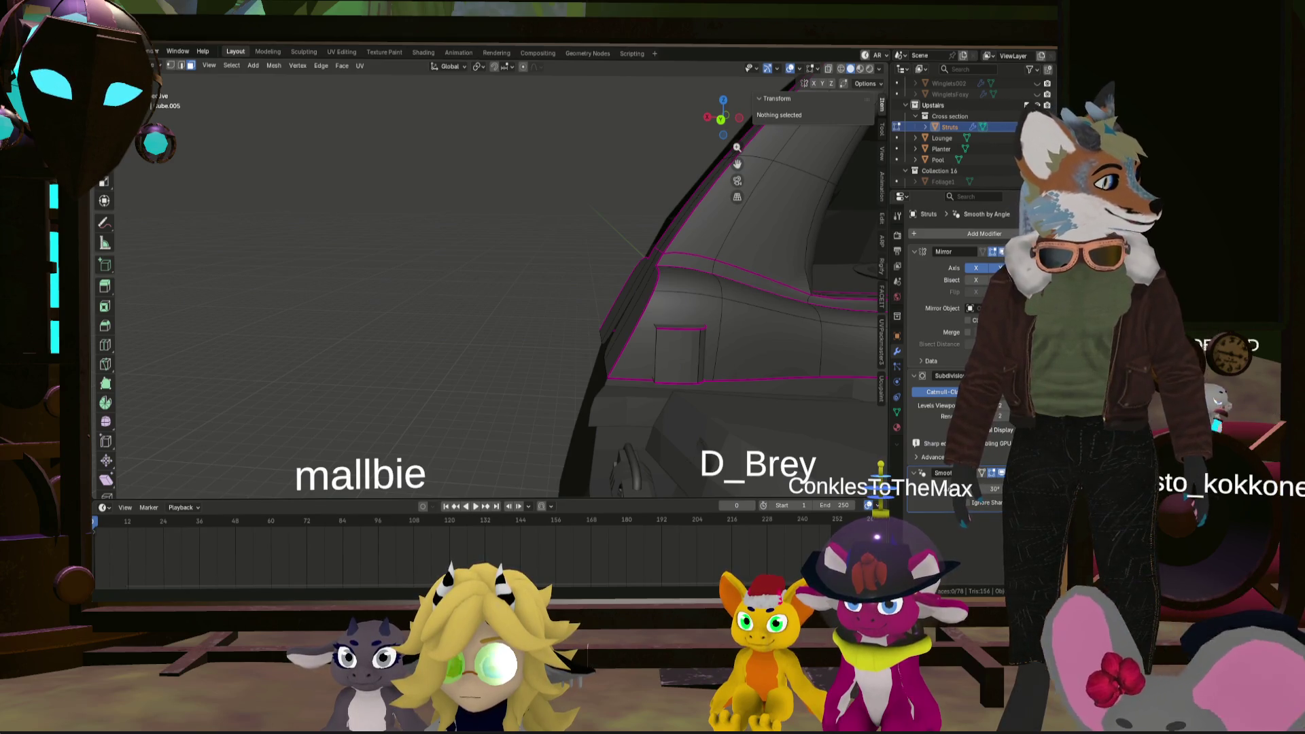
# - Select the whole bracket and set its edges' Mean Crease to 1.00
pyautogui.click(677, 355)
pyautogui.hotkey('ctrl', 'l')
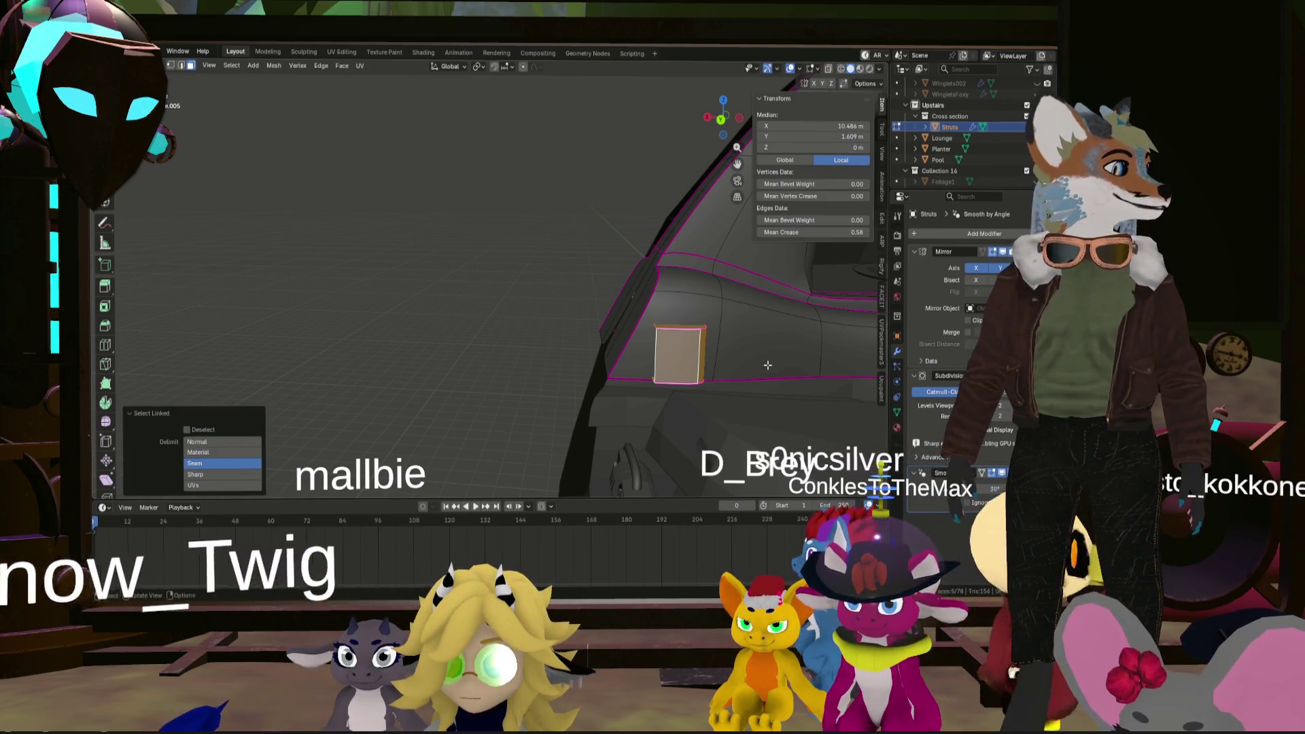
pyautogui.moveTo(675, 375)
pyautogui.mouseDown(button='middle')
pyautogui.moveTo(762, 379)
pyautogui.moveTo(673, 317)
pyautogui.mouseUp(button='middle')
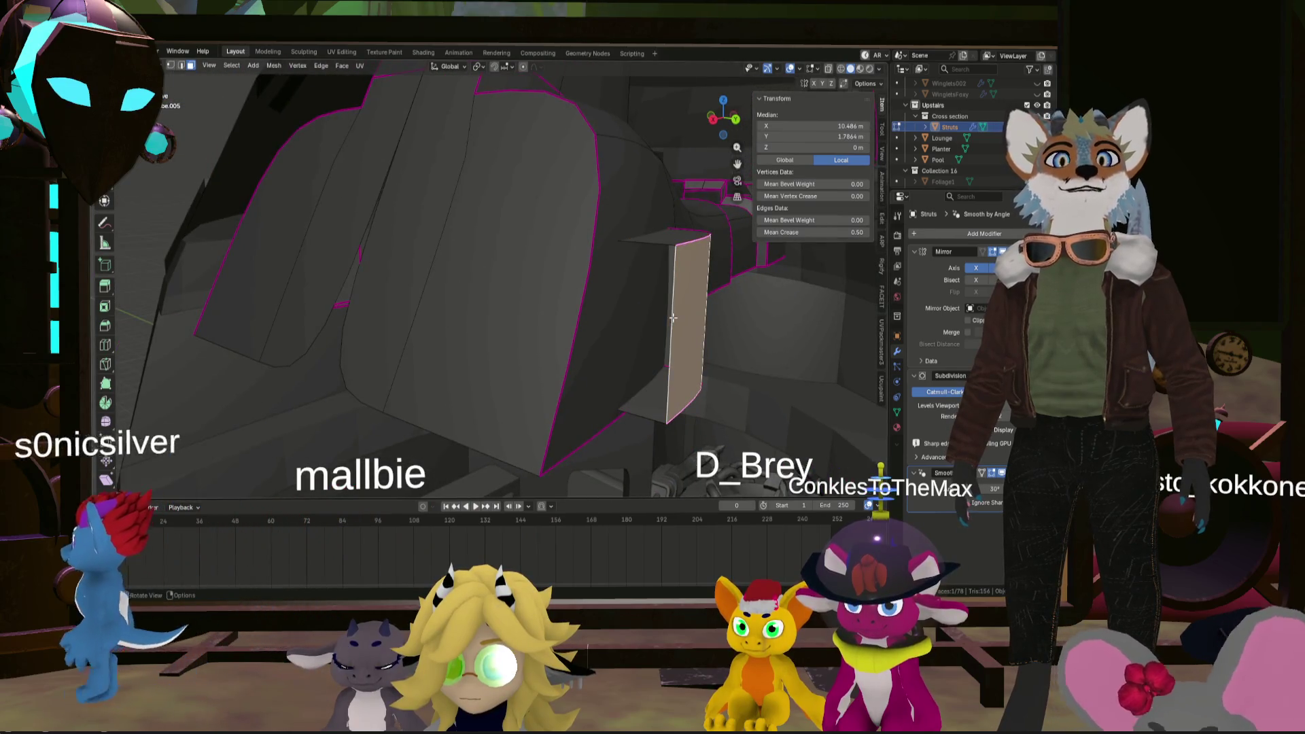
pyautogui.keyDown('shift'); pyautogui.click(181, 66); pyautogui.keyUp('shift')
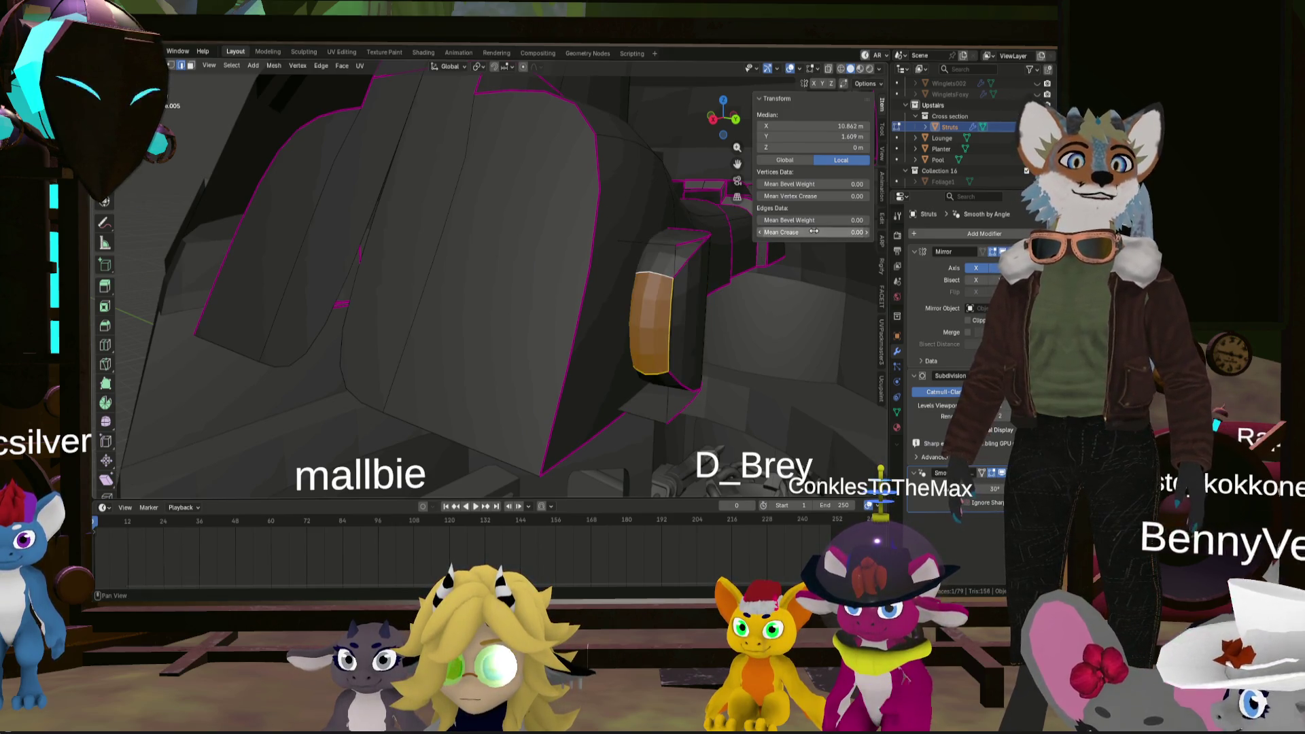
pyautogui.moveTo(813, 232); pyautogui.dragTo(858, 232)
pyautogui.moveTo(542, 262)
pyautogui.mouseDown(button='middle')
pyautogui.moveTo(597, 258)
pyautogui.moveTo(568, 311)
pyautogui.moveTo(638, 300)
pyautogui.moveTo(399, 177)
pyautogui.mouseUp(button='middle')
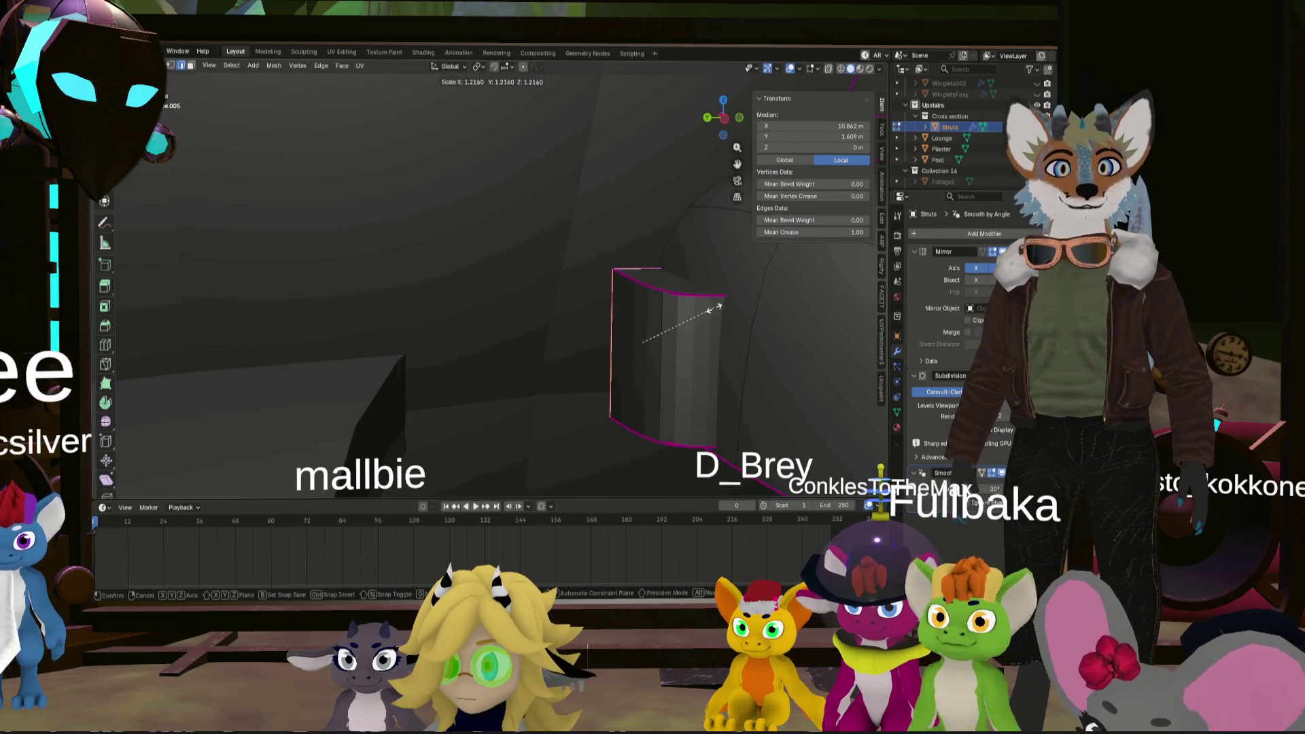
# - Scale the bracket to 0.554 and refresh it by toggling edit mode
pyautogui.press('s')
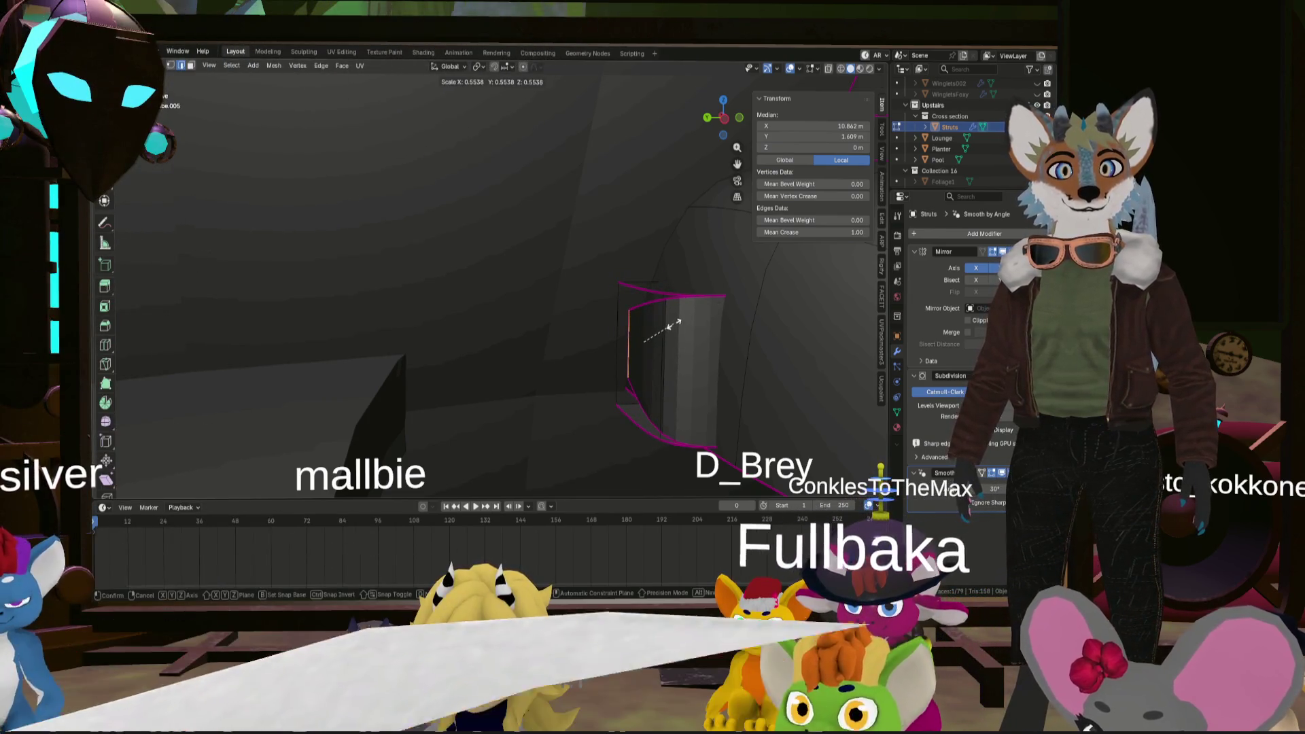
pyautogui.click(658, 332)
pyautogui.moveTo(658, 332)
pyautogui.mouseDown(button='middle')
pyautogui.moveTo(692, 344)
pyautogui.moveTo(658, 299)
pyautogui.mouseUp(button='middle')
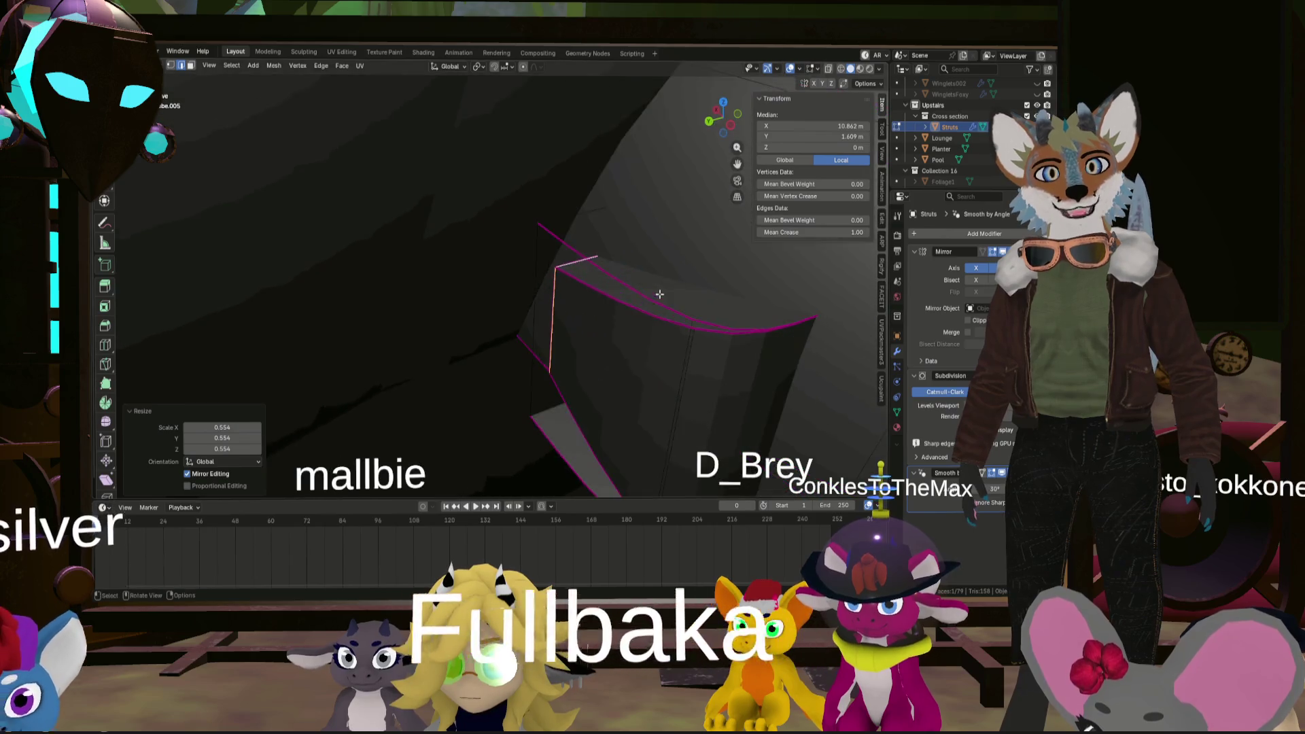
pyautogui.click(588, 256)
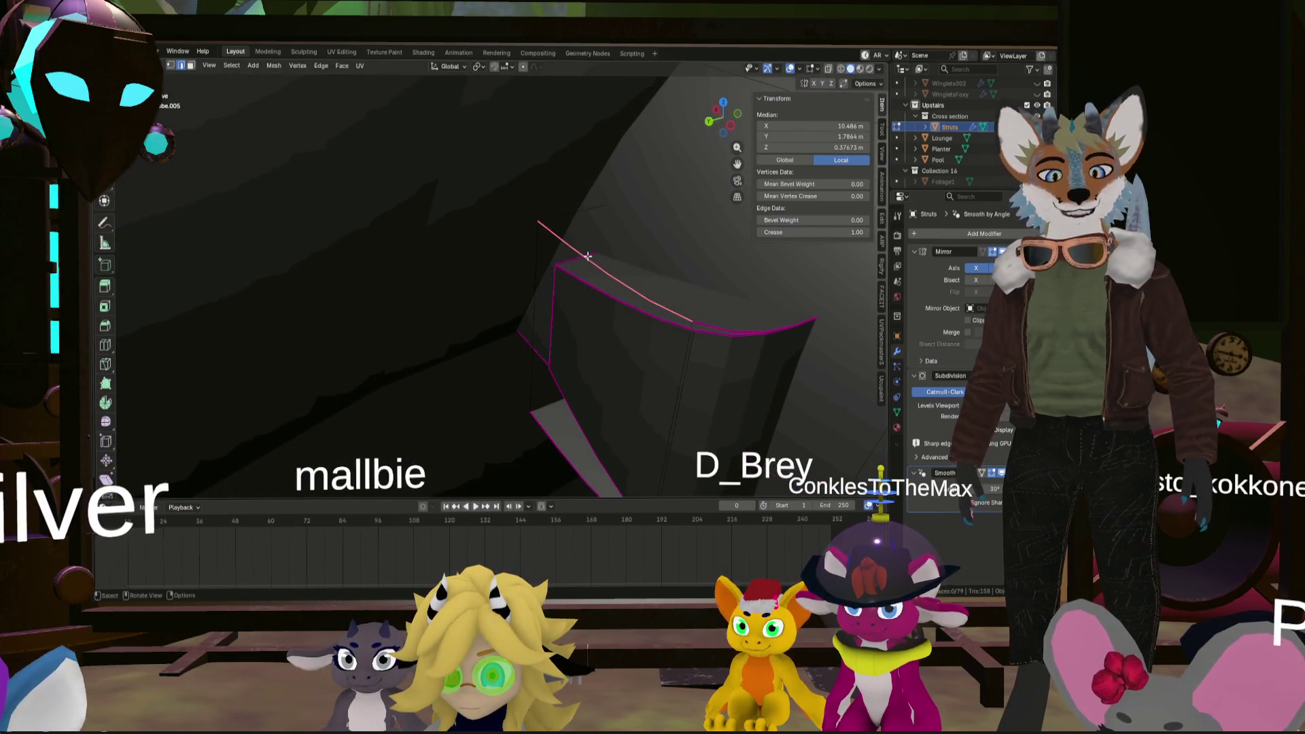
pyautogui.press('Tab')
pyautogui.press('Tab')
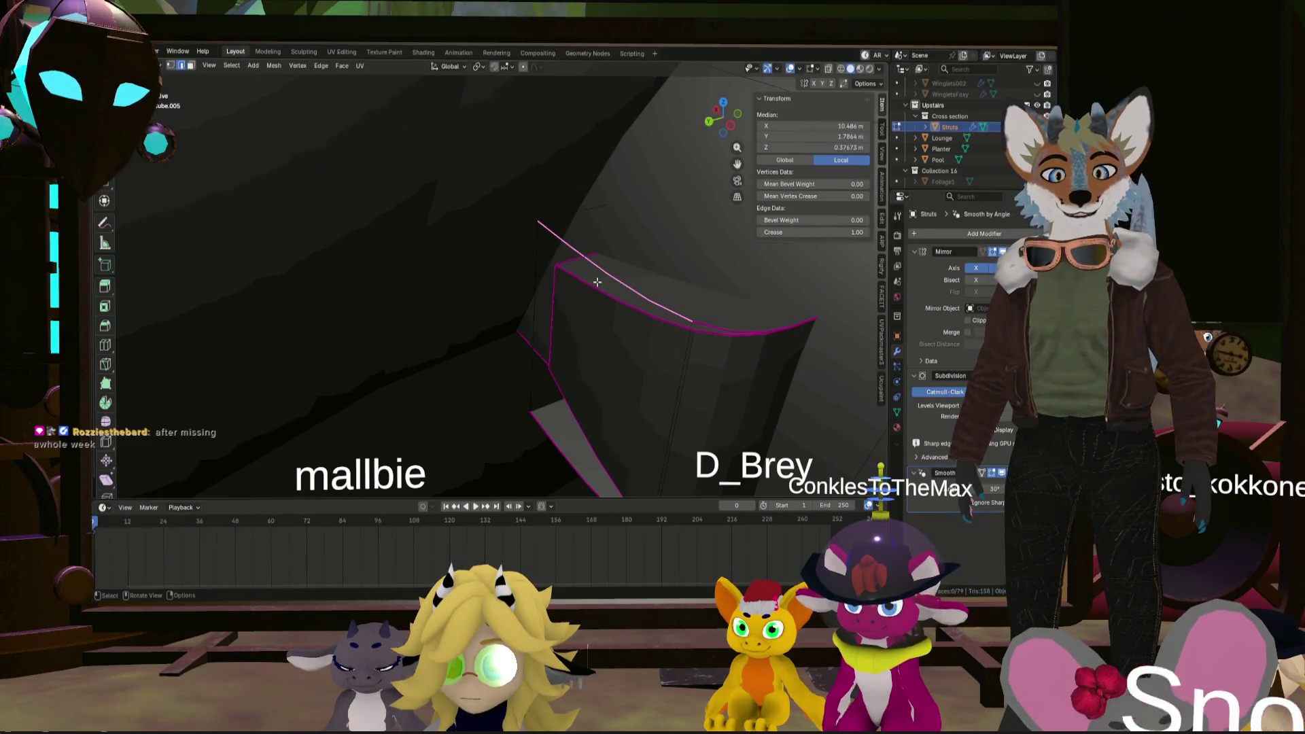
pyautogui.hotkey('ctrl', 'l')
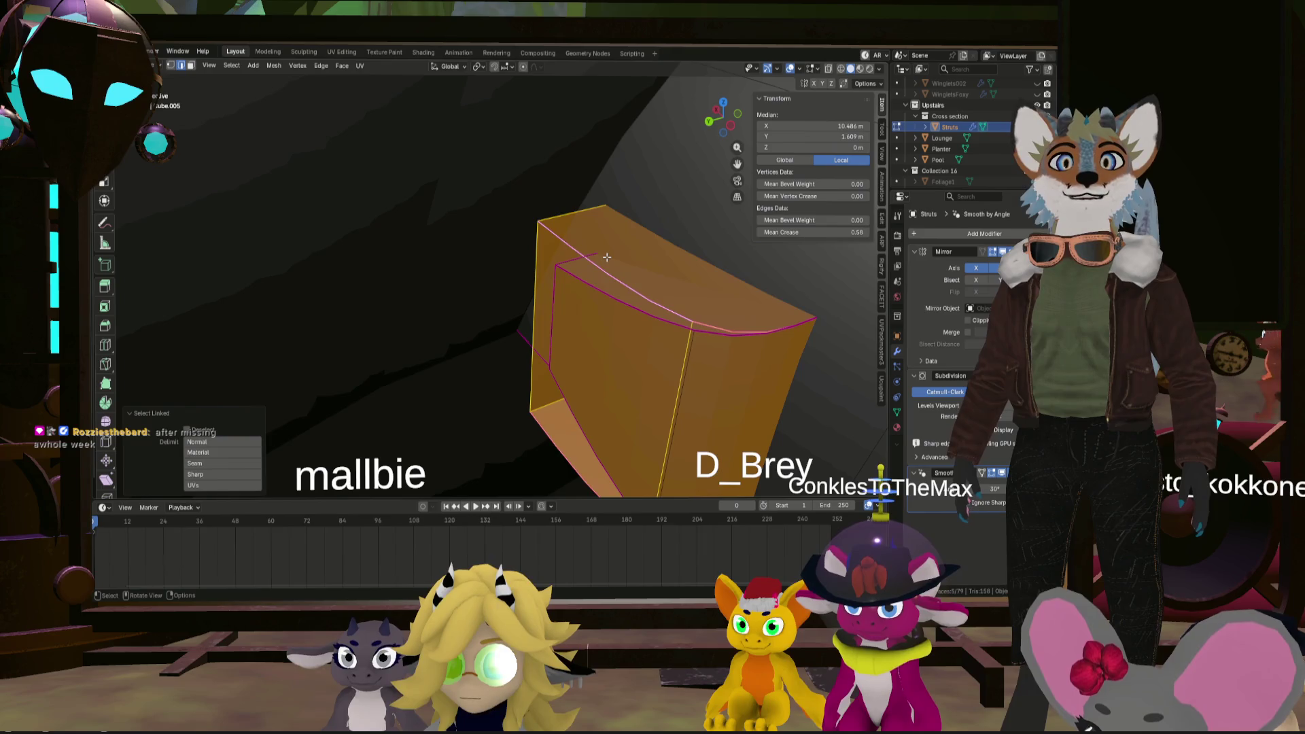
# - Move the box bracket about 0.24 m along the curved strut
pyautogui.scroll(-5, 603, 264)
pyautogui.moveTo(603, 265); pyautogui.dragTo(716, 328, button='middle')
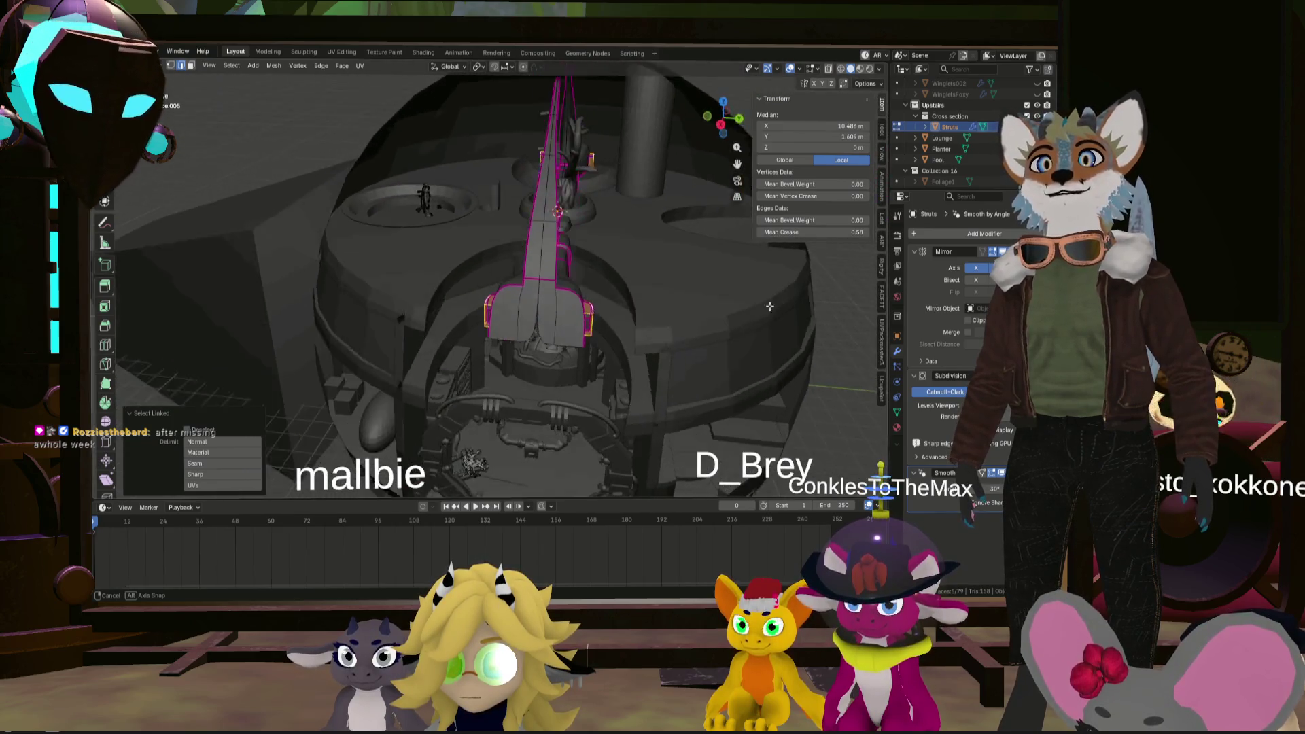
pyautogui.moveTo(716, 328); pyautogui.dragTo(641, 321, button='middle')
pyautogui.scroll(5, 640, 322)
pyautogui.scroll(-5, 641, 321)
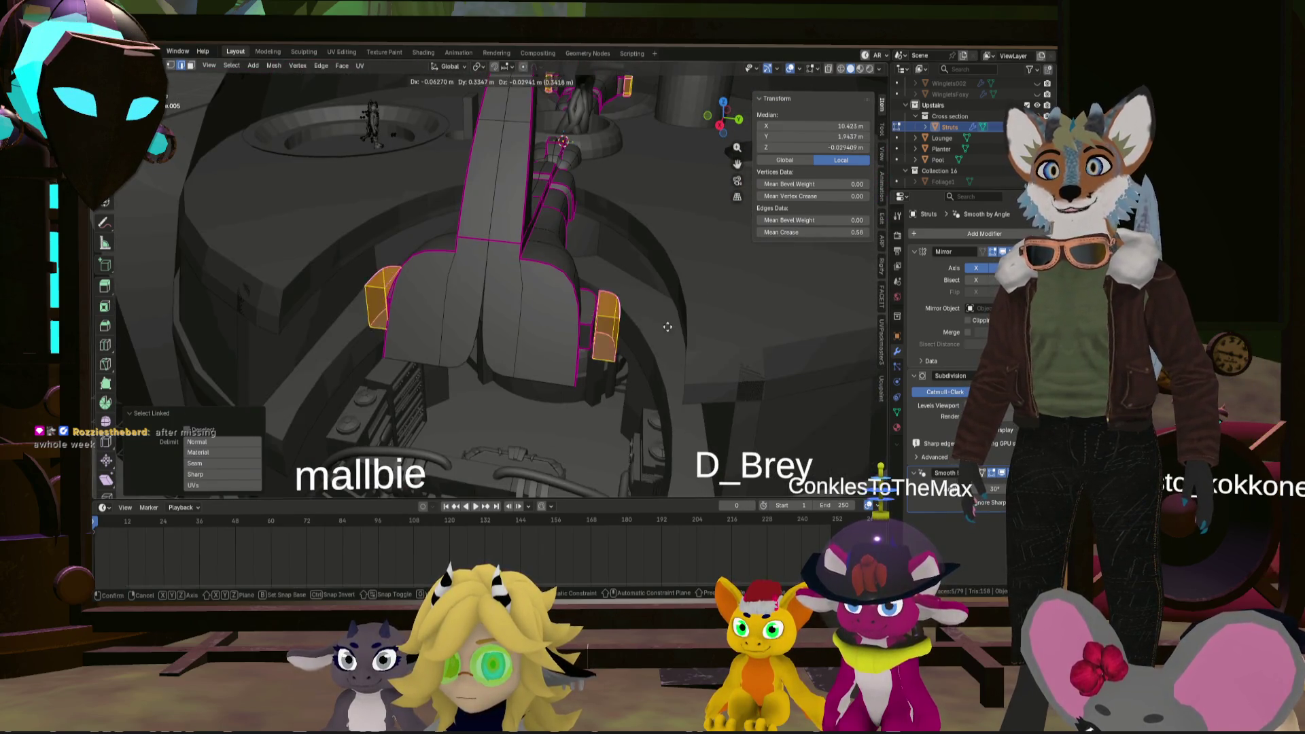
pyautogui.click(713, 331)
pyautogui.moveTo(713, 331); pyautogui.dragTo(667, 342, button='middle')
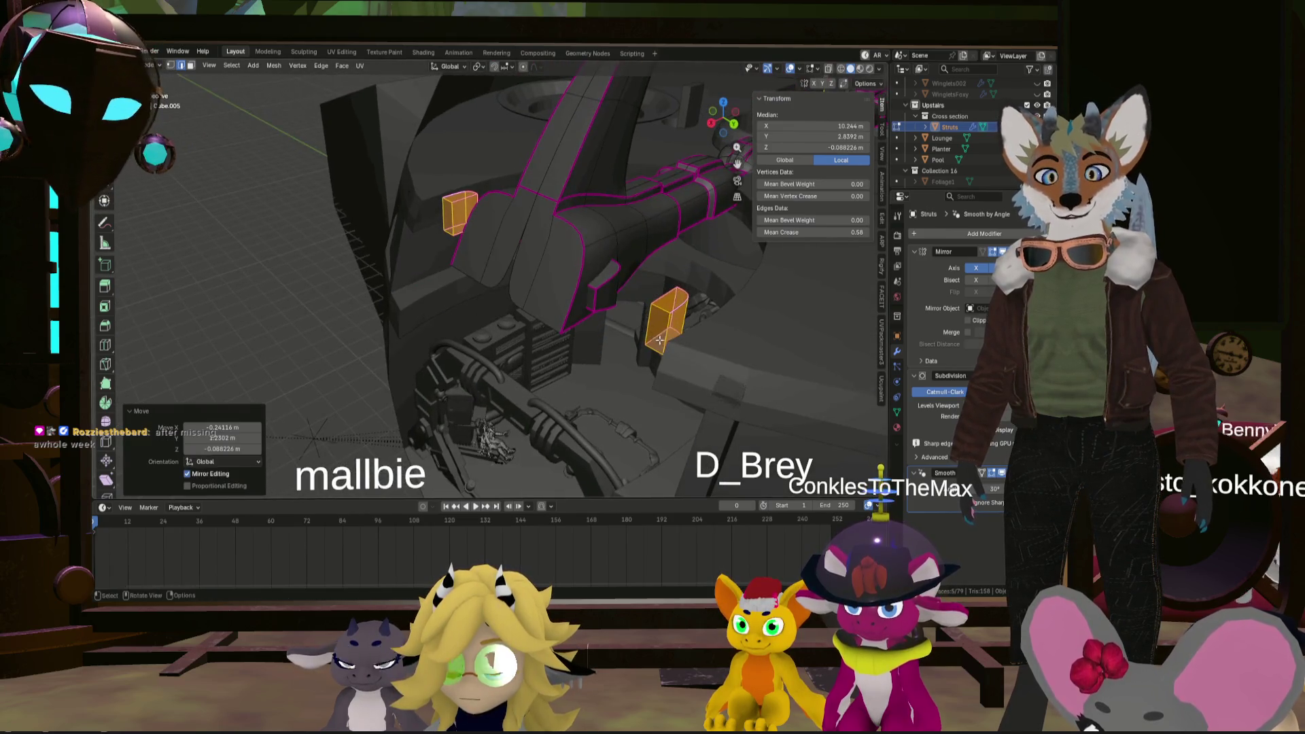
# - Delete the bracket's five faces and select the next connected box piece
pyautogui.press('x')
pyautogui.click(730, 300)
pyautogui.moveTo(680, 313)
pyautogui.mouseDown(button='middle')
pyautogui.moveTo(577, 235)
pyautogui.moveTo(554, 310)
pyautogui.mouseUp(button='middle')
pyautogui.hotkey('ctrl', 'l')
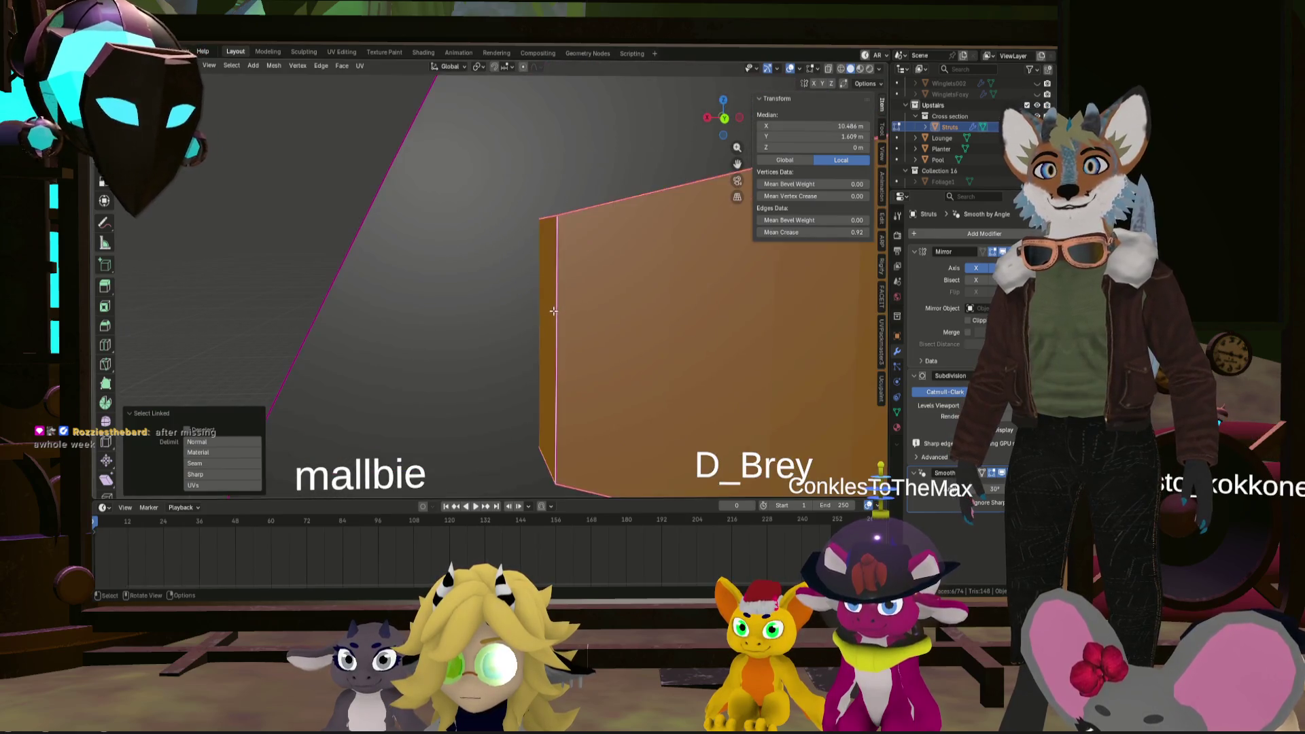
# - Select the strut block's end and scale it up by 1.401
pyautogui.click(555, 310)
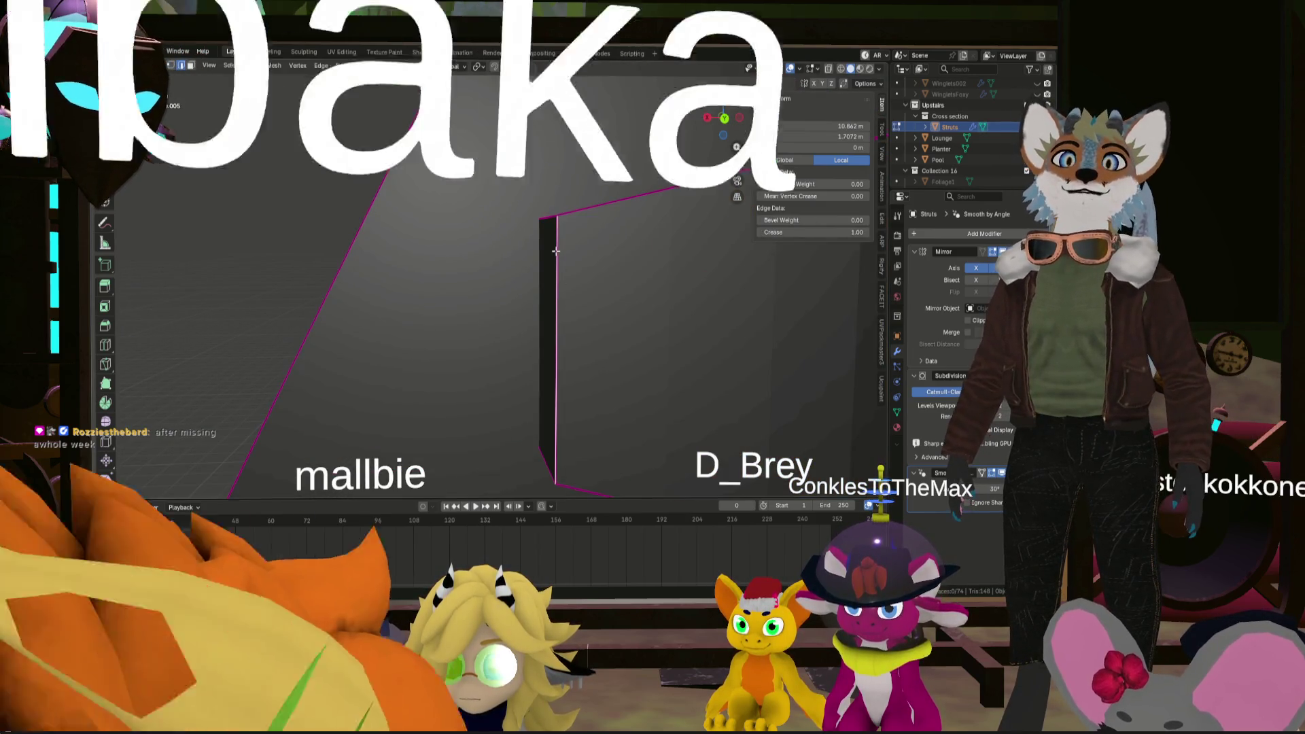
pyautogui.moveTo(556, 308); pyautogui.dragTo(556, 261, button='middle')
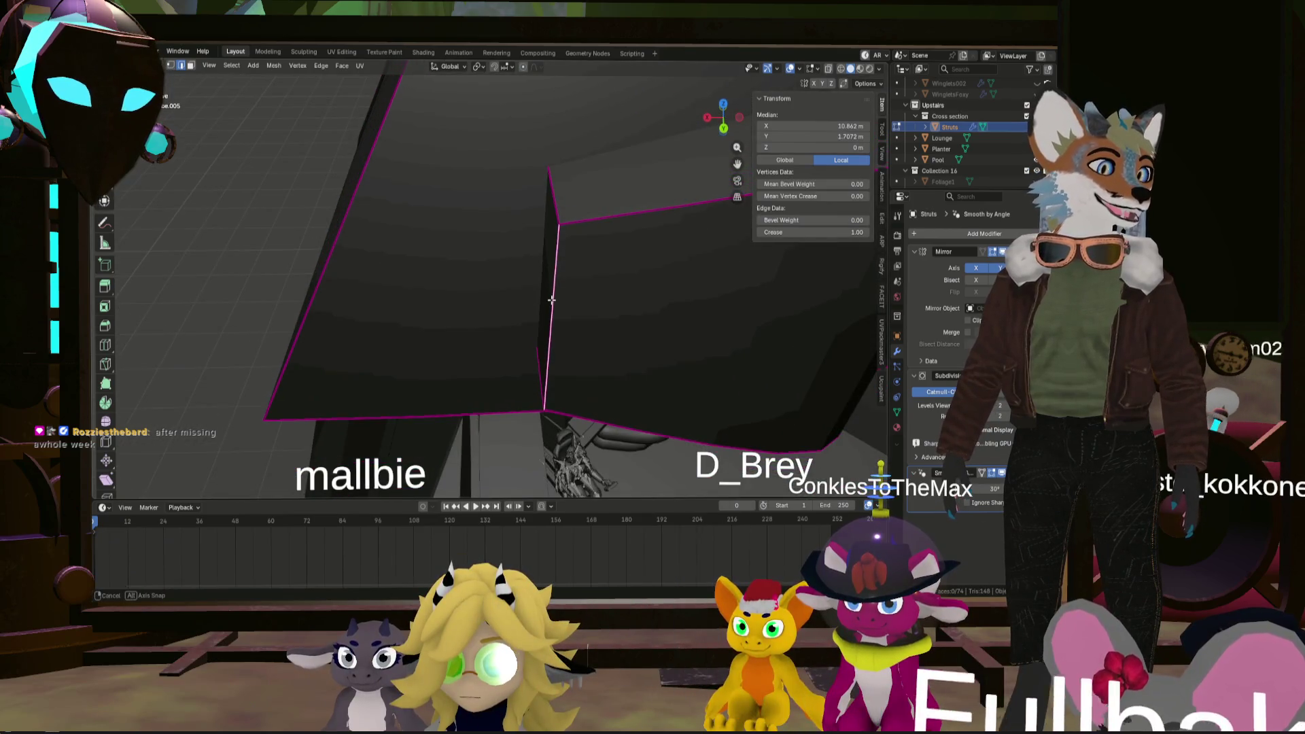
pyautogui.moveTo(532, 368)
pyautogui.mouseDown(button='middle')
pyautogui.moveTo(539, 283)
pyautogui.moveTo(437, 245)
pyautogui.moveTo(564, 276)
pyautogui.moveTo(624, 269)
pyautogui.mouseUp(button='middle')
pyautogui.keyDown('shift'); pyautogui.click(540, 282); pyautogui.keyUp('shift')
pyautogui.scroll(-5, 539, 282)
pyautogui.press('s')
pyautogui.click(597, 284)
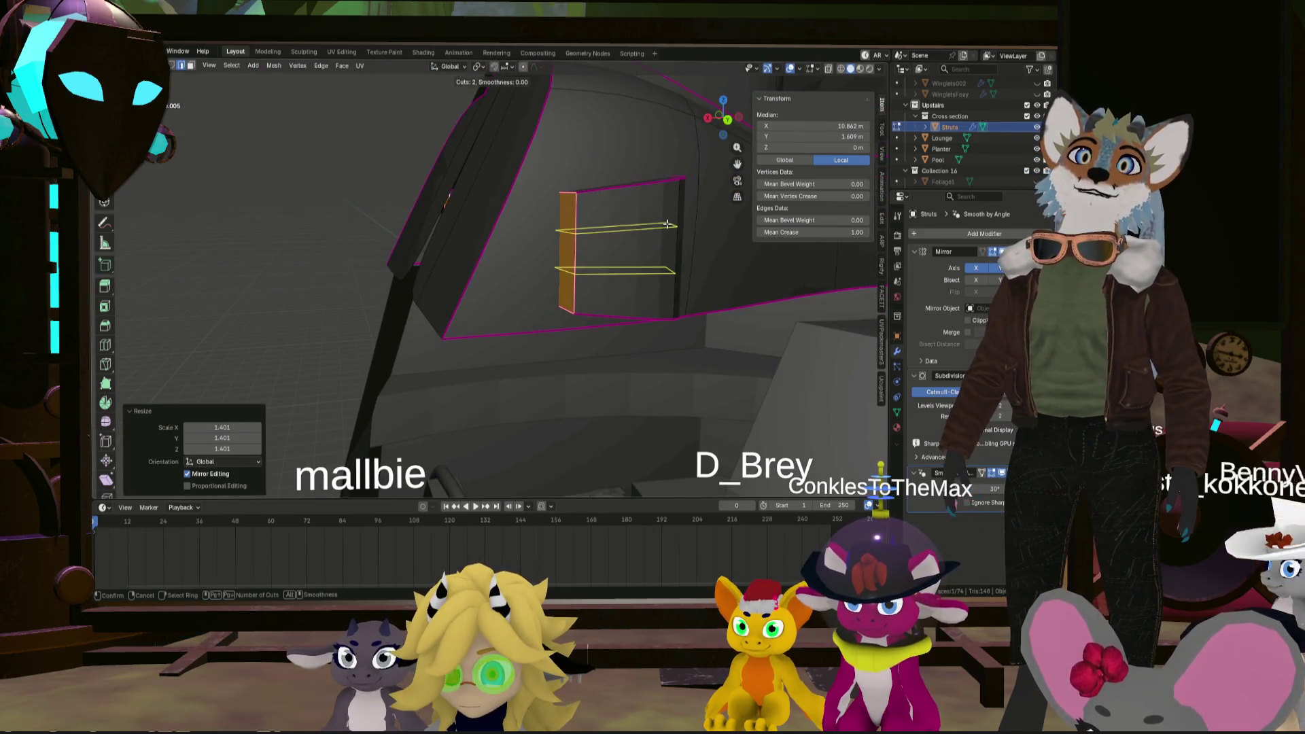
# - Add two horizontal loop cuts around the block
pyautogui.click(669, 224)
pyautogui.moveTo(668, 224)
pyautogui.mouseDown(button='middle')
pyautogui.moveTo(645, 246)
pyautogui.moveTo(465, 222)
pyautogui.moveTo(625, 243)
pyautogui.moveTo(591, 186)
pyautogui.moveTo(612, 163)
pyautogui.moveTo(554, 159)
pyautogui.moveTo(596, 175)
pyautogui.mouseUp(button='middle')
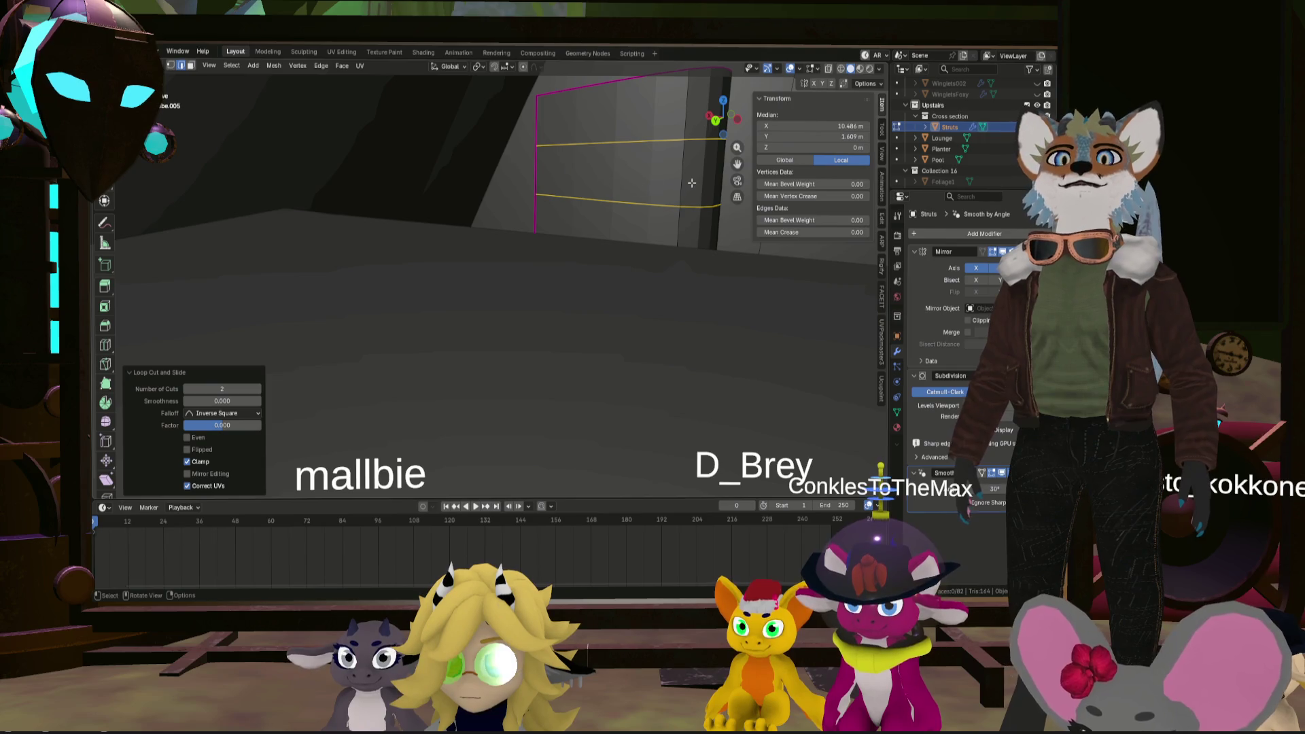
pyautogui.moveTo(691, 183); pyautogui.dragTo(645, 233, button='middle')
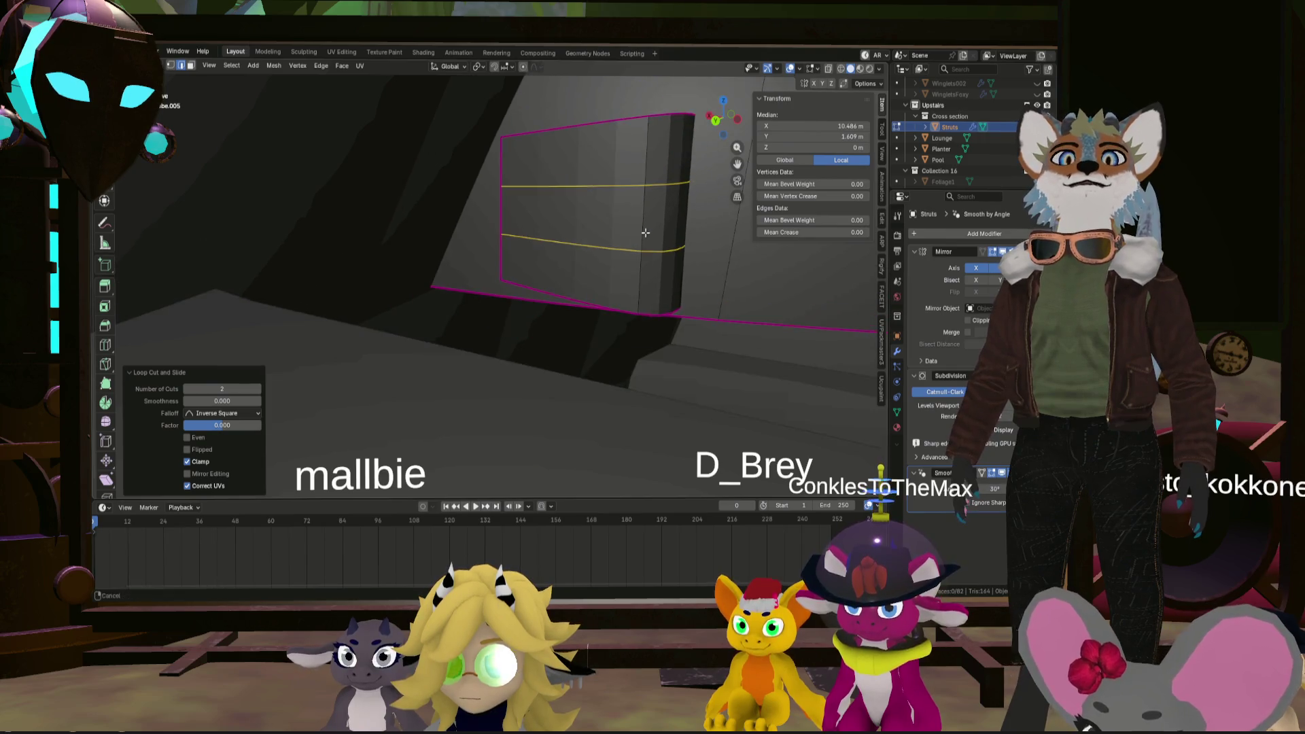
# - Extrude the block's middle face loop into a band scaled 1.458 with crease 1.00
pyautogui.click(192, 66)
pyautogui.keyDown('alt'); pyautogui.click(632, 214); pyautogui.keyUp('alt')
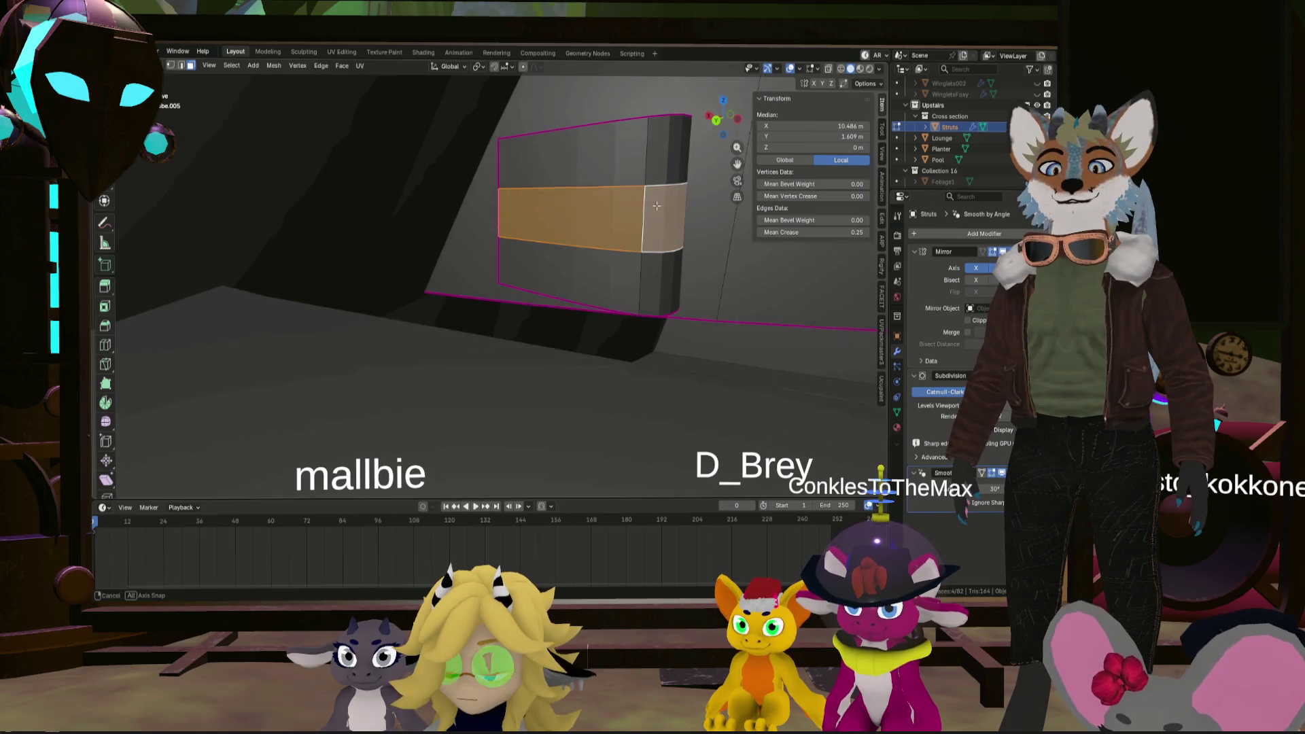
pyautogui.press('e')
pyautogui.click(701, 205)
pyautogui.press('s')
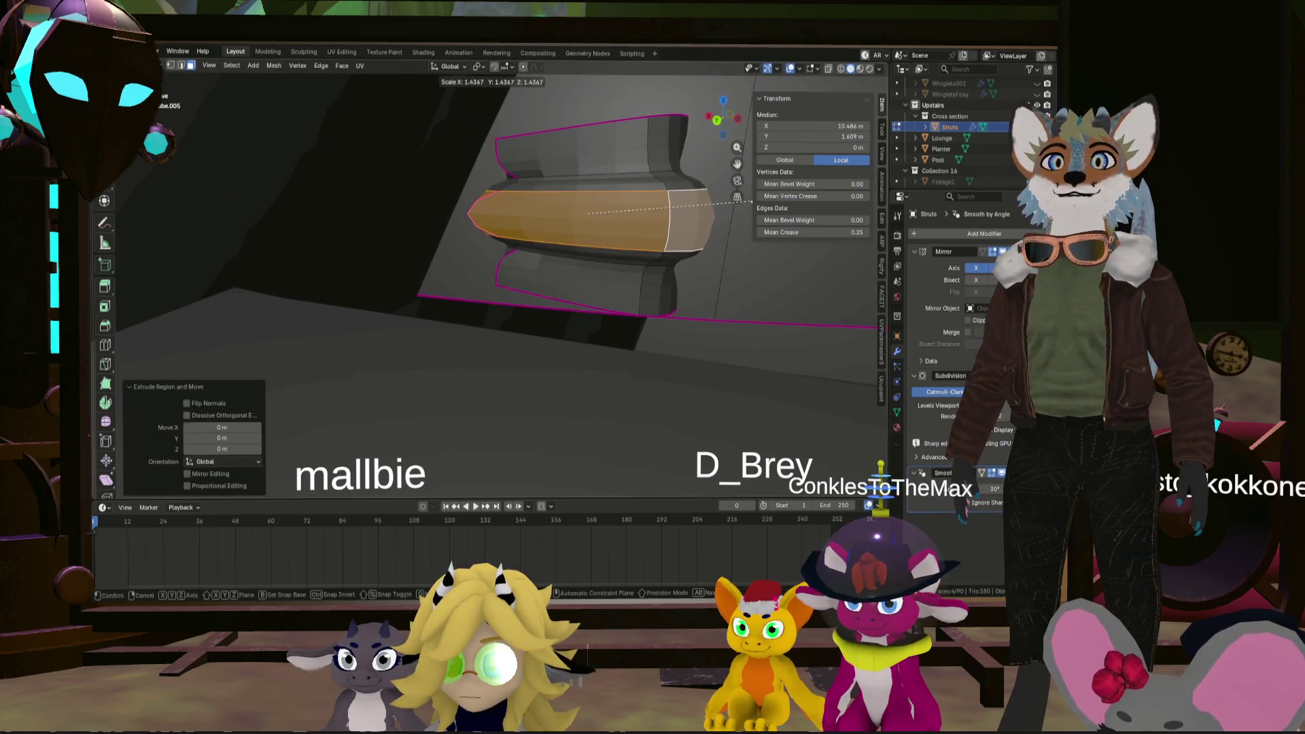
pyautogui.click(765, 199)
pyautogui.moveTo(804, 233)
pyautogui.mouseDown()
pyautogui.moveTo(843, 233)
pyautogui.moveTo(803, 232)
pyautogui.mouseUp()
# - Crease the band's upper and lower edge loops to 1.00, then start squashing them along Z
pyautogui.keyDown('alt'); pyautogui.keyDown('shift'); pyautogui.click(624, 170); pyautogui.keyUp('shift'); pyautogui.keyUp('alt')
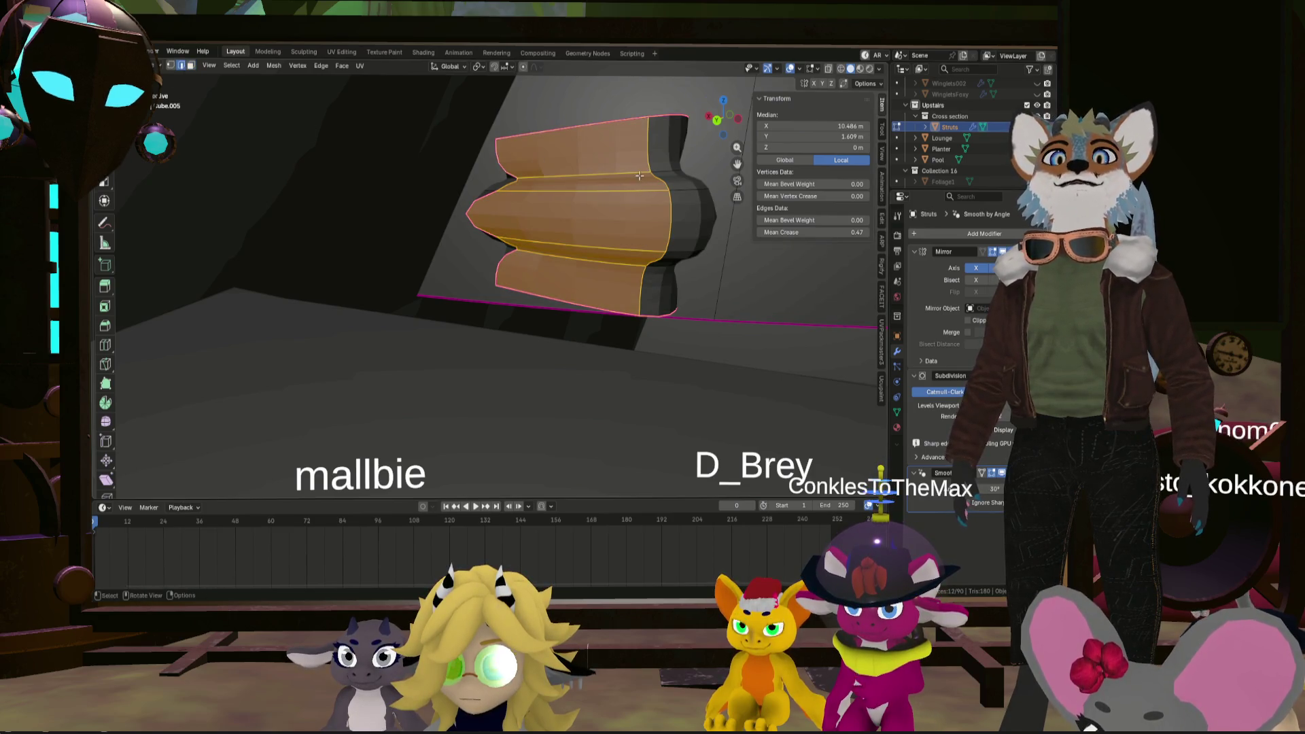
pyautogui.keyDown('alt'); pyautogui.click(658, 171); pyautogui.keyUp('alt')
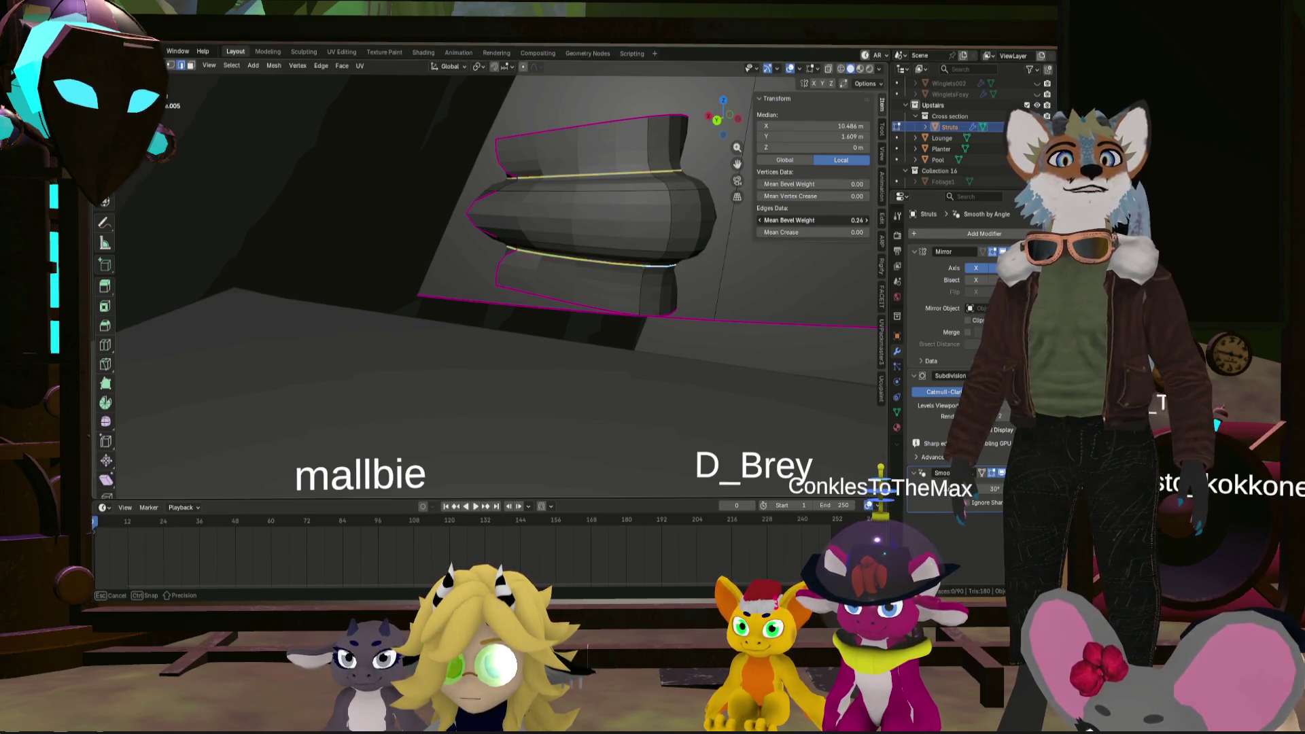
pyautogui.moveTo(812, 236)
pyautogui.mouseDown(button='middle')
pyautogui.moveTo(660, 193)
pyautogui.moveTo(649, 270)
pyautogui.mouseUp(button='middle')
pyautogui.moveTo(622, 210); pyautogui.dragTo(622, 176, button='middle')
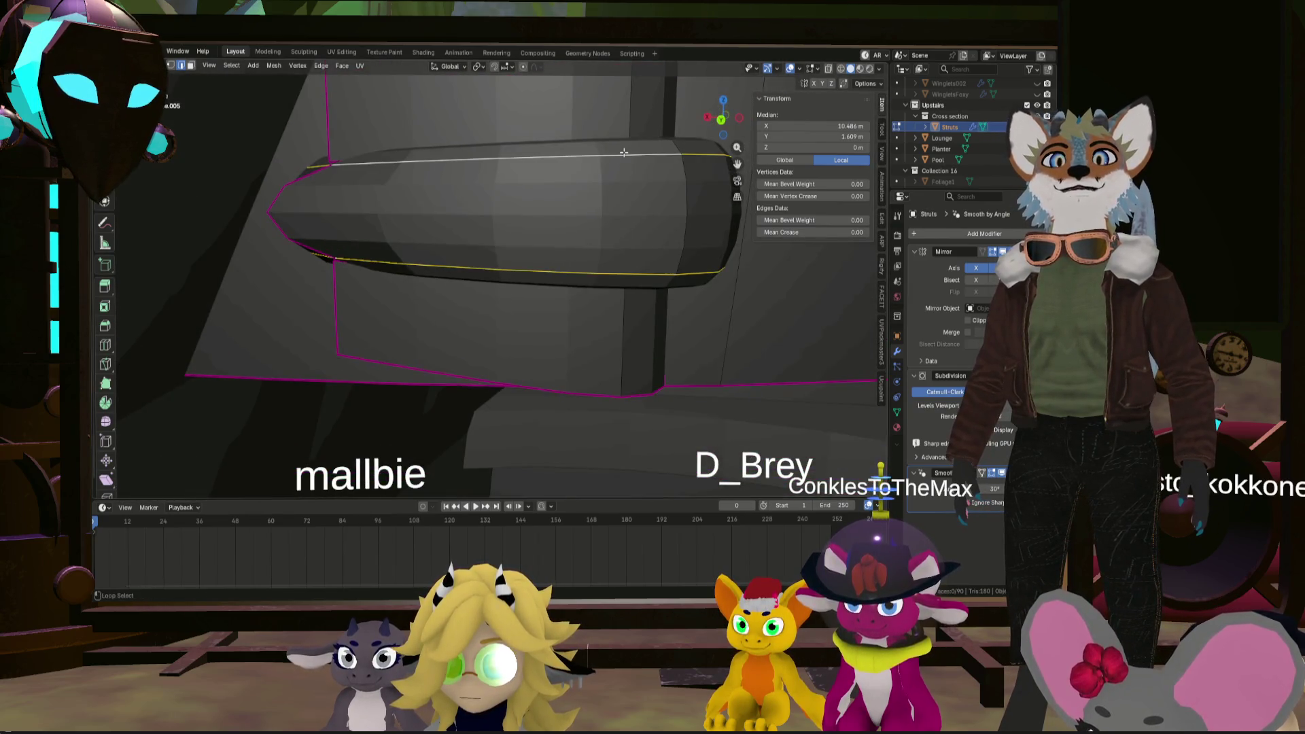
pyautogui.moveTo(825, 229); pyautogui.dragTo(870, 229)
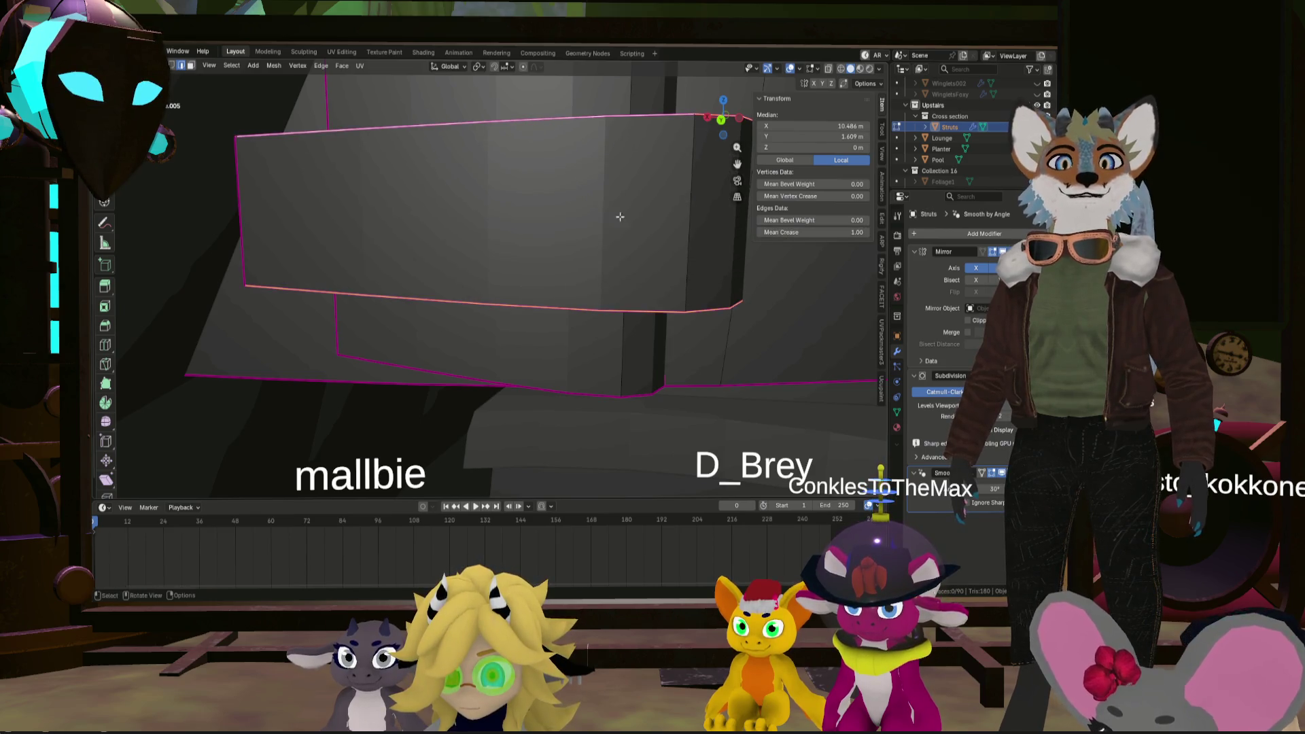
pyautogui.moveTo(620, 216); pyautogui.dragTo(636, 211, button='middle')
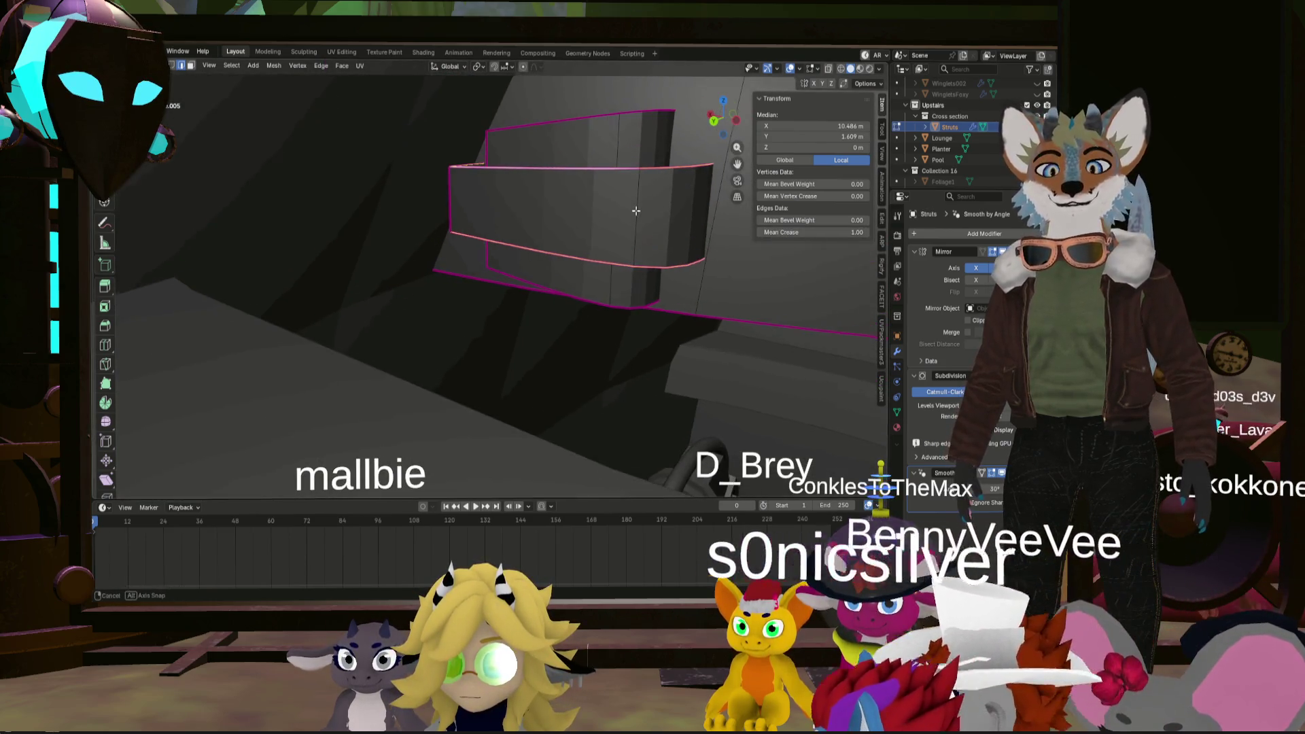
pyautogui.press('s')
pyautogui.press('z')
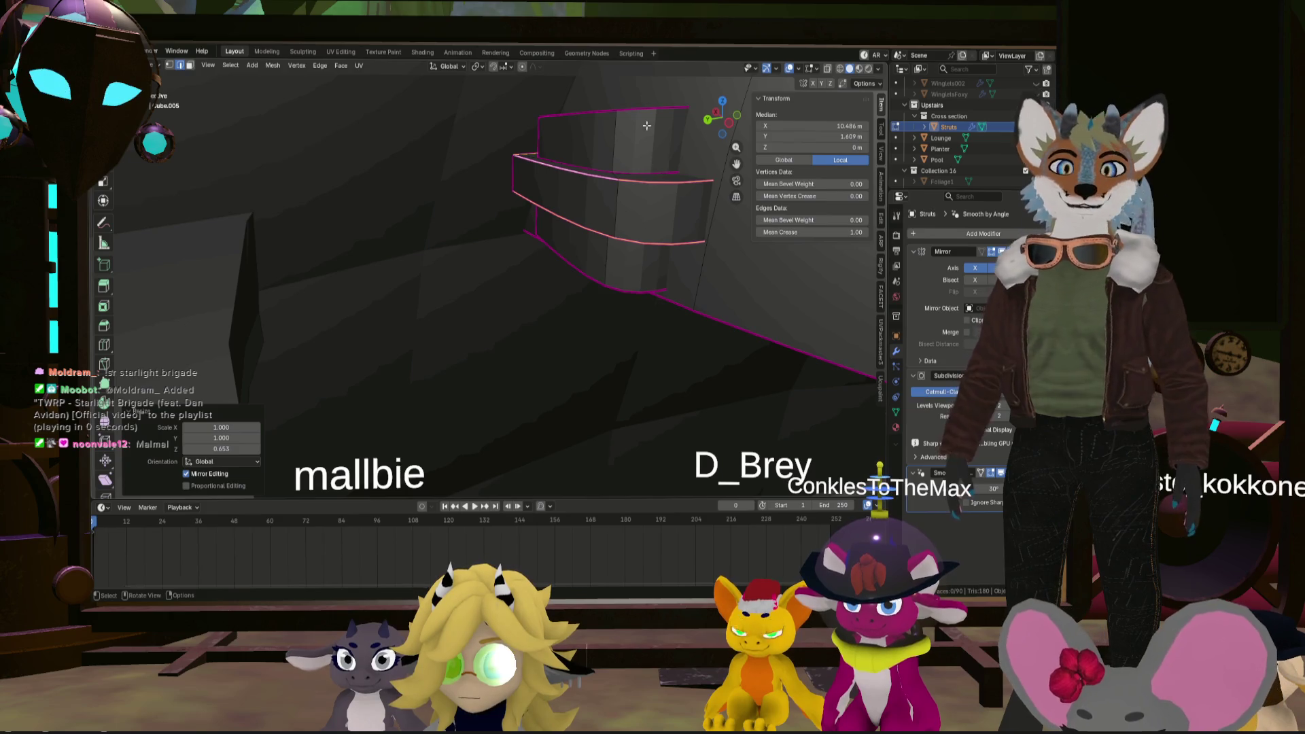
# - Narrow the clamp to 0.789 in X and Y while keeping its height
pyautogui.moveTo(632, 146); pyautogui.dragTo(724, 199, button='middle')
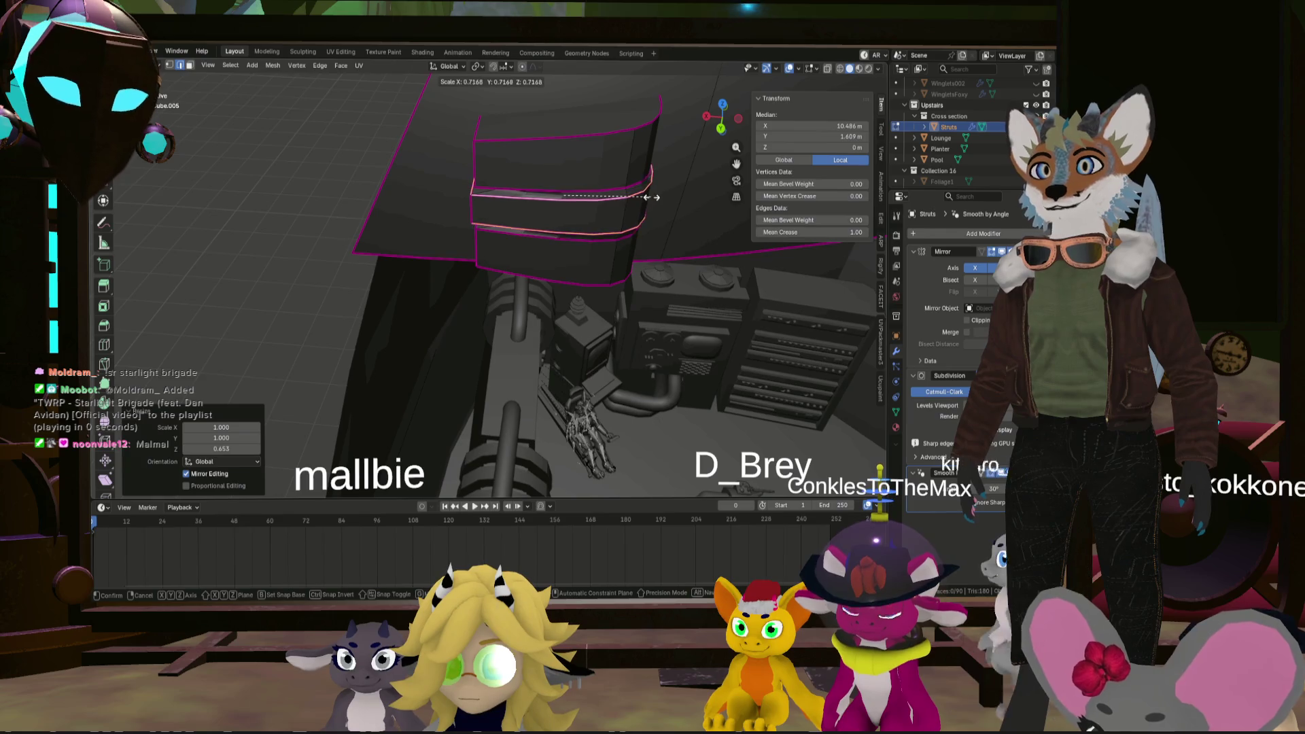
pyautogui.hotkey('shift', 'z')
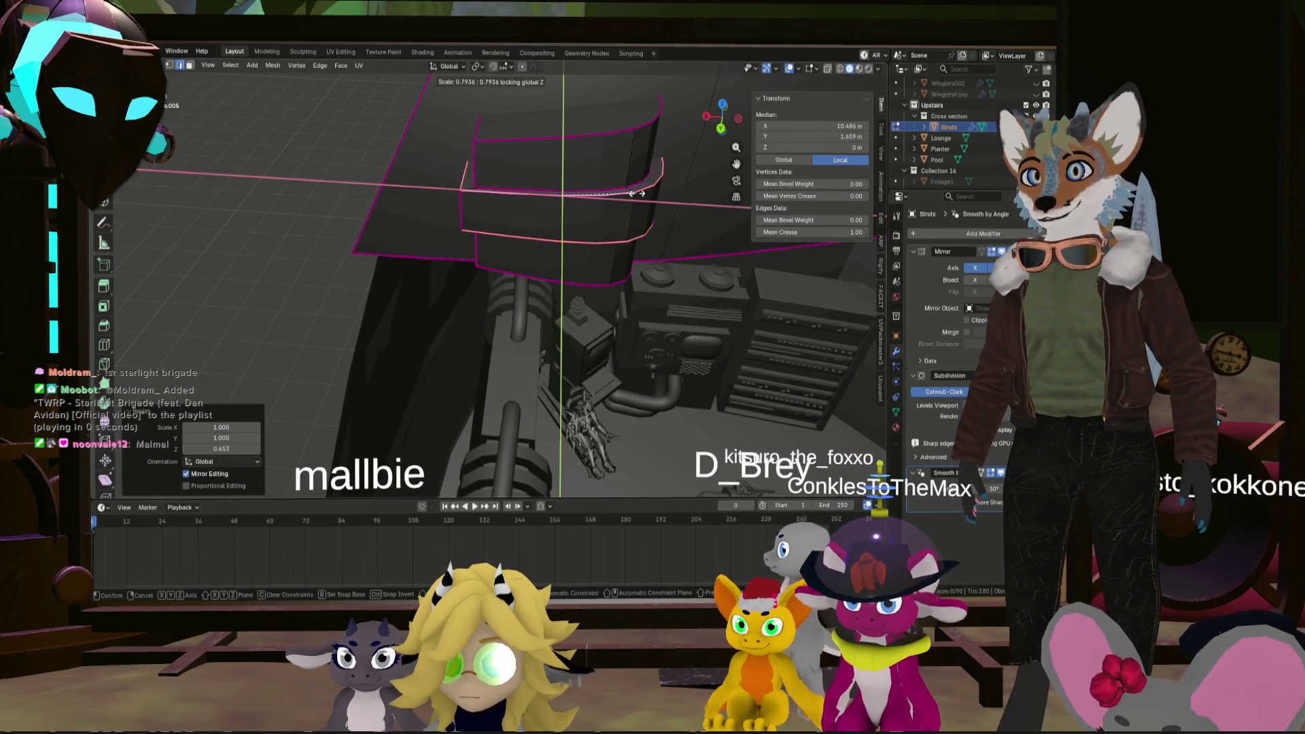
pyautogui.click(637, 194)
# - Apply Shade Auto Smooth at 30° to Struts in Object Mode, then return to Edit Mode
pyautogui.moveTo(637, 194)
pyautogui.mouseDown(button='middle')
pyautogui.moveTo(586, 193)
pyautogui.moveTo(671, 229)
pyautogui.moveTo(686, 192)
pyautogui.mouseUp(button='middle')
pyautogui.press('Tab')
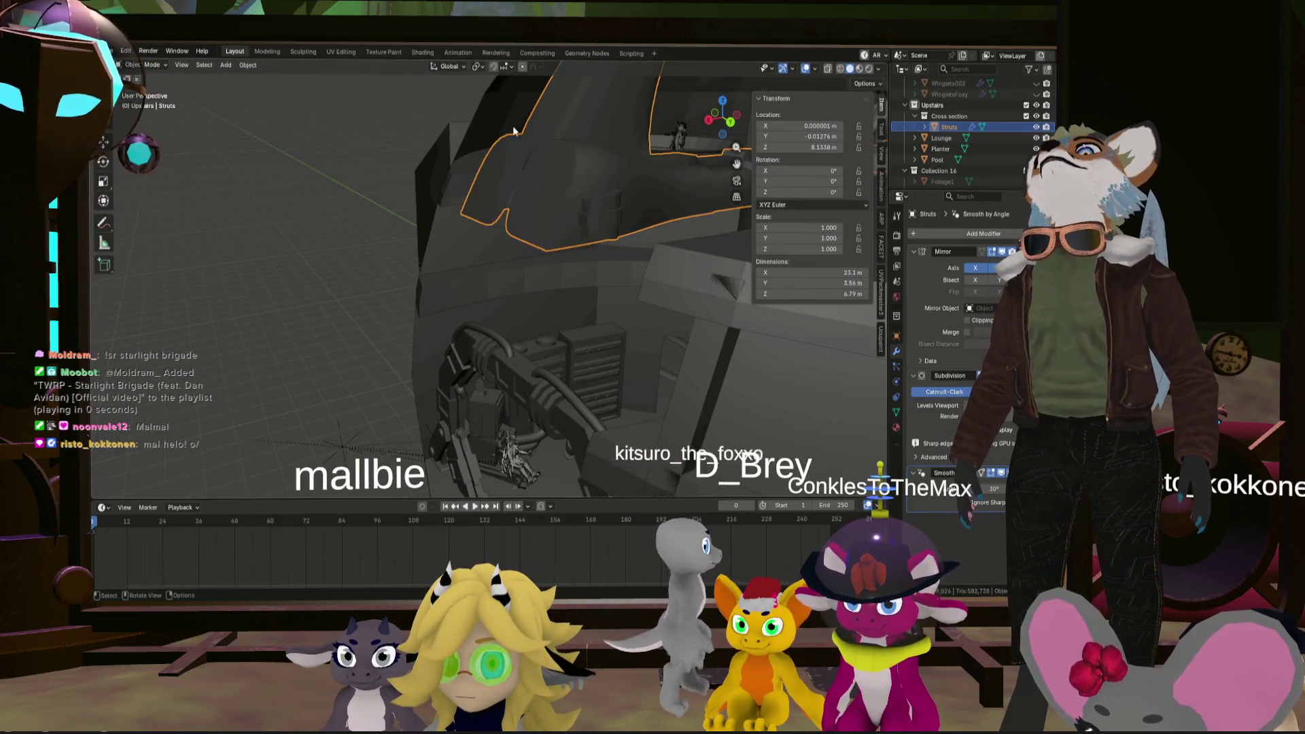
pyautogui.click(247, 64)
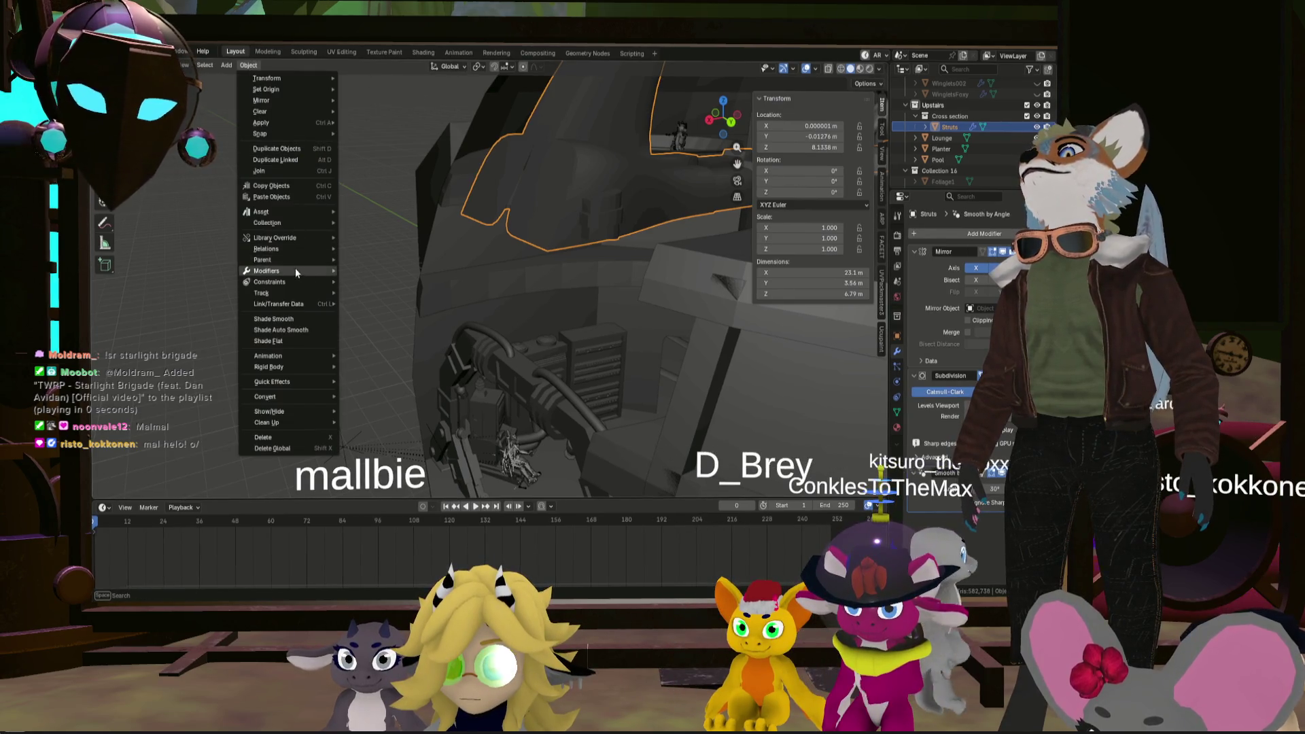
pyautogui.click(298, 333)
pyautogui.moveTo(476, 272)
pyautogui.mouseDown(button='middle')
pyautogui.moveTo(576, 173)
pyautogui.moveTo(498, 168)
pyautogui.mouseUp(button='middle')
pyautogui.press('Tab')
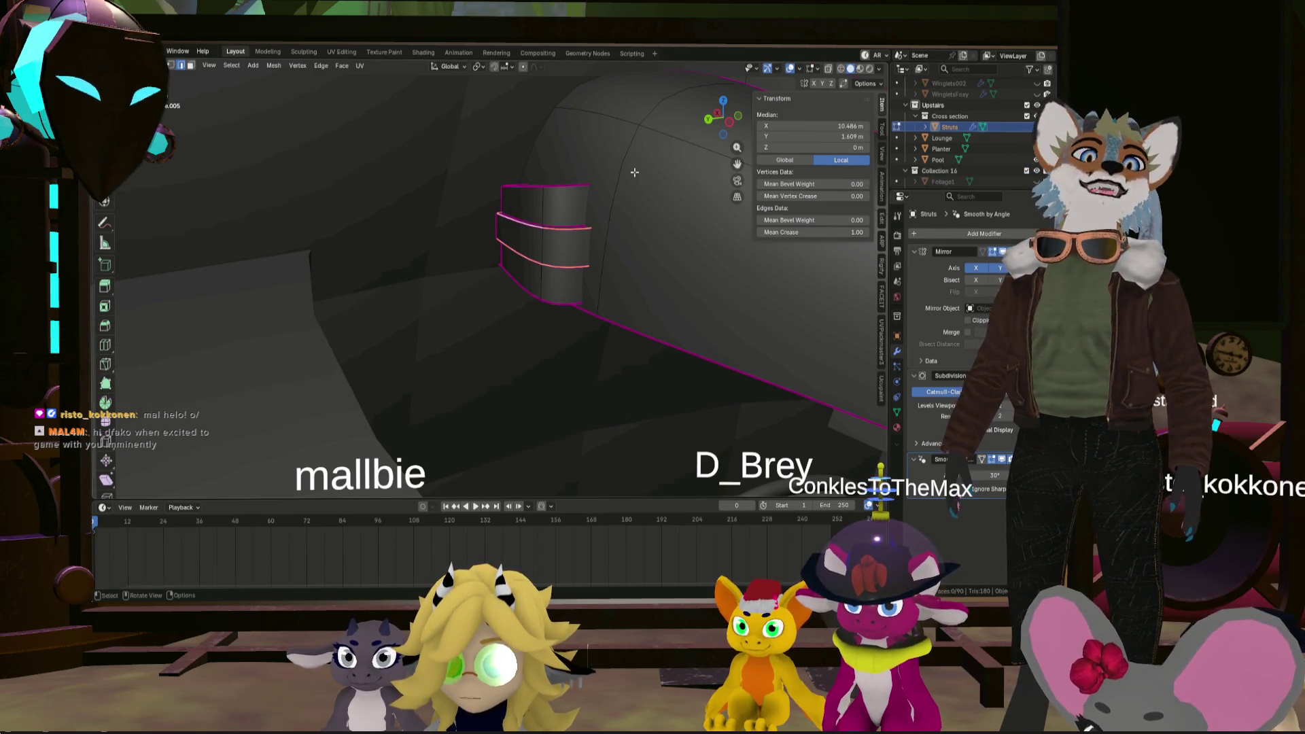
# - Save the file, then move the linked clamp geometry 0.446 m along X
pyautogui.moveTo(669, 176); pyautogui.dragTo(547, 191, button='middle')
pyautogui.hotkey('ctrl', 's')
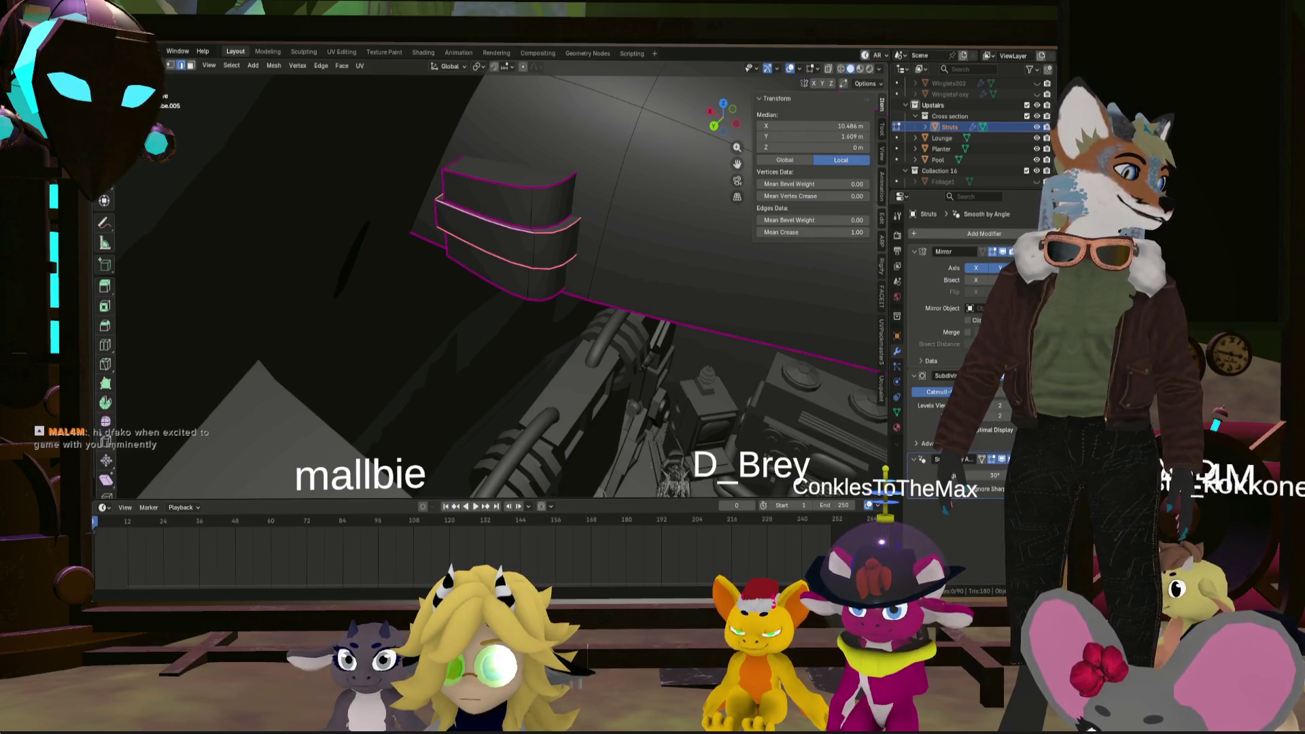
pyautogui.moveTo(463, 231)
pyautogui.mouseDown(button='middle')
pyautogui.moveTo(510, 206)
pyautogui.moveTo(575, 198)
pyautogui.moveTo(515, 199)
pyautogui.mouseUp(button='middle')
pyautogui.click(515, 200)
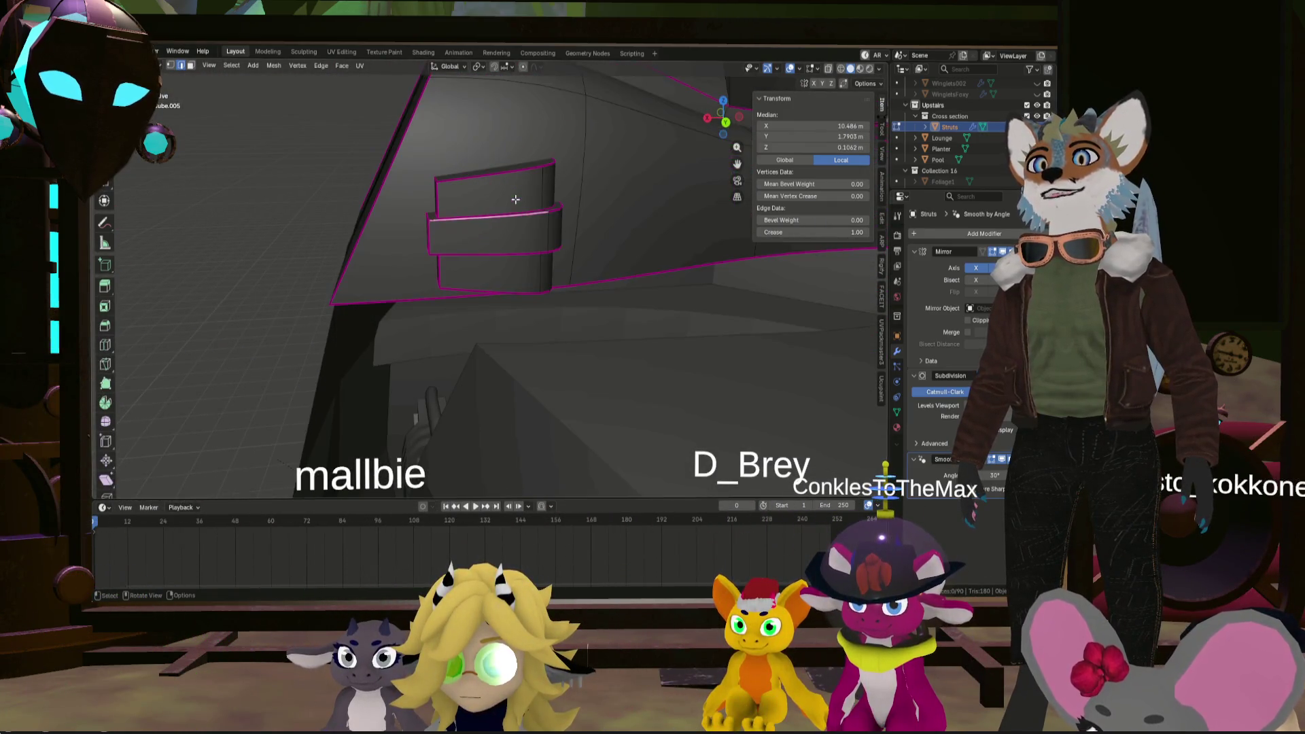
pyautogui.press('l')
pyautogui.press('g')
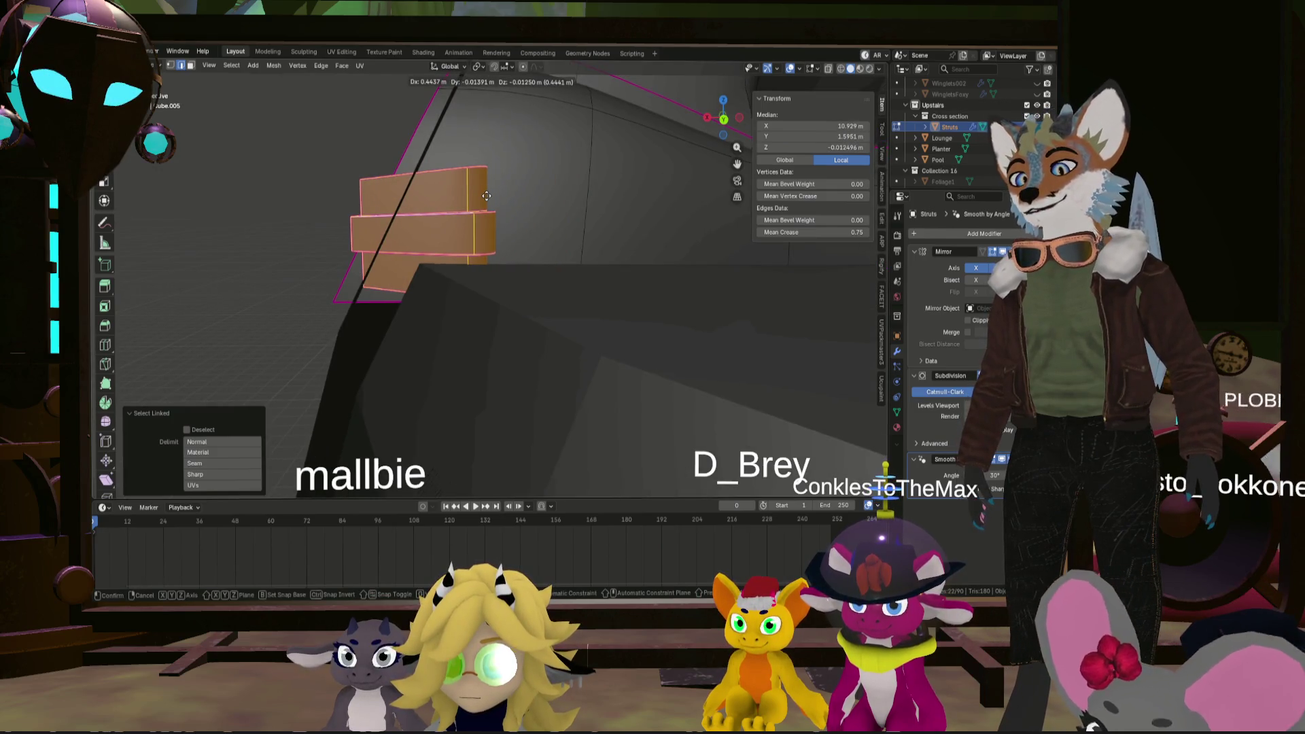
pyautogui.press('y')
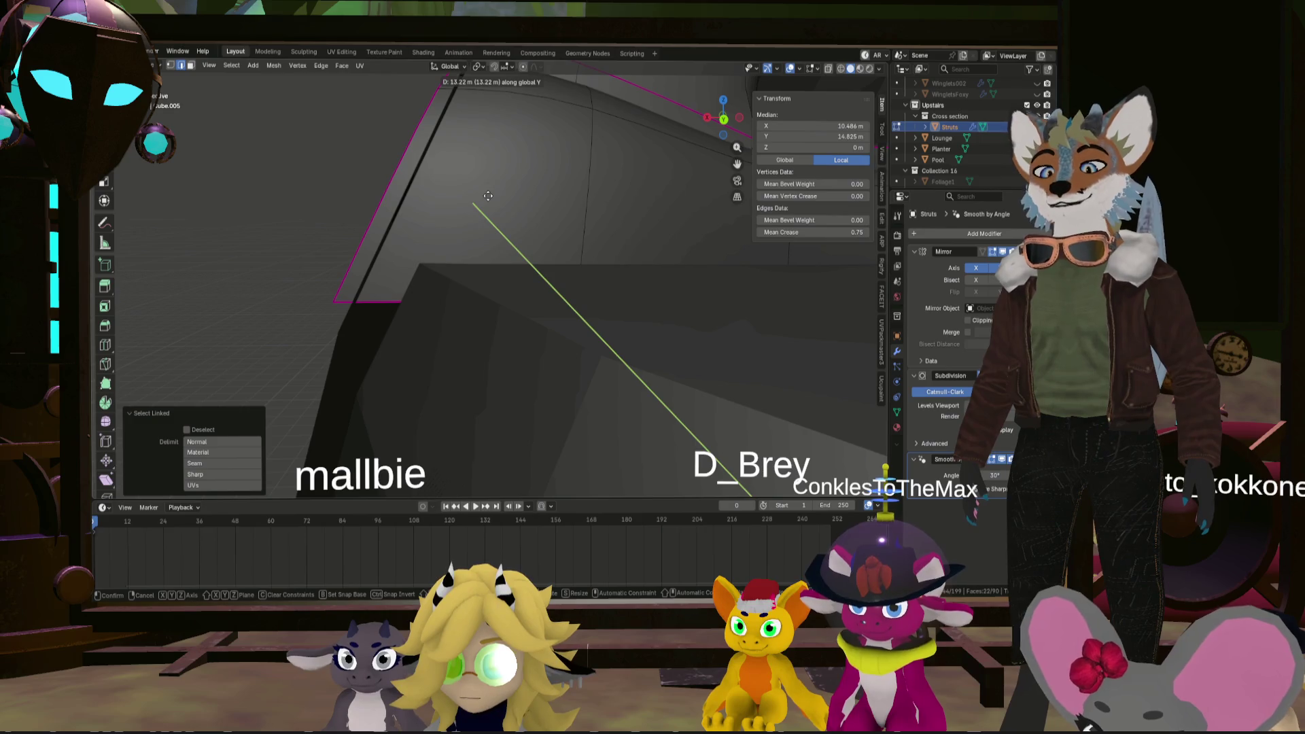
pyautogui.press('x')
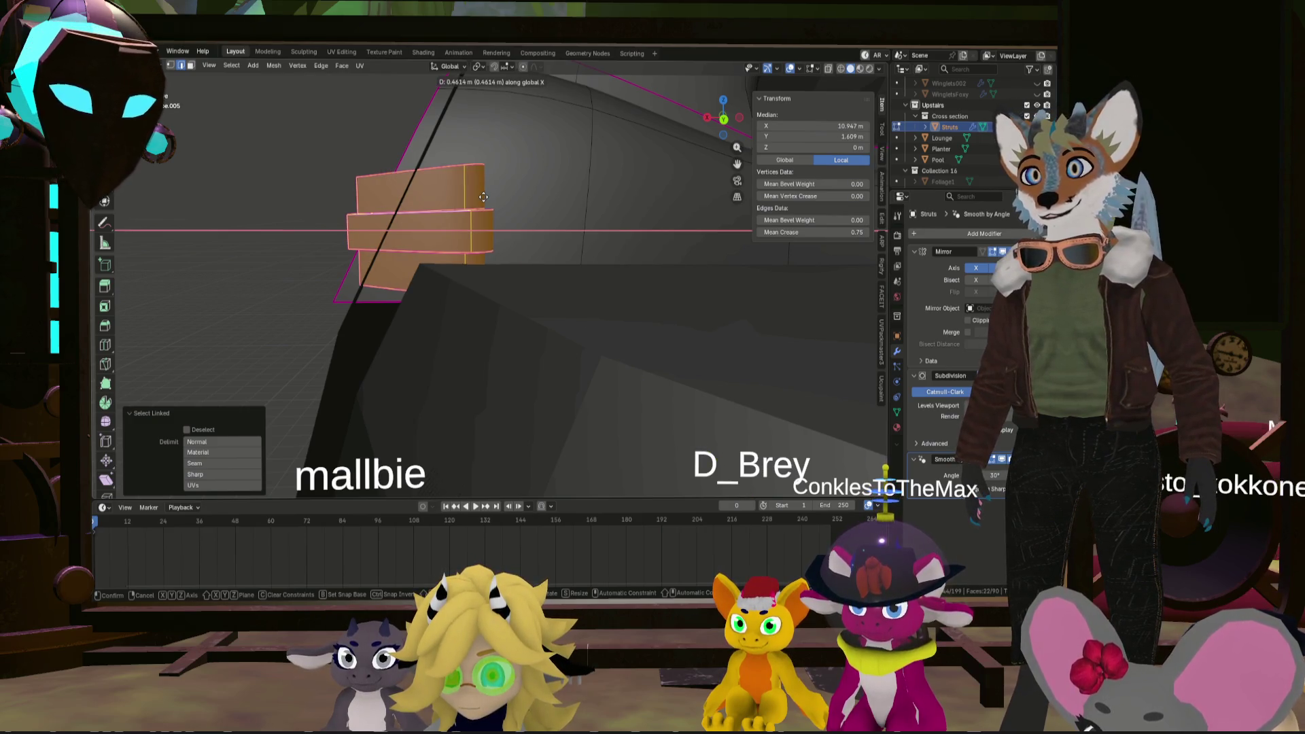
pyautogui.click(486, 197)
# - Add a Boolean modifier to the Struts object in Object Mode
pyautogui.moveTo(486, 198); pyautogui.dragTo(543, 208, button='middle')
pyautogui.scroll(-5, 543, 208)
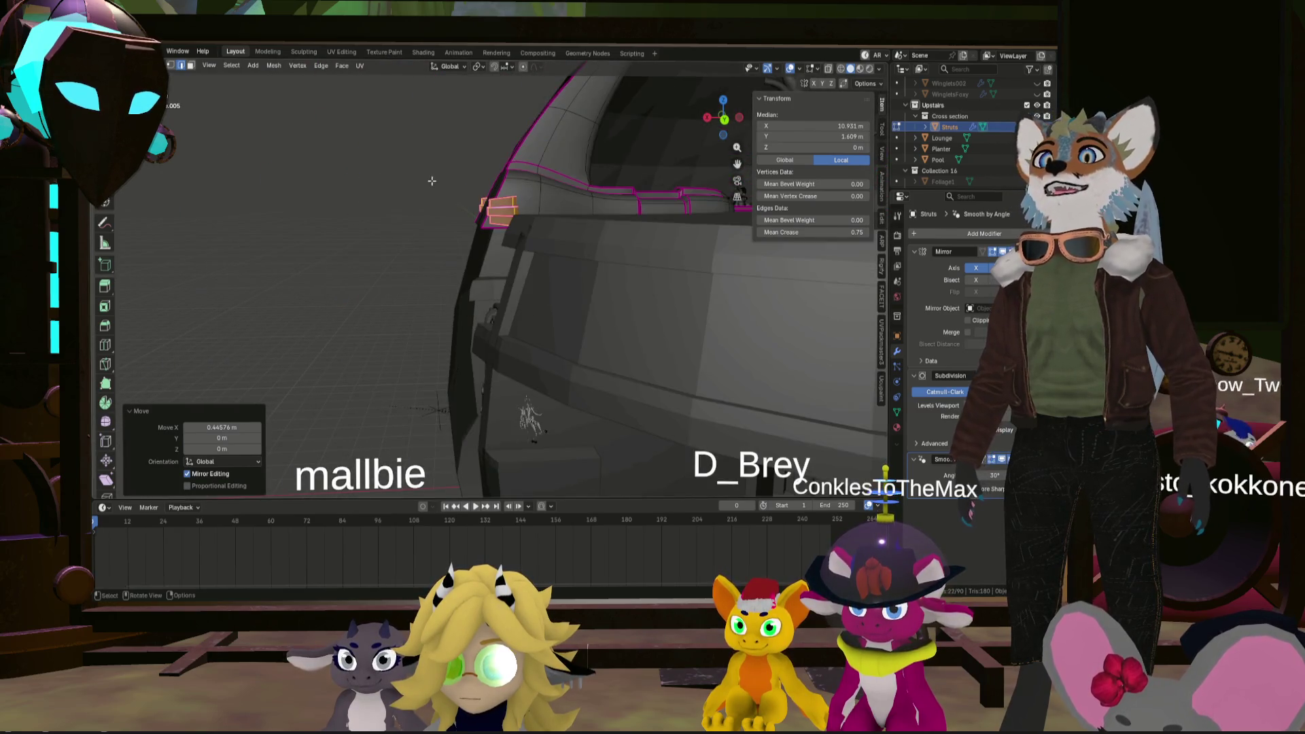
pyautogui.press('Tab')
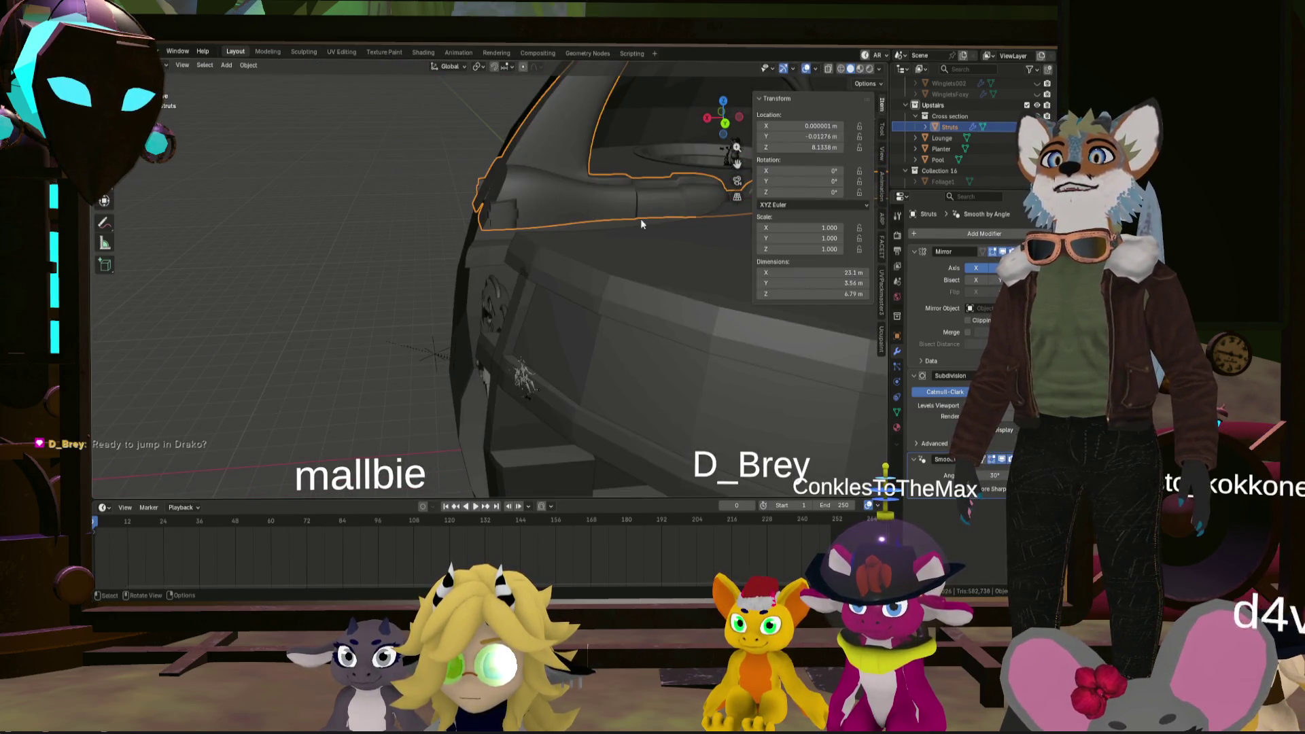
pyautogui.click(987, 237)
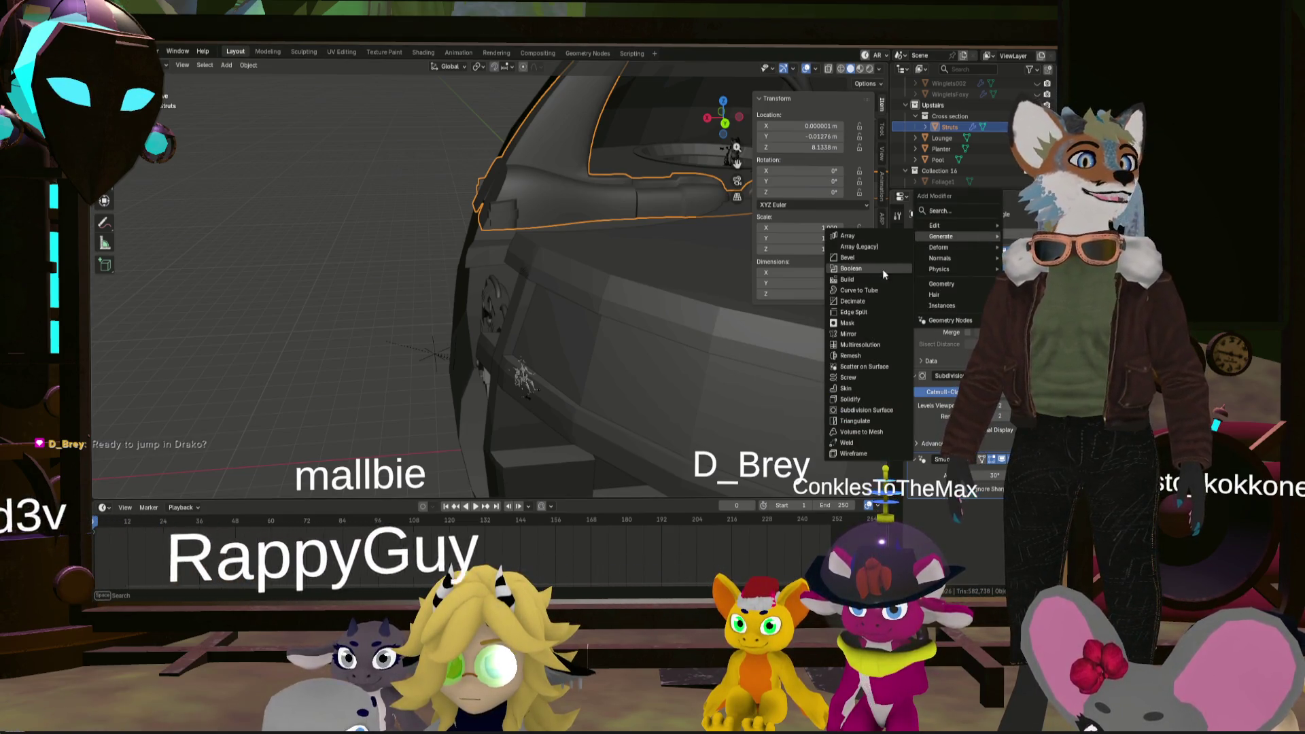
pyautogui.click(876, 267)
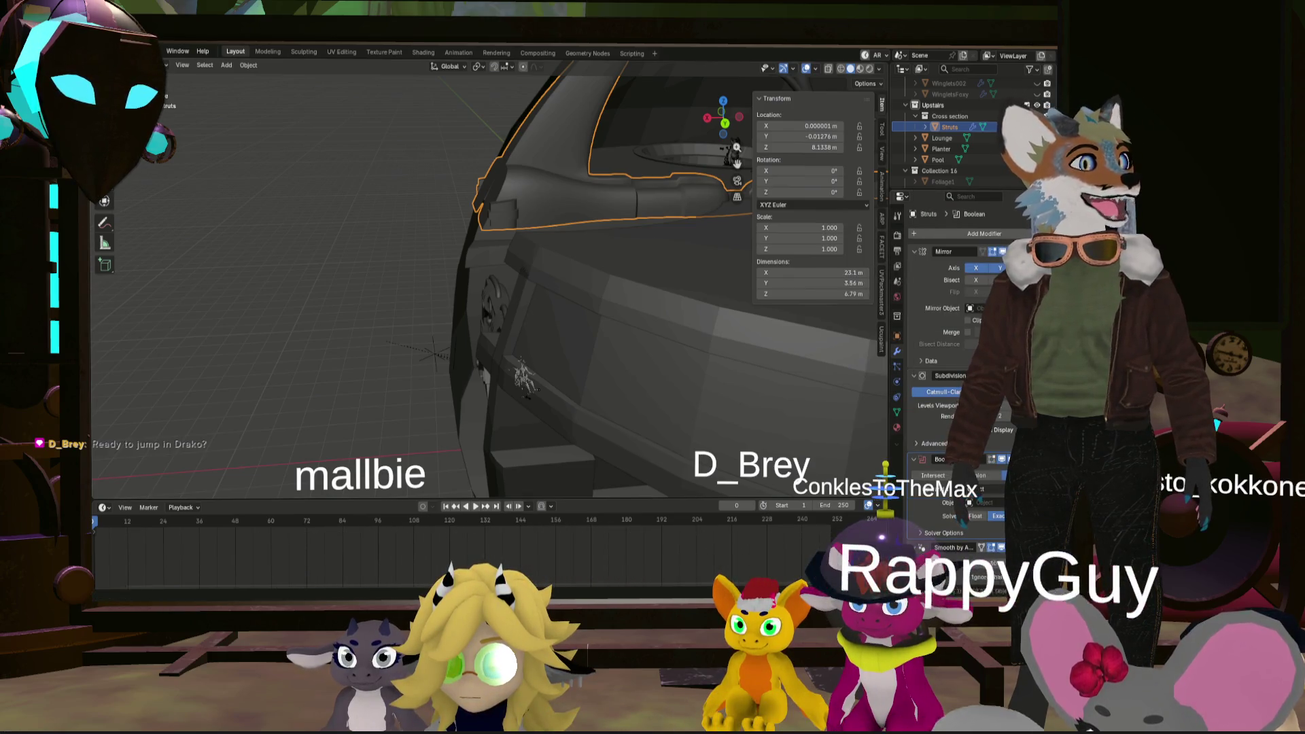